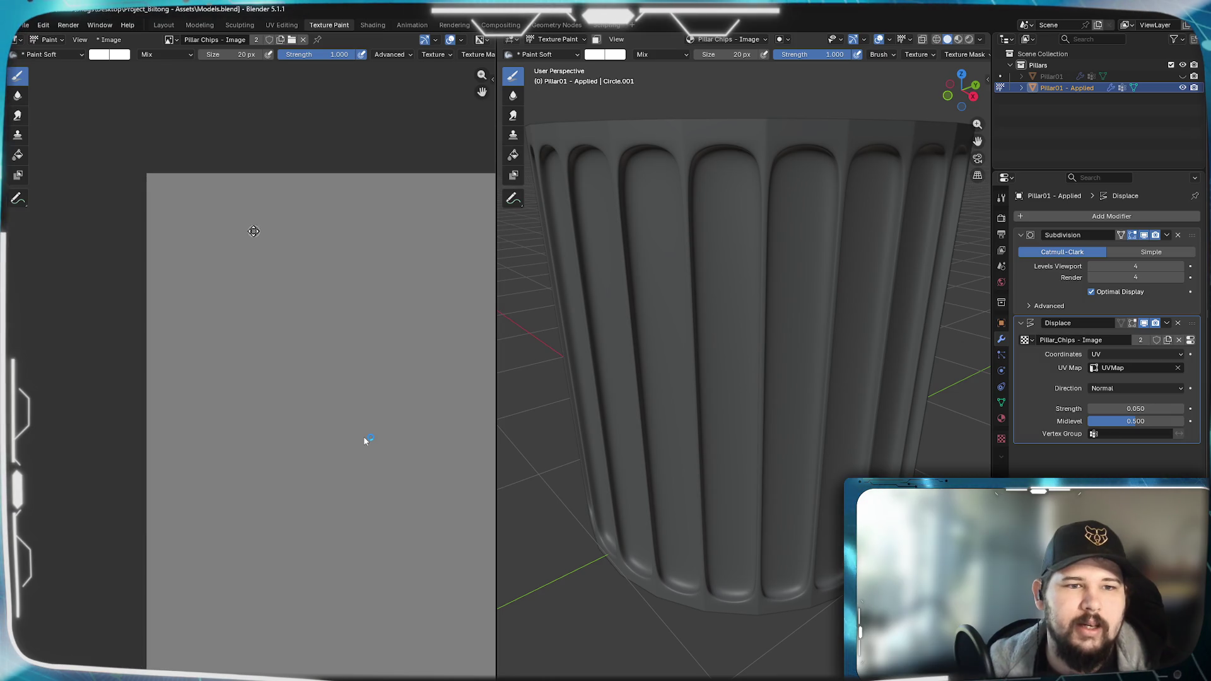
- Paint a short white test stroke on the Pillar Chips image while viewing the flutes front-on
{"action": "middle_click_drag", "start_coordinate": [613, 268], "coordinate": [629, 265]}
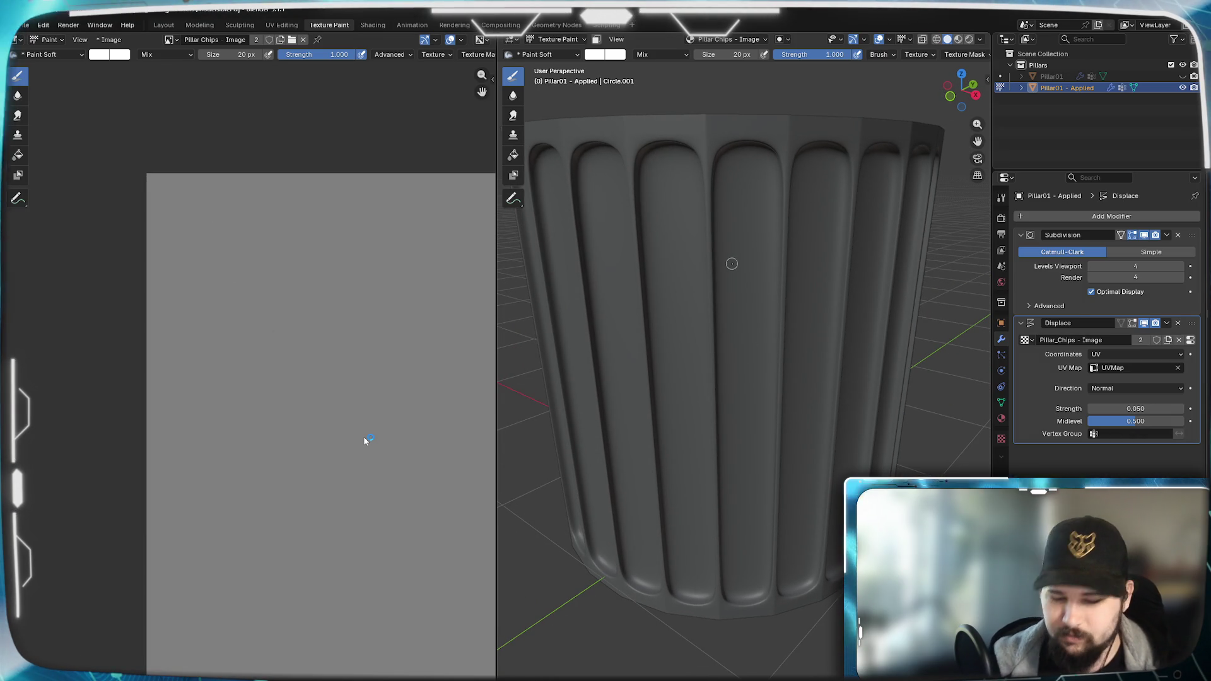
{"action": "key", "text": "KP_7"}
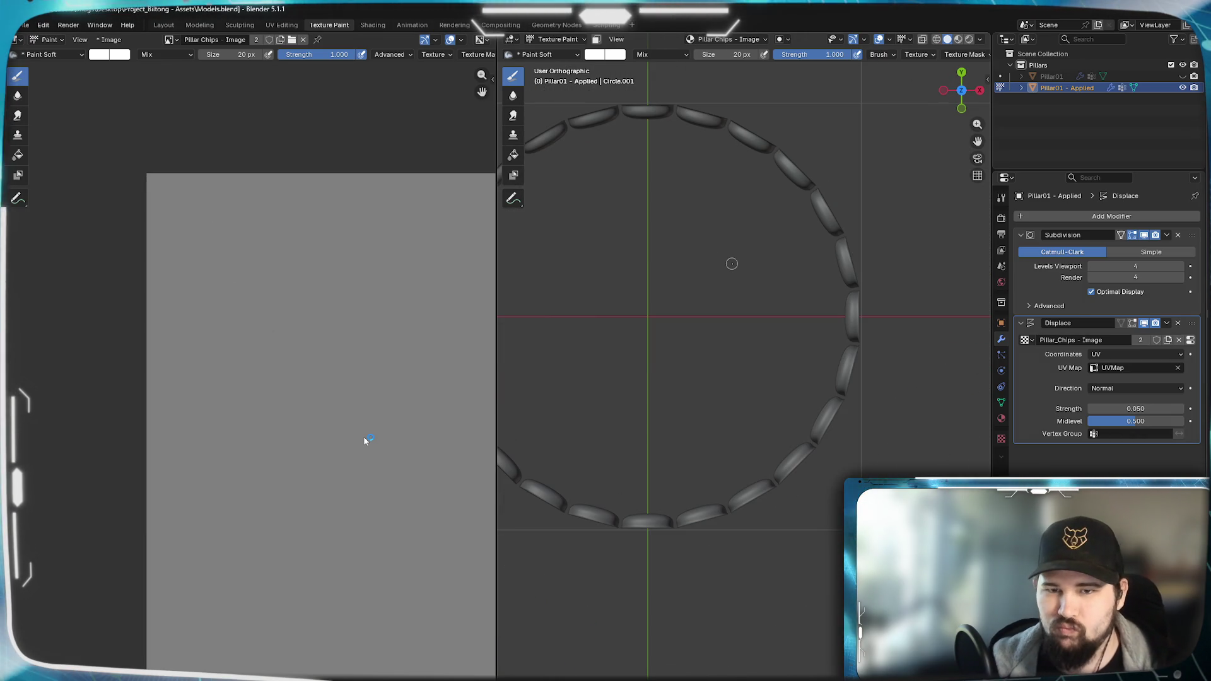
{"action": "key", "text": "KP_1"}
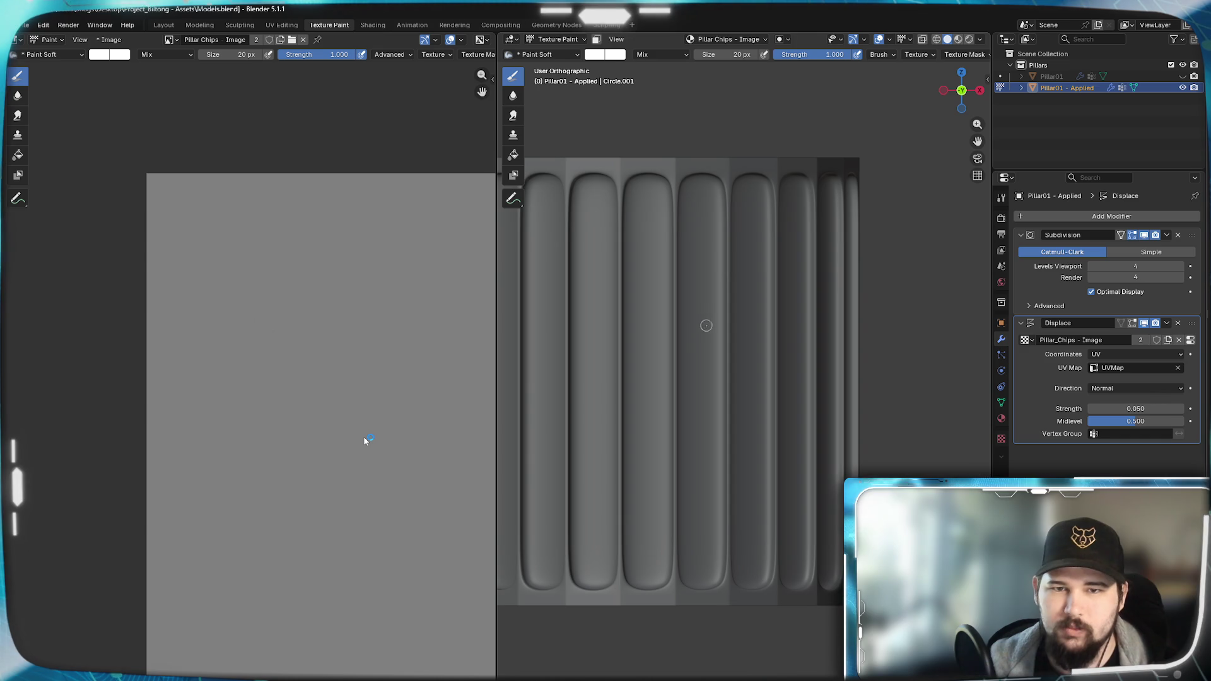
{"action": "scroll", "coordinate": [704, 325], "scroll_direction": "up", "scroll_amount": 2}
{"action": "middle_click_drag", "start_coordinate": [801, 325], "coordinate": [785, 349]}
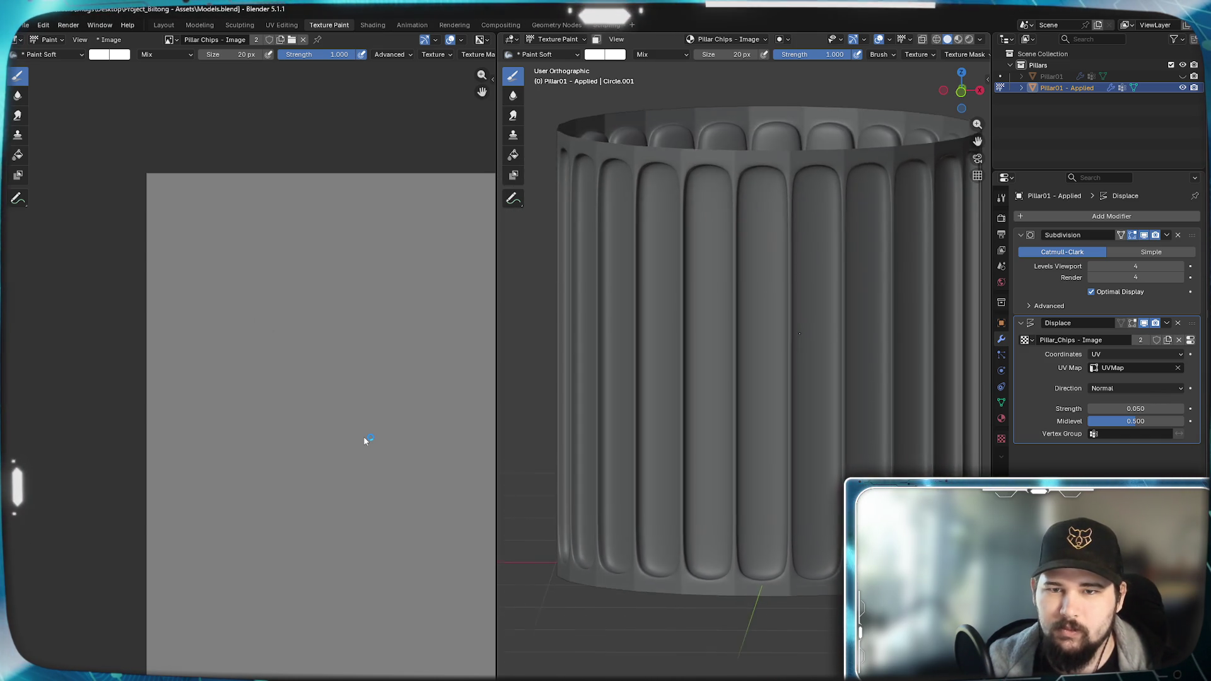
{"action": "scroll", "coordinate": [785, 349], "scroll_direction": "up", "scroll_amount": 2}
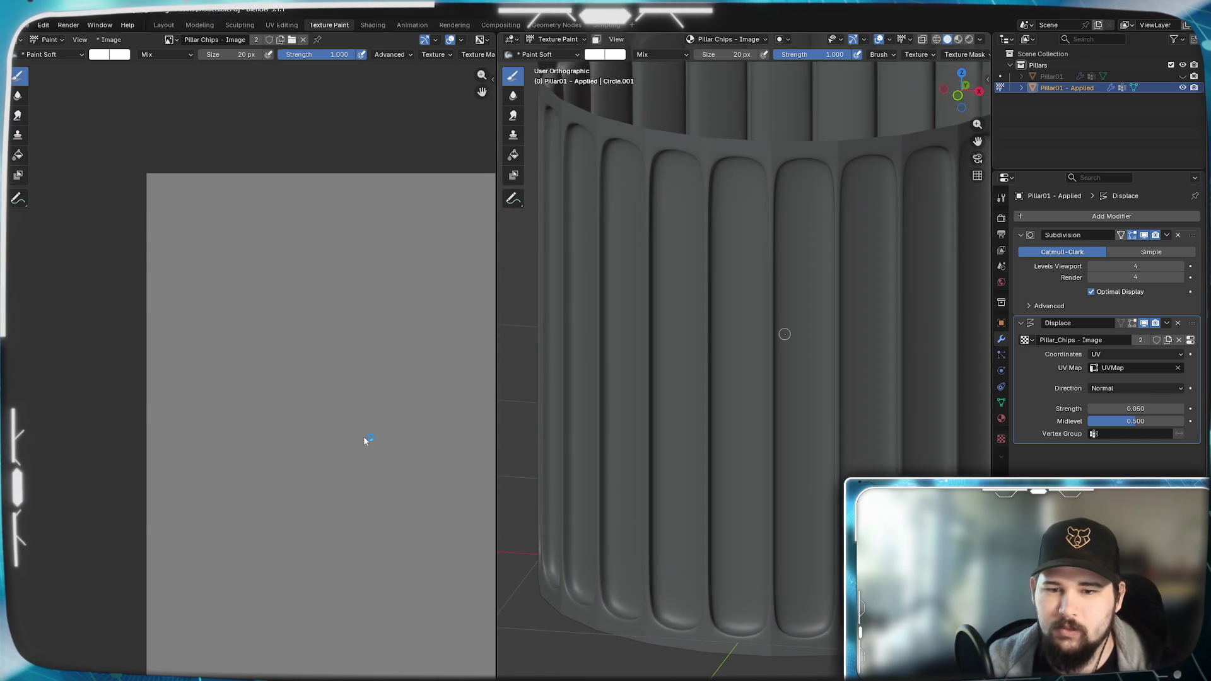
{"action": "scroll", "coordinate": [767, 357], "scroll_direction": "up", "scroll_amount": 2}
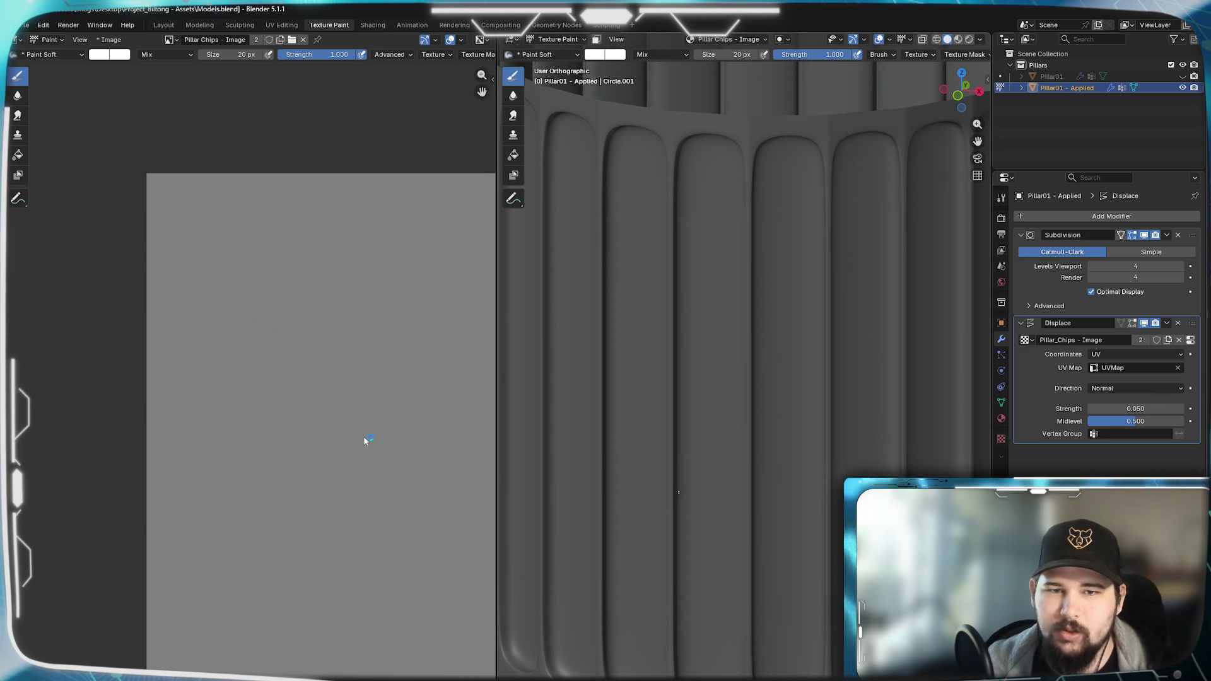
{"action": "middle_click_drag", "start_coordinate": [679, 494], "coordinate": [721, 369]}
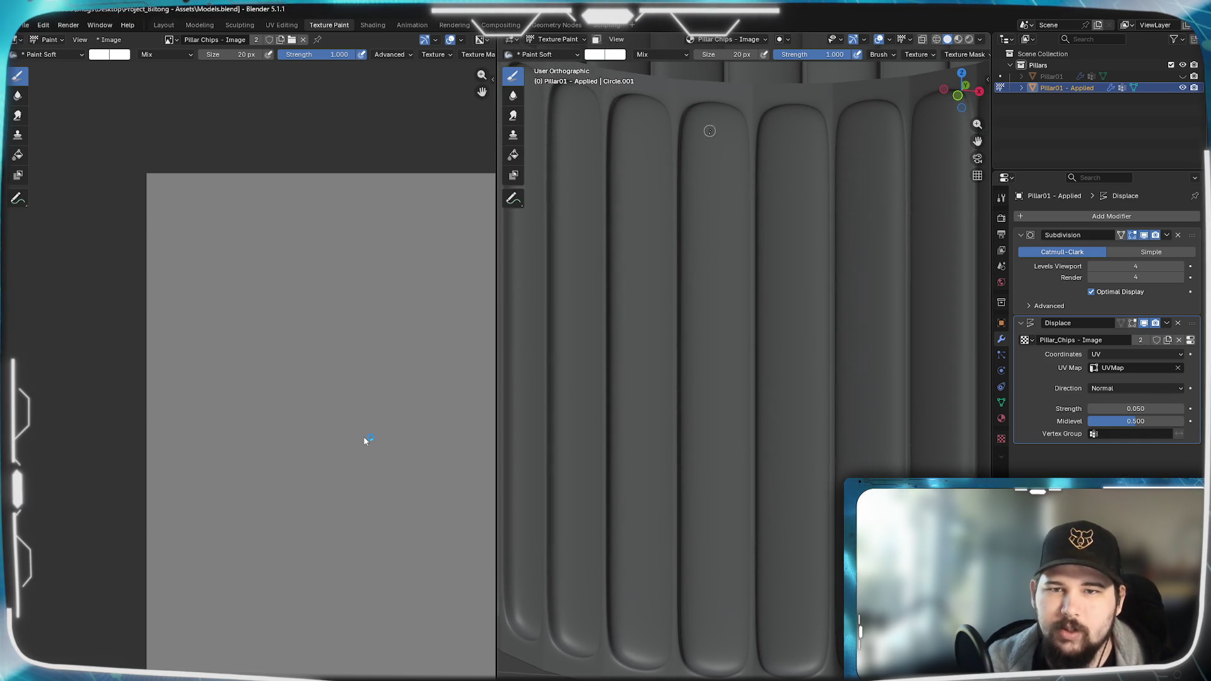
{"action": "left_click_drag", "start_coordinate": [165, 232], "coordinate": [201, 246]}
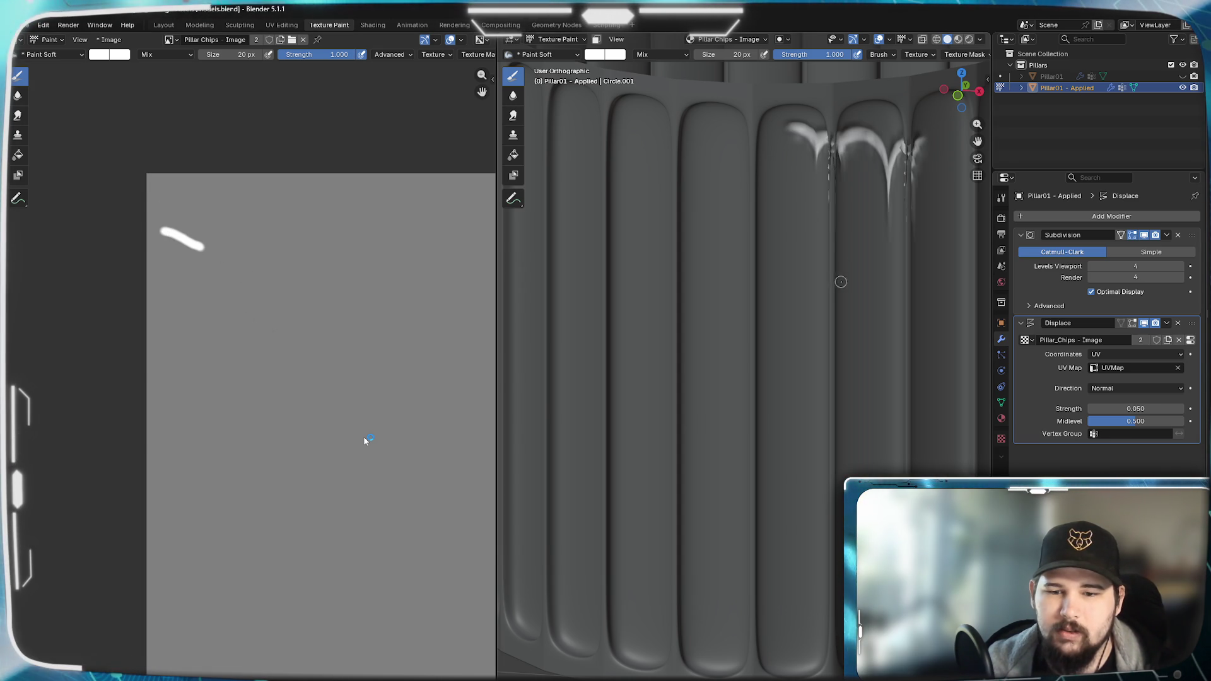
{"action": "middle_click_drag", "start_coordinate": [841, 282], "coordinate": [818, 289]}
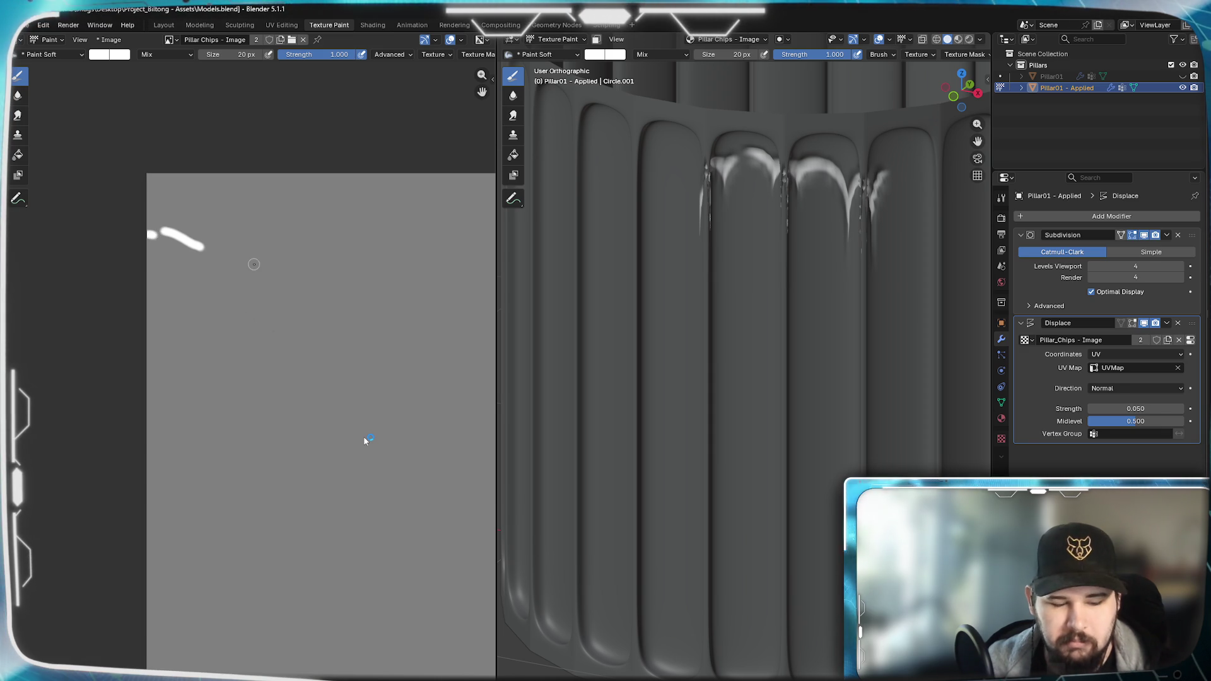
- Undo the long stroke and leave a single small white dab near the image top, chipping one flute
{"action": "key", "text": "ctrl+z"}
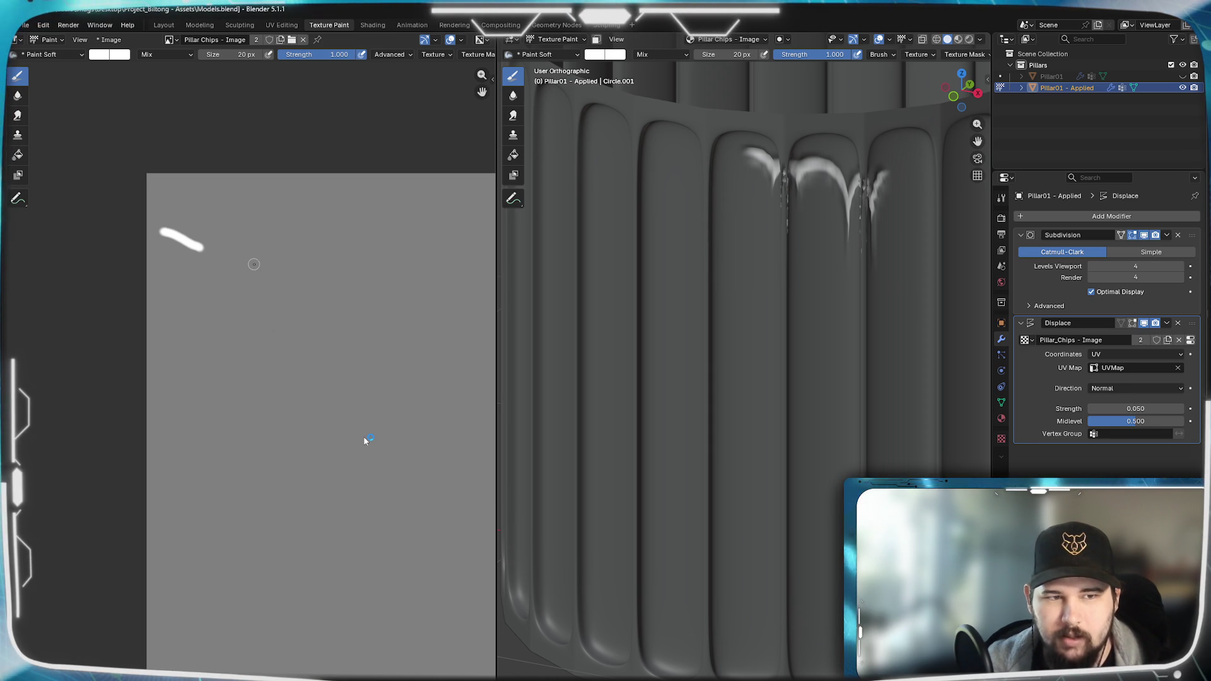
{"action": "key", "text": "ctrl+z"}
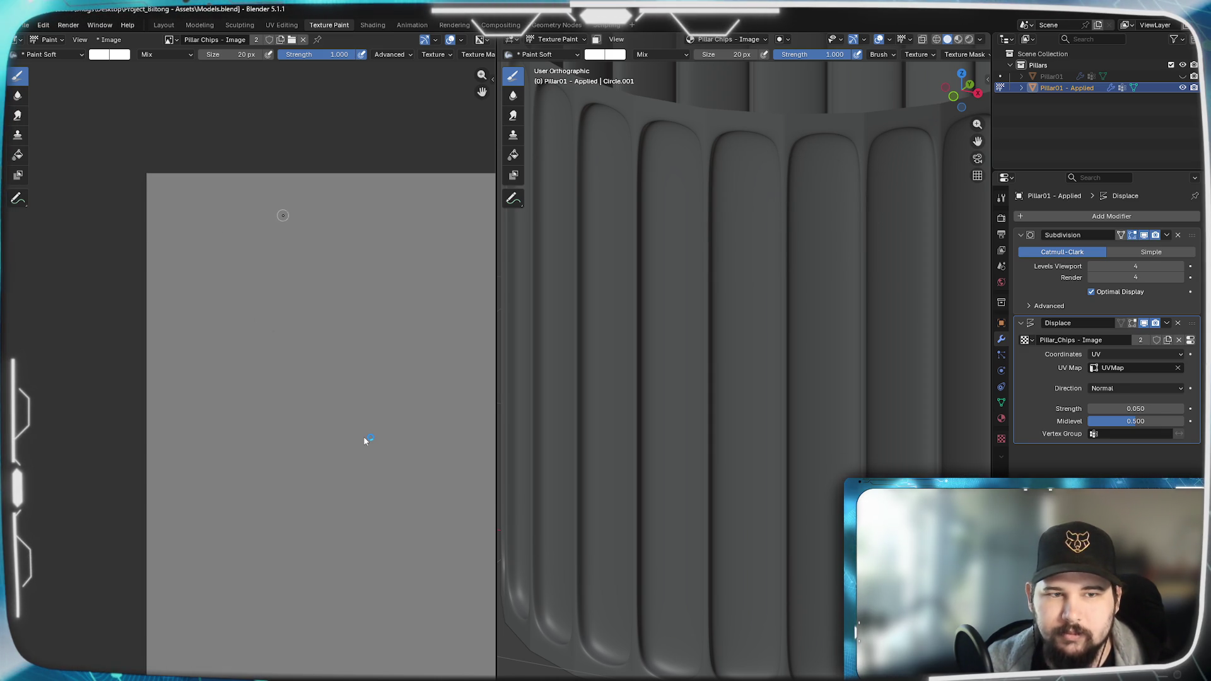
{"action": "scroll", "coordinate": [367, 441], "scroll_direction": "up", "scroll_amount": 1}
{"action": "scroll", "coordinate": [367, 440], "scroll_direction": "up", "scroll_amount": 3}
{"action": "scroll", "coordinate": [368, 441], "scroll_direction": "up", "scroll_amount": 1}
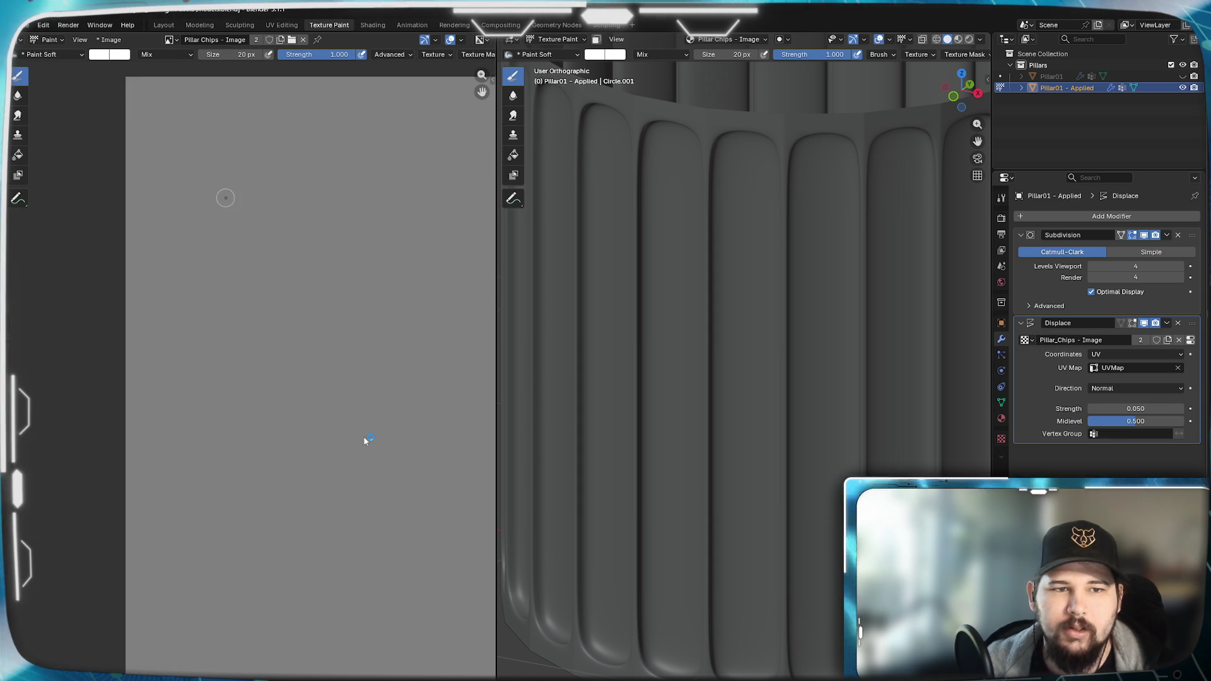
{"action": "scroll", "coordinate": [367, 441], "scroll_direction": "down", "scroll_amount": 2}
{"action": "scroll", "coordinate": [807, 216], "scroll_direction": "up", "scroll_amount": 2}
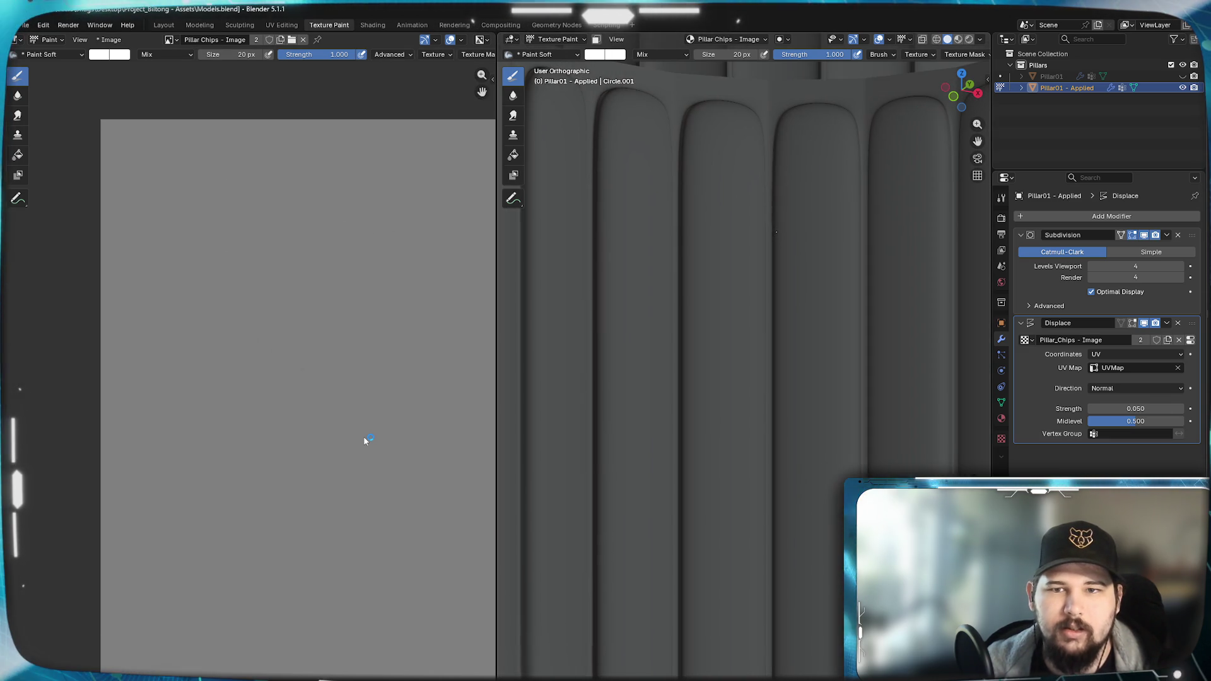
{"action": "left_click_drag", "start_coordinate": [183, 193], "coordinate": [189, 202]}
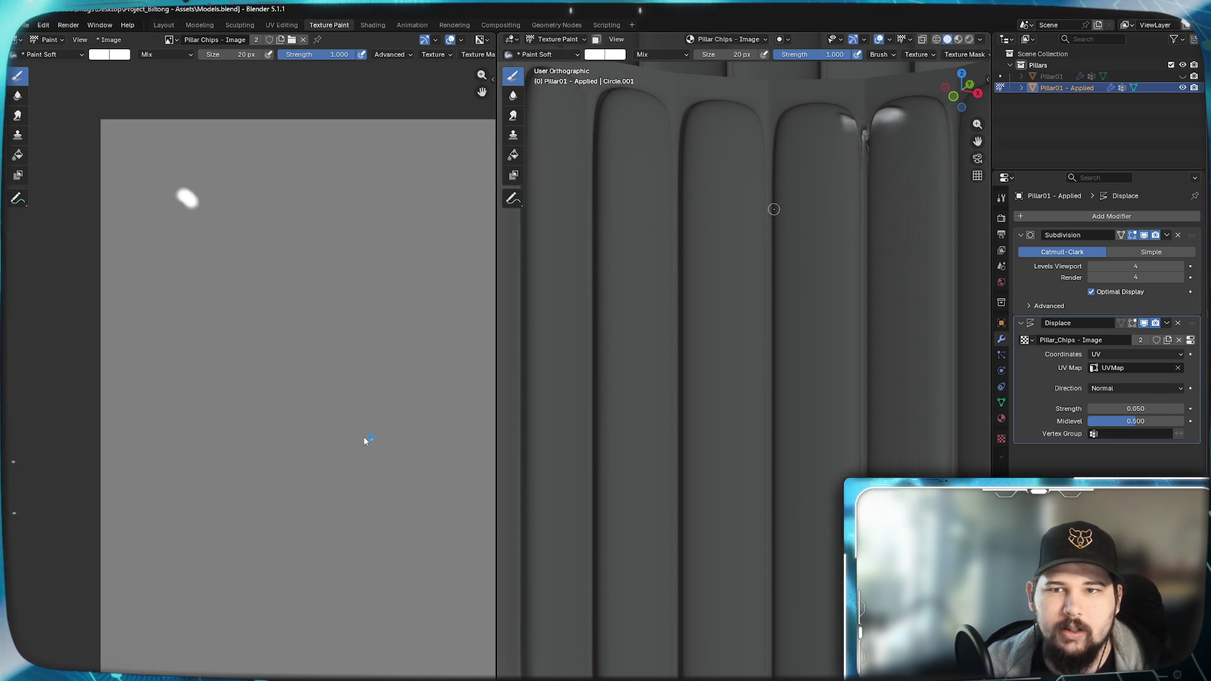
{"action": "middle_click_drag", "start_coordinate": [776, 246], "coordinate": [766, 171]}
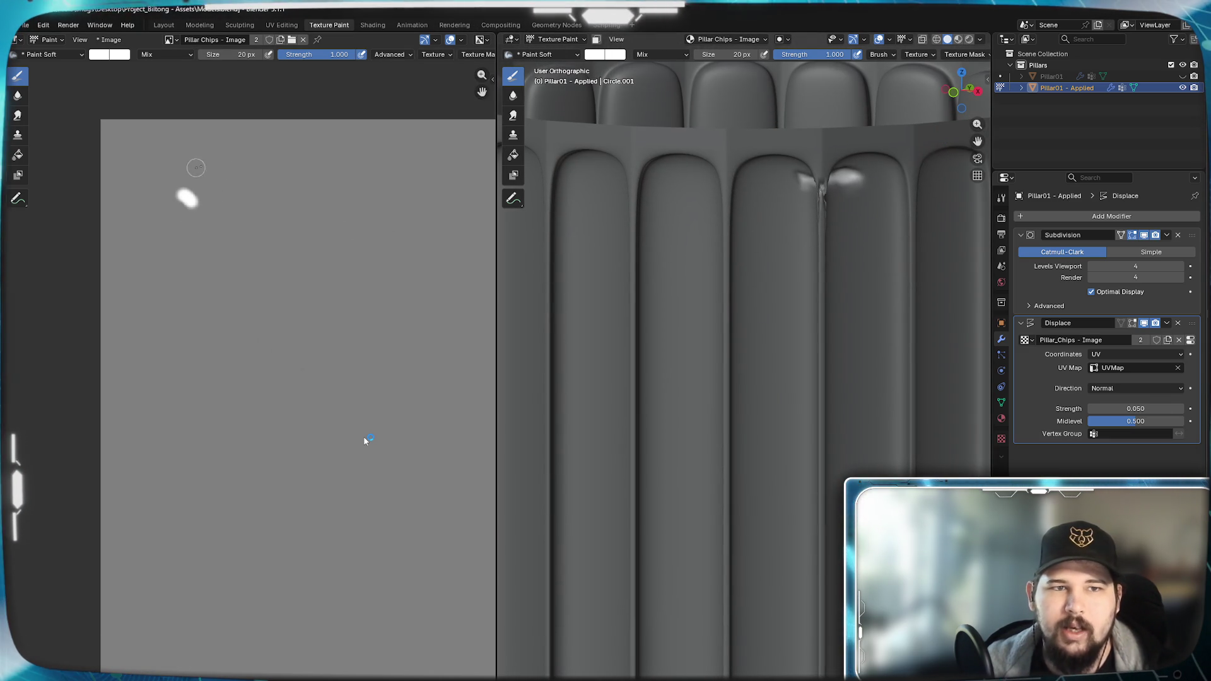
{"action": "left_click", "coordinate": [483, 39]}
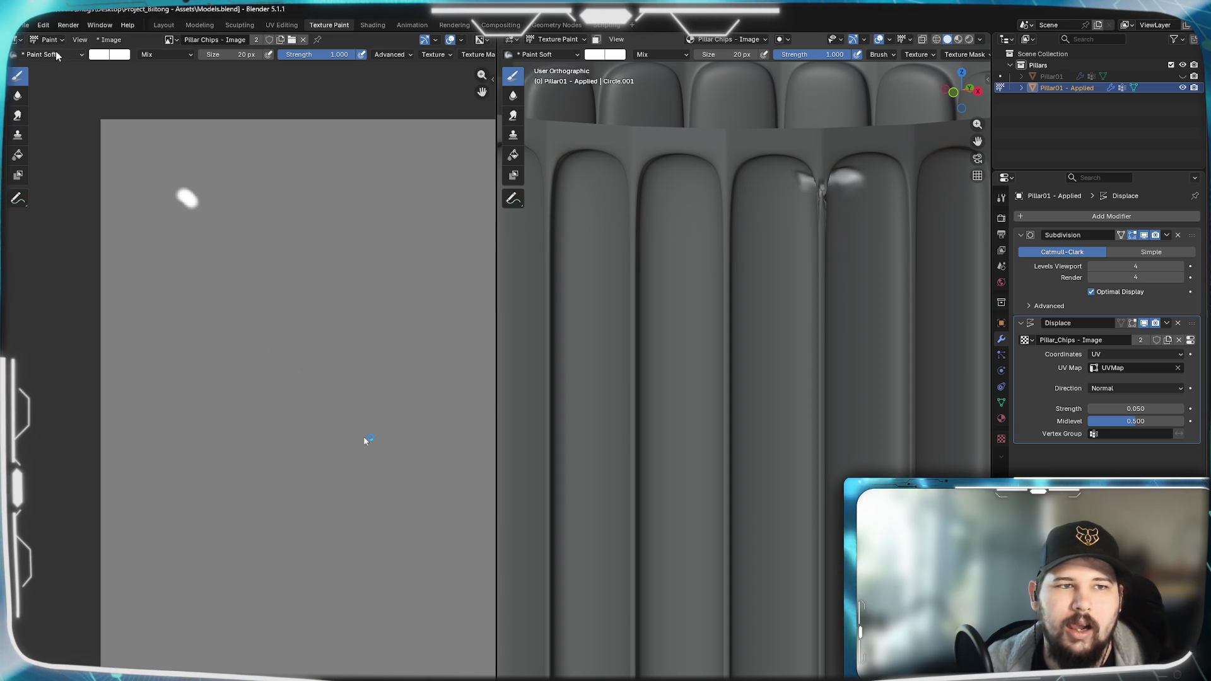
{"action": "left_click", "coordinate": [111, 40]}
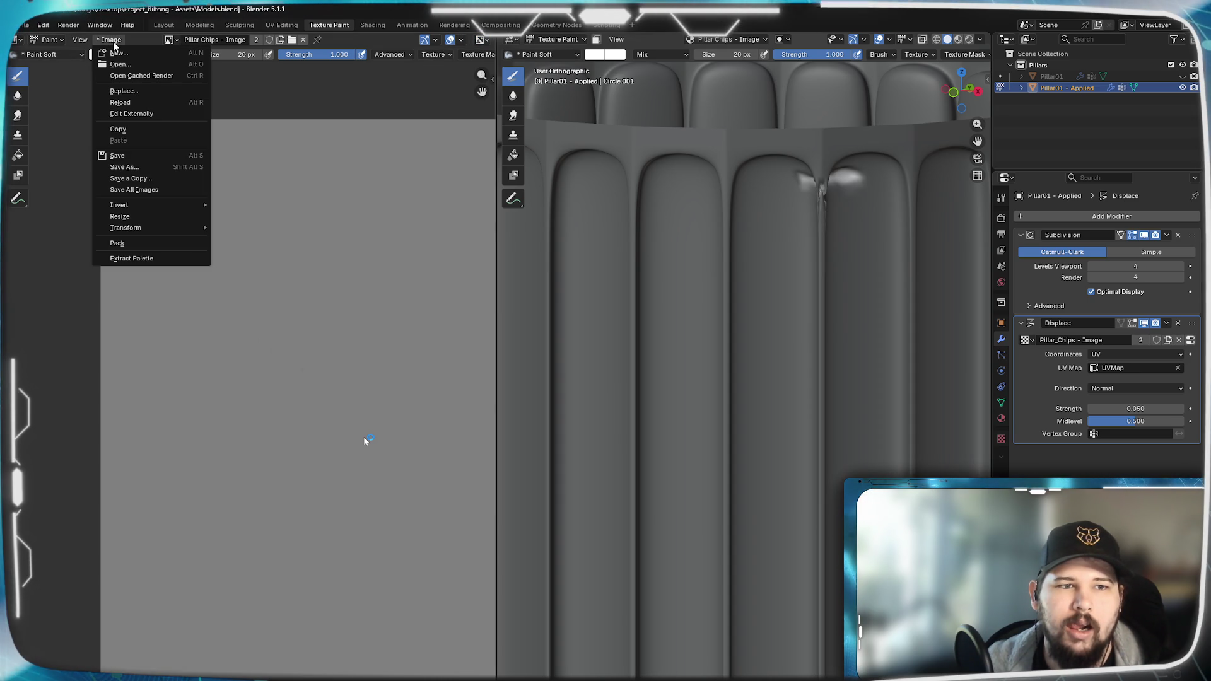
{"action": "left_click", "coordinate": [113, 42]}
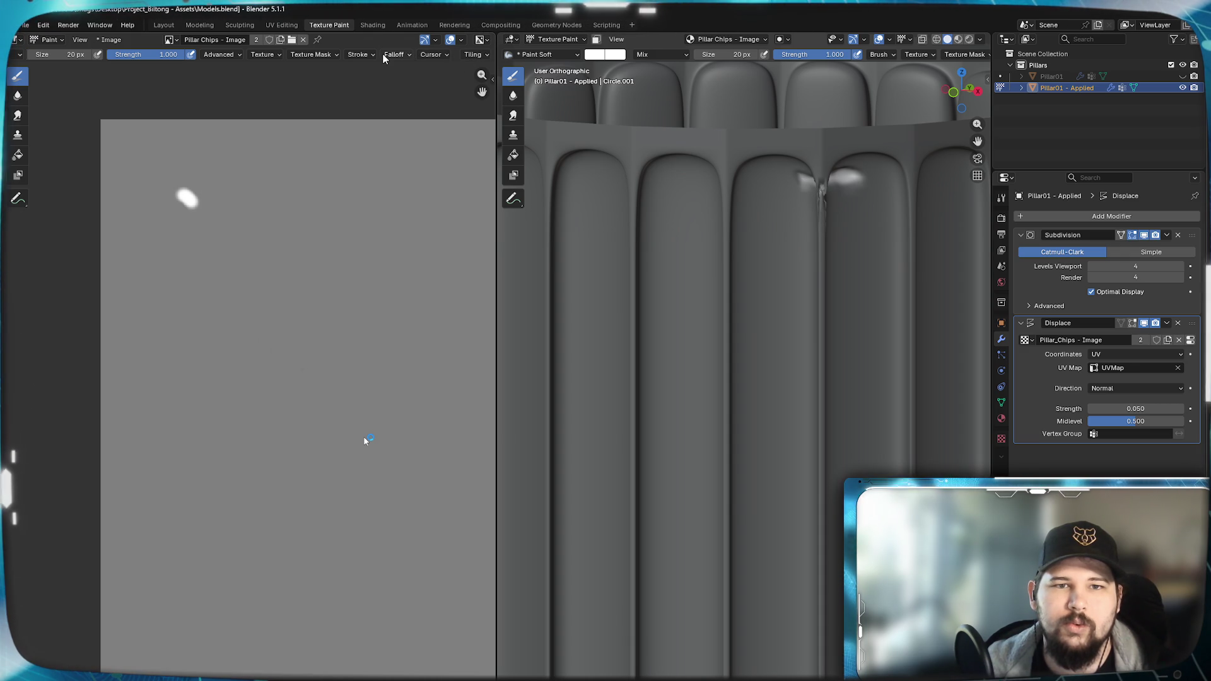
{"action": "left_click", "coordinate": [272, 55]}
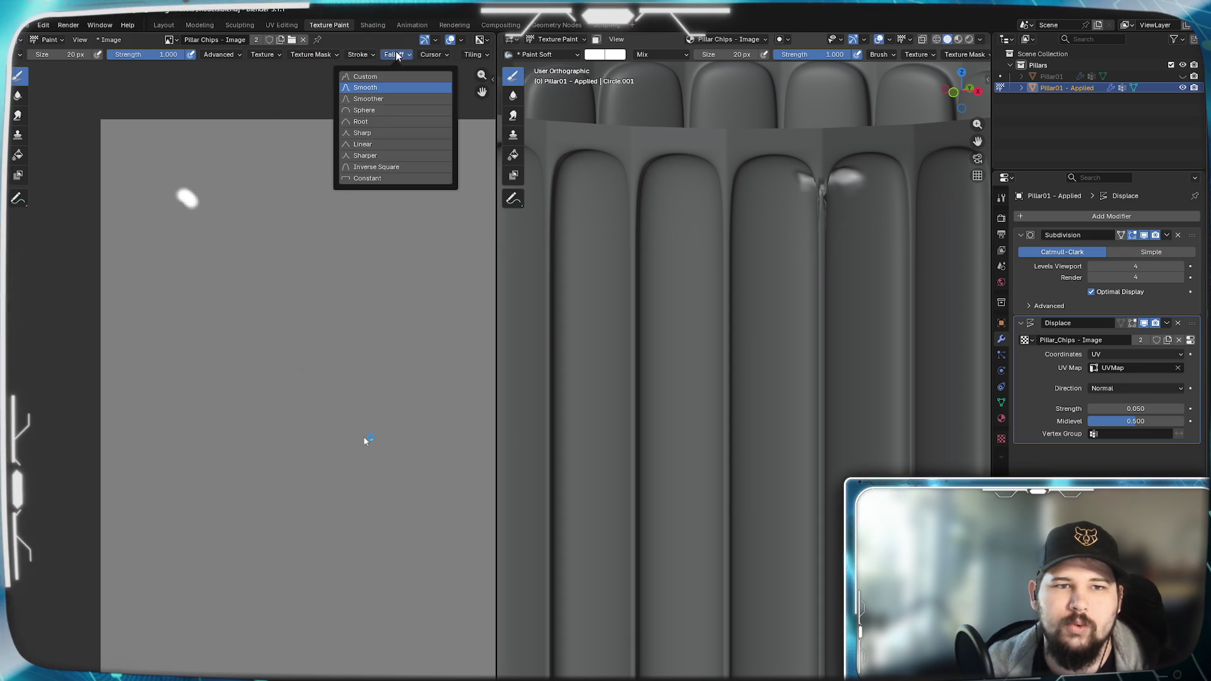
{"action": "left_click", "coordinate": [84, 39]}
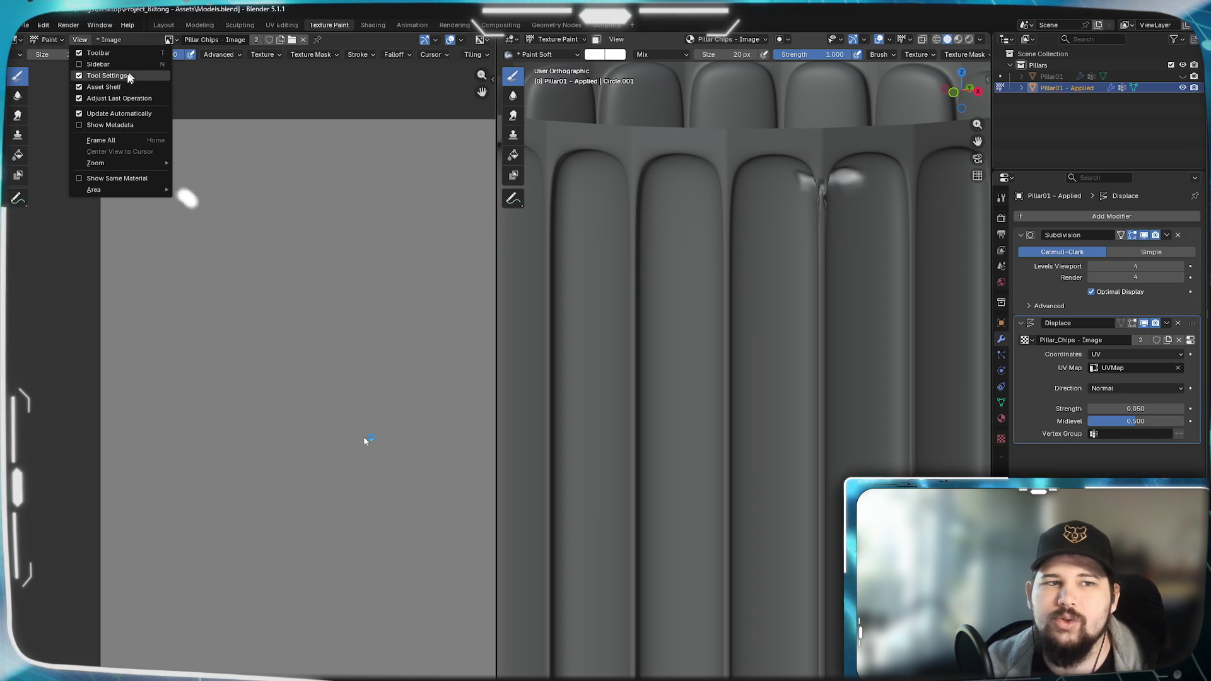
{"action": "left_click", "coordinate": [111, 40]}
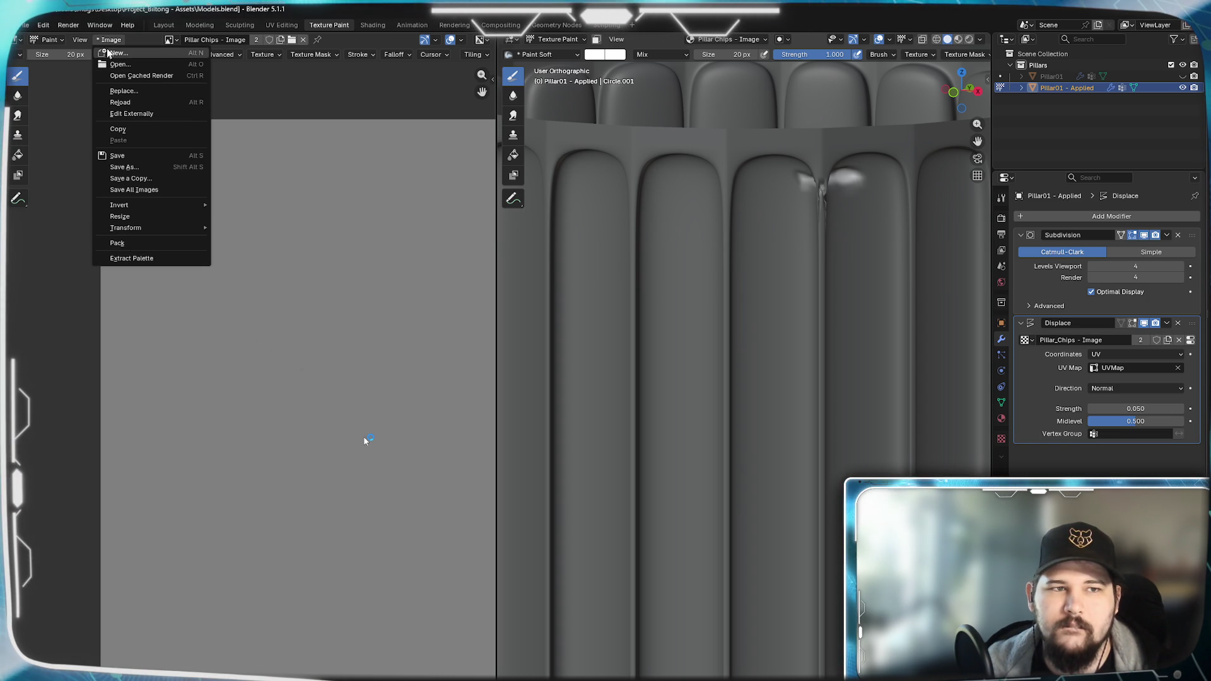
{"action": "left_click", "coordinate": [130, 257]}
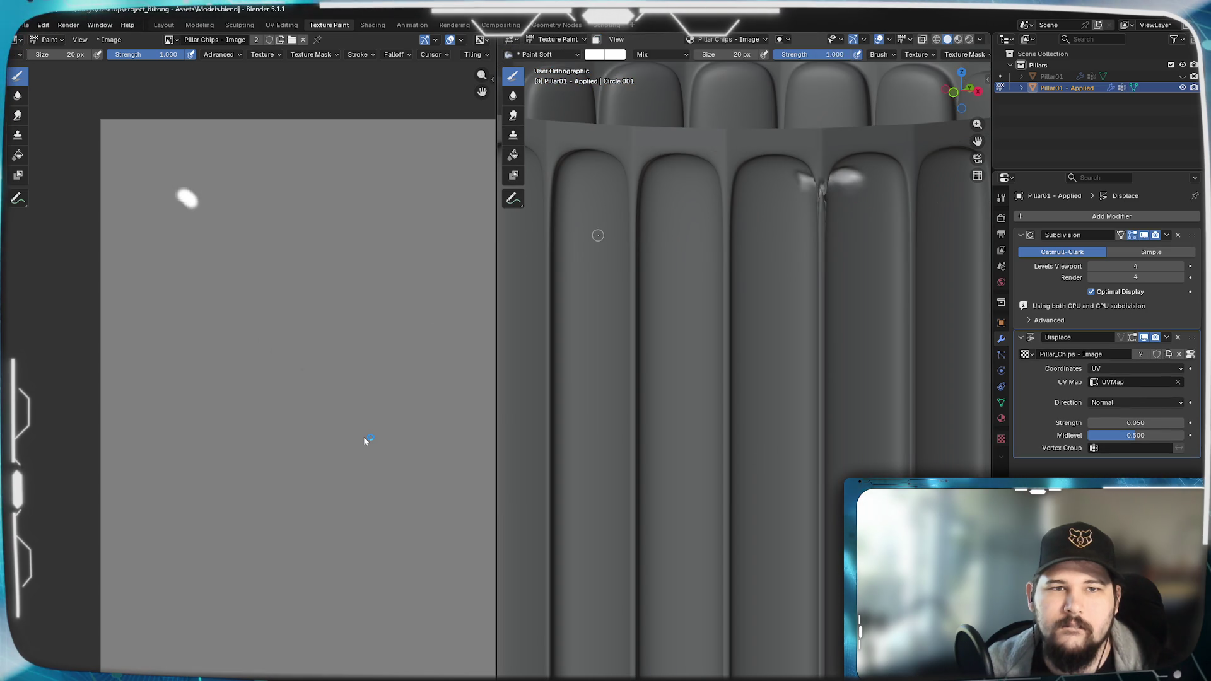
{"action": "left_click", "coordinate": [484, 39]}
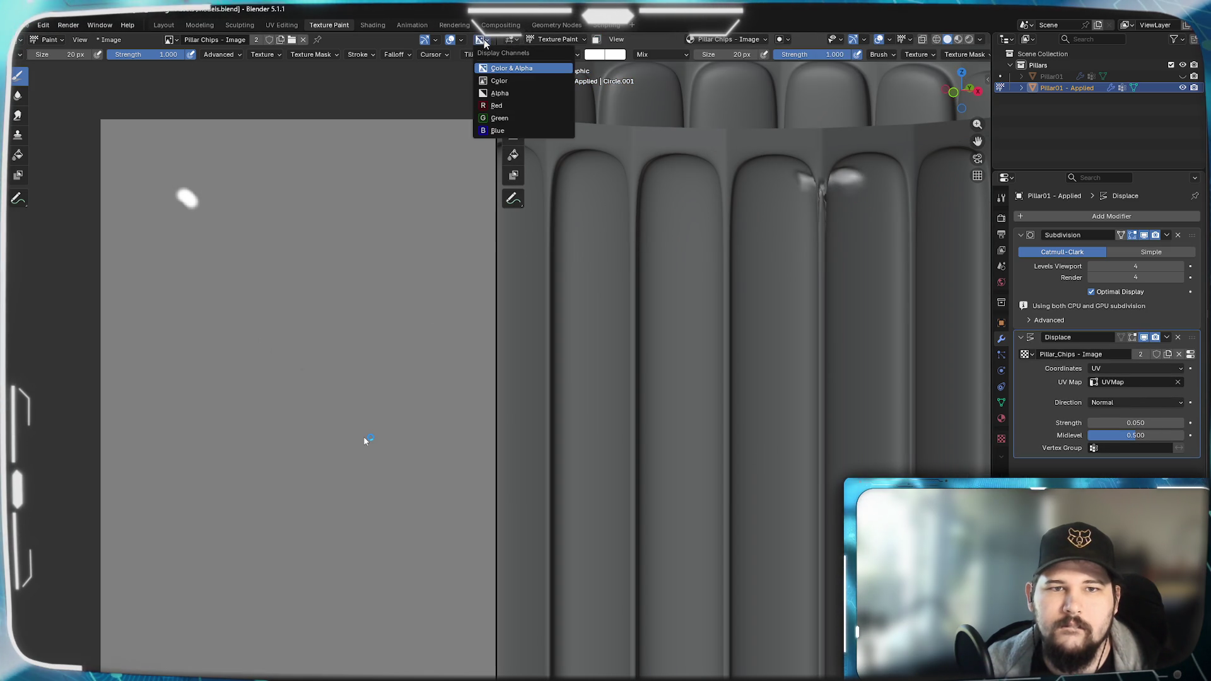
{"action": "left_click", "coordinate": [436, 40]}
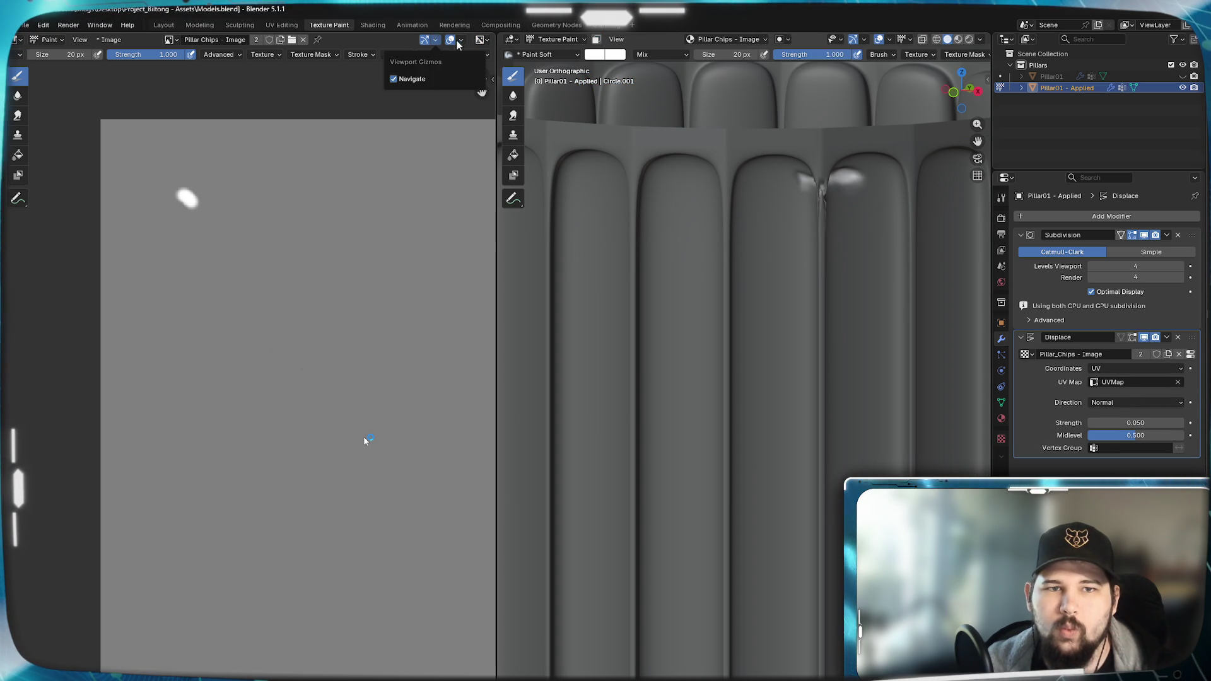
{"action": "left_click", "coordinate": [464, 40]}
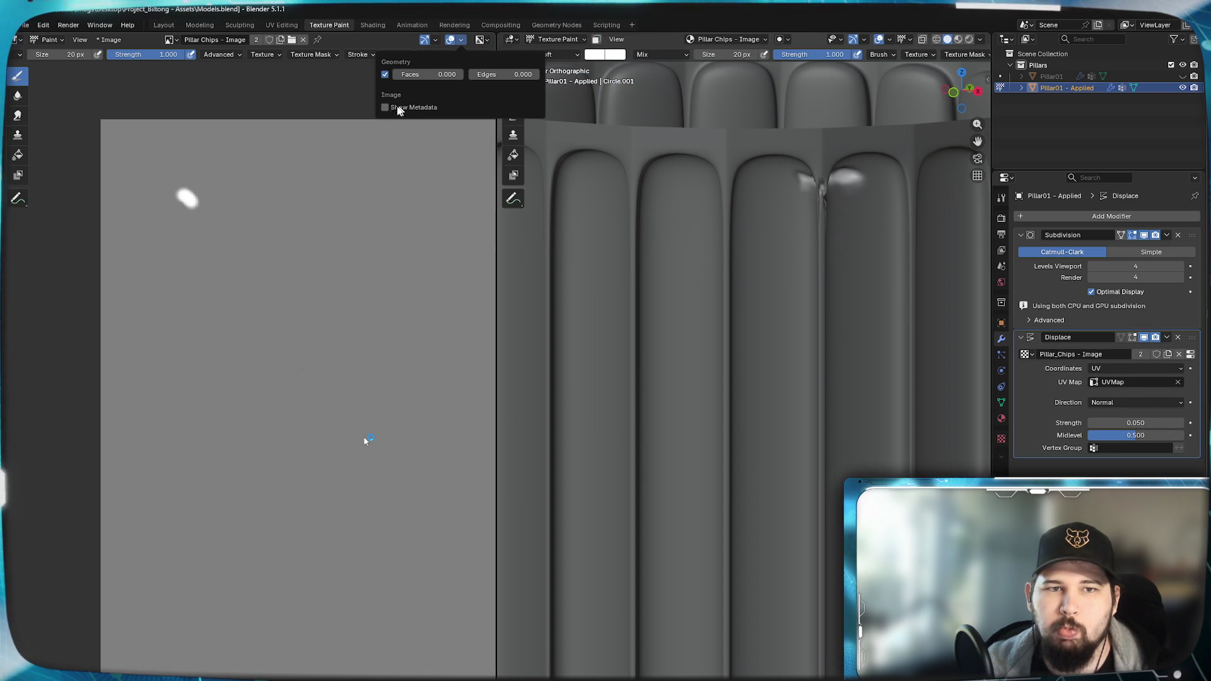
{"action": "left_click", "coordinate": [374, 82]}
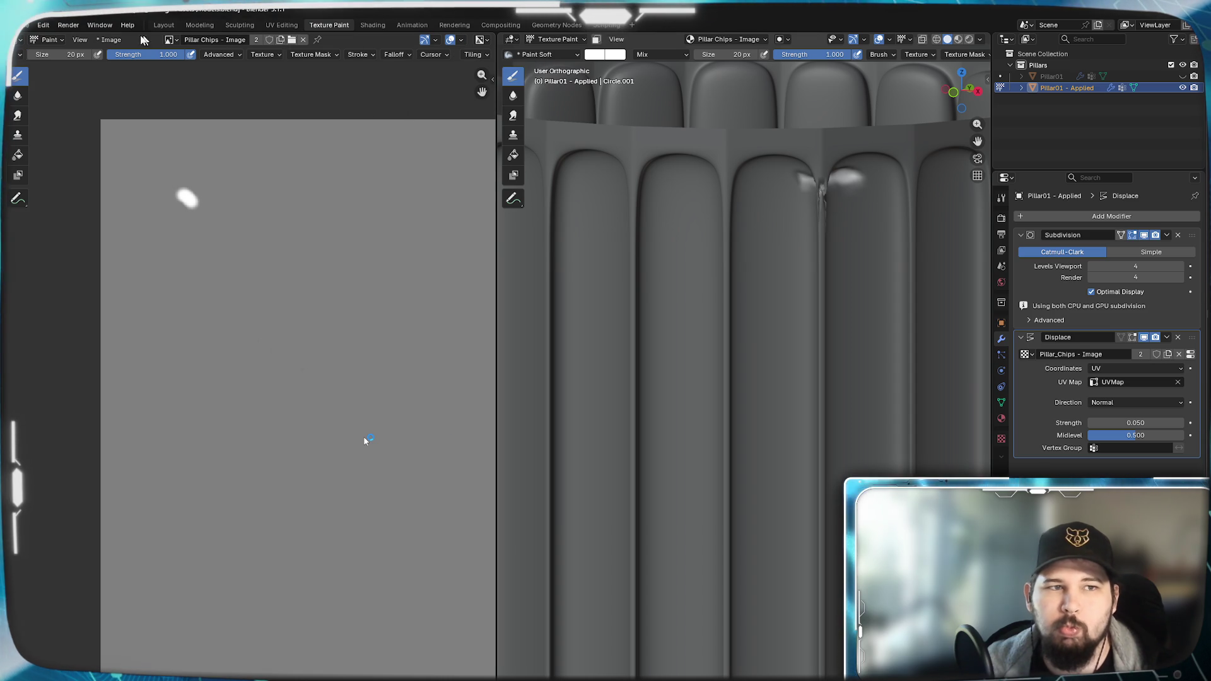
{"action": "left_click", "coordinate": [19, 60]}
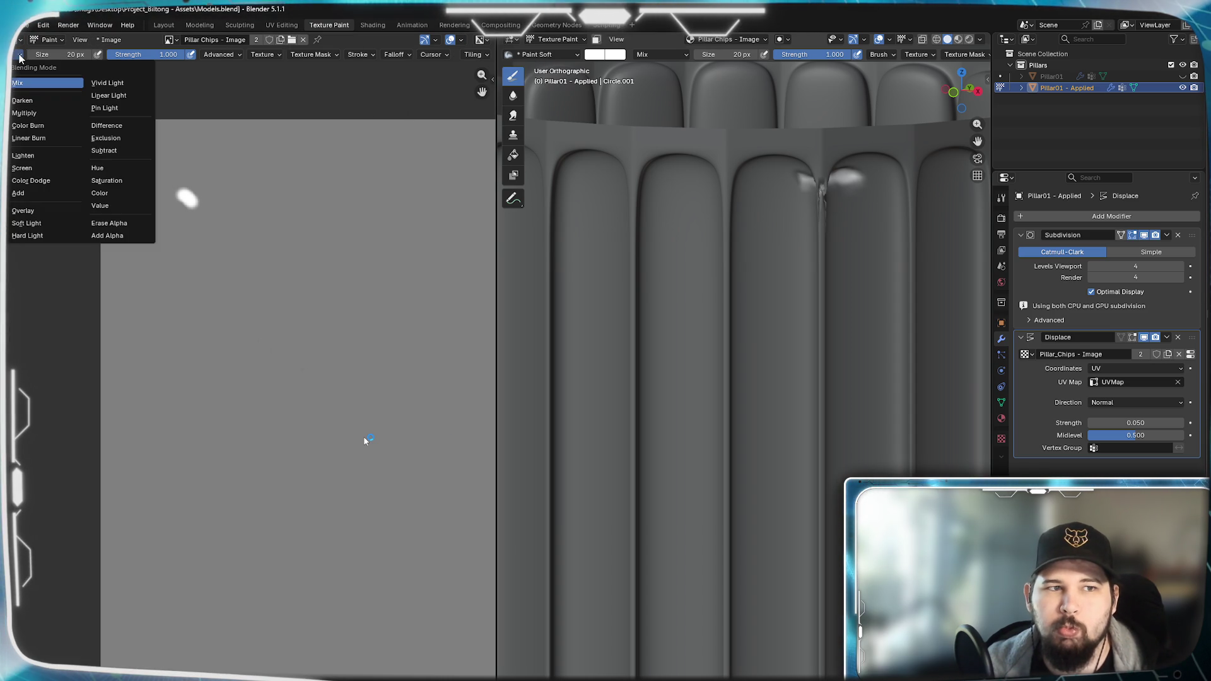
{"action": "left_click", "coordinate": [20, 59]}
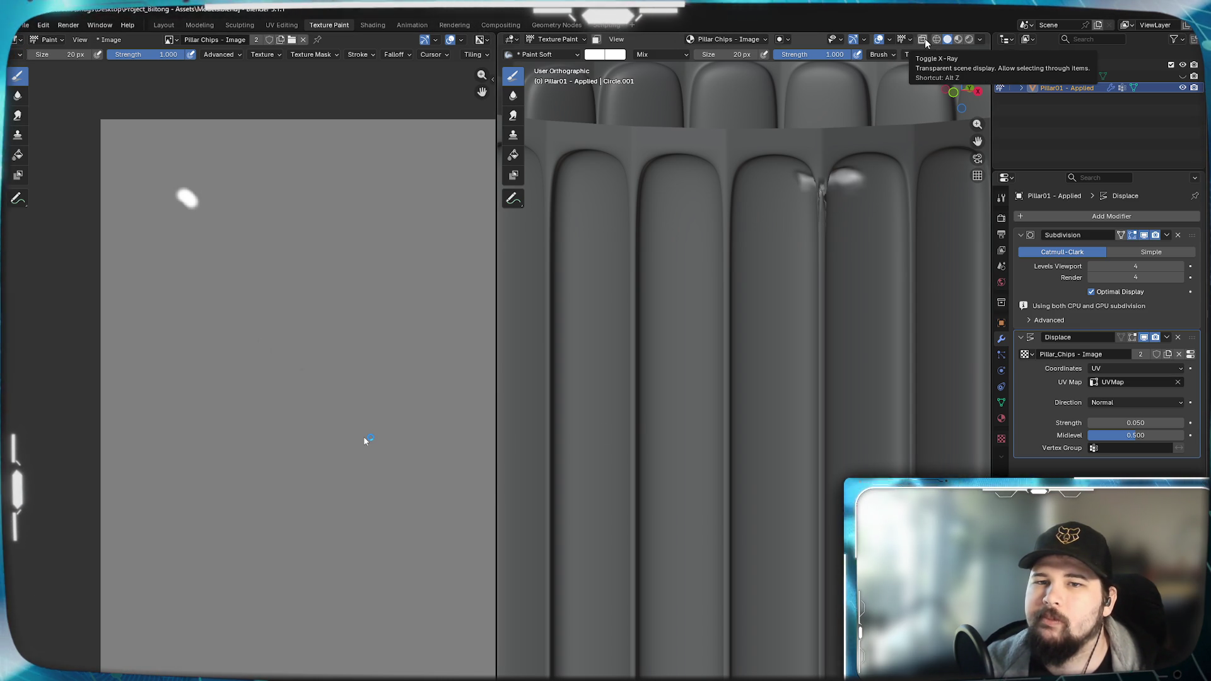
- Enable On Cage on the pillar's Subdivision modifier from Edit Mode, then return to Texture Paint
{"action": "key", "text": "Tab"}
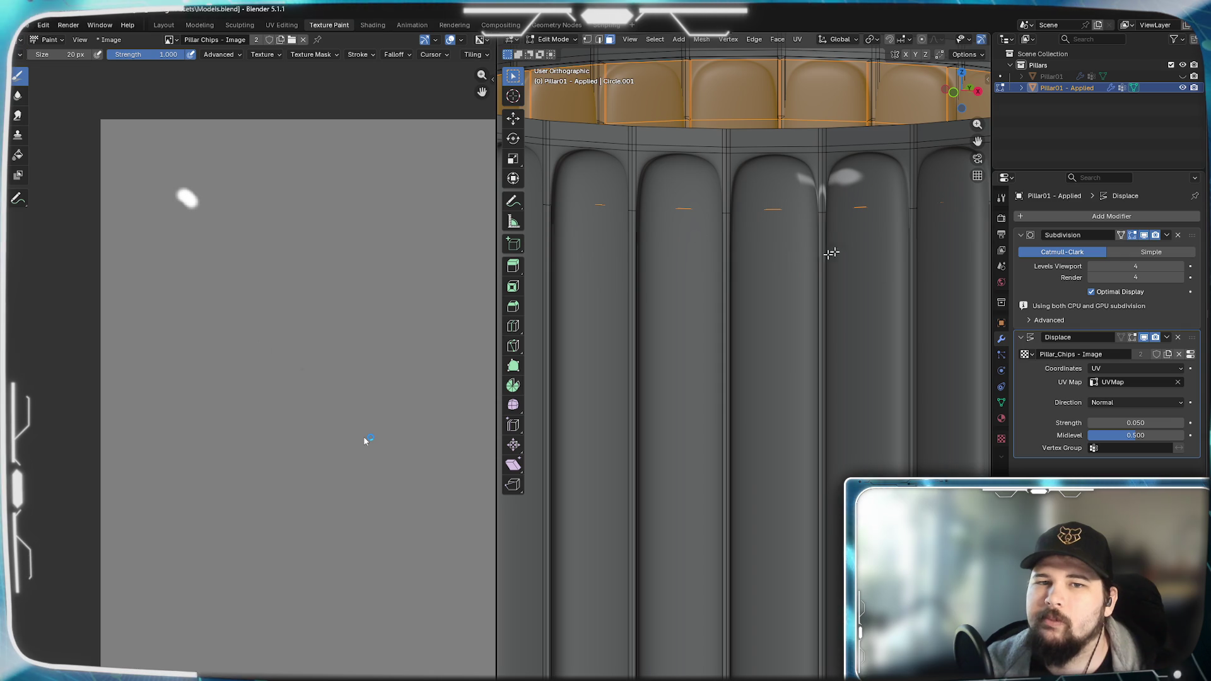
{"action": "key", "text": "Tab"}
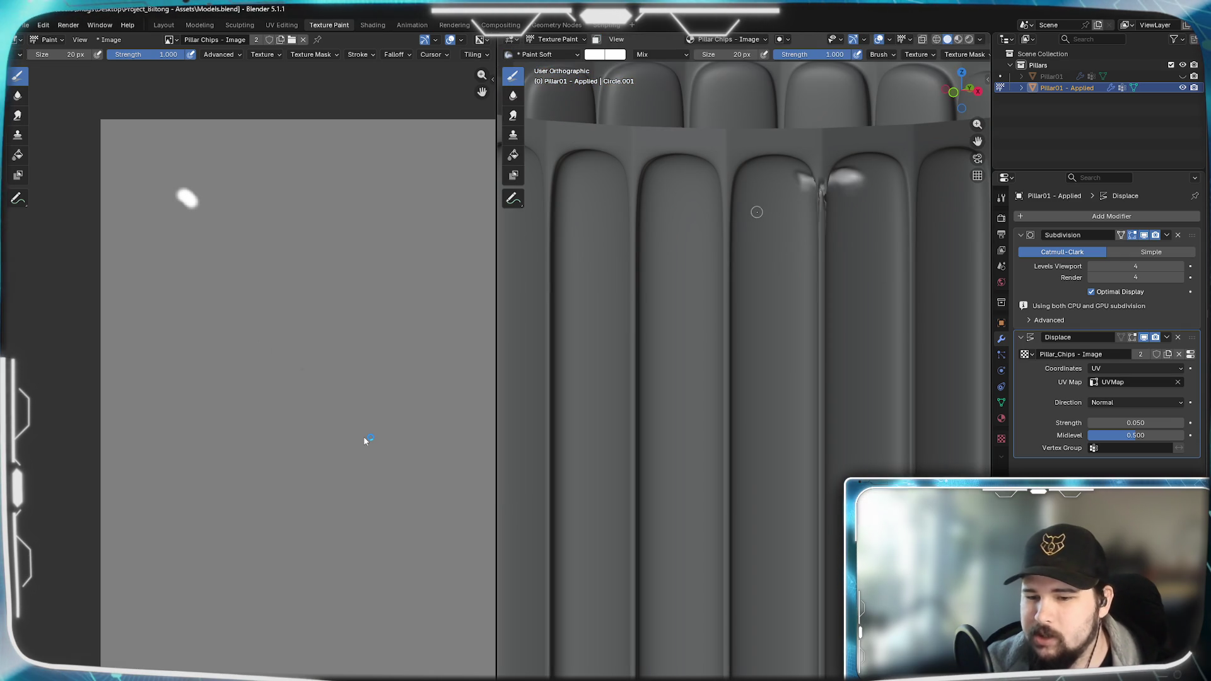
{"action": "left_click", "coordinate": [923, 42]}
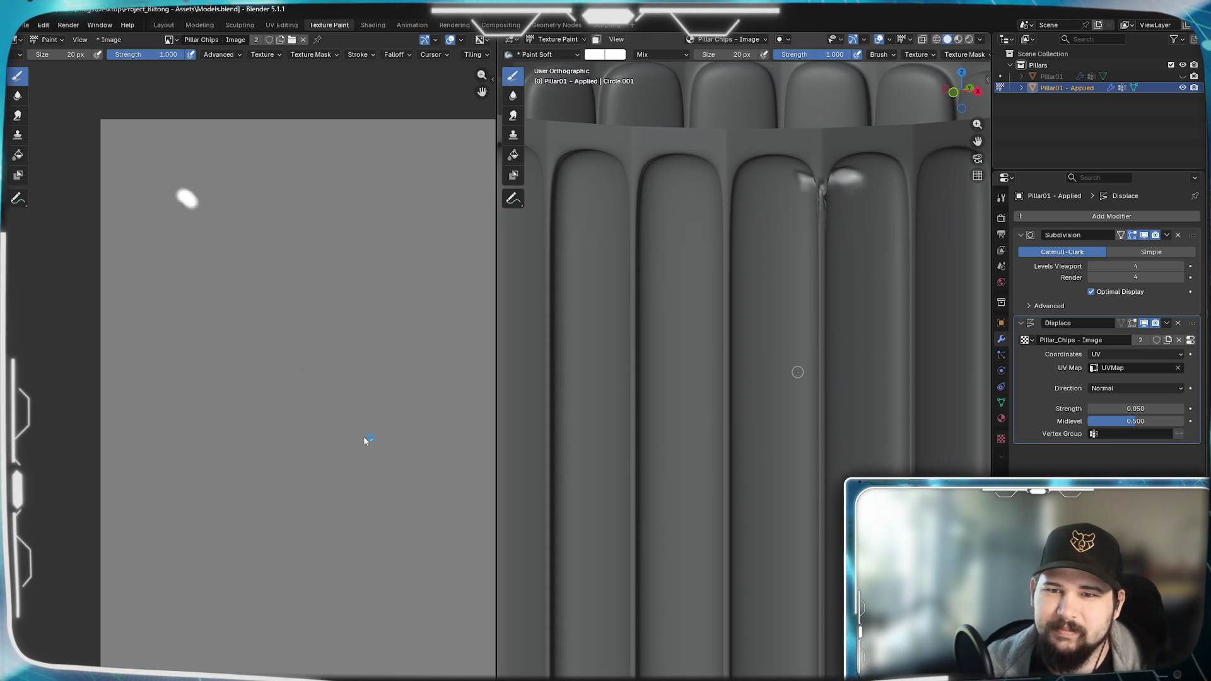
{"action": "key", "text": "Tab"}
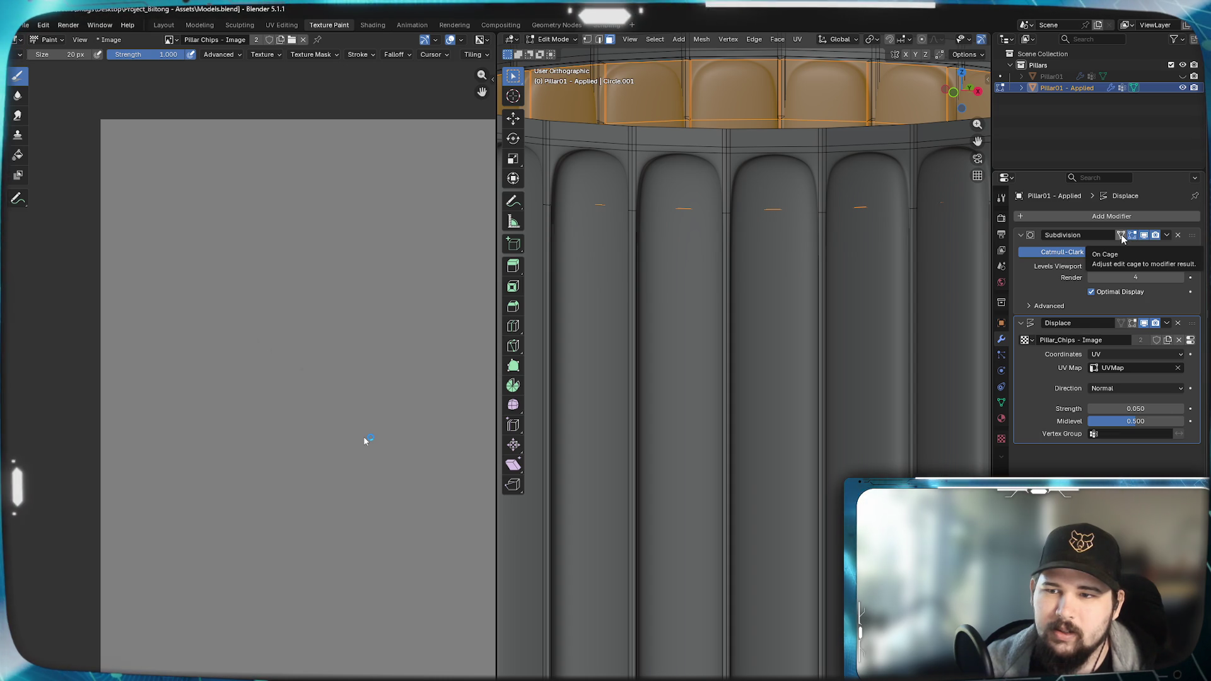
{"action": "left_click", "coordinate": [1122, 237]}
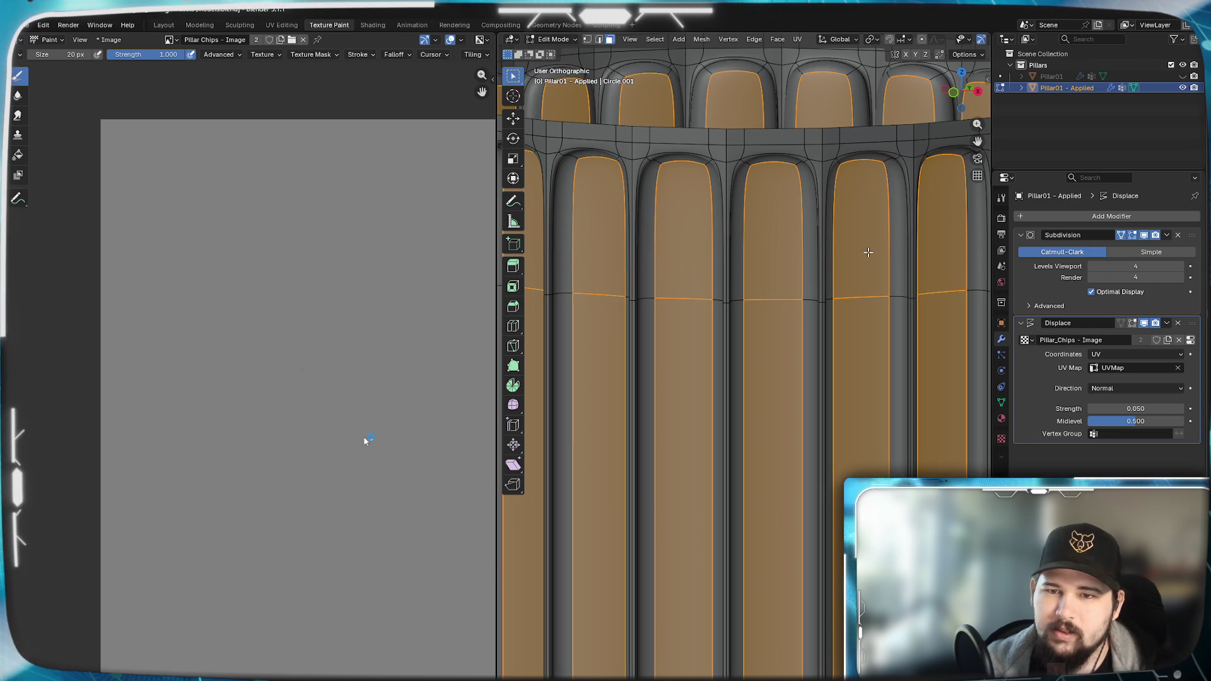
{"action": "key", "text": "Tab"}
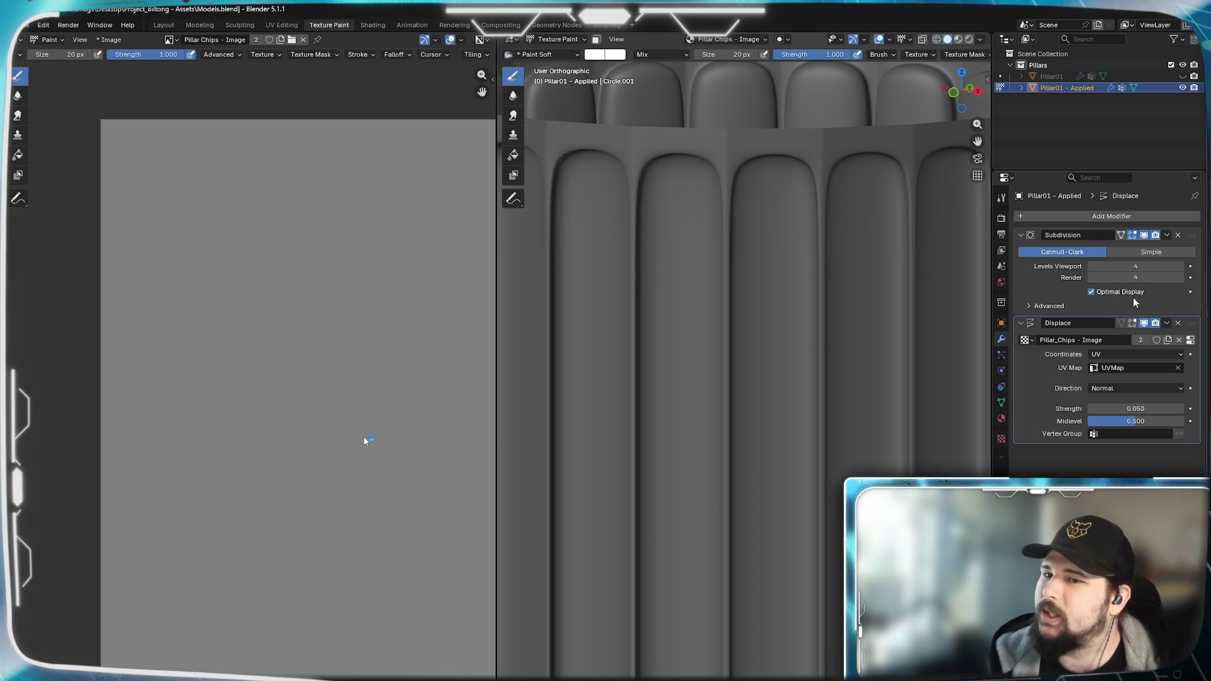
{"action": "left_click", "coordinate": [1036, 305]}
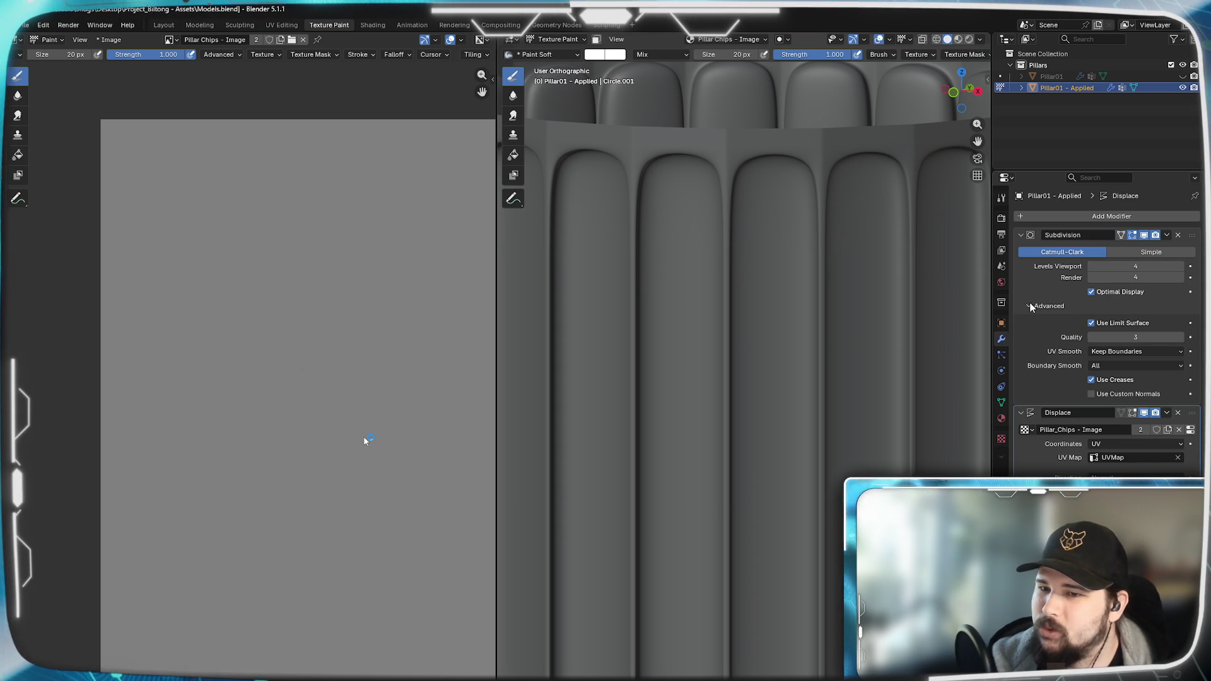
- Set the Subdivision modifier's UV Smooth to None and Boundary Smooth to Keep Corners
{"action": "left_click", "coordinate": [1143, 354]}
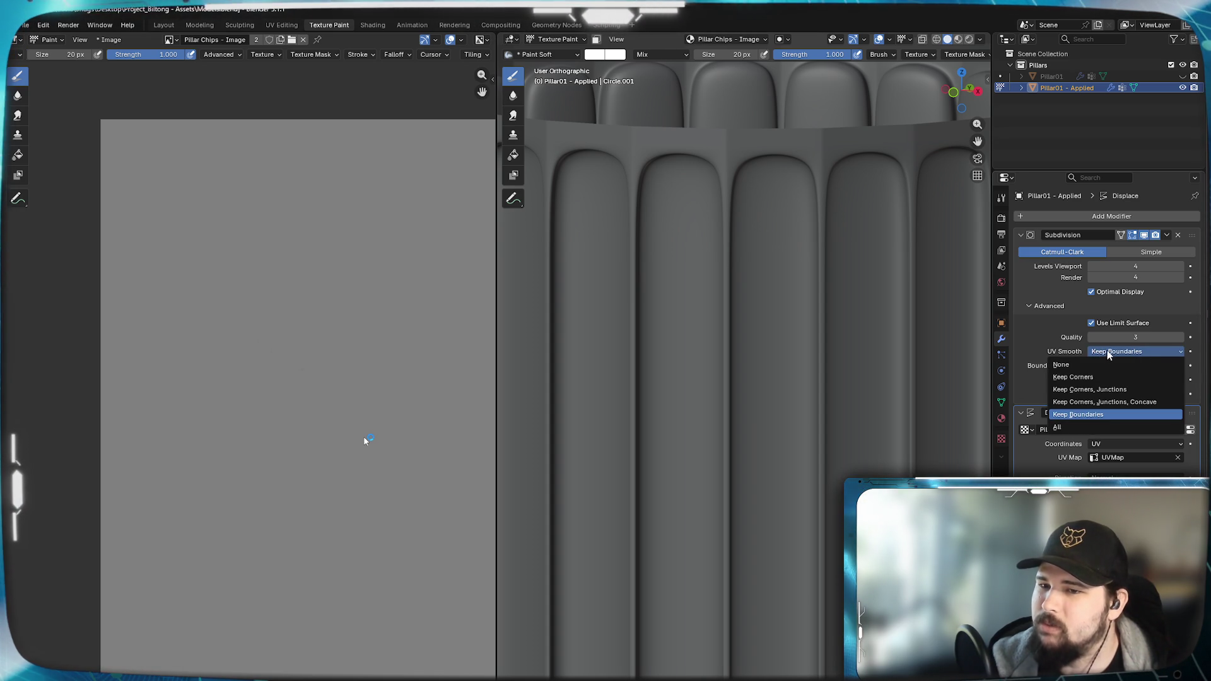
{"action": "left_click", "coordinate": [1063, 368]}
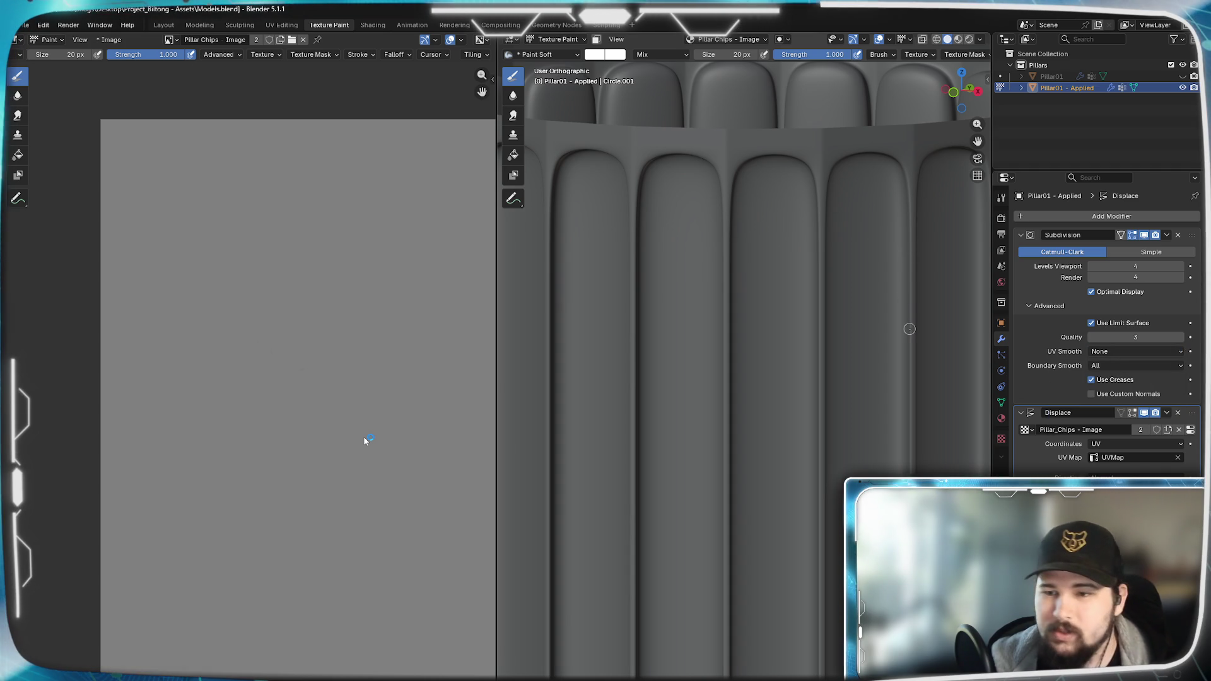
{"action": "left_click", "coordinate": [1128, 366]}
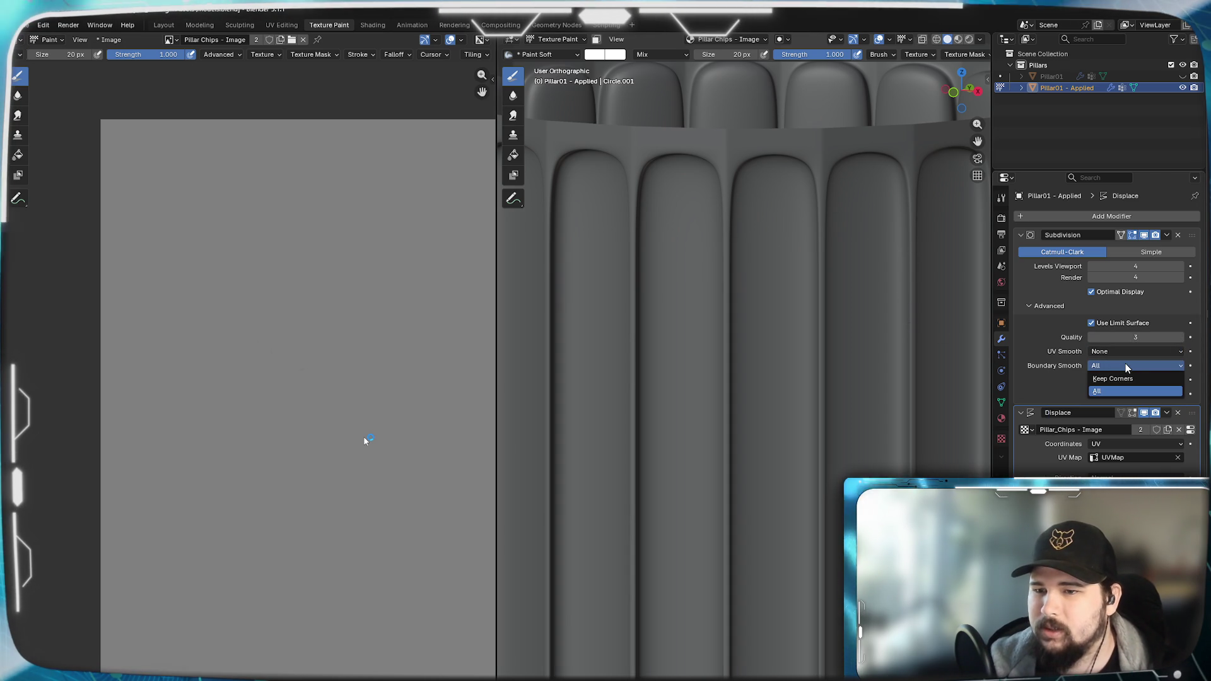
{"action": "left_click", "coordinate": [1115, 377]}
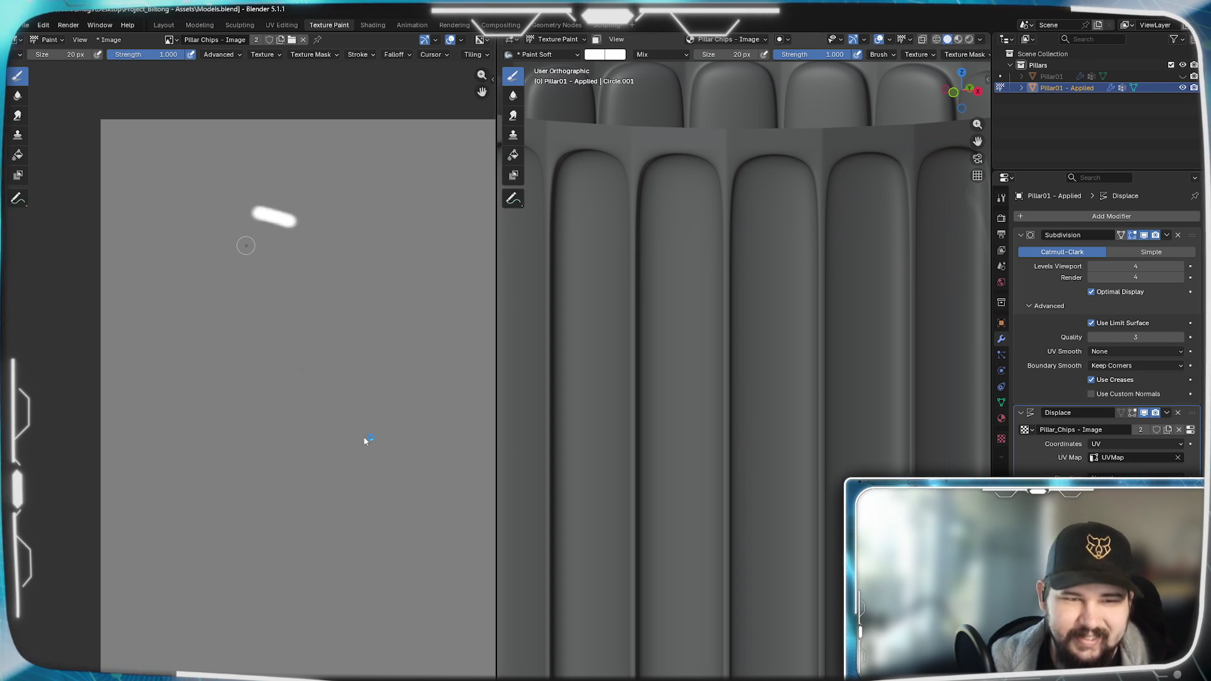
- Paint a white chip stroke on Pillar_Chips and inspect the jagged crack it dents across several flutes
{"action": "left_click_drag", "start_coordinate": [191, 291], "coordinate": [259, 354]}
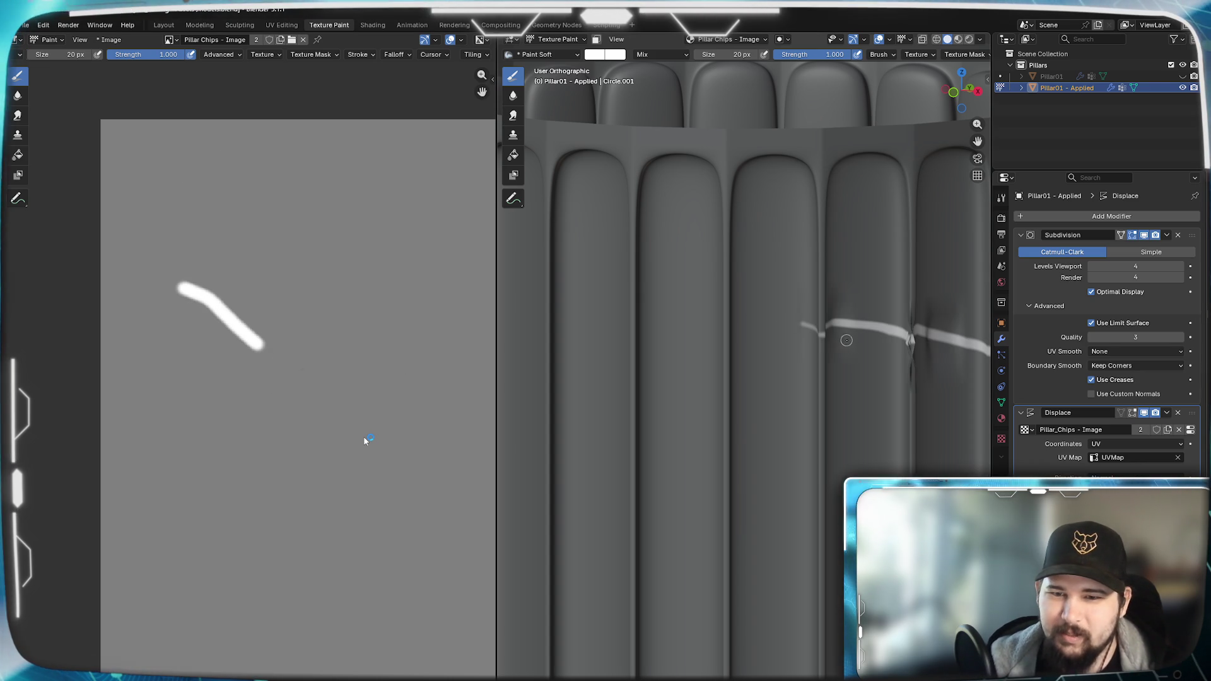
{"action": "scroll", "coordinate": [846, 340], "scroll_direction": "up", "scroll_amount": 4}
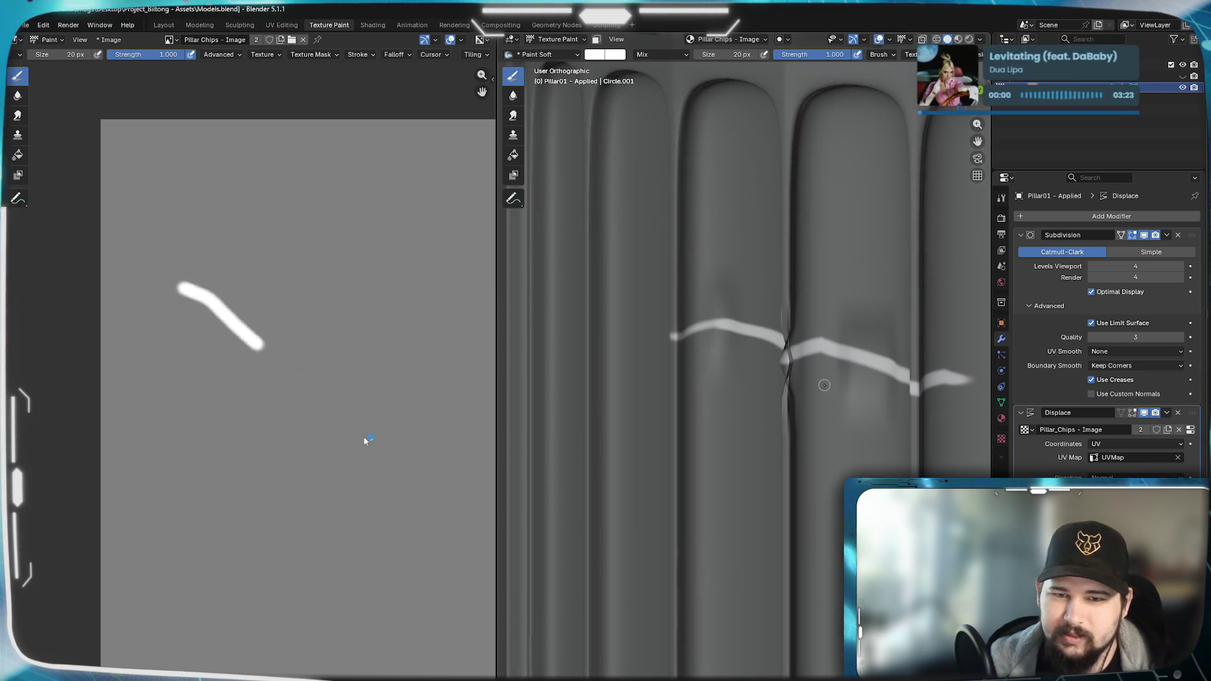
{"action": "middle_click_drag", "start_coordinate": [824, 385], "coordinate": [730, 374]}
{"action": "scroll", "coordinate": [731, 374], "scroll_direction": "up", "scroll_amount": 3}
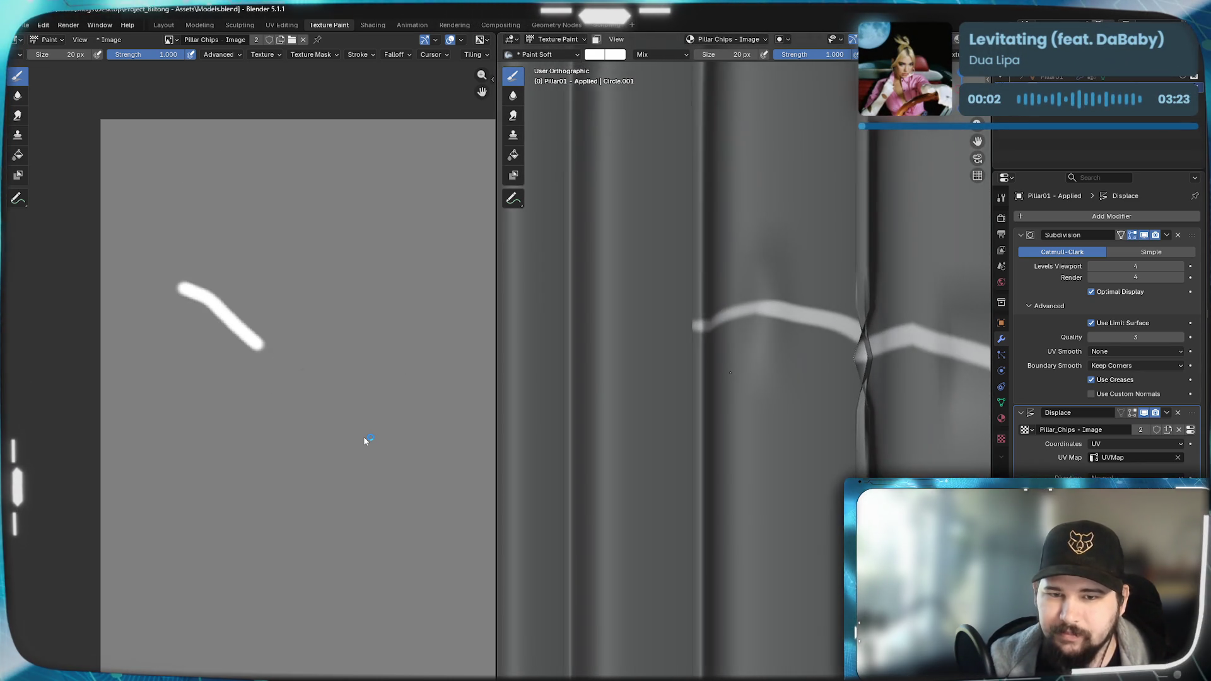
{"action": "scroll", "coordinate": [731, 373], "scroll_direction": "down", "scroll_amount": 5}
{"action": "scroll", "coordinate": [731, 373], "scroll_direction": "up", "scroll_amount": 2}
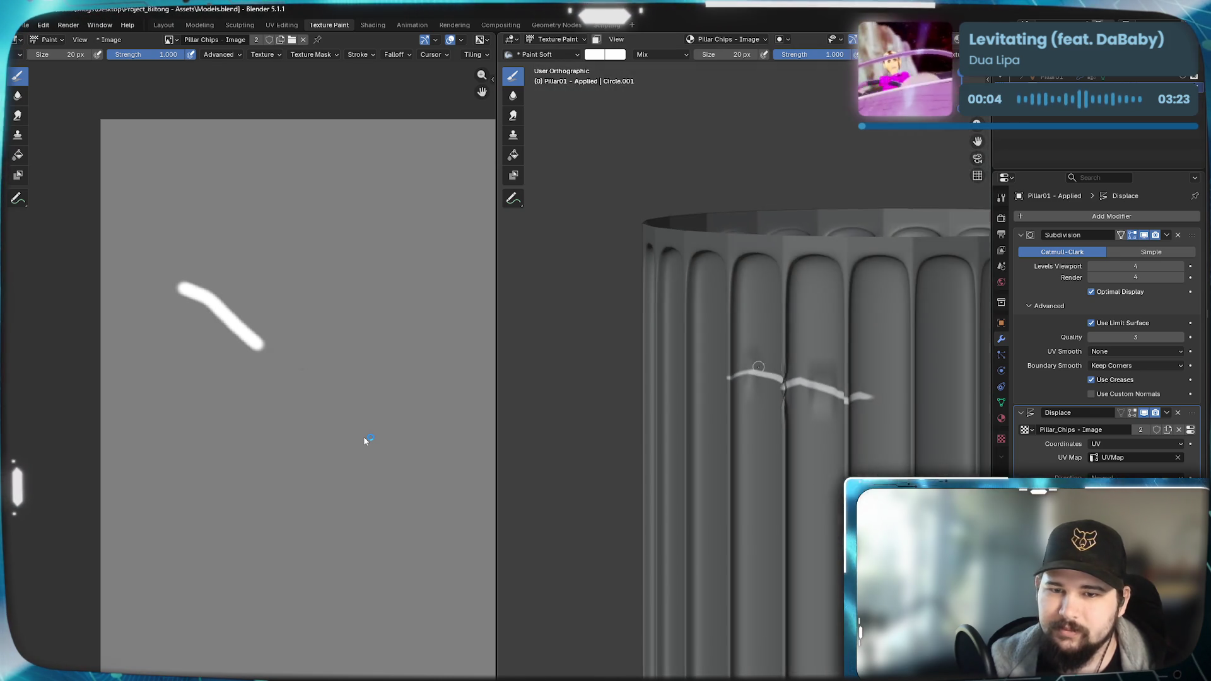
{"action": "scroll", "coordinate": [757, 367], "scroll_direction": "up", "scroll_amount": 3}
{"action": "middle_click_drag", "start_coordinate": [757, 367], "coordinate": [721, 426], "text": "shift"}
{"action": "scroll", "coordinate": [721, 427], "scroll_direction": "up", "scroll_amount": 3}
{"action": "scroll", "coordinate": [721, 426], "scroll_direction": "down", "scroll_amount": 4}
{"action": "middle_click_drag", "start_coordinate": [662, 379], "coordinate": [659, 364], "text": "shift"}
{"action": "scroll", "coordinate": [660, 365], "scroll_direction": "up", "scroll_amount": 4}
{"action": "middle_click_drag", "start_coordinate": [753, 365], "coordinate": [799, 381], "text": "shift"}
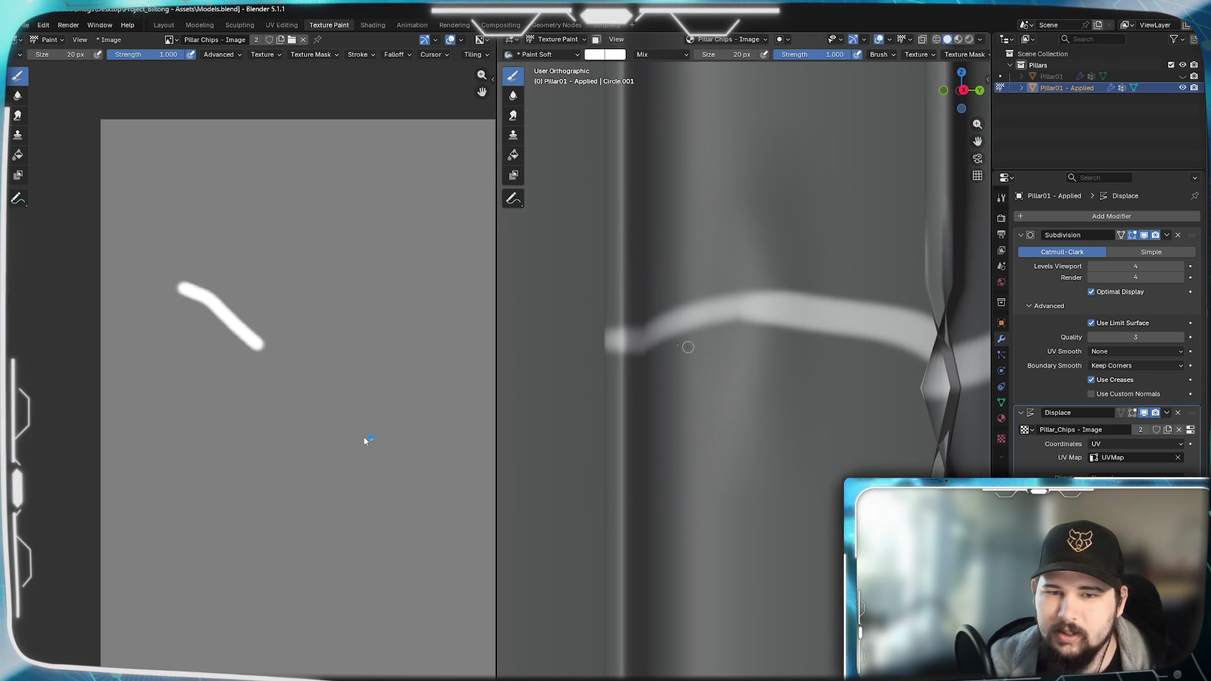
{"action": "scroll", "coordinate": [663, 404], "scroll_direction": "down", "scroll_amount": 4}
{"action": "scroll", "coordinate": [719, 285], "scroll_direction": "down", "scroll_amount": 3}
{"action": "mouse_move", "coordinate": [719, 285]}
{"action": "middle_mouse_down", "text": "shift"}
{"action": "mouse_move", "coordinate": [727, 195]}
{"action": "mouse_move", "coordinate": [726, 374]}
{"action": "middle_mouse_up", "text": "shift"}
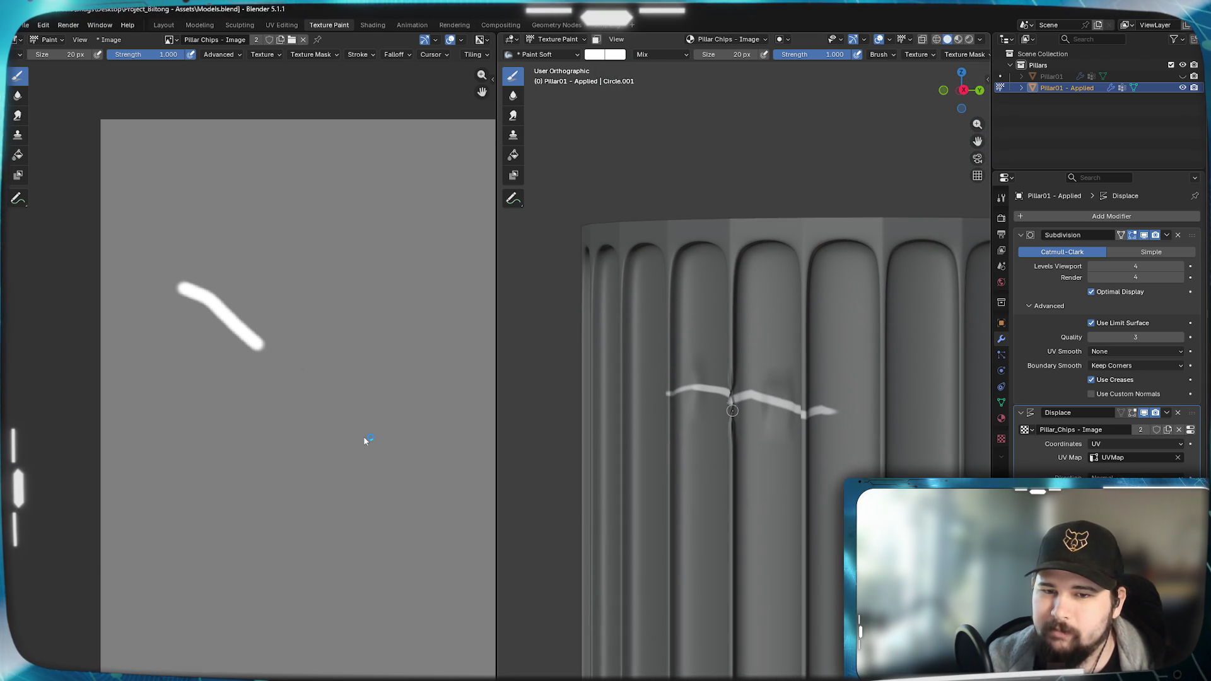
{"action": "scroll", "coordinate": [732, 409], "scroll_direction": "up", "scroll_amount": 4}
{"action": "scroll", "coordinate": [732, 409], "scroll_direction": "down", "scroll_amount": 2}
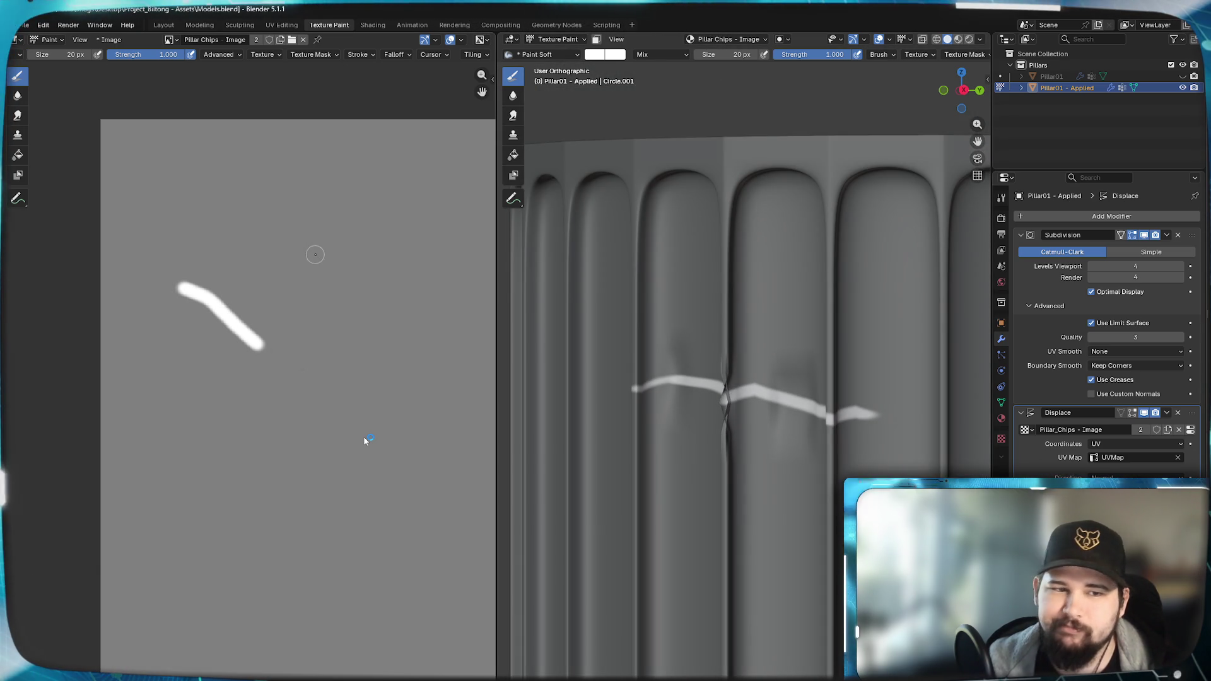
- Undo the crack stroke and view the whole smooth pillar in the Layout workspace
{"action": "key", "text": "ctrl+z"}
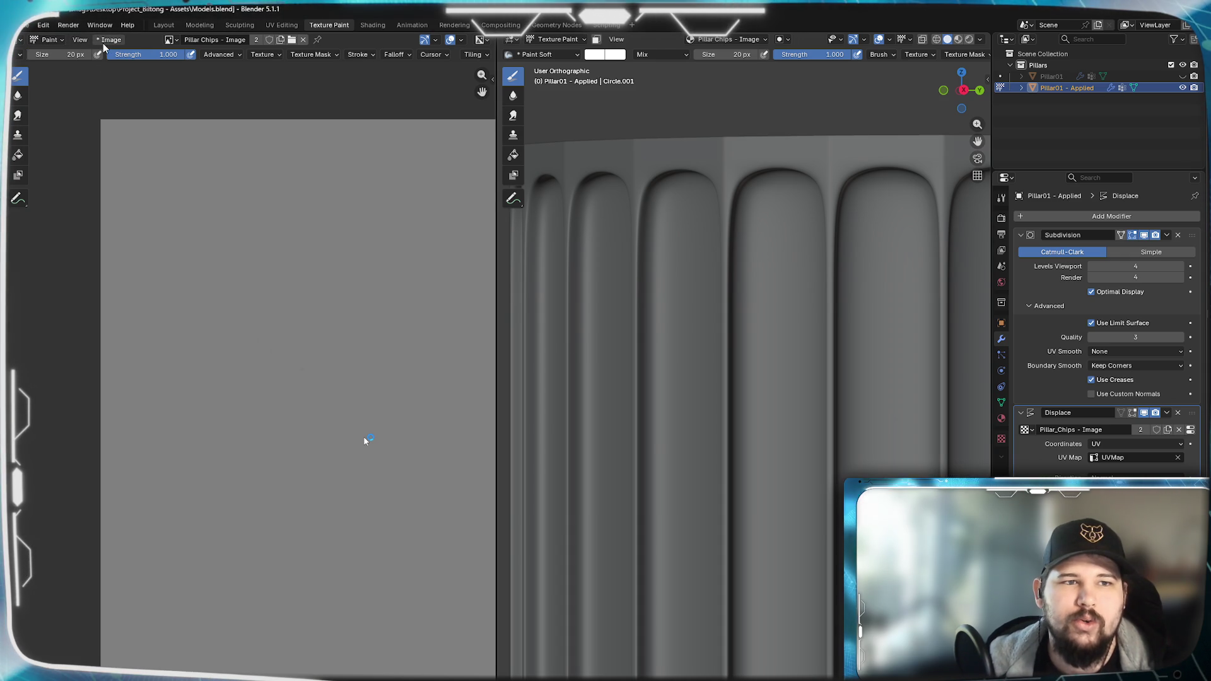
{"action": "left_click", "coordinate": [163, 25]}
{"action": "scroll", "coordinate": [511, 218], "scroll_direction": "down", "scroll_amount": 3}
{"action": "scroll", "coordinate": [575, 243], "scroll_direction": "down", "scroll_amount": 3}
{"action": "middle_click_drag", "start_coordinate": [575, 243], "coordinate": [605, 314]}
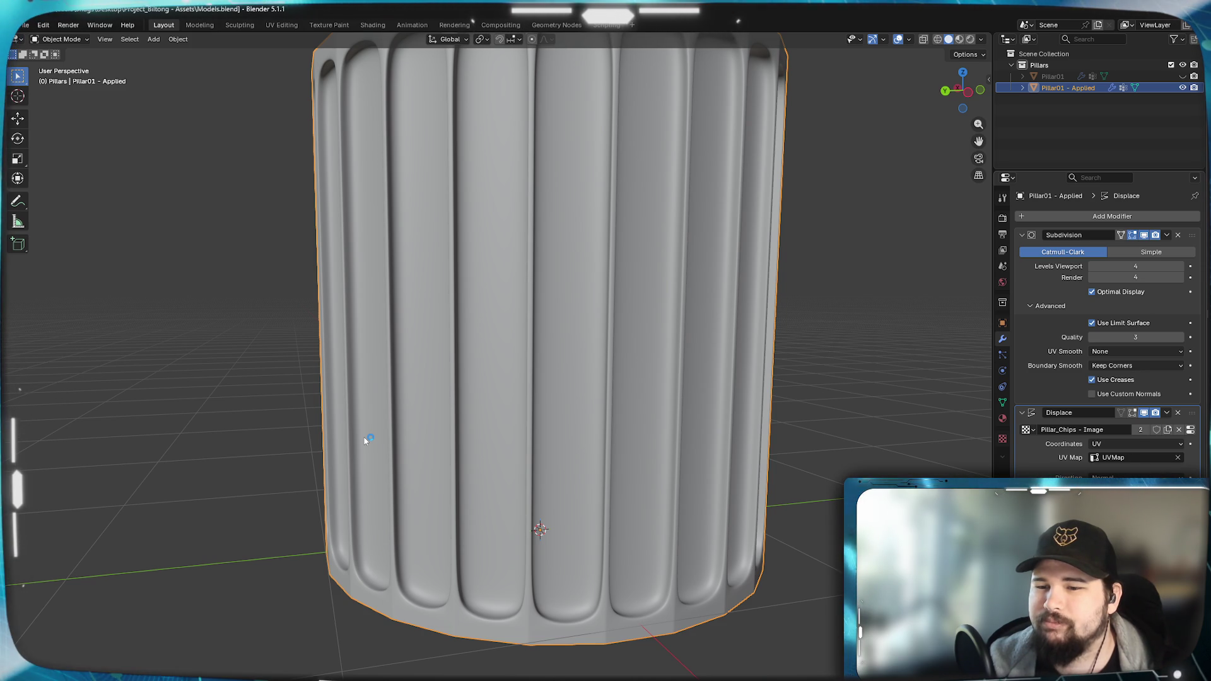
- Collapse the Displace panel and add a Multiresolution modifier to the pillar
{"action": "left_click", "coordinate": [1022, 413]}
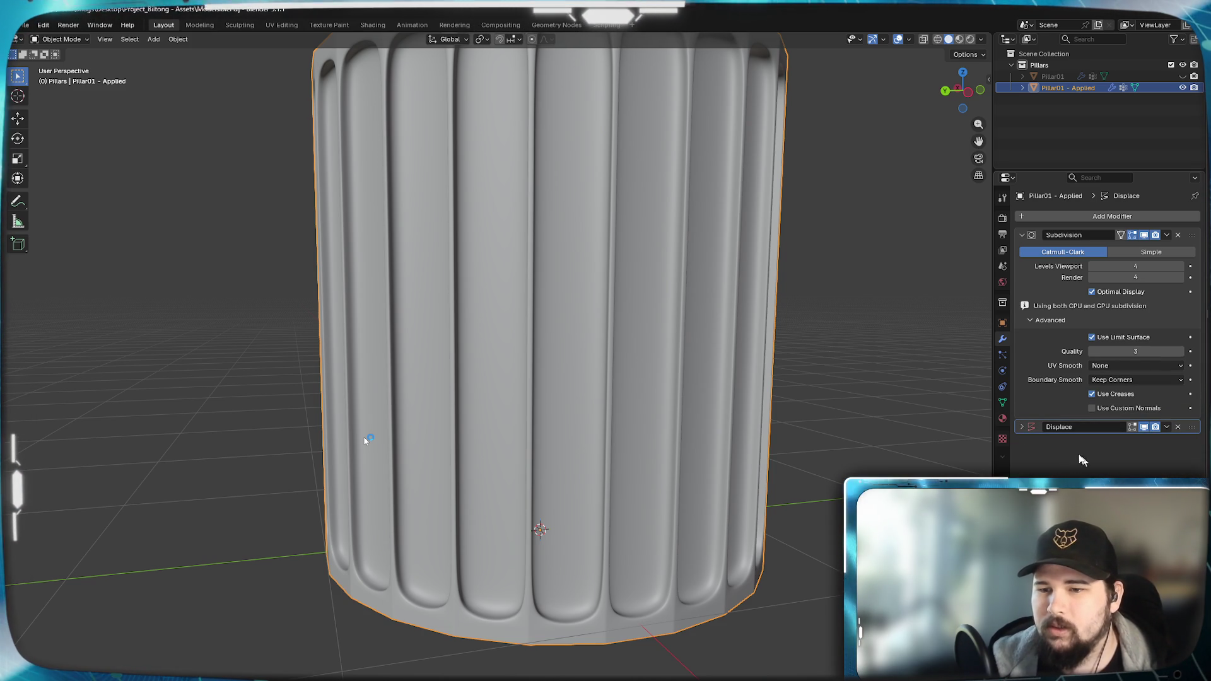
{"action": "left_click", "coordinate": [1020, 428]}
{"action": "left_click", "coordinate": [1019, 428]}
{"action": "scroll", "coordinate": [503, 297], "scroll_direction": "up", "scroll_amount": 1}
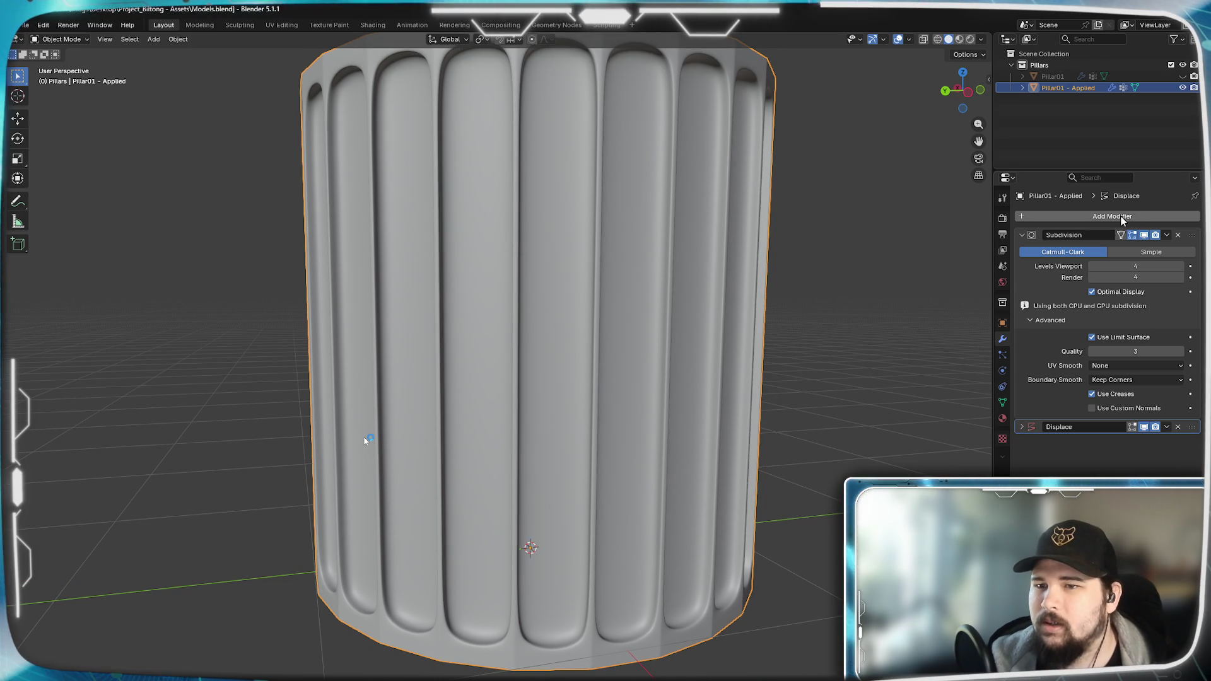
{"action": "left_click", "coordinate": [1046, 218]}
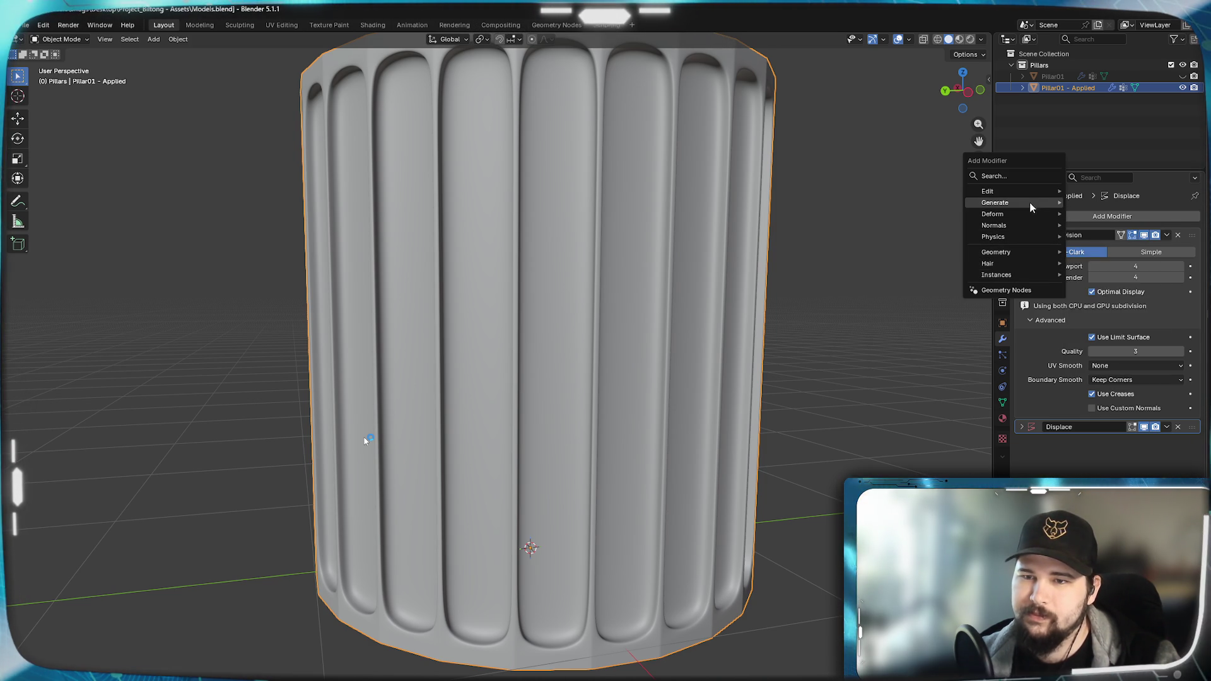
{"action": "mouse_move", "coordinate": [996, 202]}
{"action": "left_click", "coordinate": [1101, 317]}
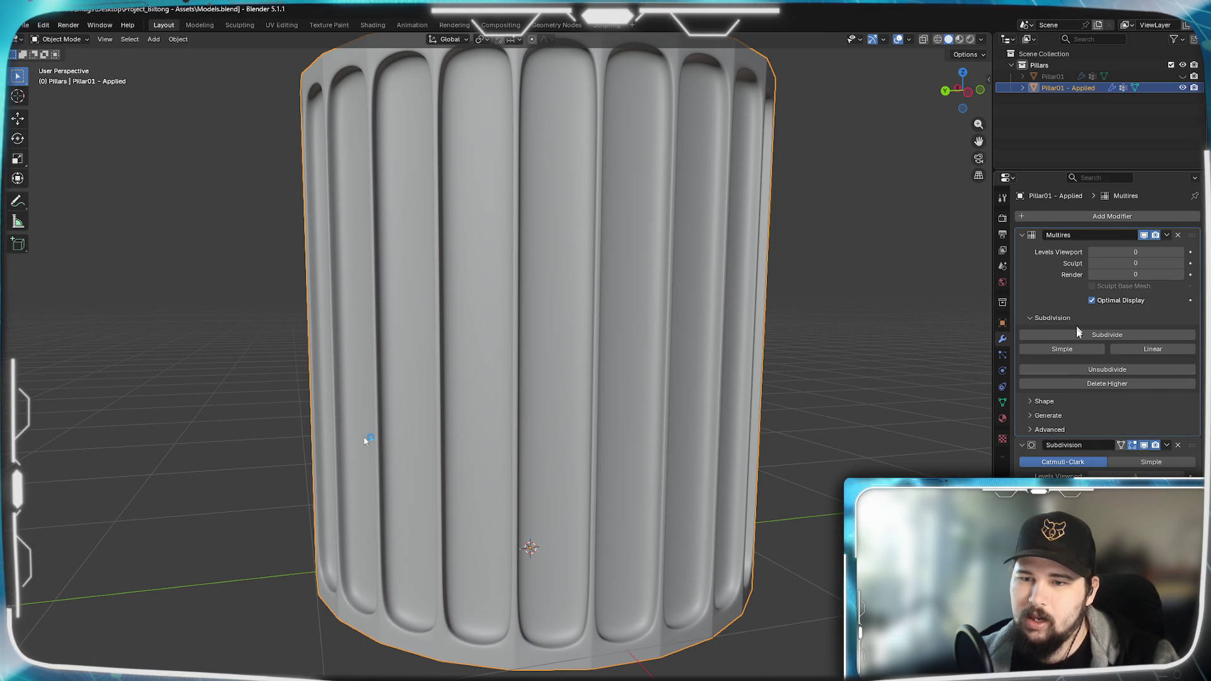
- Review the Multires shape and advanced subpanels, then remove the modifier and go to Sculpting
{"action": "left_click", "coordinate": [1029, 401]}
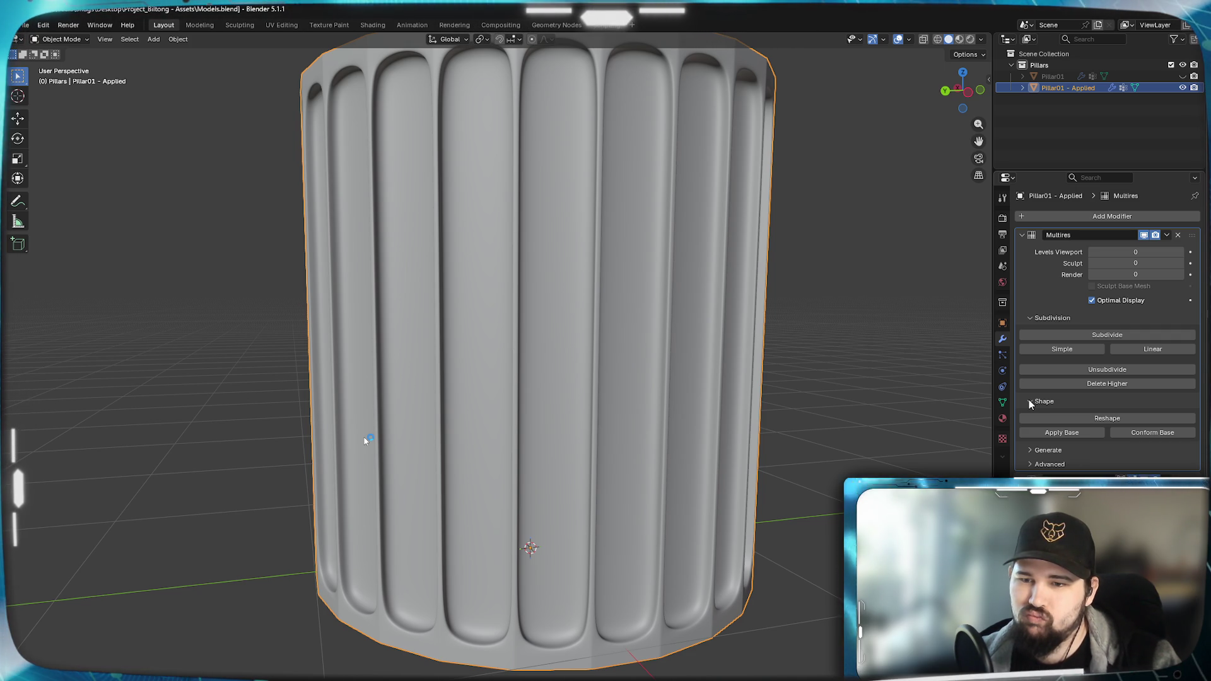
{"action": "left_click", "coordinate": [1029, 402]}
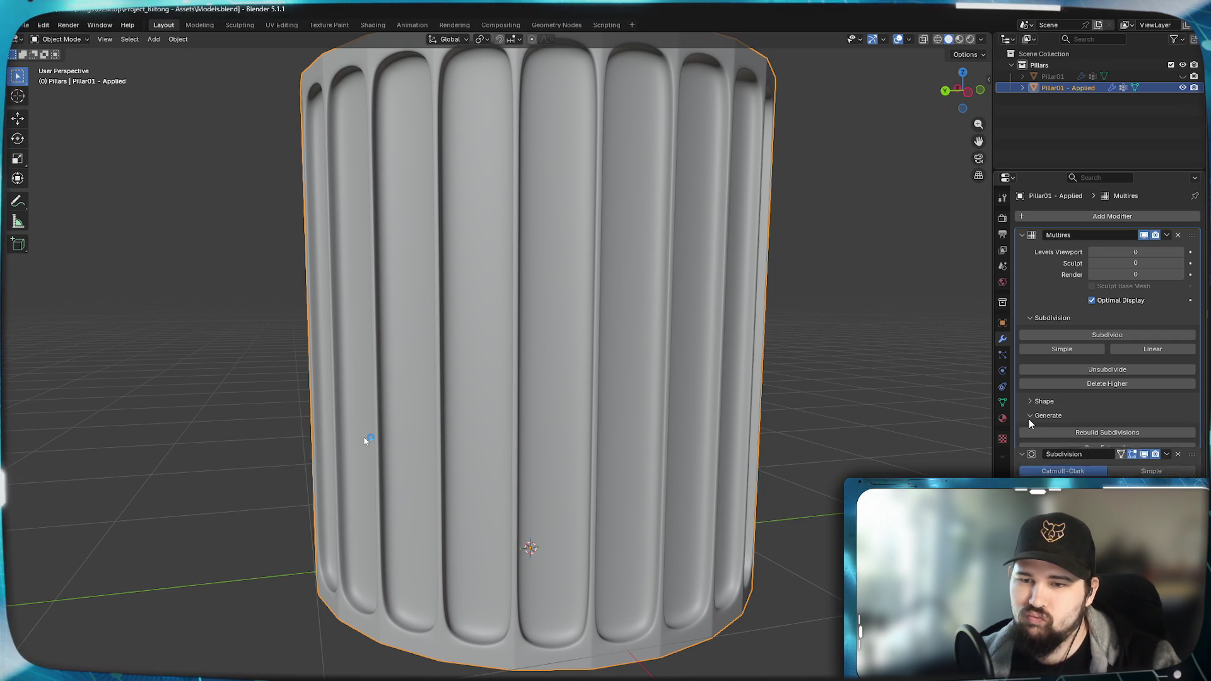
{"action": "left_click", "coordinate": [1030, 429]}
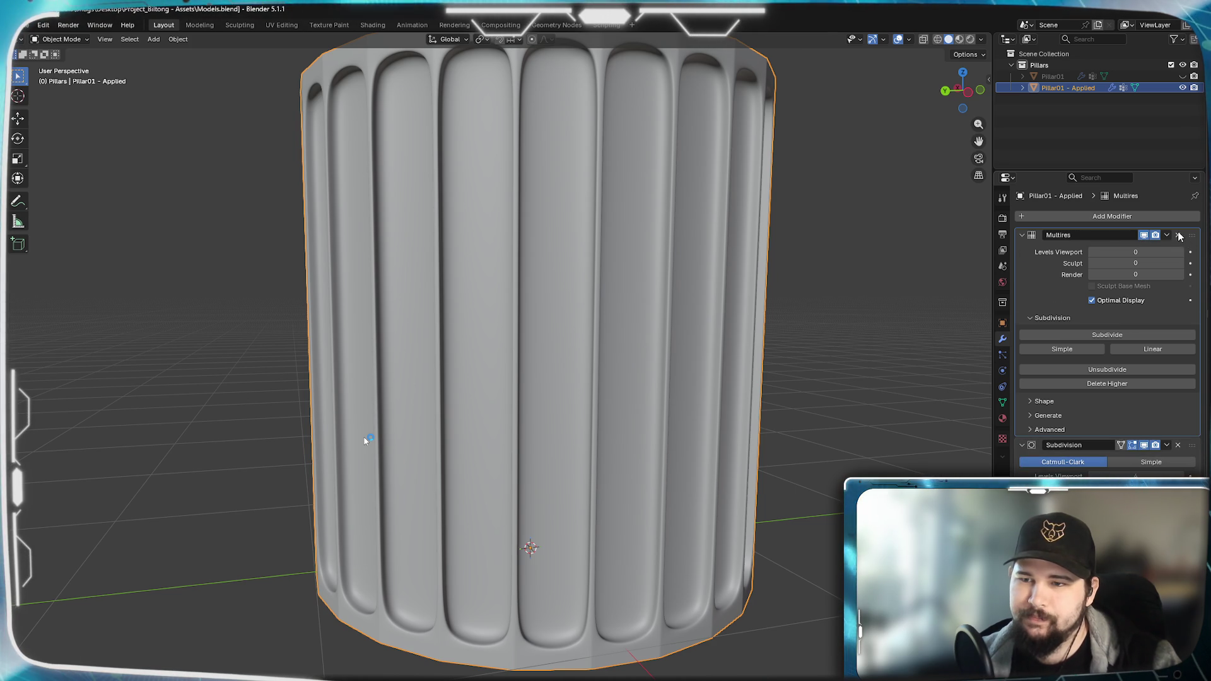
{"action": "key", "text": "ctrl+a"}
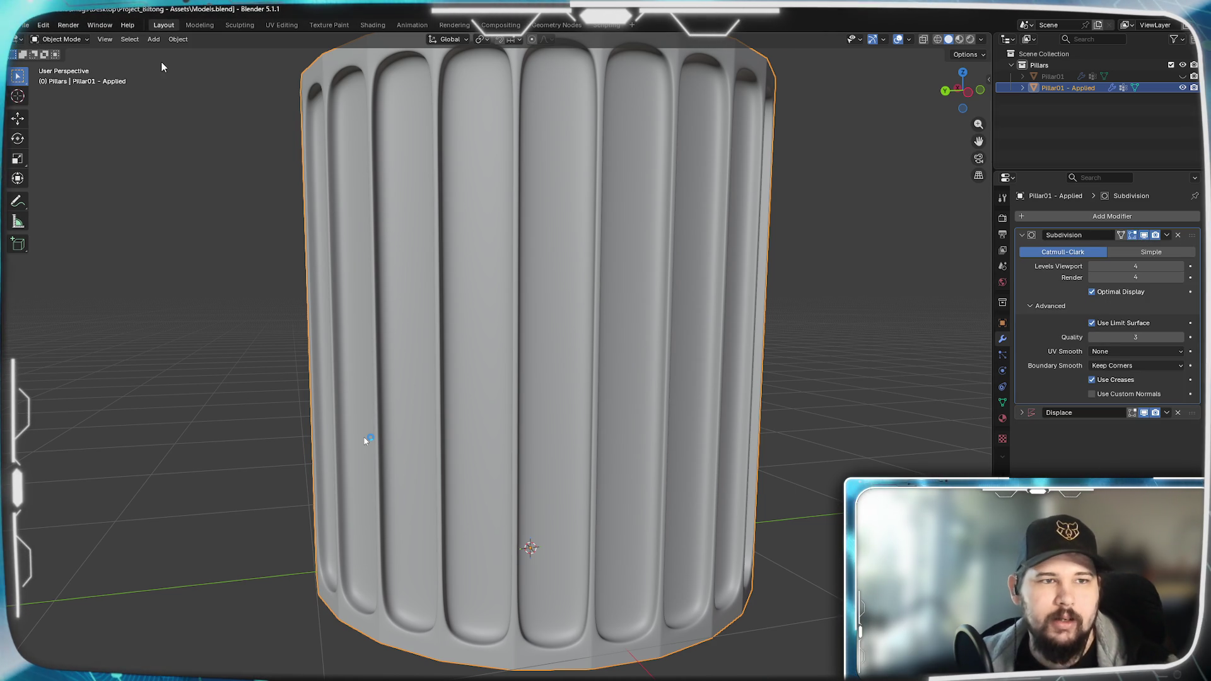
{"action": "left_click", "coordinate": [239, 24]}
{"action": "scroll", "coordinate": [407, 265], "scroll_direction": "up", "scroll_amount": 2}
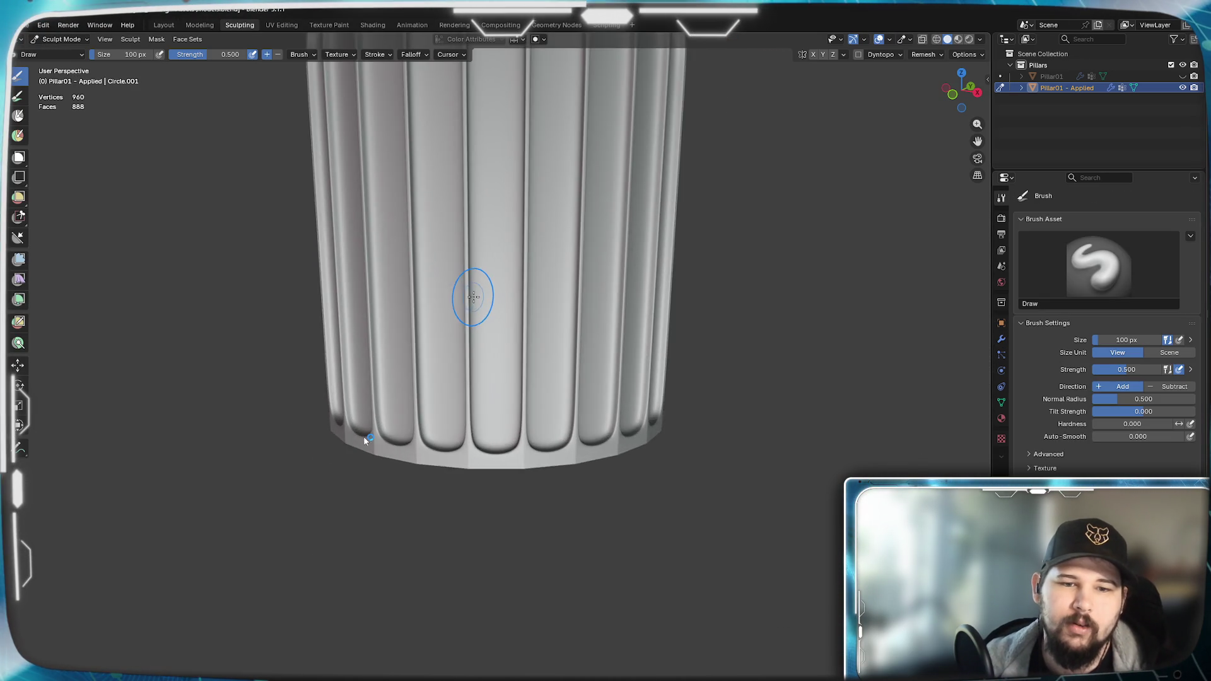
{"action": "scroll", "coordinate": [474, 313], "scroll_direction": "up", "scroll_amount": 2}
{"action": "scroll", "coordinate": [530, 342], "scroll_direction": "up", "scroll_amount": 2}
- Apply the Subdivision modifier permanently to the pillar mesh and delete the Displace modifier
{"action": "middle_click_drag", "start_coordinate": [554, 350], "coordinate": [554, 284]}
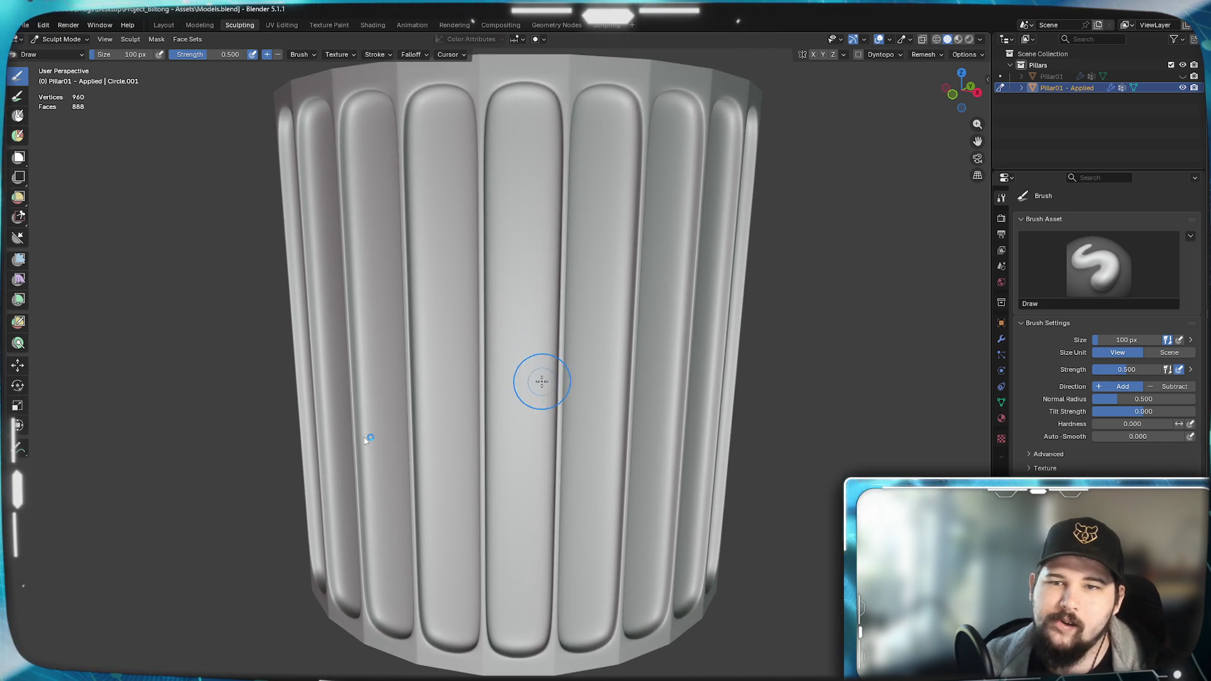
{"action": "scroll", "coordinate": [554, 351], "scroll_direction": "up", "scroll_amount": 2}
{"action": "left_click", "coordinate": [1002, 339]}
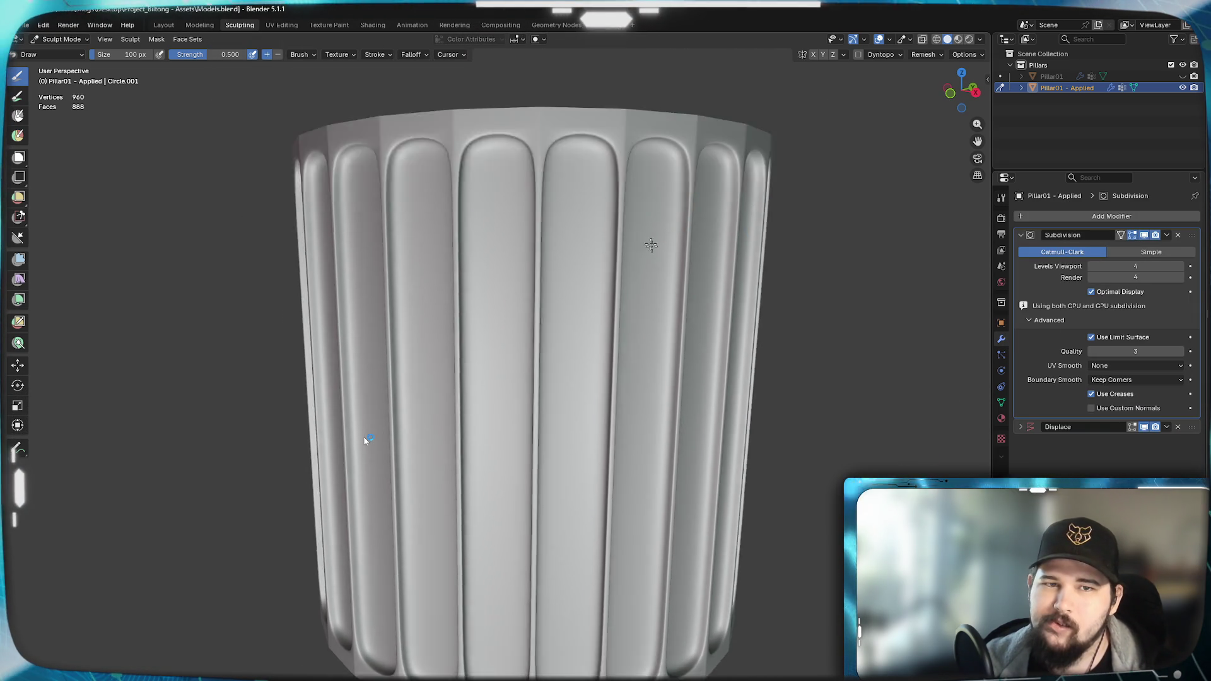
{"action": "middle_click_drag", "start_coordinate": [663, 237], "coordinate": [672, 277]}
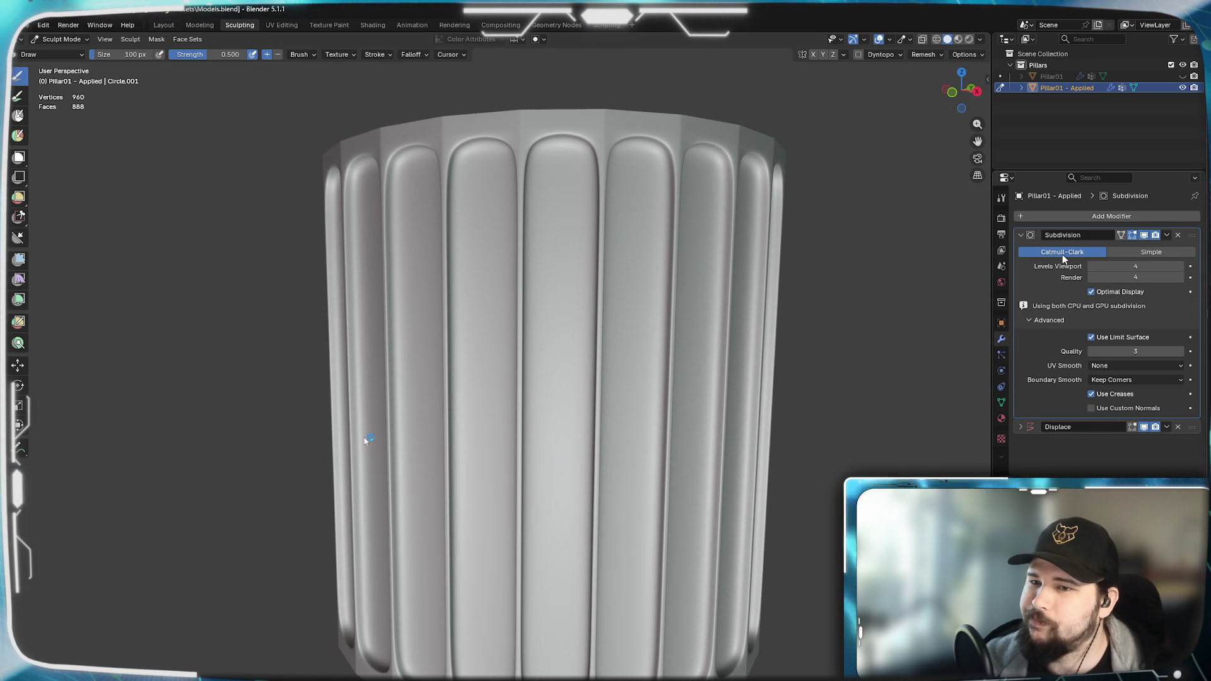
{"action": "left_click", "coordinate": [1020, 235]}
{"action": "left_click", "coordinate": [1166, 235]}
{"action": "left_click", "coordinate": [1108, 274]}
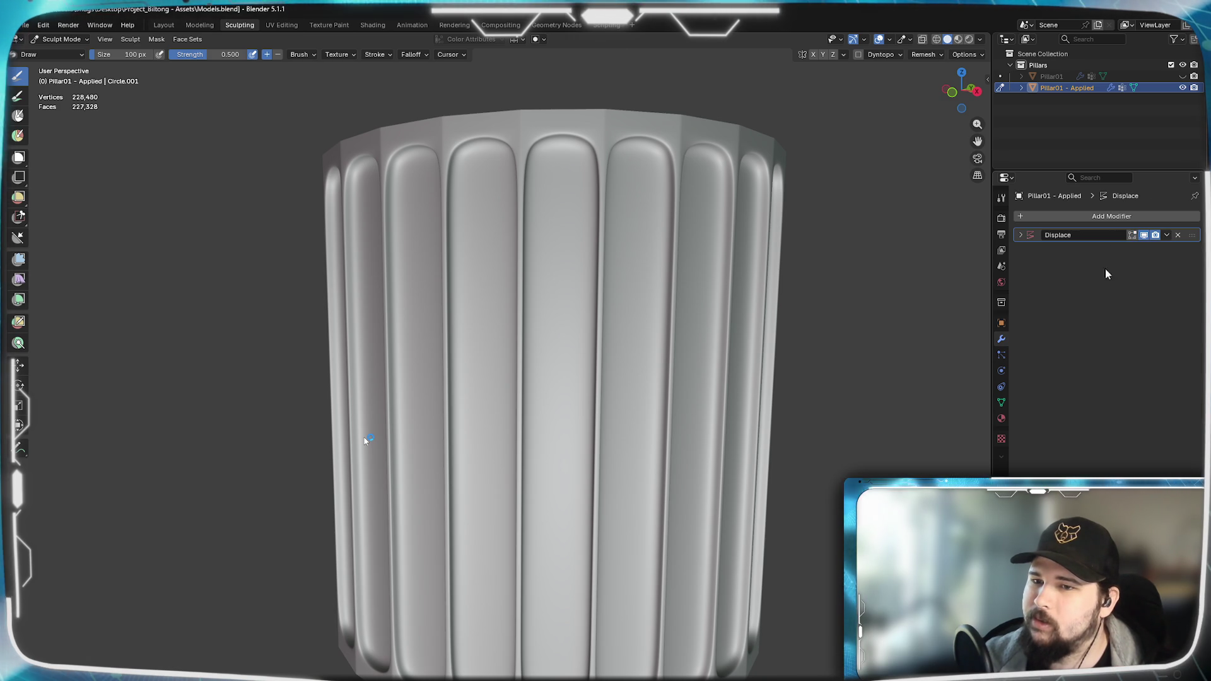
{"action": "left_click", "coordinate": [1178, 234]}
- Sculpt a test dent across the middle flutes, undo it, and clear the remaining Displace modifier
{"action": "middle_click_drag", "start_coordinate": [747, 294], "coordinate": [761, 286]}
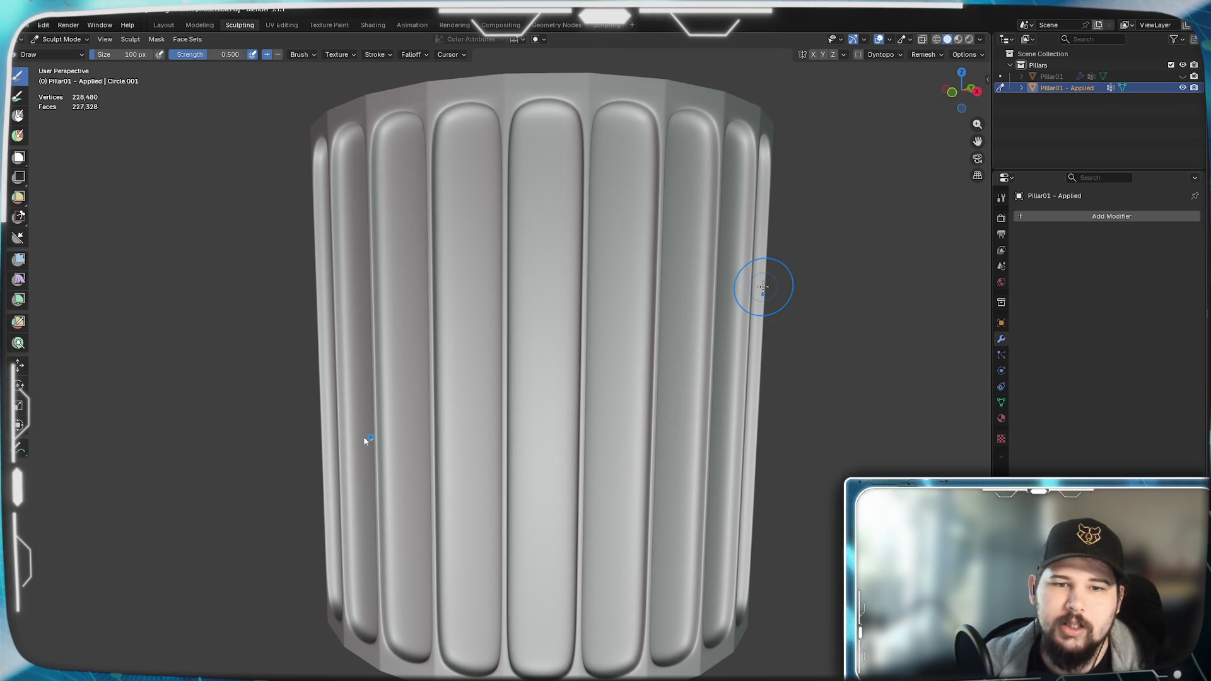
{"action": "scroll", "coordinate": [537, 265], "scroll_direction": "up", "scroll_amount": 2}
{"action": "middle_click_drag", "start_coordinate": [538, 266], "coordinate": [530, 304]}
{"action": "left_click", "coordinate": [131, 39]}
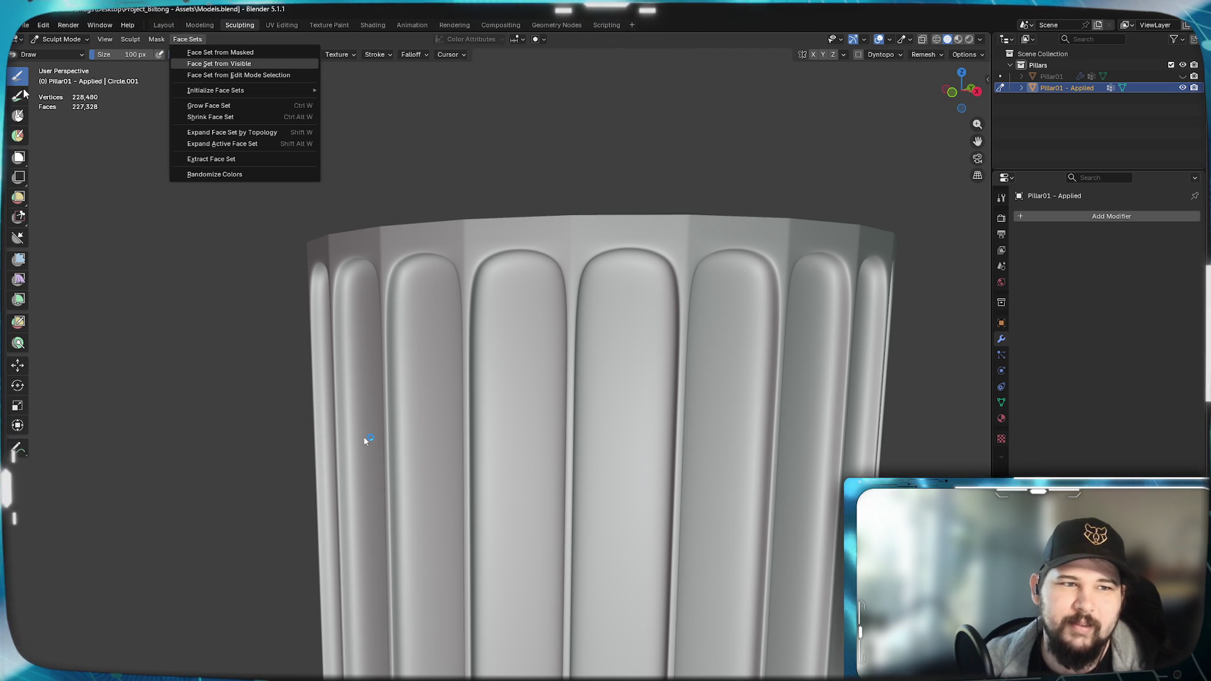
{"action": "left_click", "coordinate": [326, 284]}
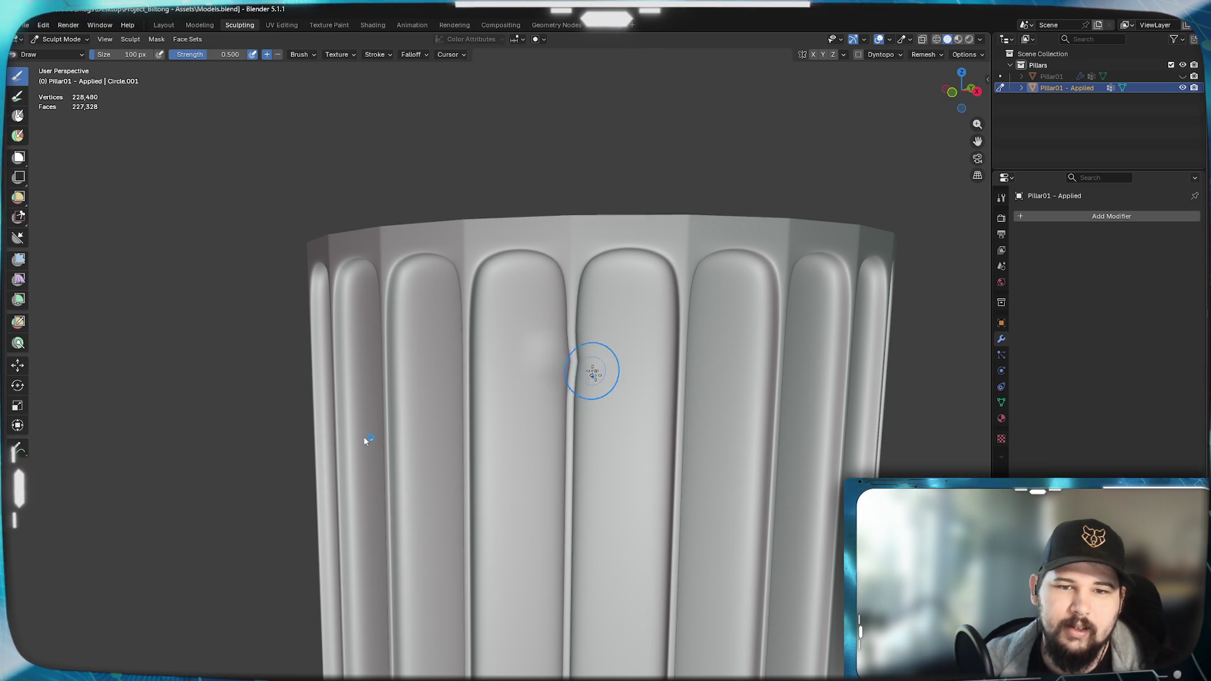
{"action": "left_click_drag", "start_coordinate": [516, 374], "coordinate": [663, 378]}
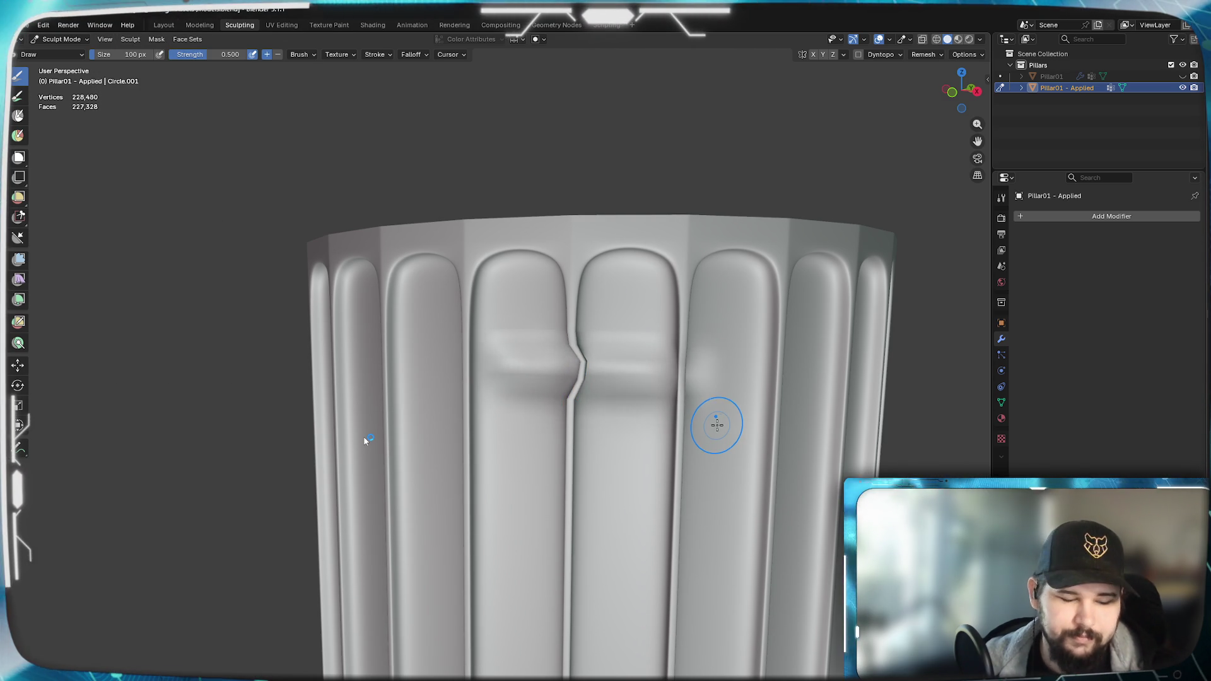
{"action": "key", "text": "ctrl+z"}
{"action": "key", "text": "ctrl+z"}
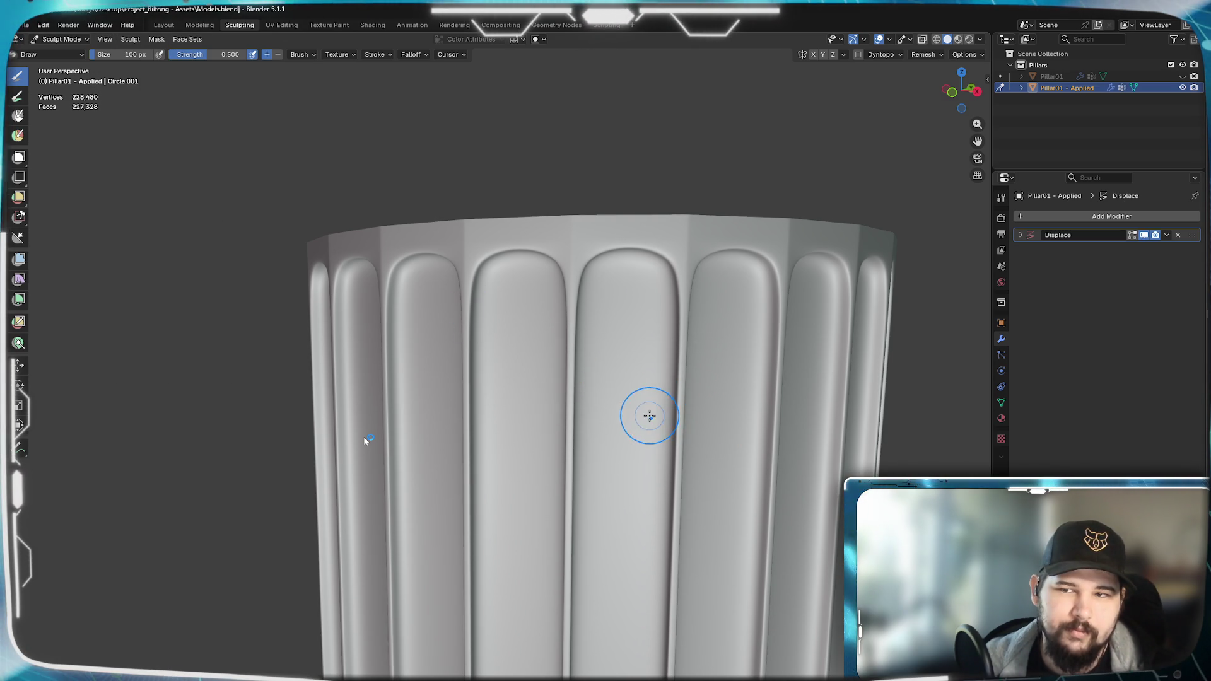
{"action": "left_click", "coordinate": [1177, 234]}
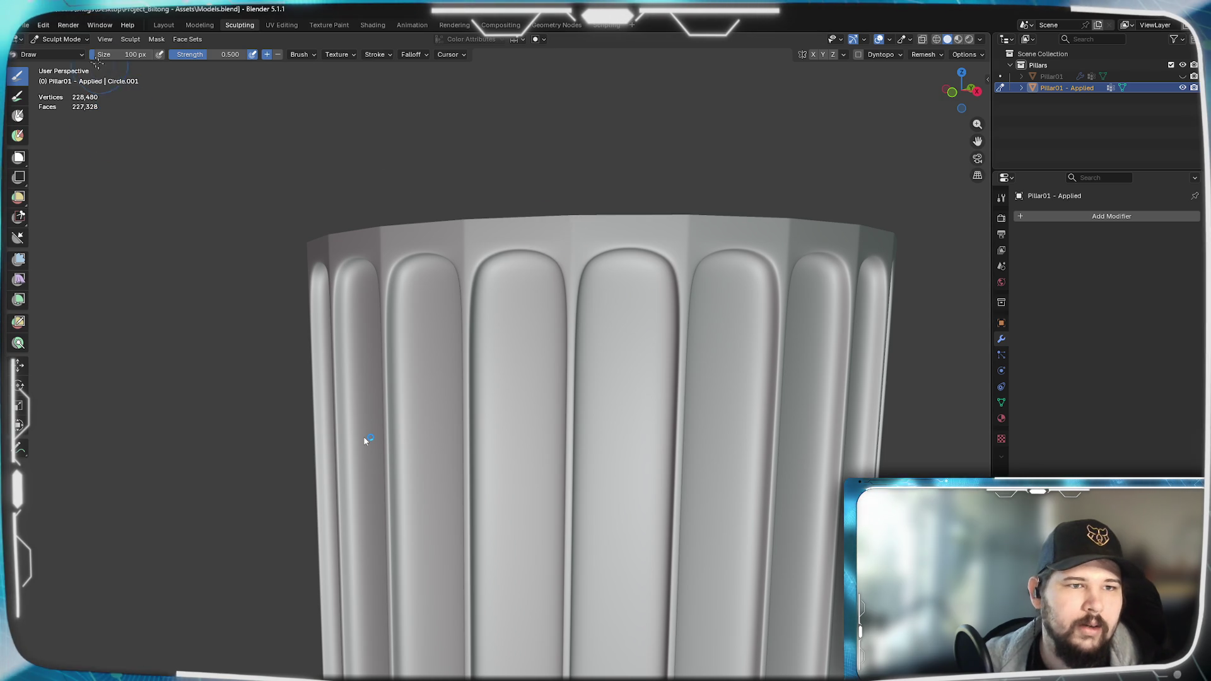
{"action": "key", "text": "shift+space"}
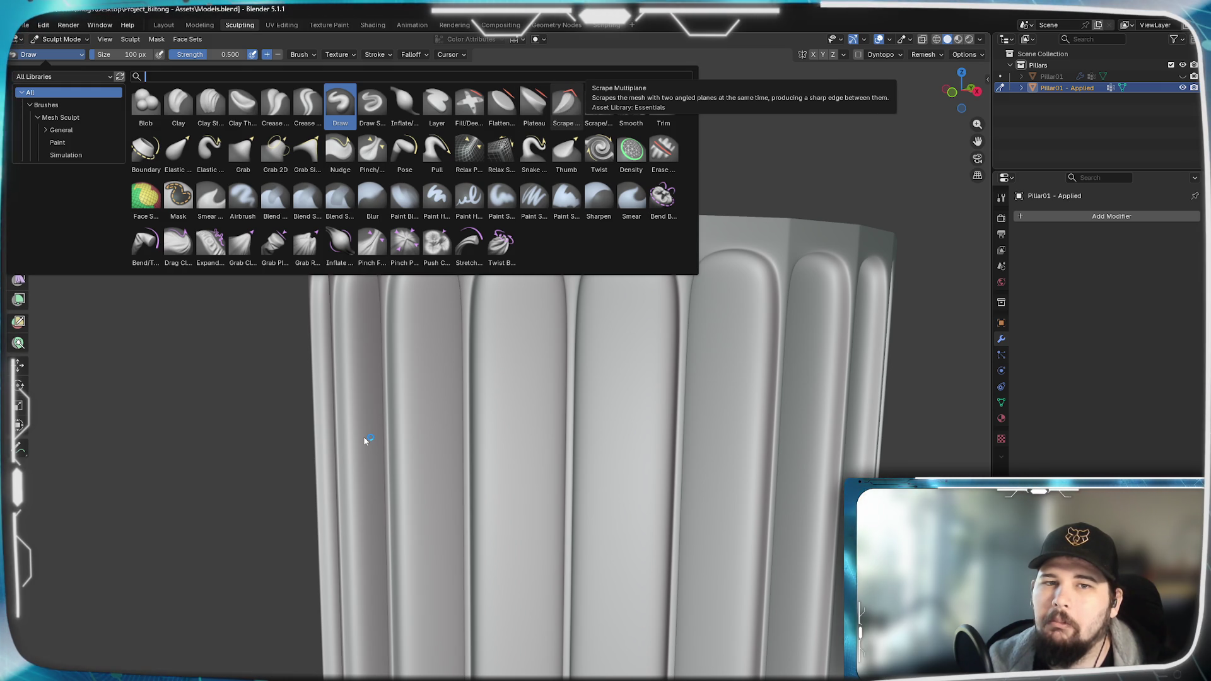
- Choose the Scrape Multiplane brush at 0.7 strength in place of Draw
{"action": "left_click", "coordinate": [566, 100]}
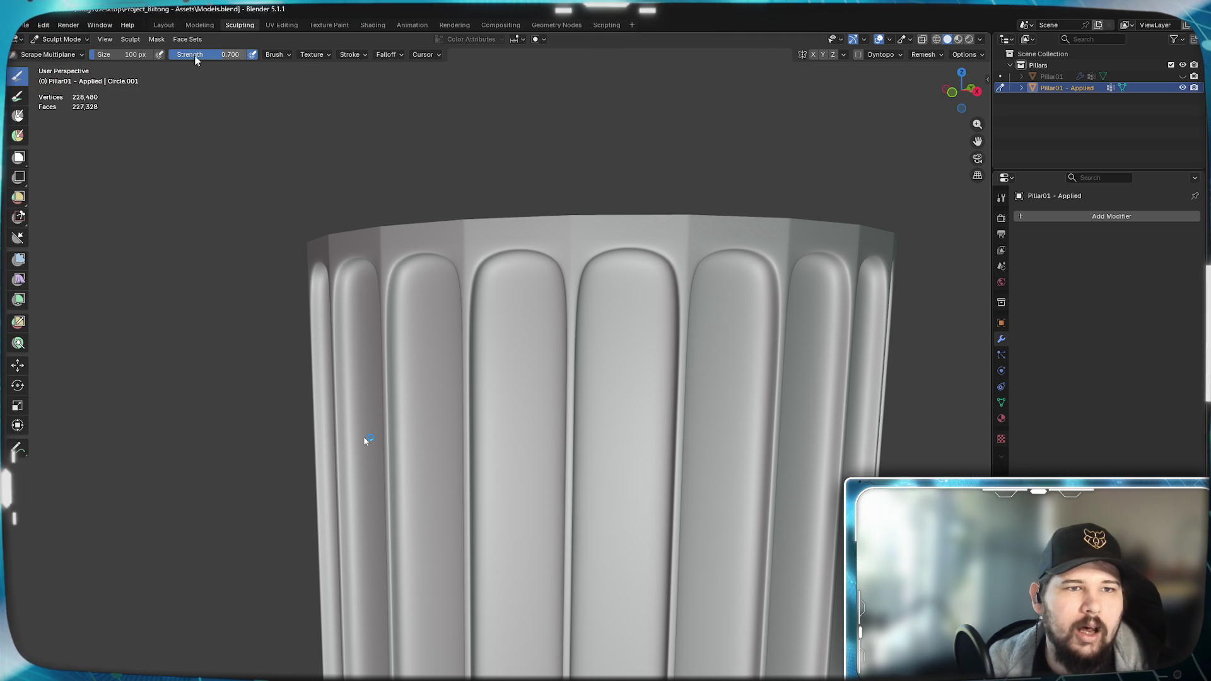
- Review the Scrape Multiplane brush's Texture, Brush and Modes options before checking the Ionic capital photo
{"action": "left_click", "coordinate": [280, 54]}
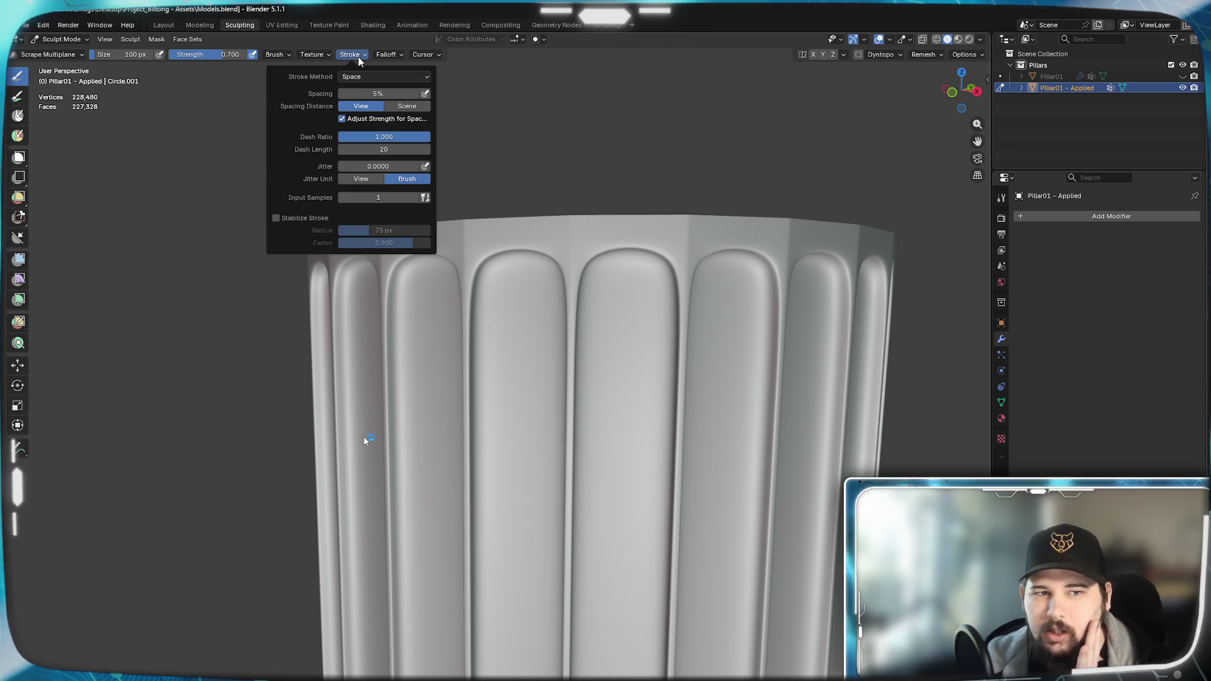
{"action": "mouse_move", "coordinate": [312, 54]}
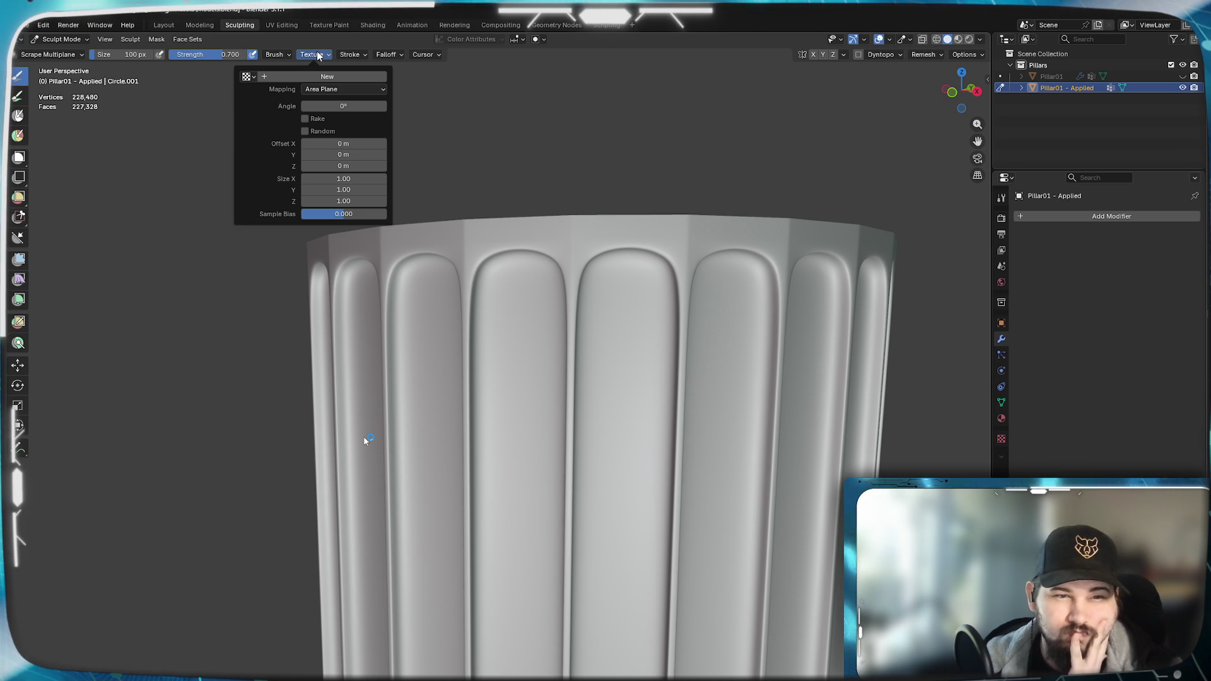
{"action": "left_click", "coordinate": [285, 54]}
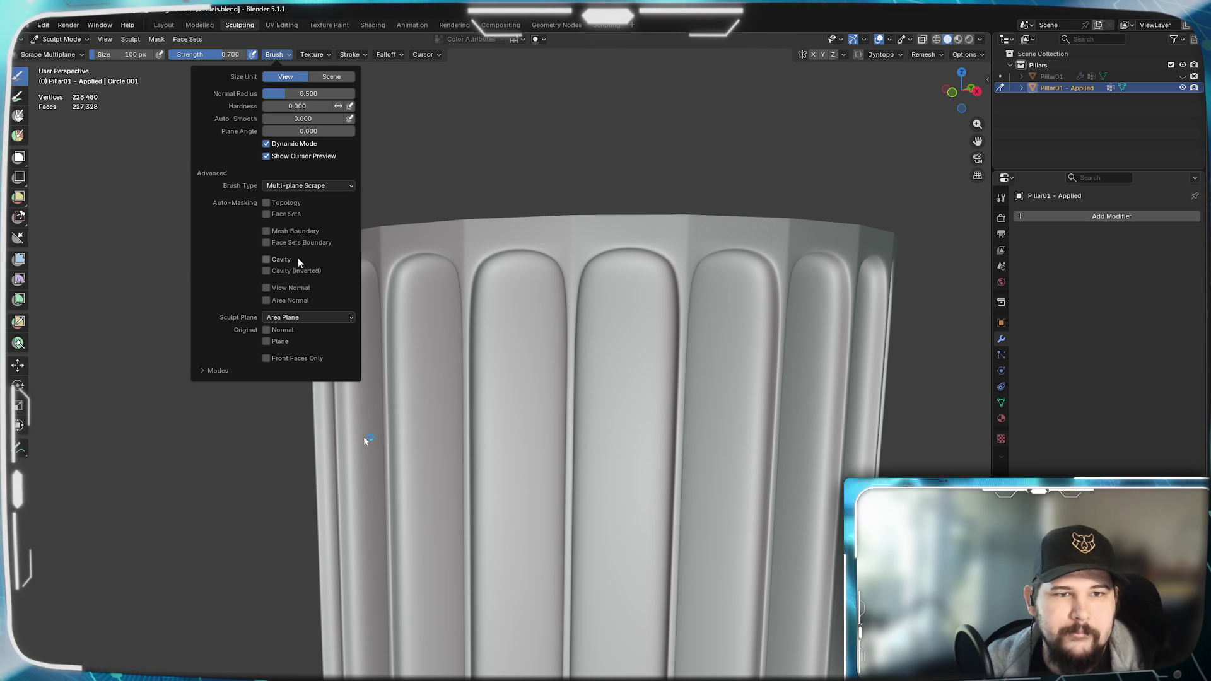
{"action": "left_click", "coordinate": [200, 371]}
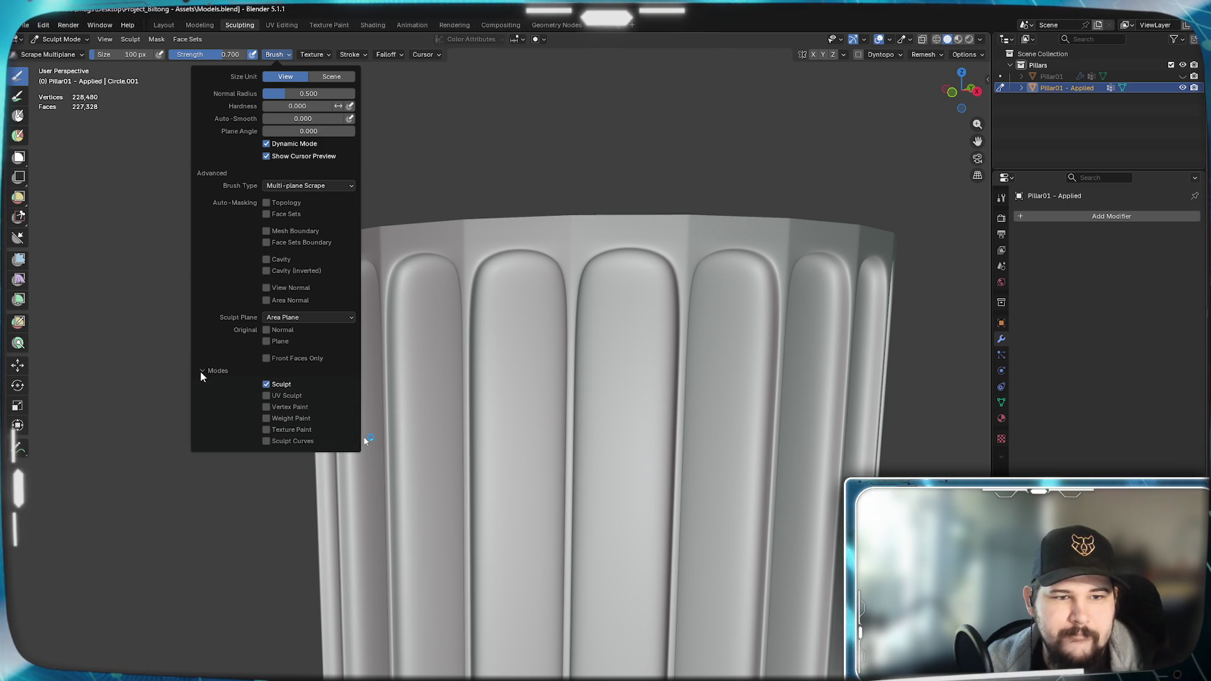
{"action": "left_click", "coordinate": [200, 371]}
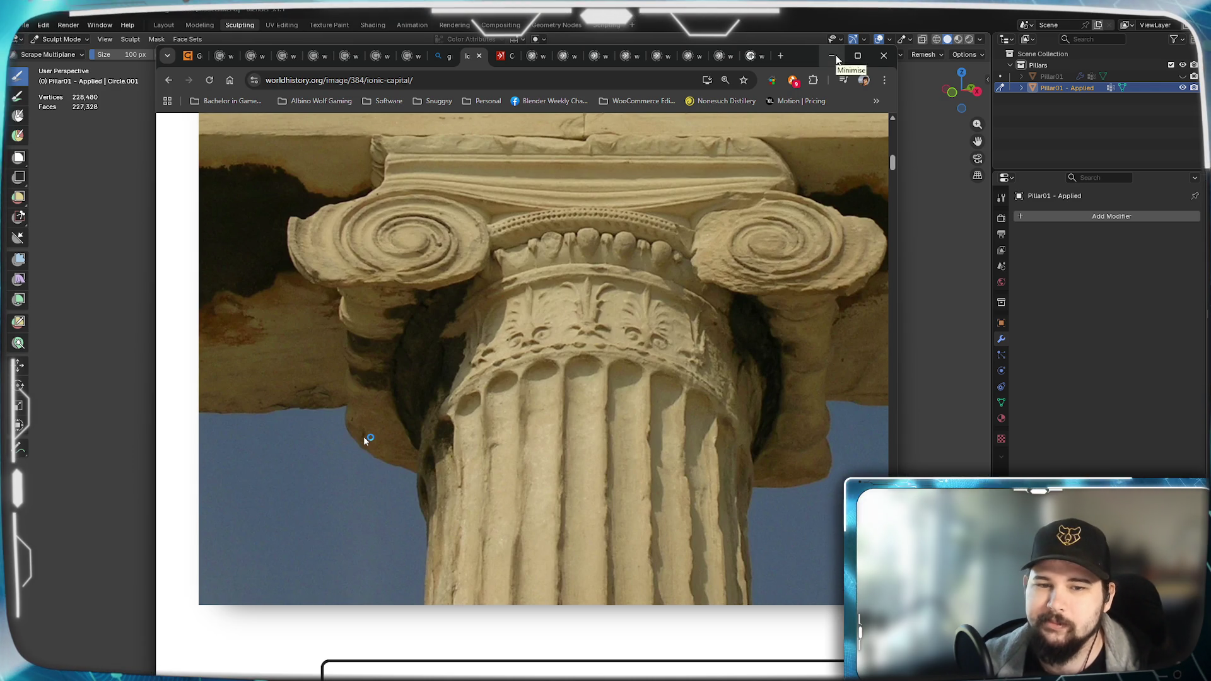
- Minimise the reference photo browser and bring up the sculpt brush library again
{"action": "left_click", "coordinate": [833, 55]}
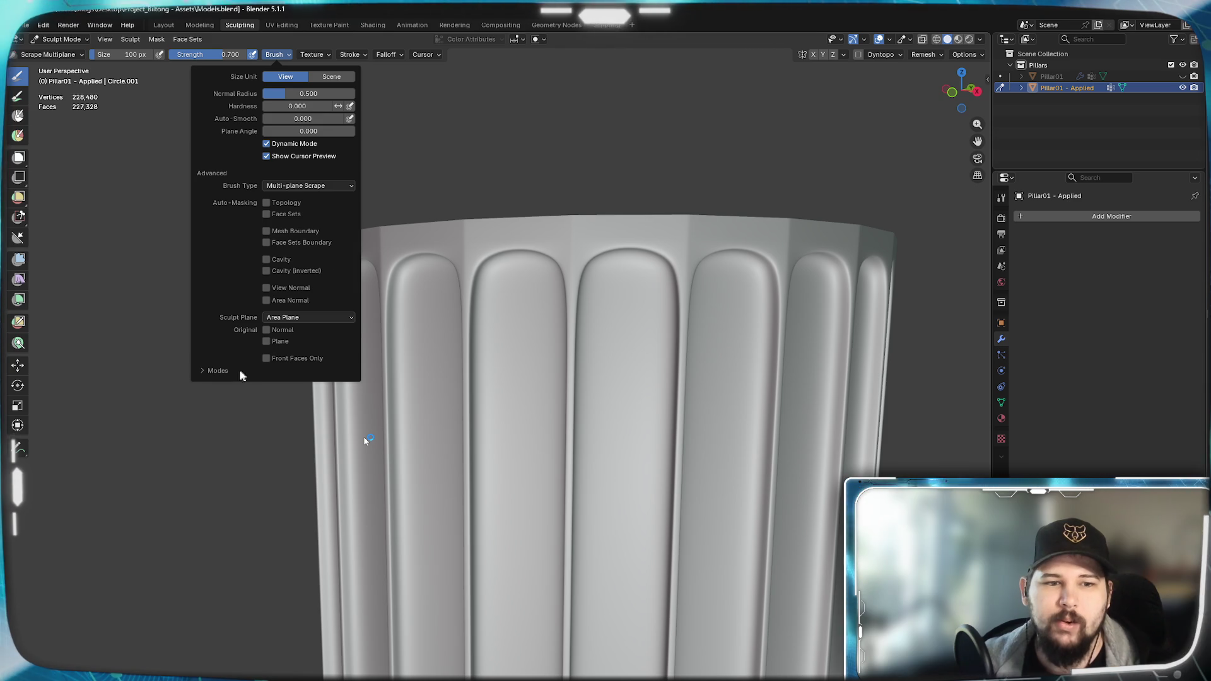
{"action": "key", "text": "shift+space"}
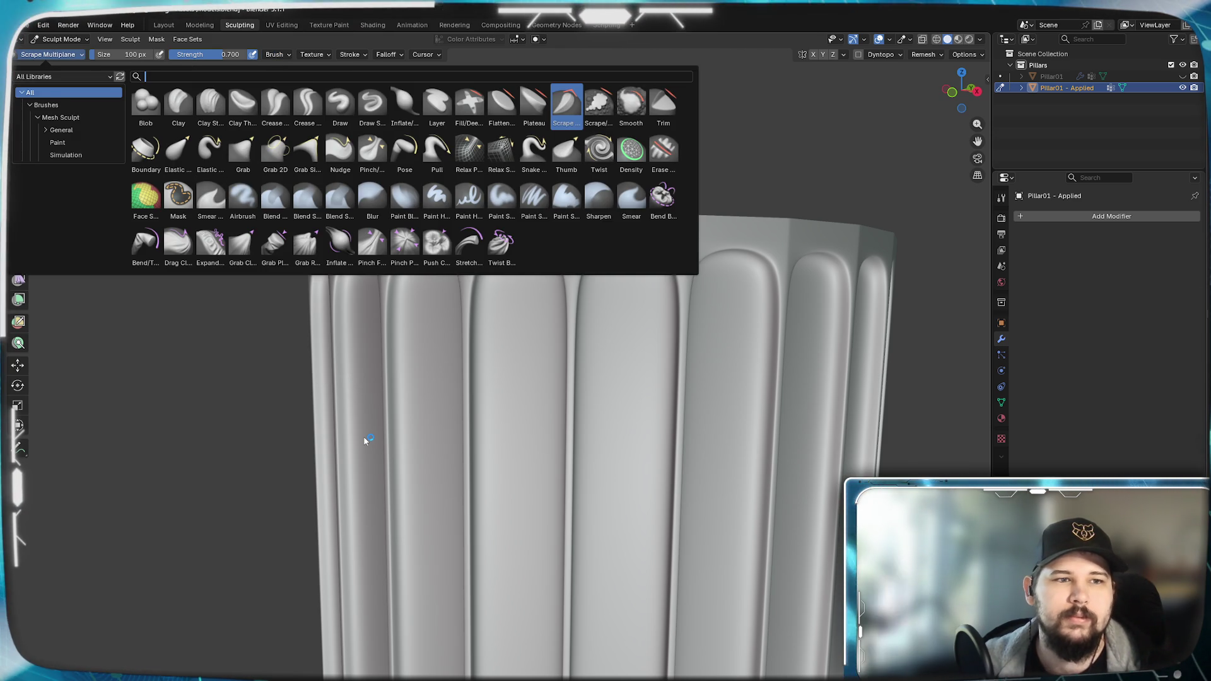
- Enable Dynamic Topology from the Sculpt menu, accepting the attribute-data warning
{"action": "key", "text": "Escape"}
{"action": "left_click", "coordinate": [131, 38]}
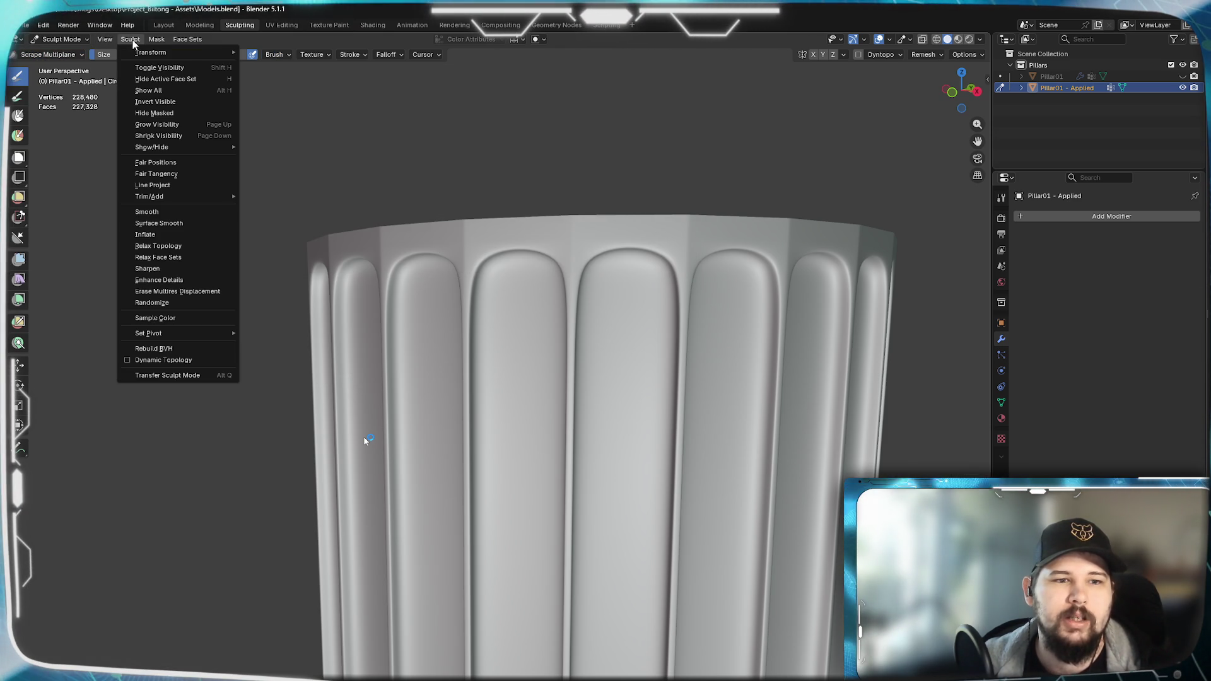
{"action": "left_click", "coordinate": [162, 360]}
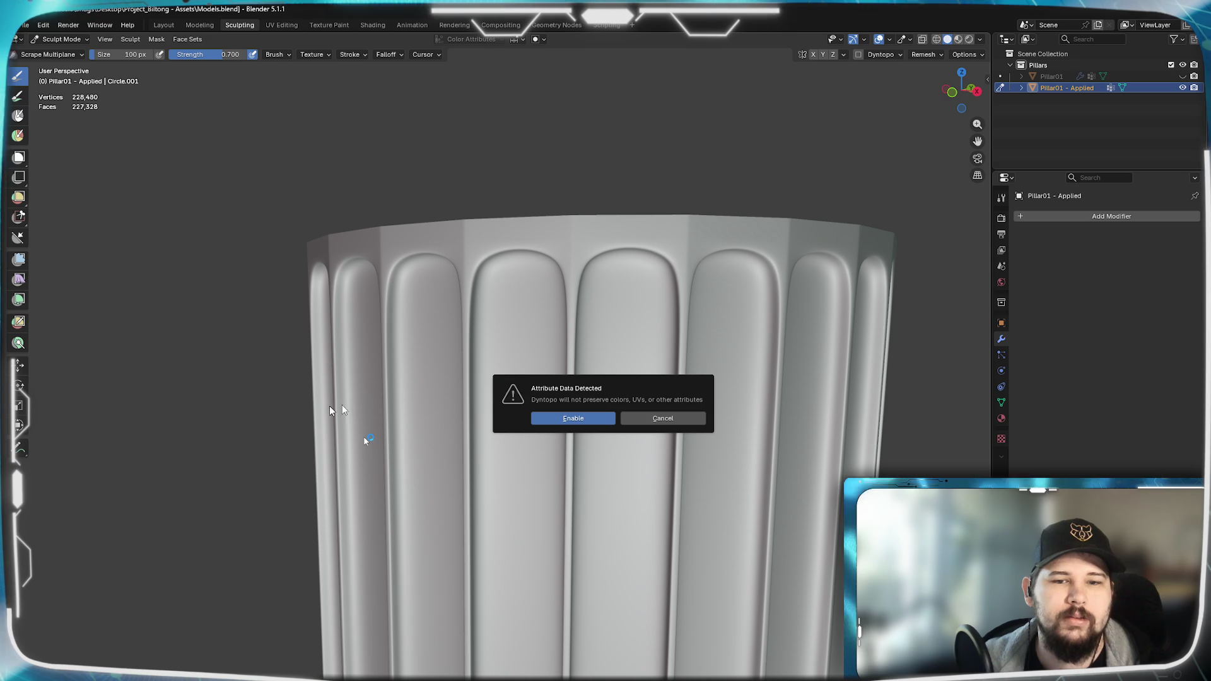
{"action": "left_click", "coordinate": [588, 419]}
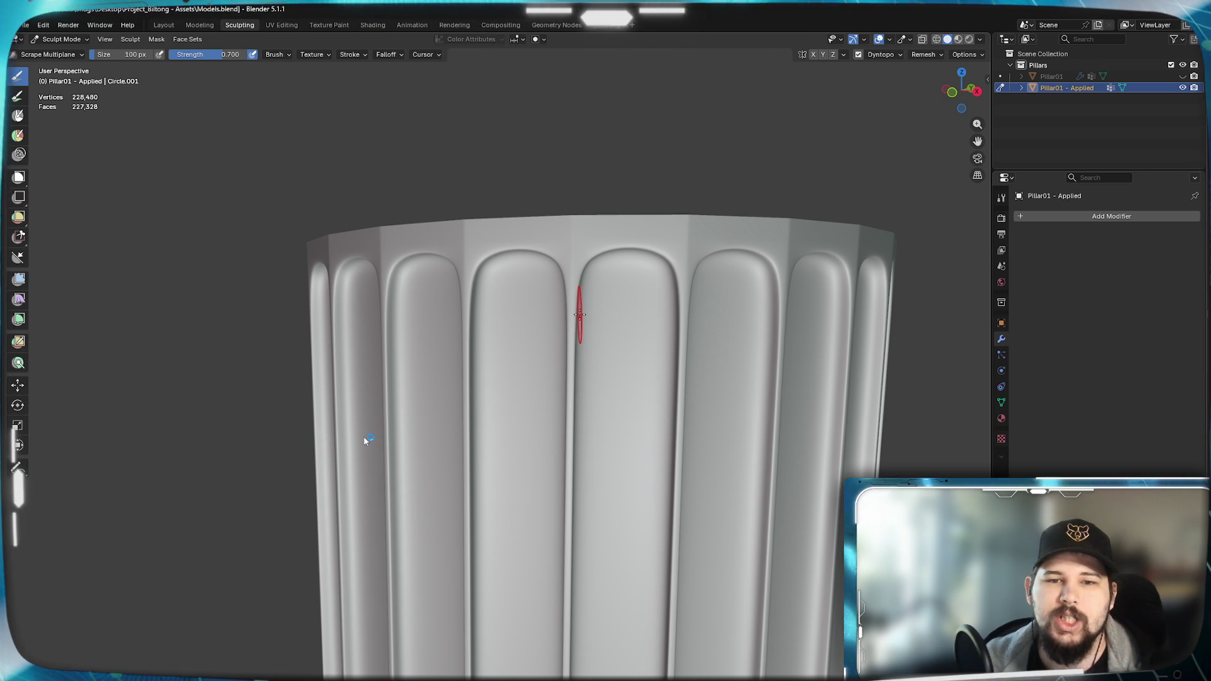
- Test a chip on the centre flute, undo it, and set brush strength 0.5, size 50 px
{"action": "left_click_drag", "start_coordinate": [558, 284], "coordinate": [568, 351]}
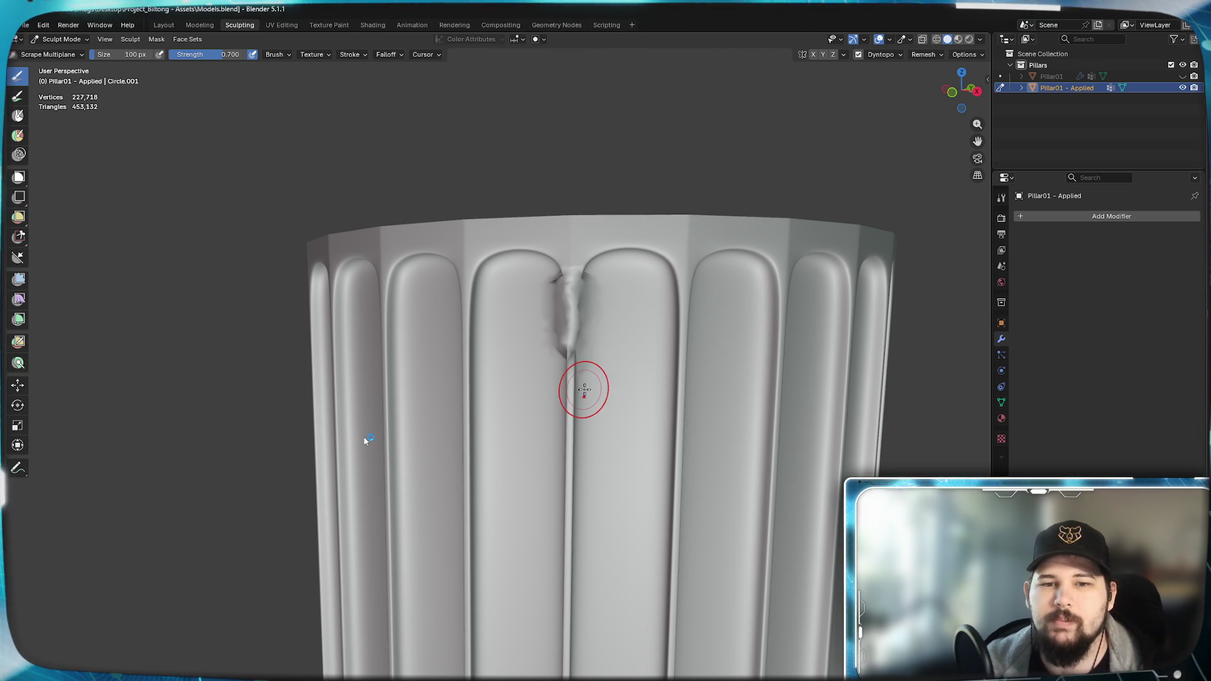
{"action": "mouse_move", "coordinate": [584, 379]}
{"action": "middle_mouse_down"}
{"action": "mouse_move", "coordinate": [602, 353]}
{"action": "mouse_move", "coordinate": [617, 358]}
{"action": "middle_mouse_up"}
{"action": "scroll", "coordinate": [602, 352], "scroll_direction": "up", "scroll_amount": 3}
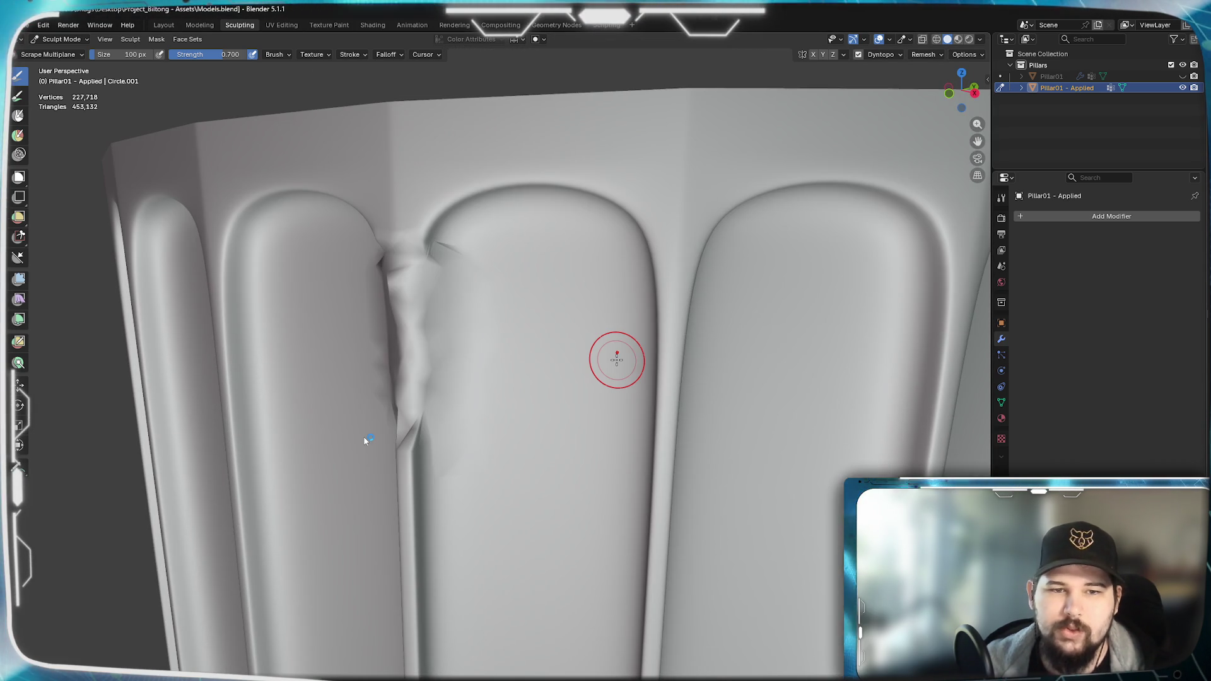
{"action": "key", "text": "ctrl+z"}
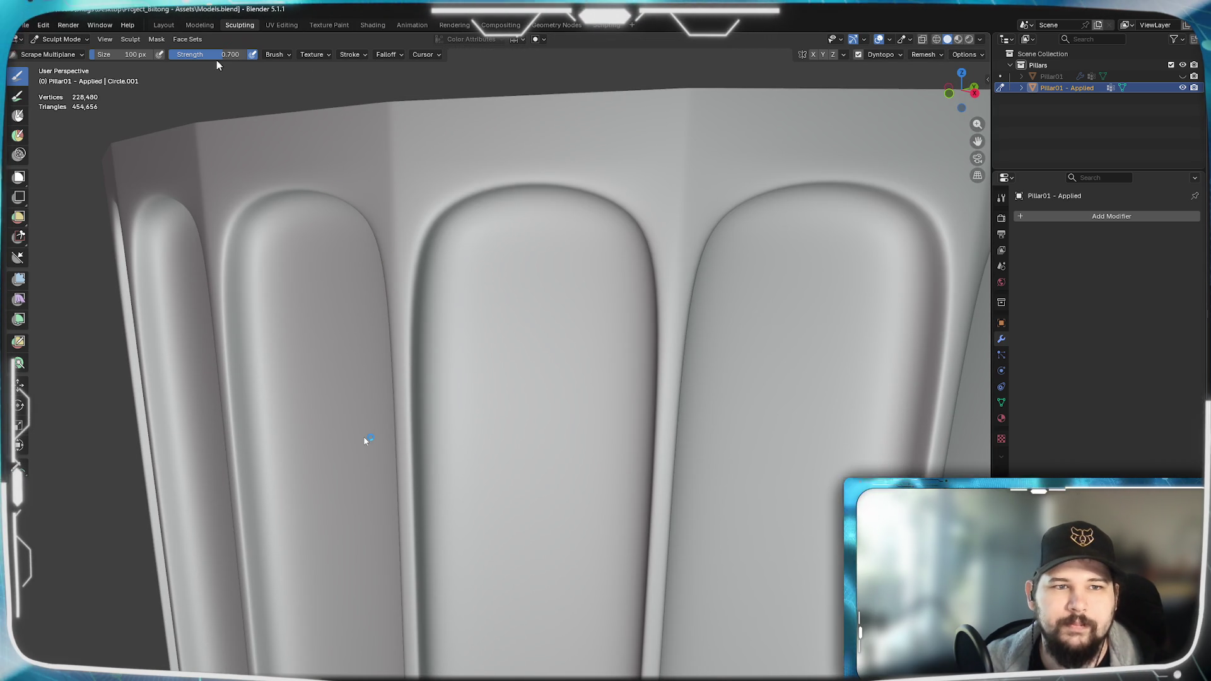
{"action": "type", "text": "0.5"}
{"action": "key", "text": "Return"}
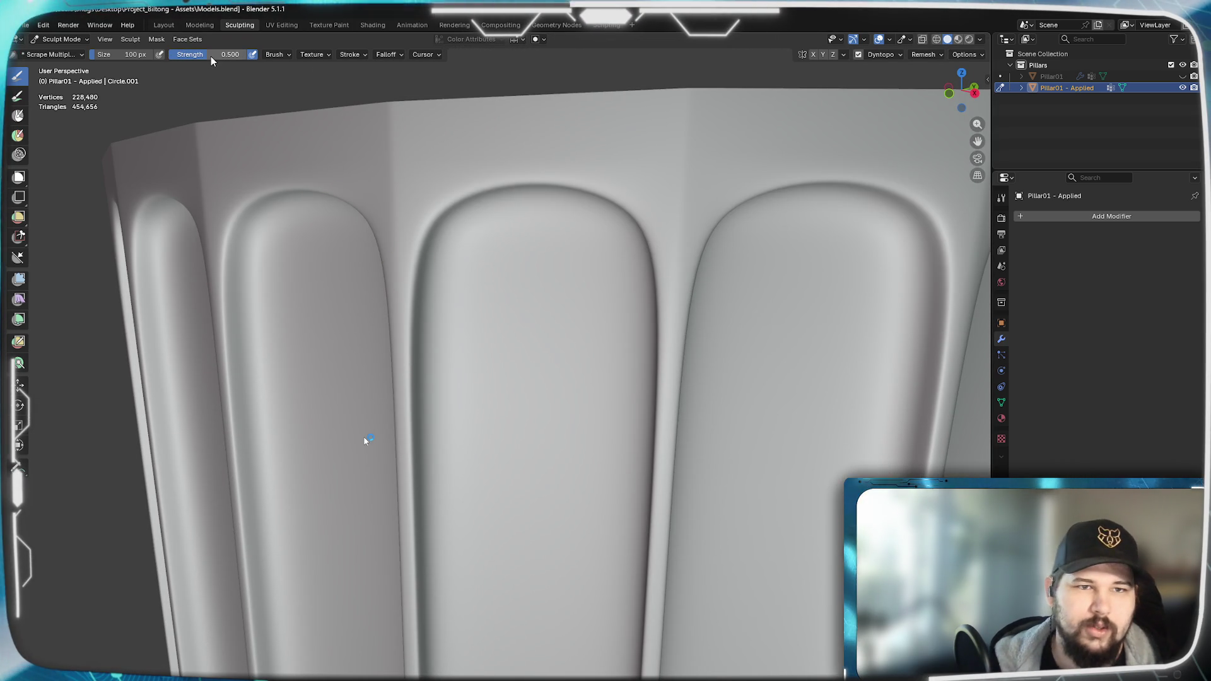
{"action": "double_click", "coordinate": [129, 54]}
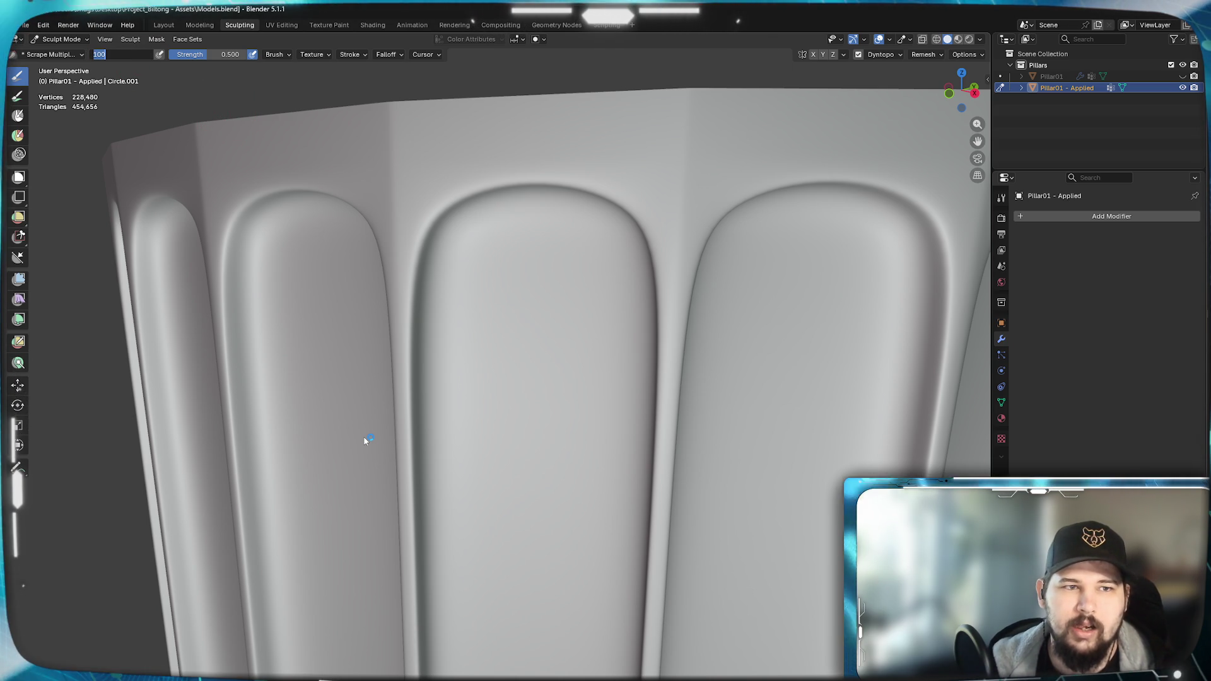
{"action": "type", "text": "50"}
{"action": "key", "text": "Return"}
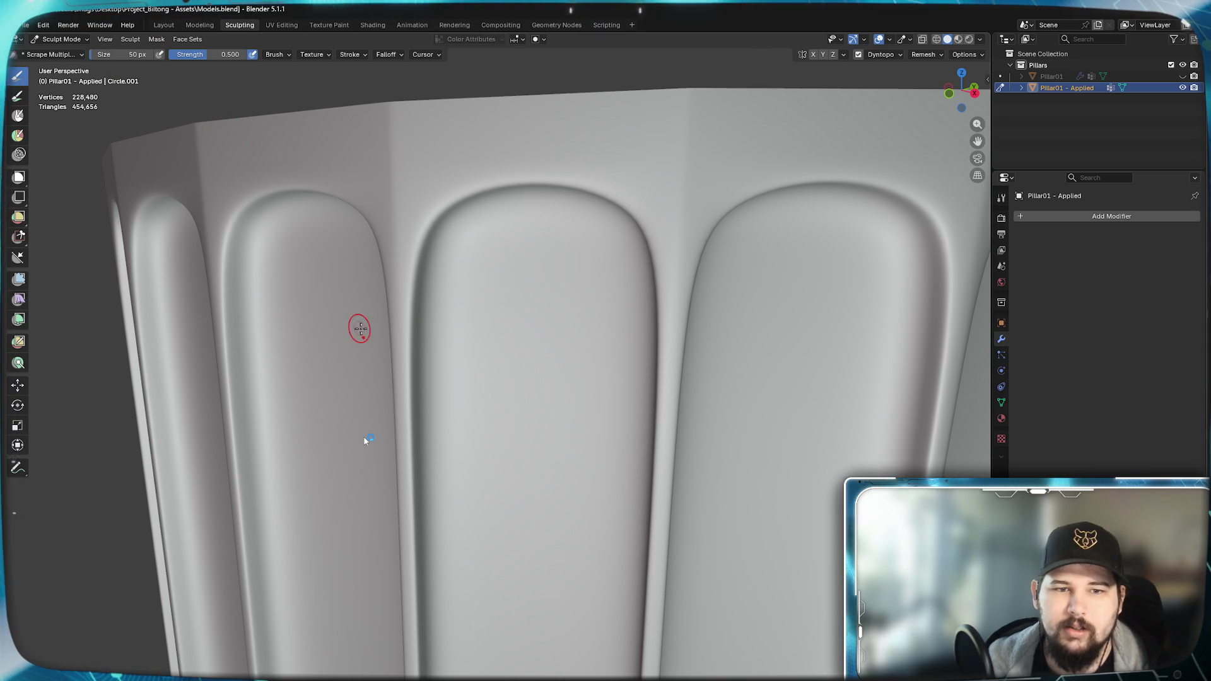
- Chip a small notch into a flute edge, inspect it, undo it, and show the brush settings
{"action": "left_click_drag", "start_coordinate": [364, 322], "coordinate": [414, 341]}
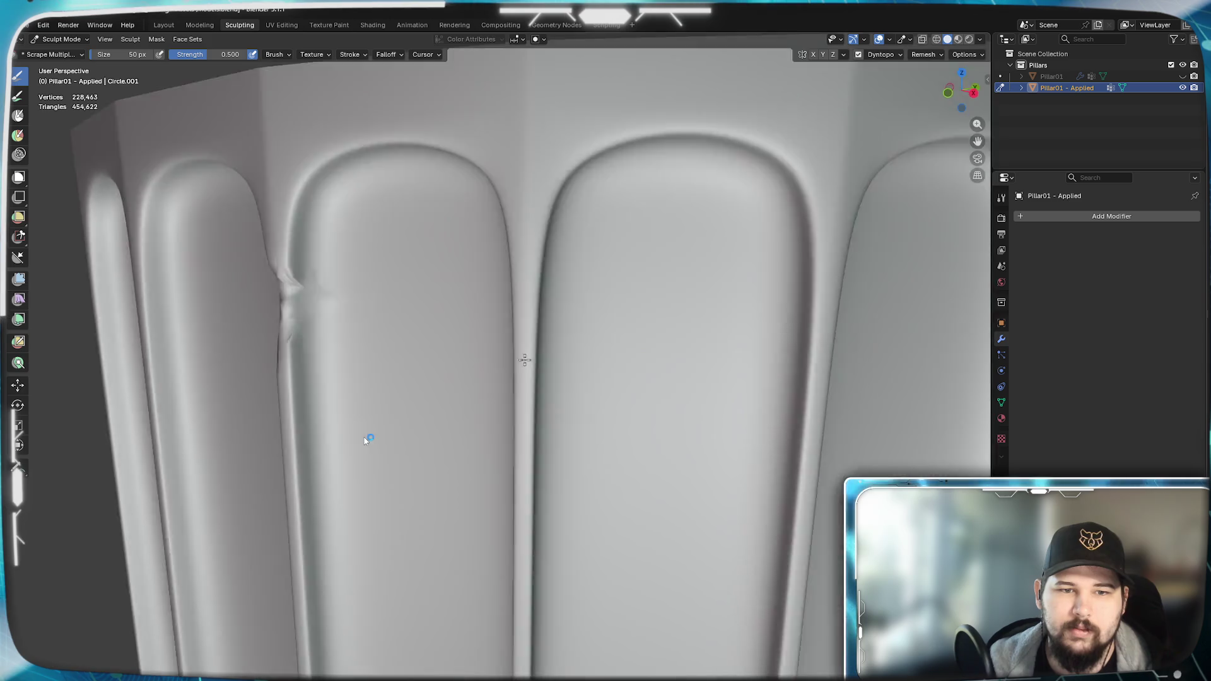
{"action": "middle_click_drag", "start_coordinate": [594, 343], "coordinate": [202, 275]}
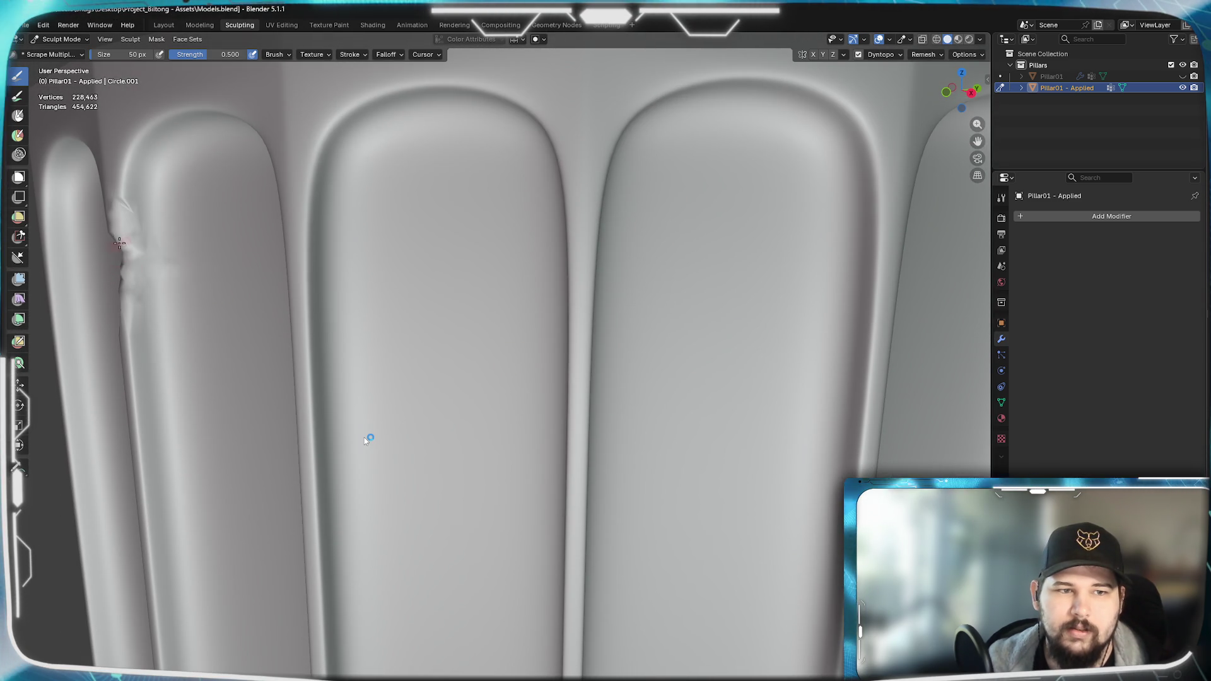
{"action": "middle_click_drag", "start_coordinate": [217, 384], "coordinate": [312, 332]}
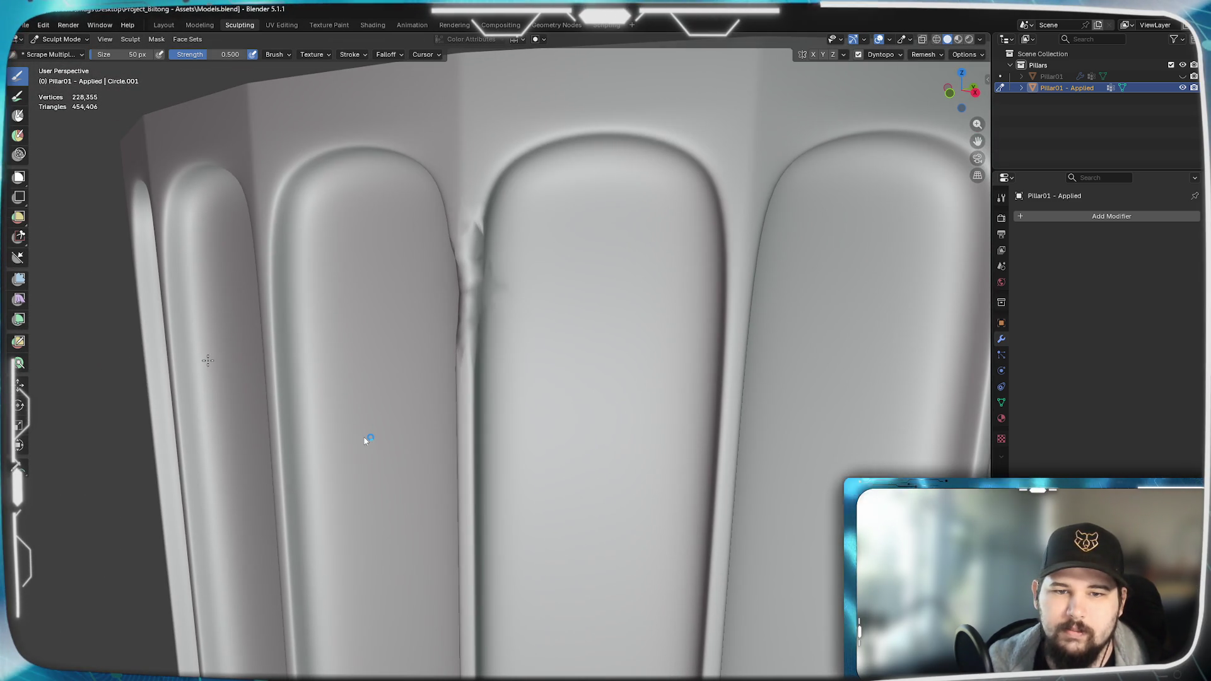
{"action": "key", "text": "ctrl+z"}
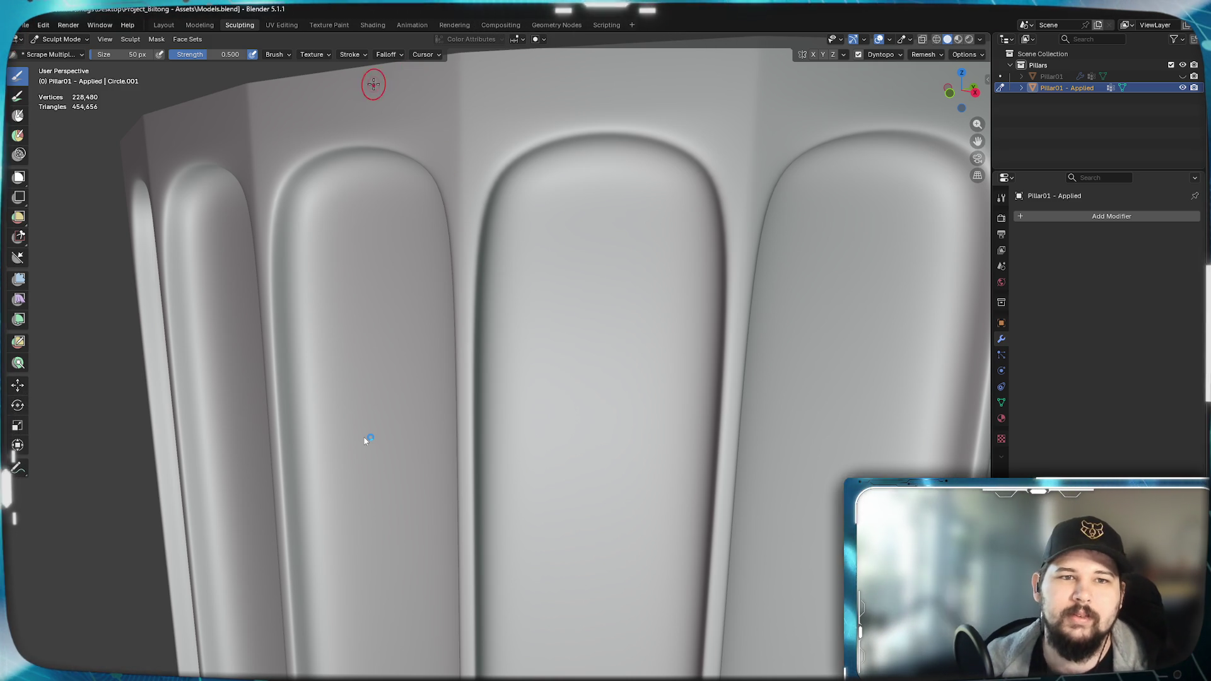
{"action": "left_click", "coordinate": [275, 54]}
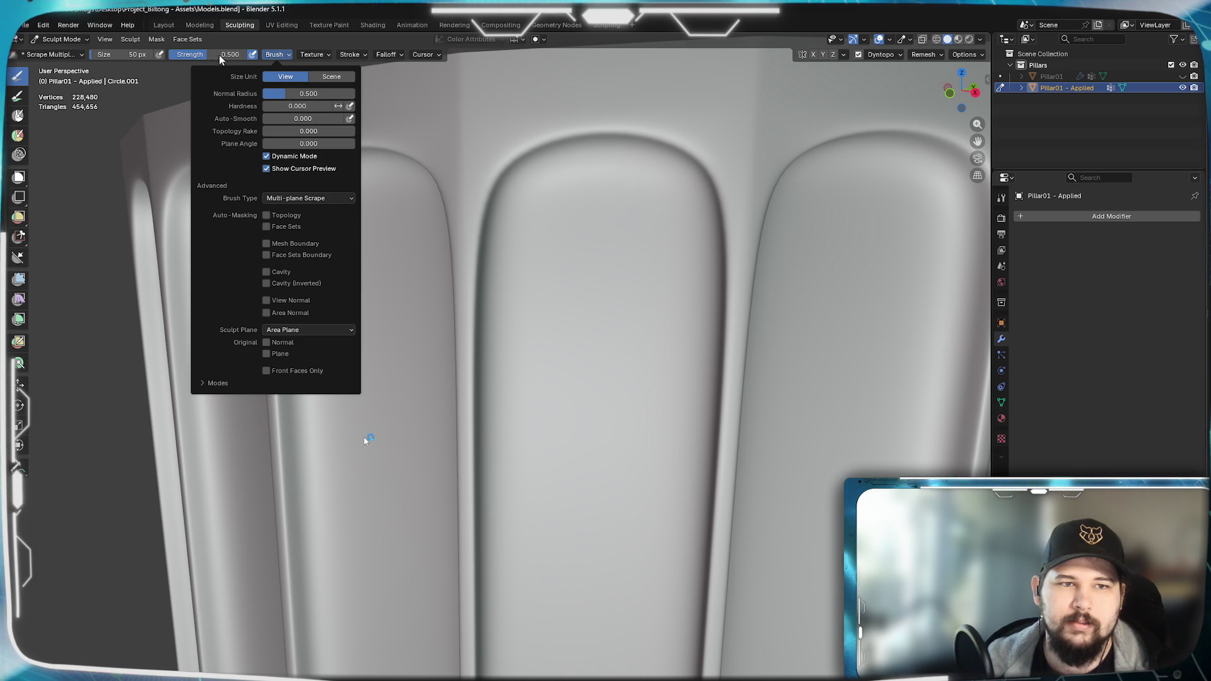
- Set the dynamic topology detail size to 6 px
{"action": "left_click", "coordinate": [106, 40]}
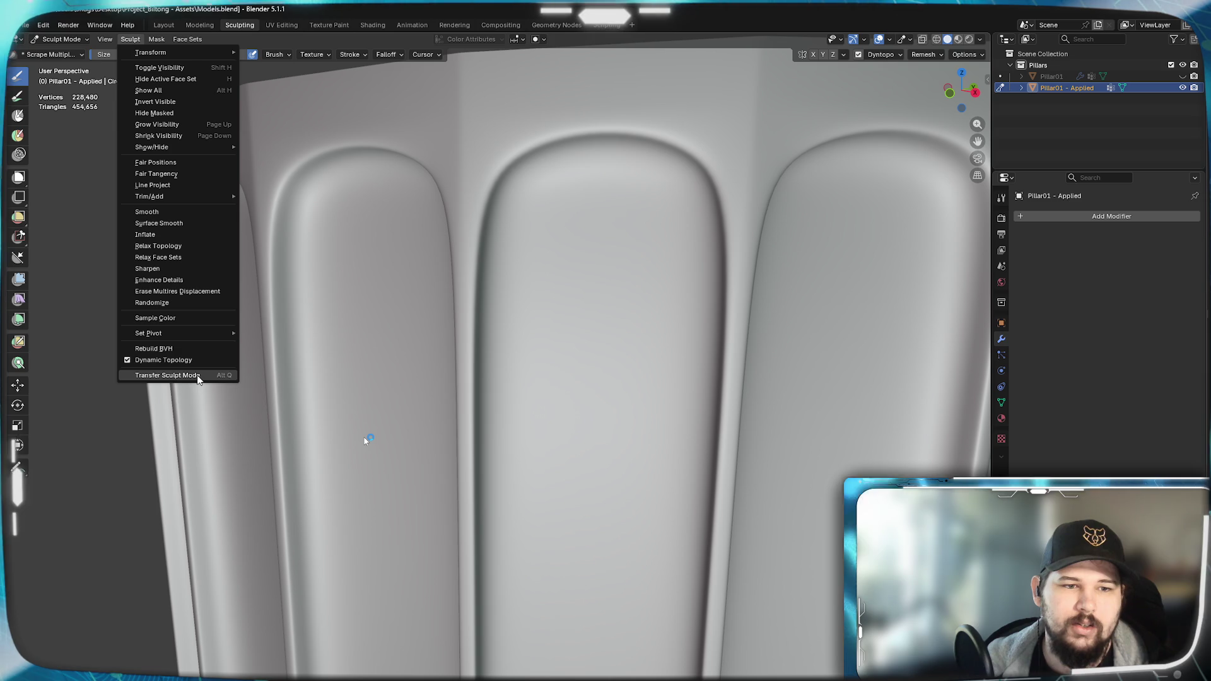
{"action": "mouse_move", "coordinate": [157, 39]}
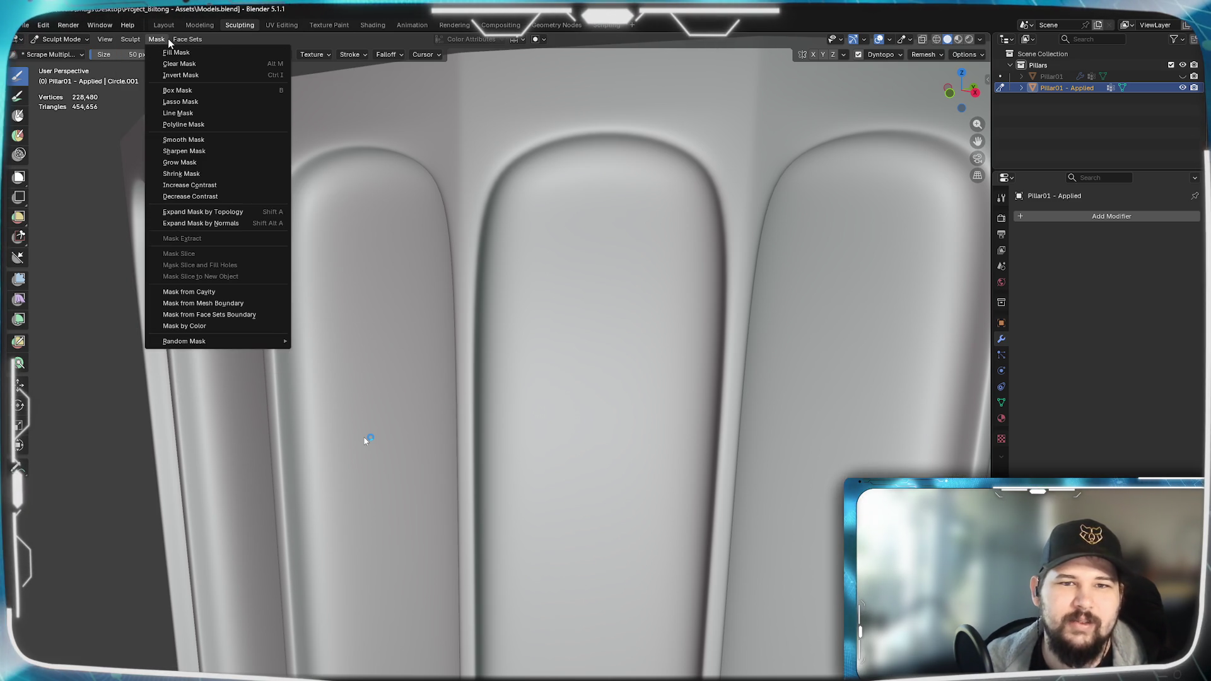
{"action": "left_click", "coordinate": [474, 284]}
{"action": "left_click", "coordinate": [899, 54]}
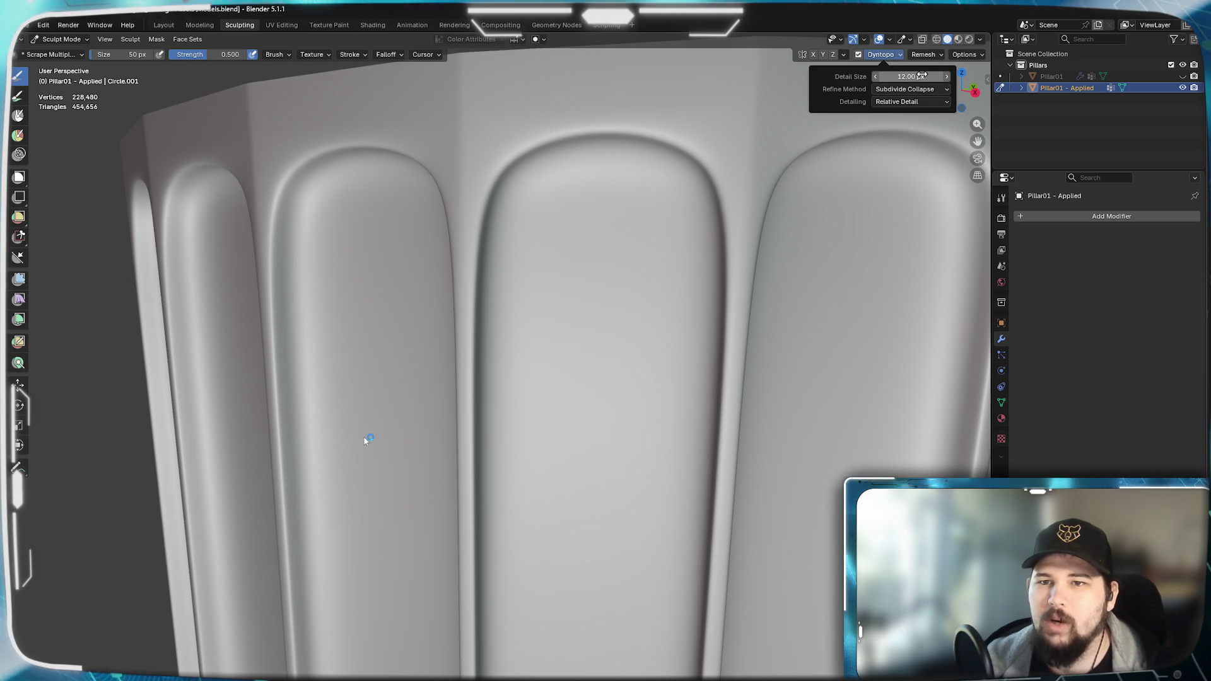
{"action": "double_click", "coordinate": [908, 76]}
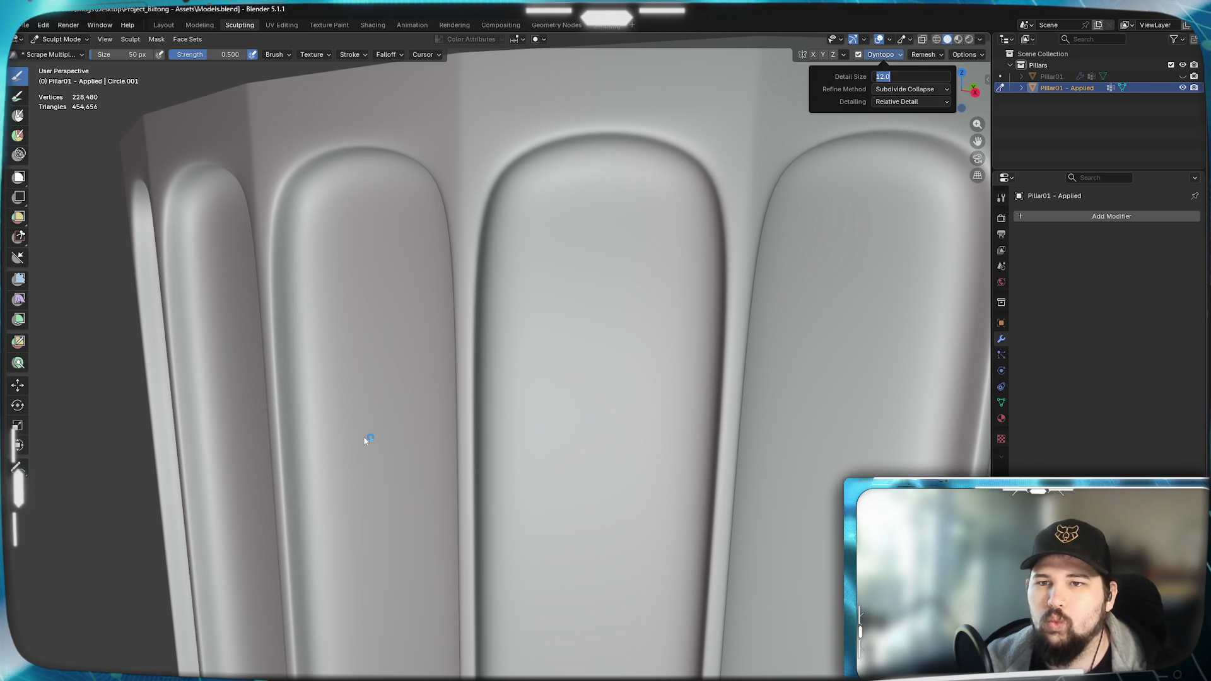
{"action": "type", "text": "6"}
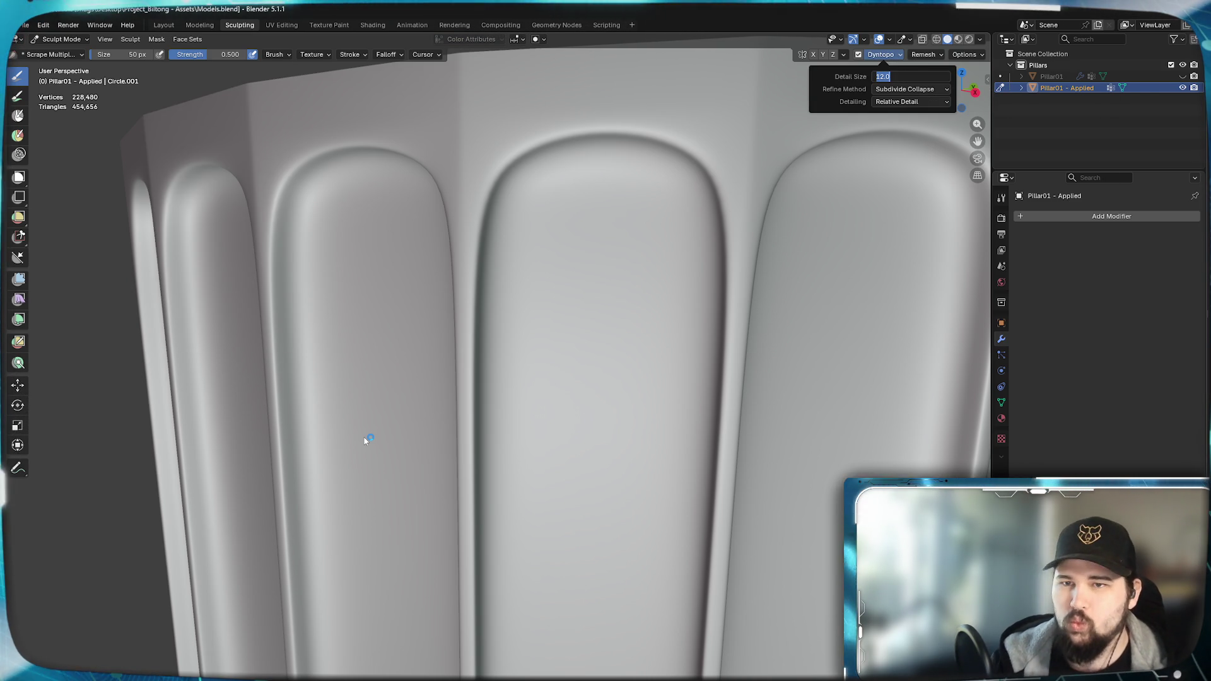
{"action": "key", "text": "Return"}
- Review the refine methods and switch Dyntopo detailing to Brush Detail
{"action": "left_click", "coordinate": [911, 89]}
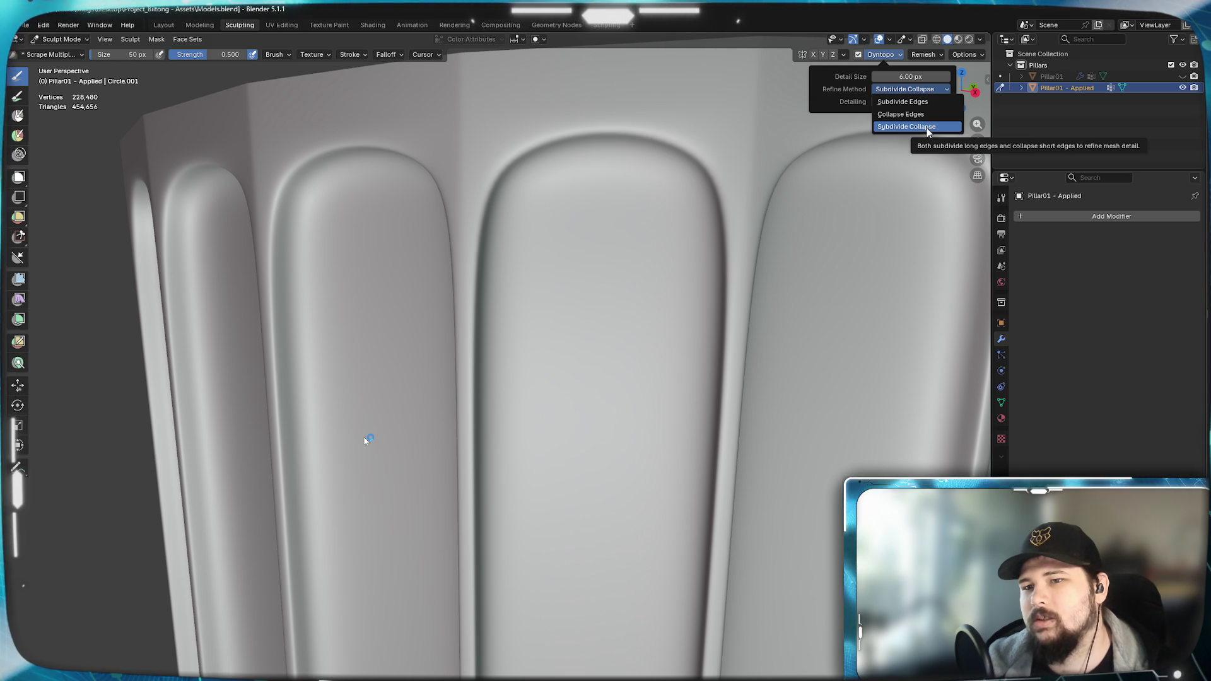
{"action": "left_click", "coordinate": [946, 91]}
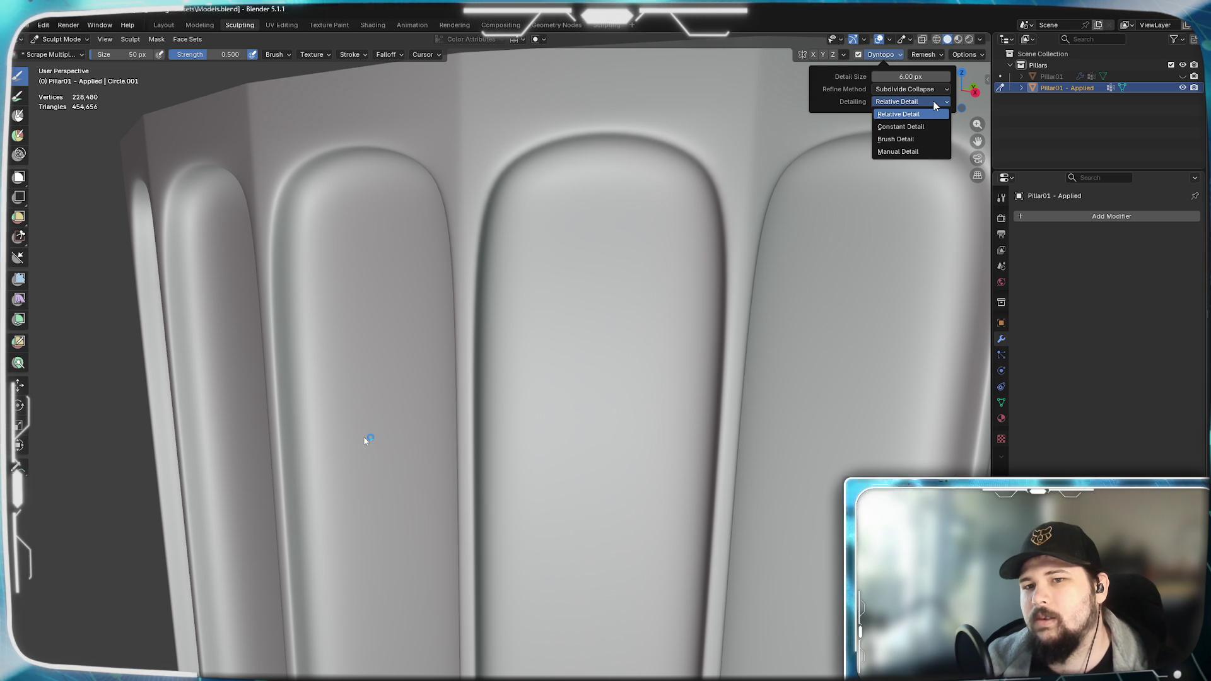
{"action": "left_click", "coordinate": [896, 139]}
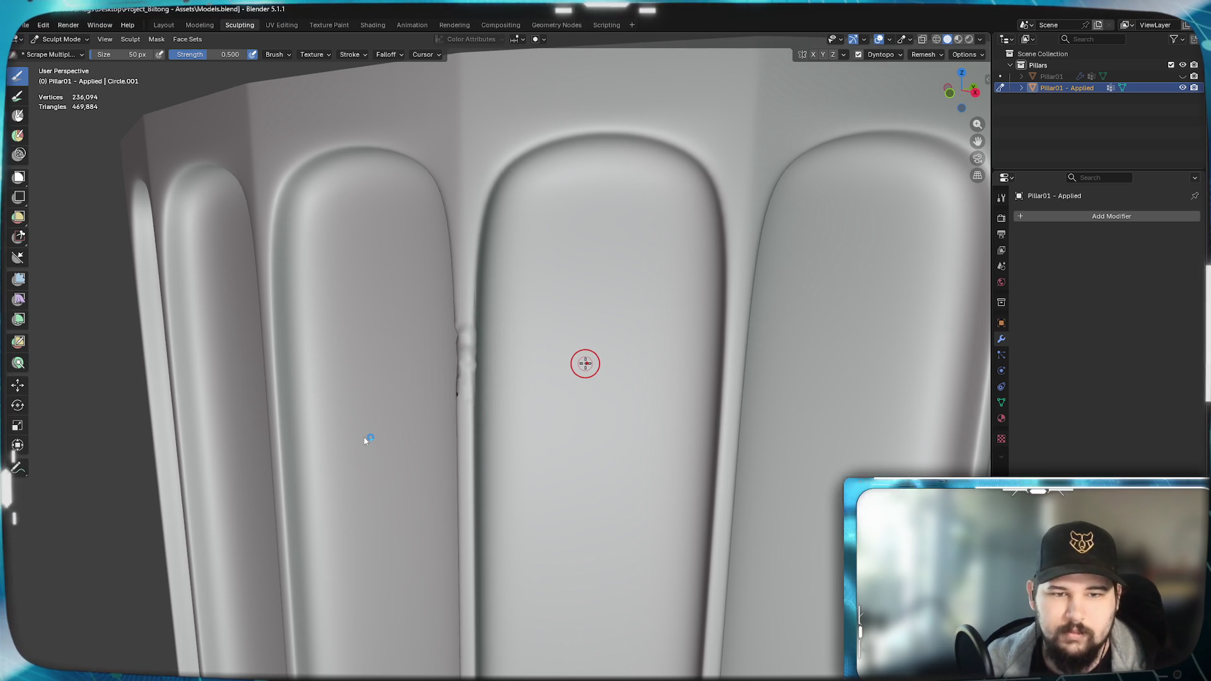
- Switch Dyntopo detailing back to Relative Detail
{"action": "left_click", "coordinate": [924, 54]}
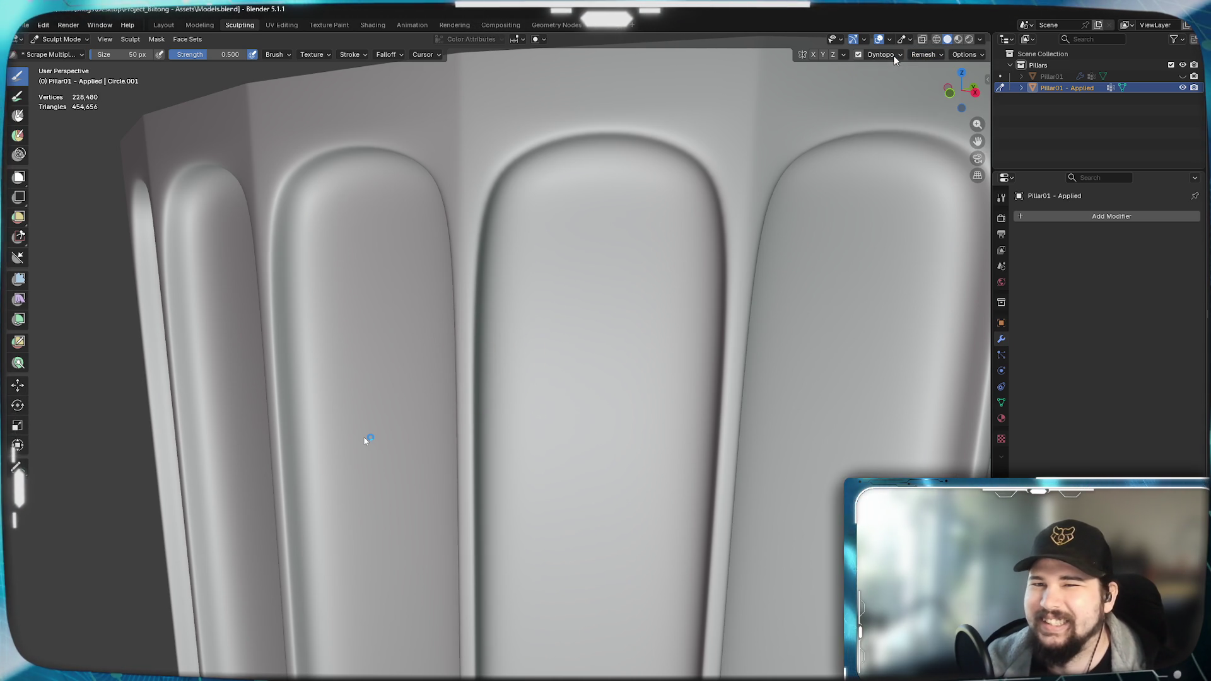
{"action": "left_click", "coordinate": [882, 54]}
{"action": "left_click", "coordinate": [910, 101]}
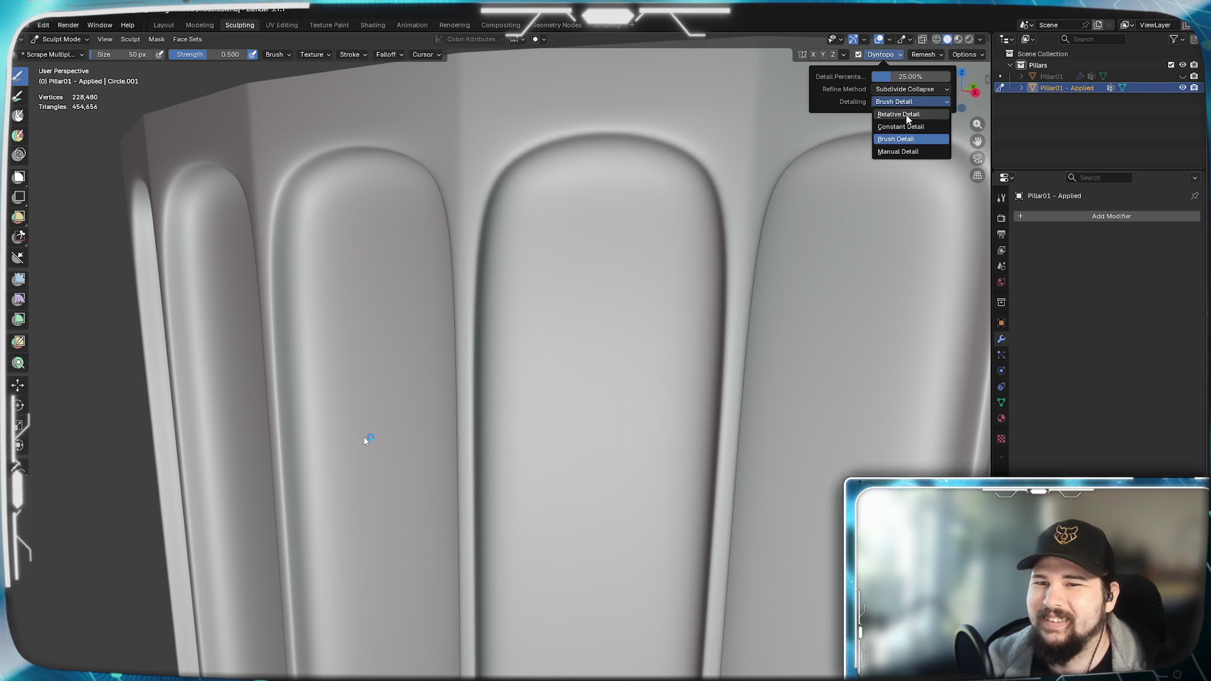
{"action": "left_click", "coordinate": [907, 118]}
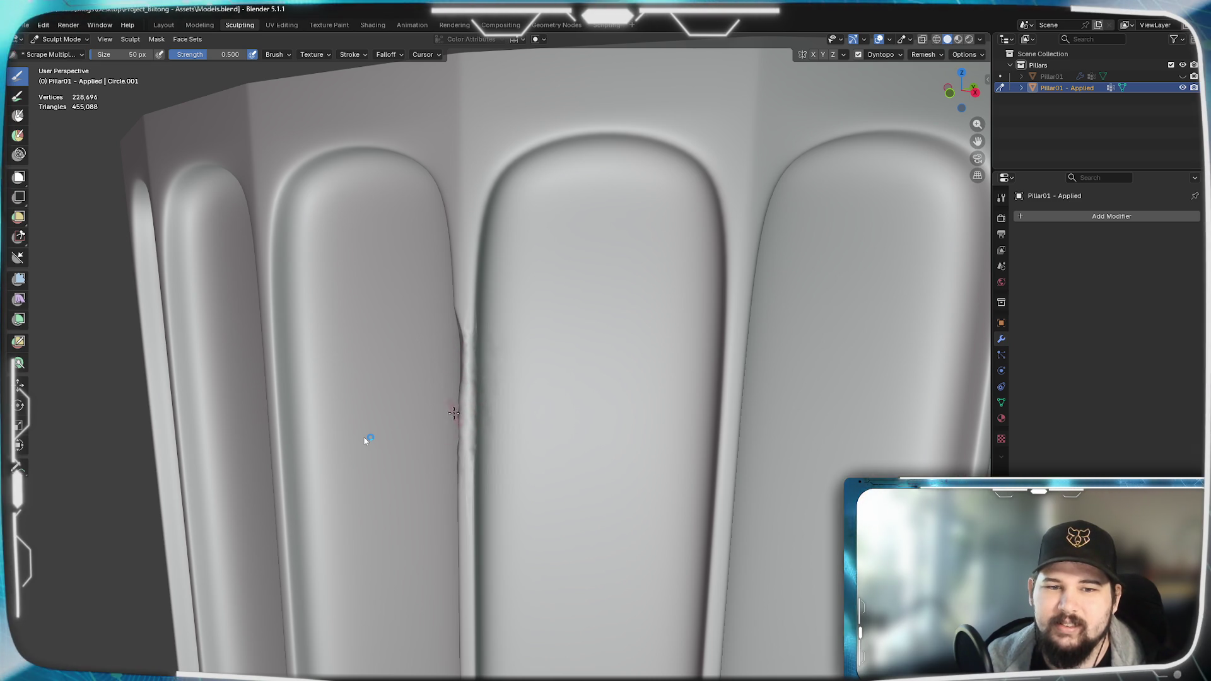
- Inspect the flute tops, undo the crease between the middle flutes, and show the remesh settings
{"action": "middle_click_drag", "start_coordinate": [370, 438], "coordinate": [369, 438]}
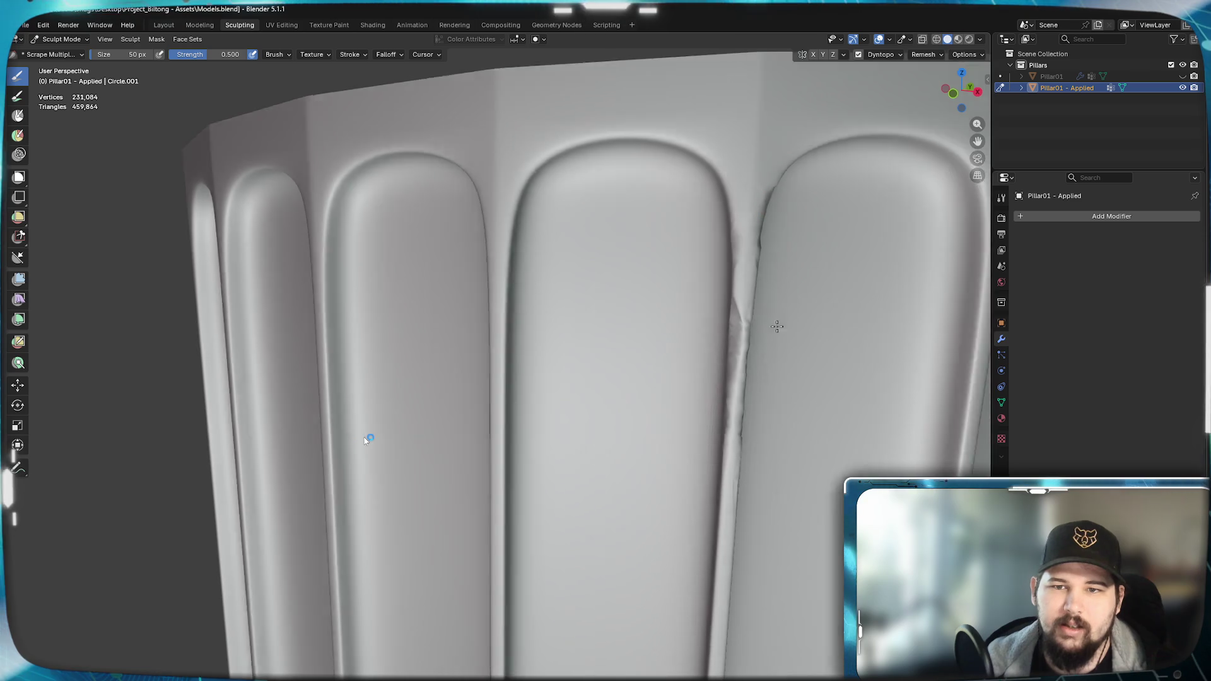
{"action": "scroll", "coordinate": [369, 438], "scroll_direction": "up", "scroll_amount": 2}
{"action": "middle_click_drag", "start_coordinate": [370, 439], "coordinate": [366, 440]}
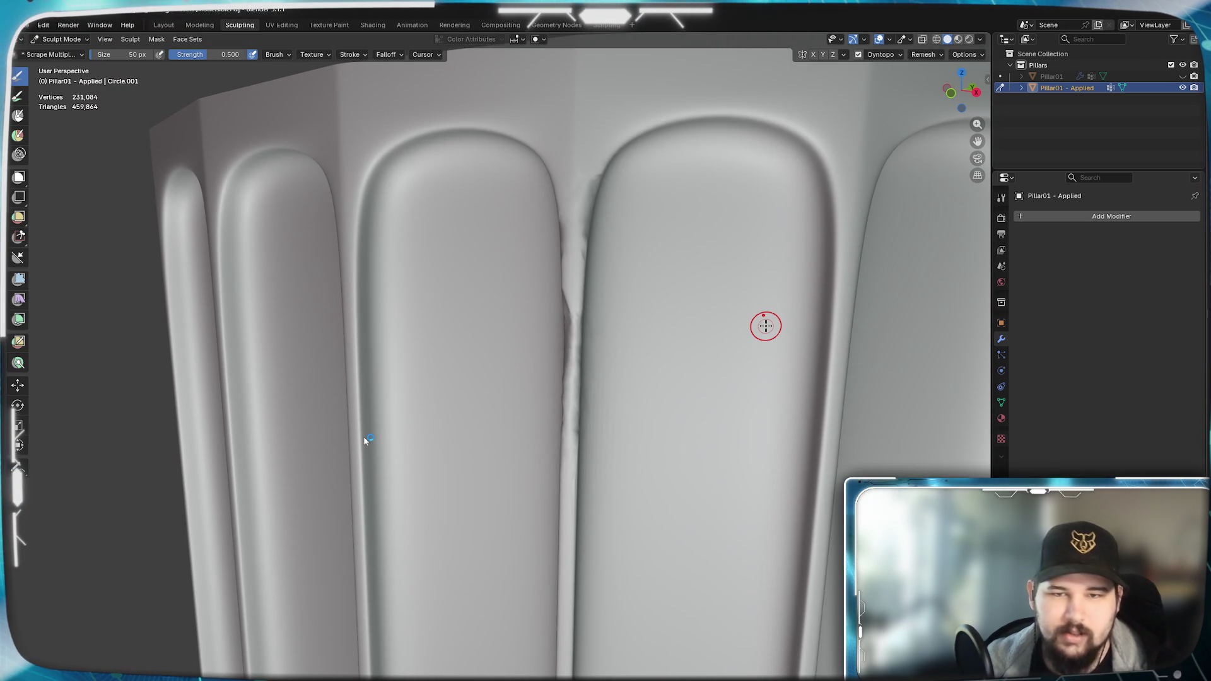
{"action": "key", "text": "ctrl+z"}
{"action": "left_click", "coordinate": [931, 56]}
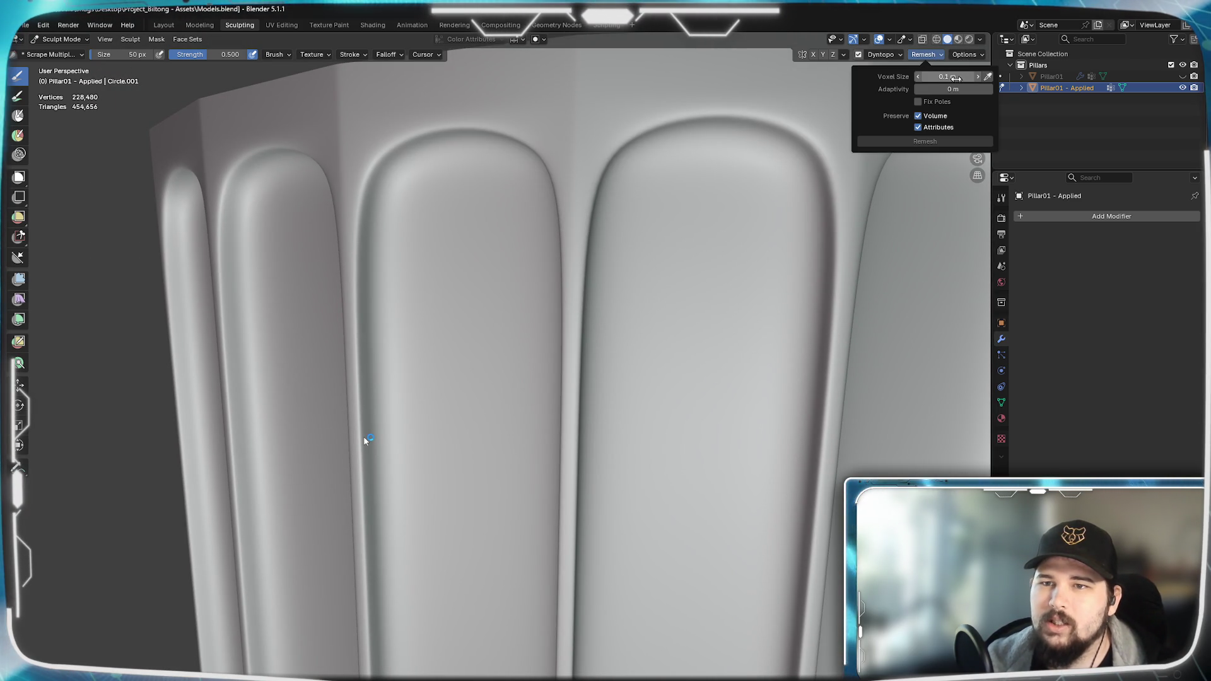
- Set the Dyntopo detail size back to 12 px and glance at the symmetry settings
{"action": "left_click", "coordinate": [966, 54]}
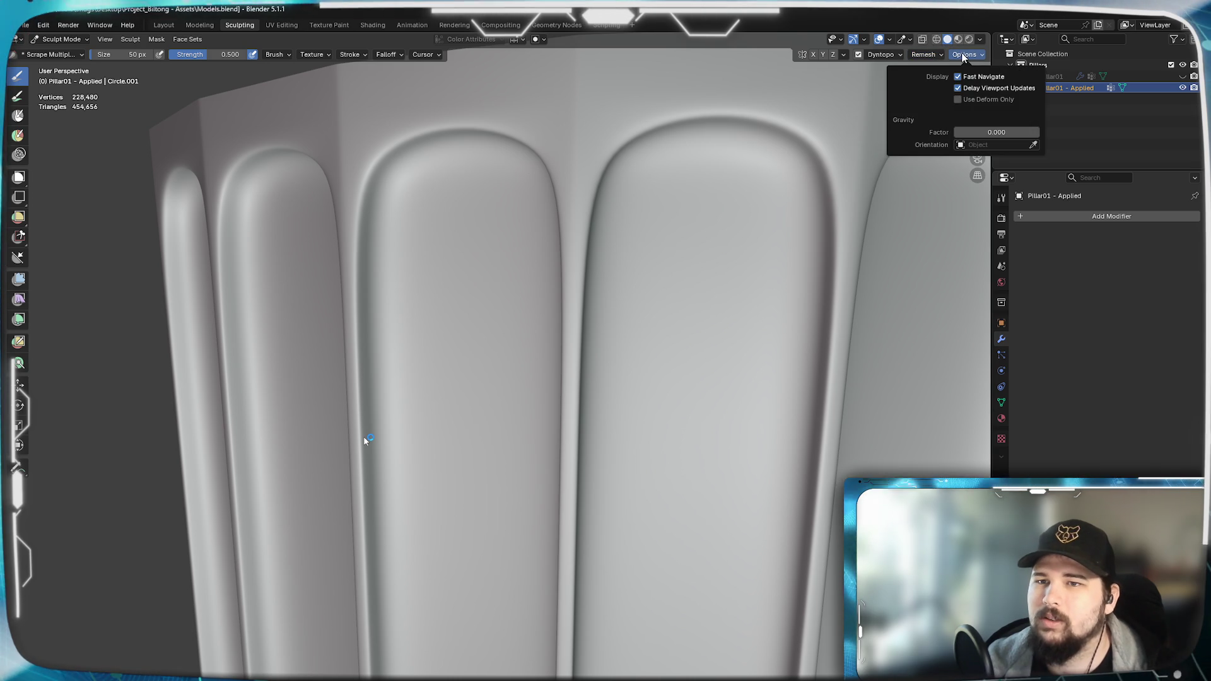
{"action": "left_click", "coordinate": [886, 53]}
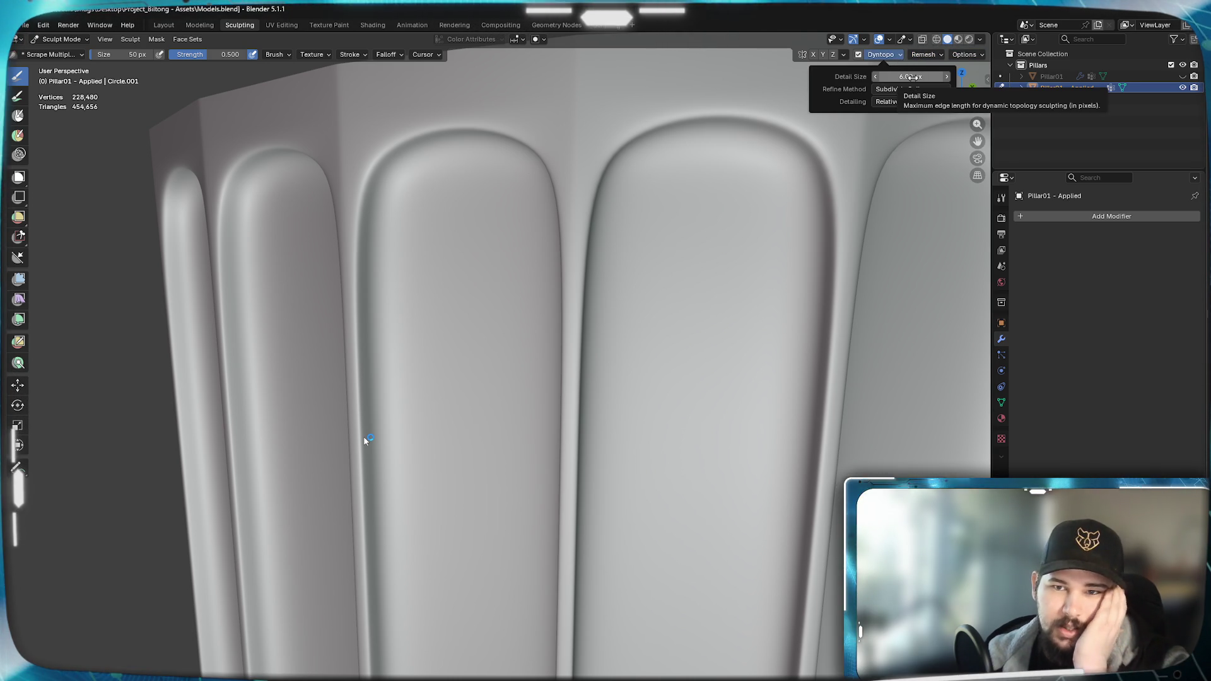
{"action": "double_click", "coordinate": [910, 76]}
{"action": "type", "text": "12"}
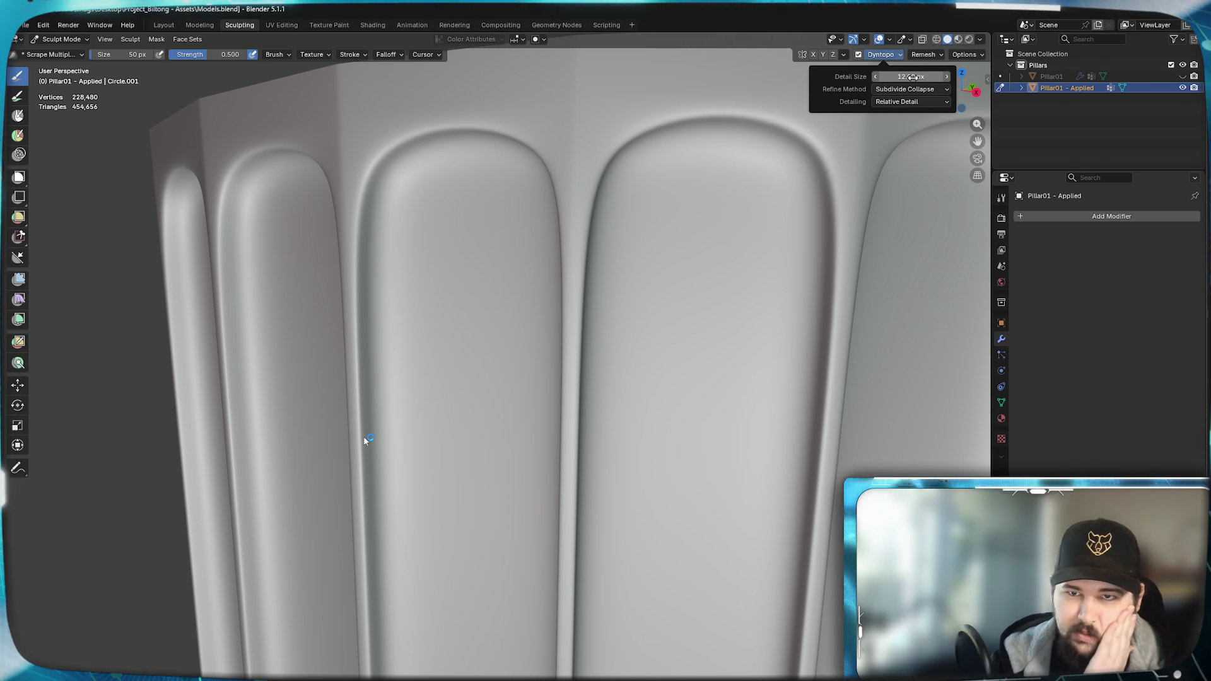
{"action": "left_click", "coordinate": [845, 54]}
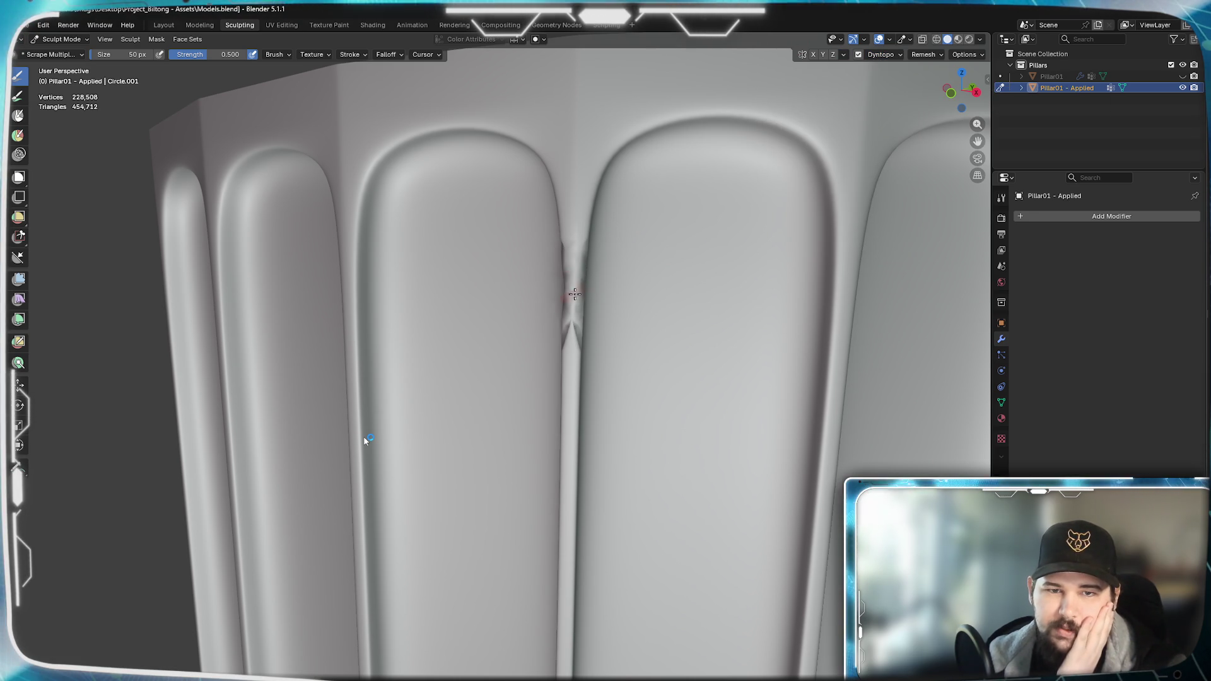
{"action": "mouse_move", "coordinate": [588, 320]}
{"action": "middle_mouse_down"}
{"action": "mouse_move", "coordinate": [568, 326]}
{"action": "mouse_move", "coordinate": [594, 322]}
{"action": "mouse_move", "coordinate": [576, 319]}
{"action": "middle_mouse_up"}
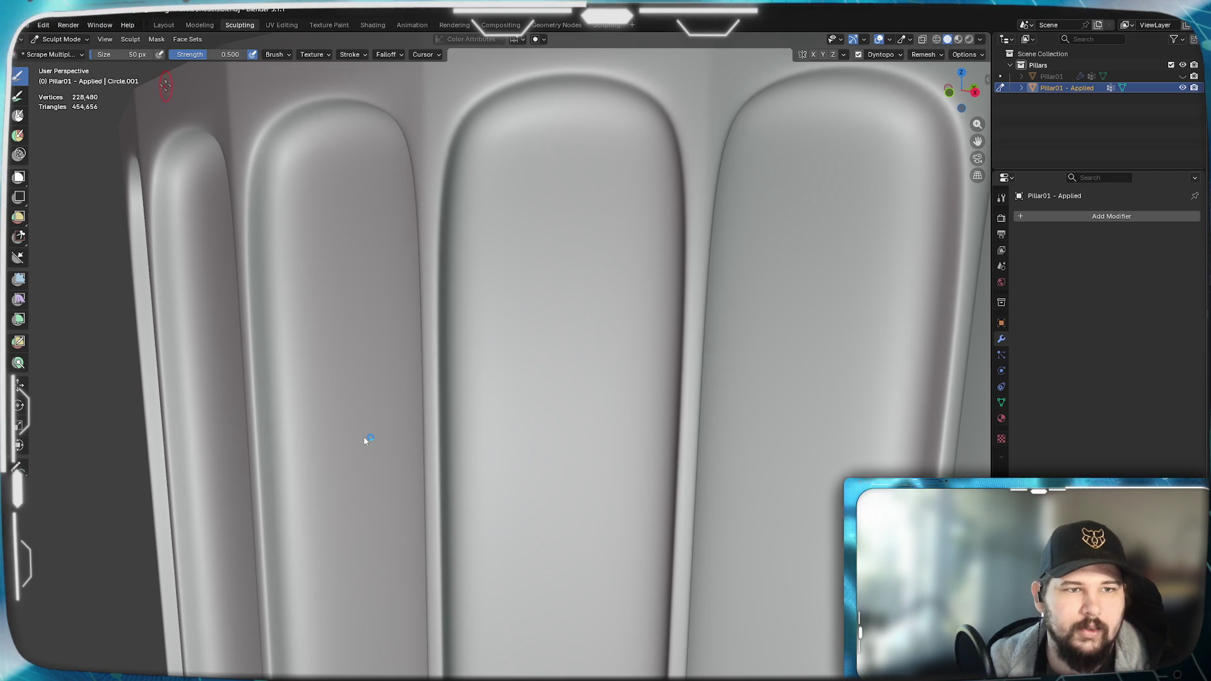
- Switch to the Clay brush and build up test strokes along the groove between flutes
{"action": "left_click", "coordinate": [276, 54]}
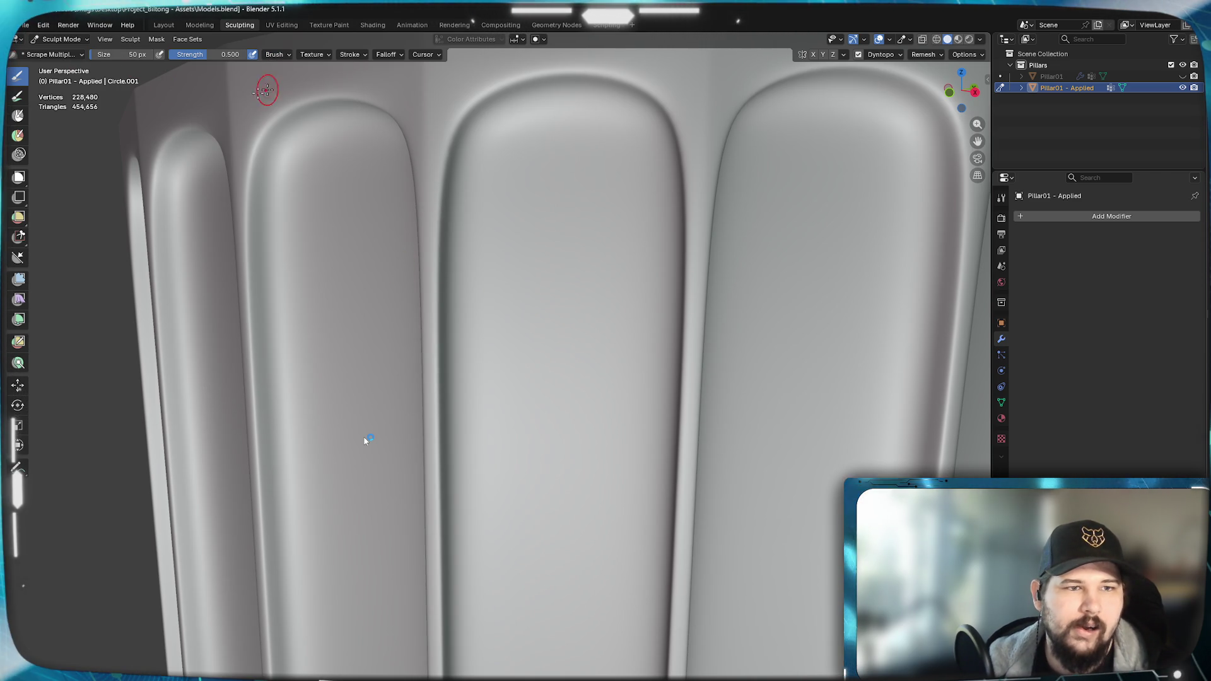
{"action": "left_click", "coordinate": [80, 55]}
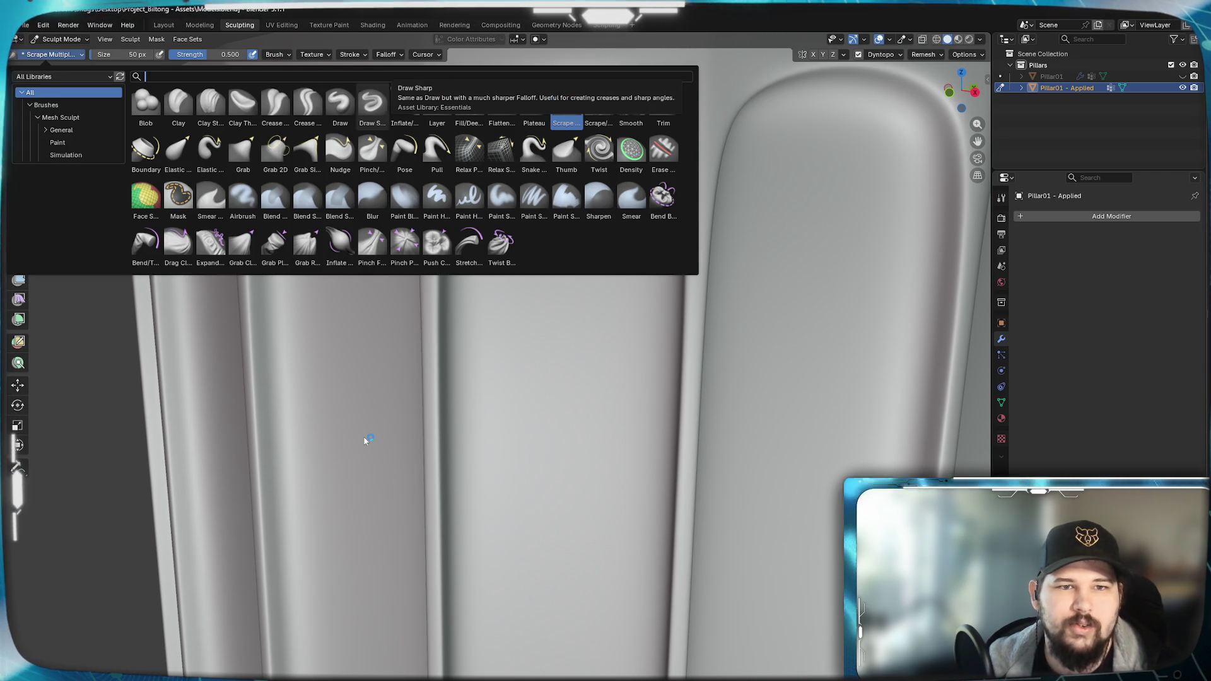
{"action": "left_click", "coordinate": [178, 102]}
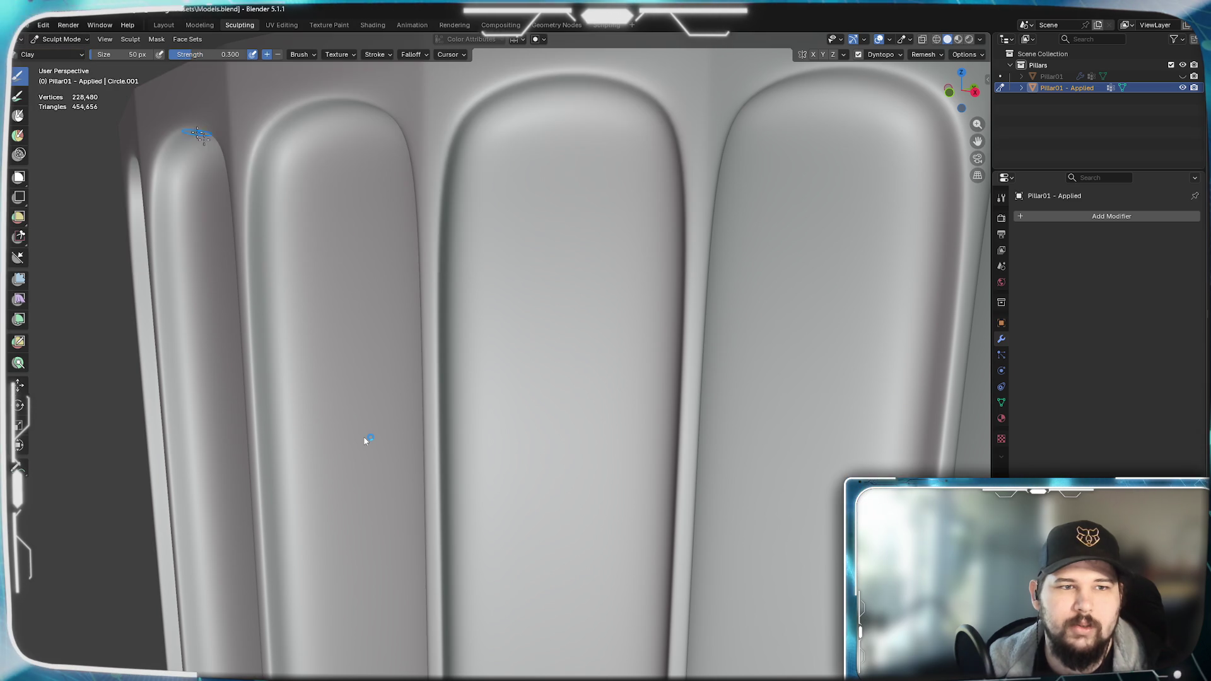
{"action": "mouse_move", "coordinate": [426, 228]}
{"action": "left_mouse_down"}
{"action": "mouse_move", "coordinate": [435, 305]}
{"action": "mouse_move", "coordinate": [454, 322]}
{"action": "left_mouse_up"}
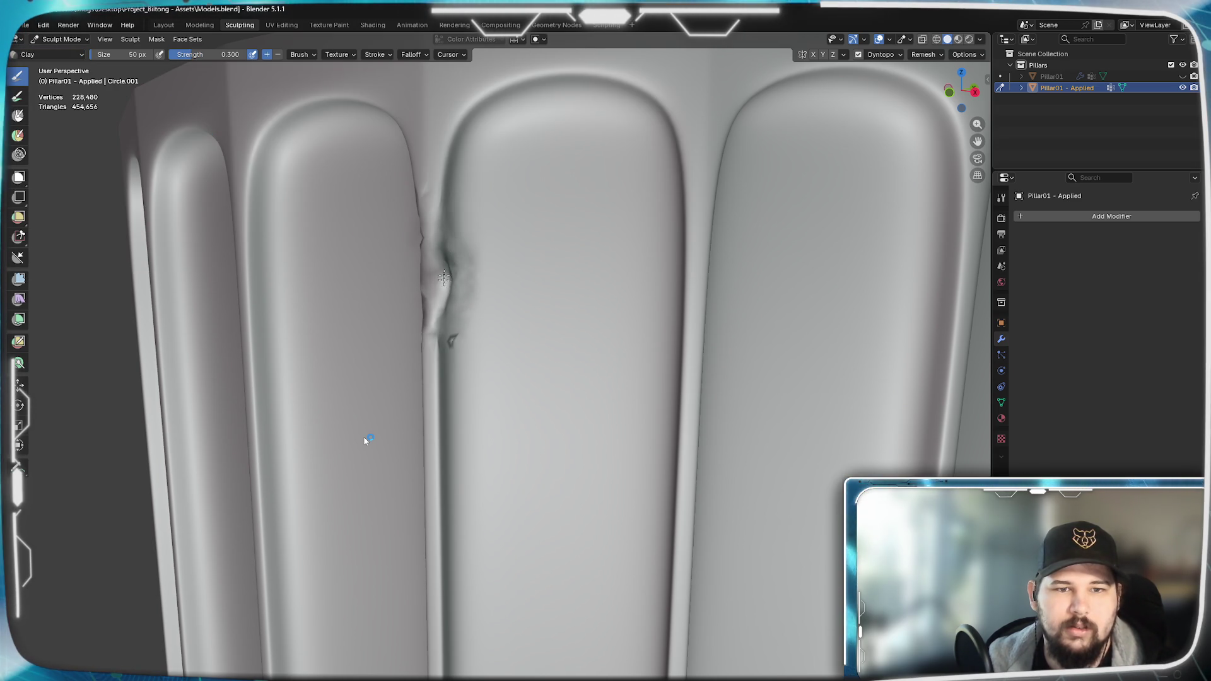
{"action": "mouse_move", "coordinate": [525, 298]}
{"action": "middle_mouse_down"}
{"action": "mouse_move", "coordinate": [487, 303]}
{"action": "mouse_move", "coordinate": [504, 304]}
{"action": "middle_mouse_up"}
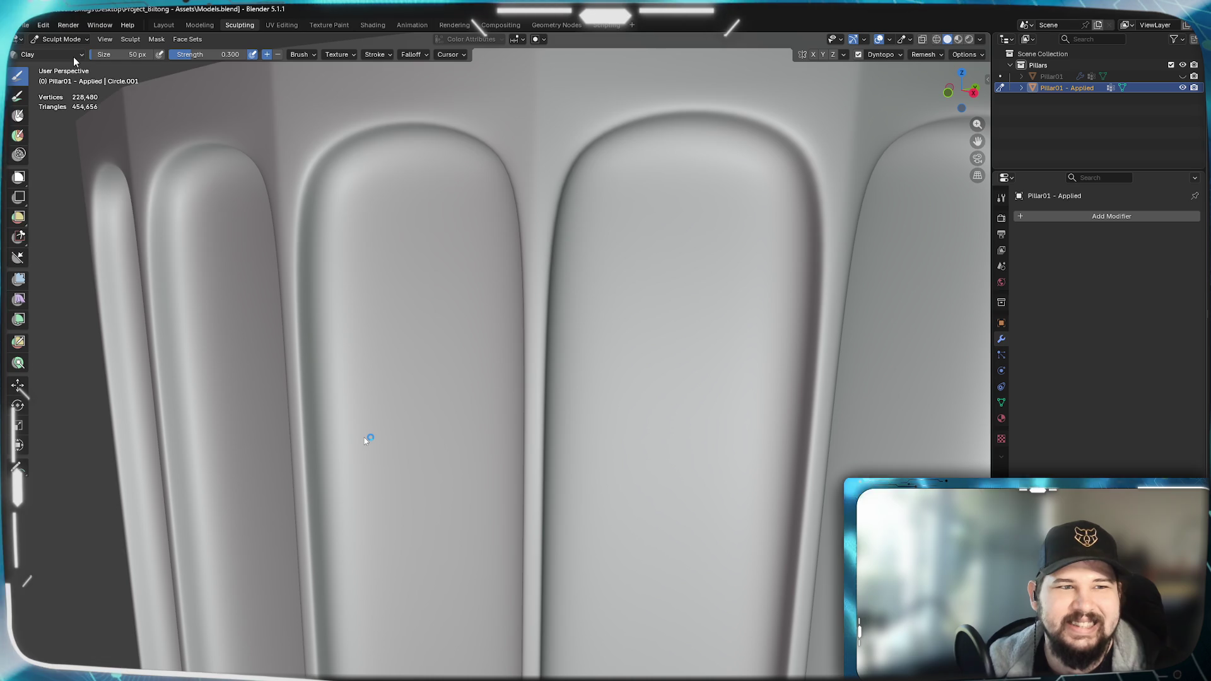
{"action": "left_click", "coordinate": [58, 55]}
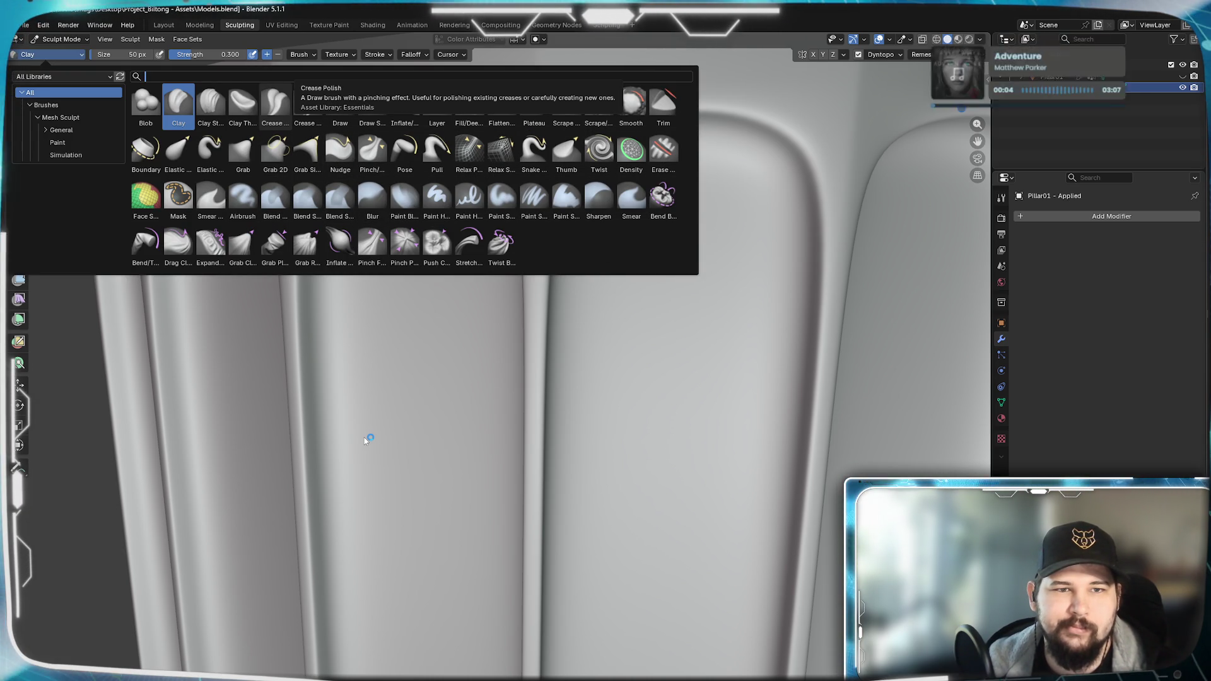
- Try a Crease Polish stroke on the flute edge and undo it
{"action": "left_click", "coordinate": [274, 99]}
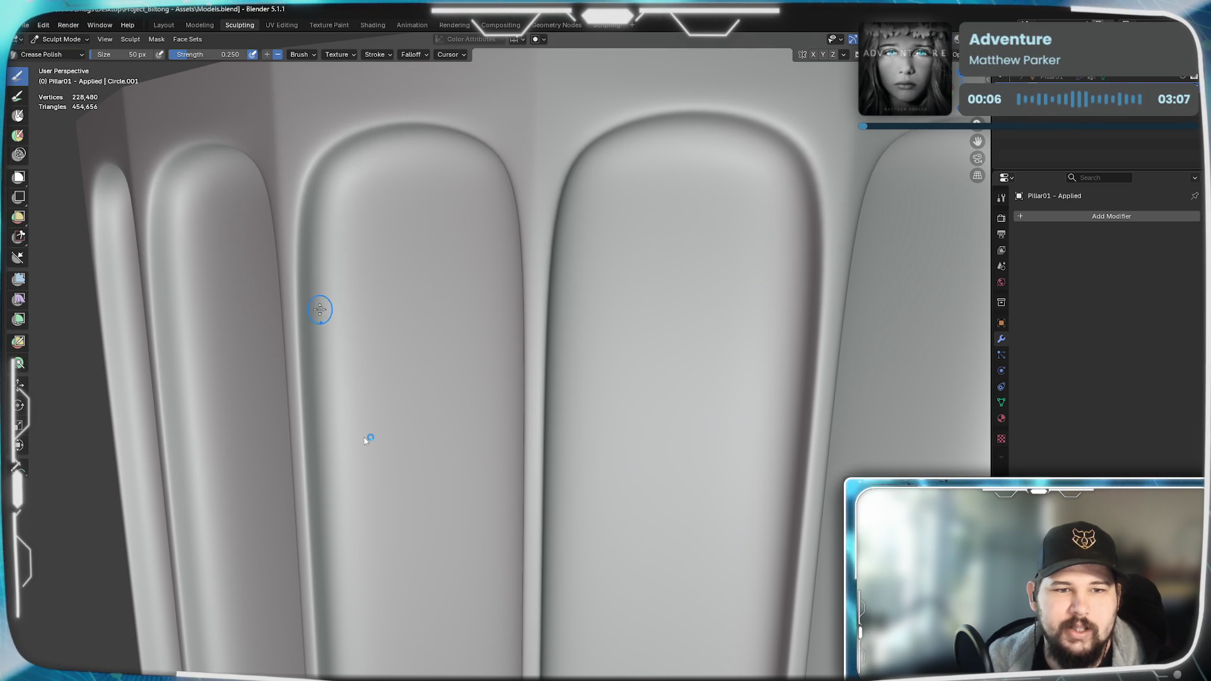
{"action": "left_click_drag", "start_coordinate": [322, 275], "coordinate": [284, 359]}
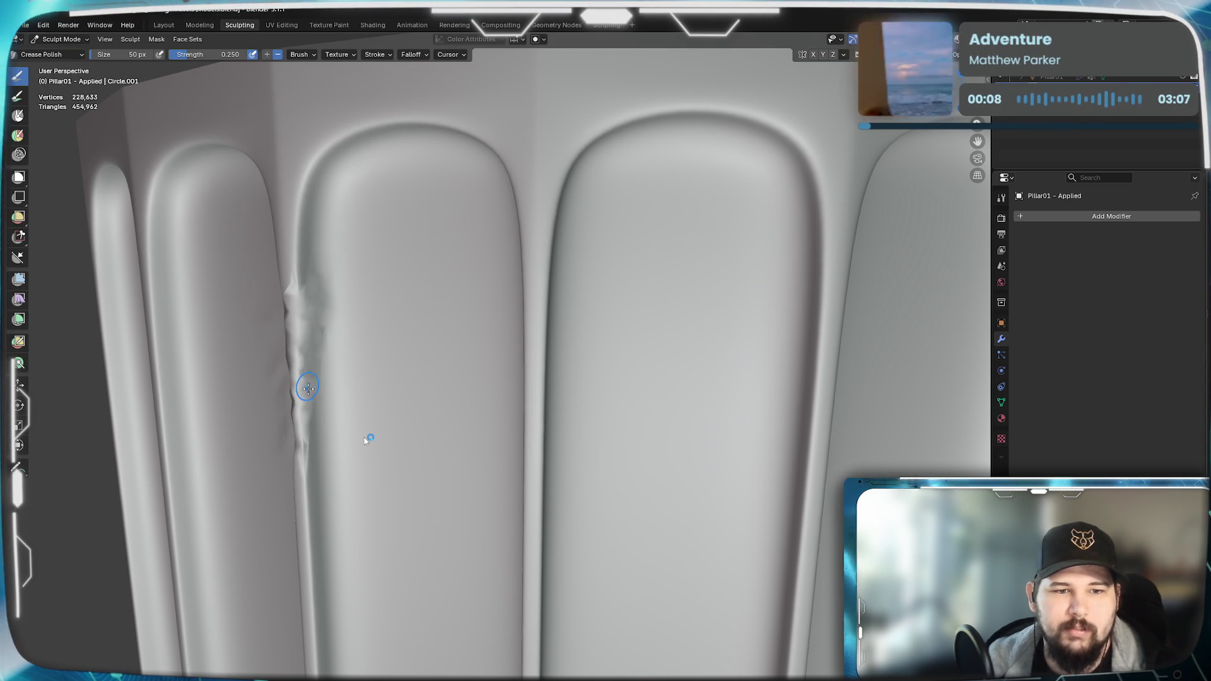
{"action": "key", "text": "ctrl+z"}
{"action": "left_click", "coordinate": [79, 54]}
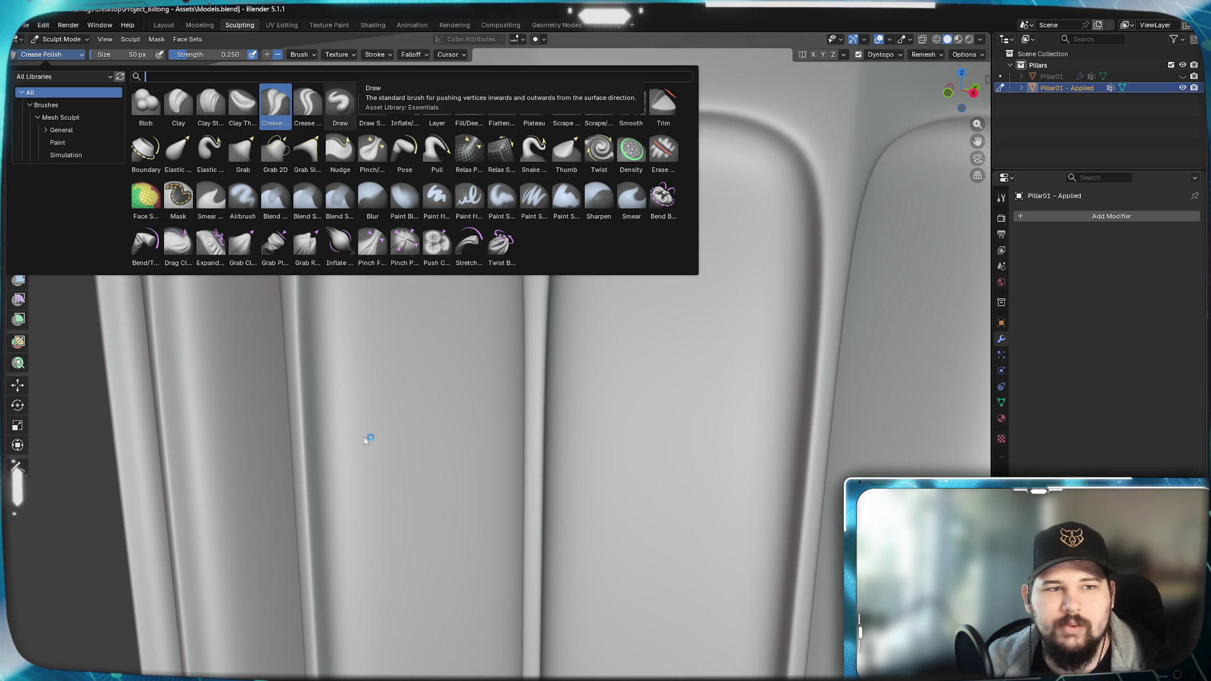
- Switch to the Draw brush and press a deepening dent into the flute edge
{"action": "left_click", "coordinate": [340, 104]}
{"action": "left_click_drag", "start_coordinate": [317, 327], "coordinate": [299, 374]}
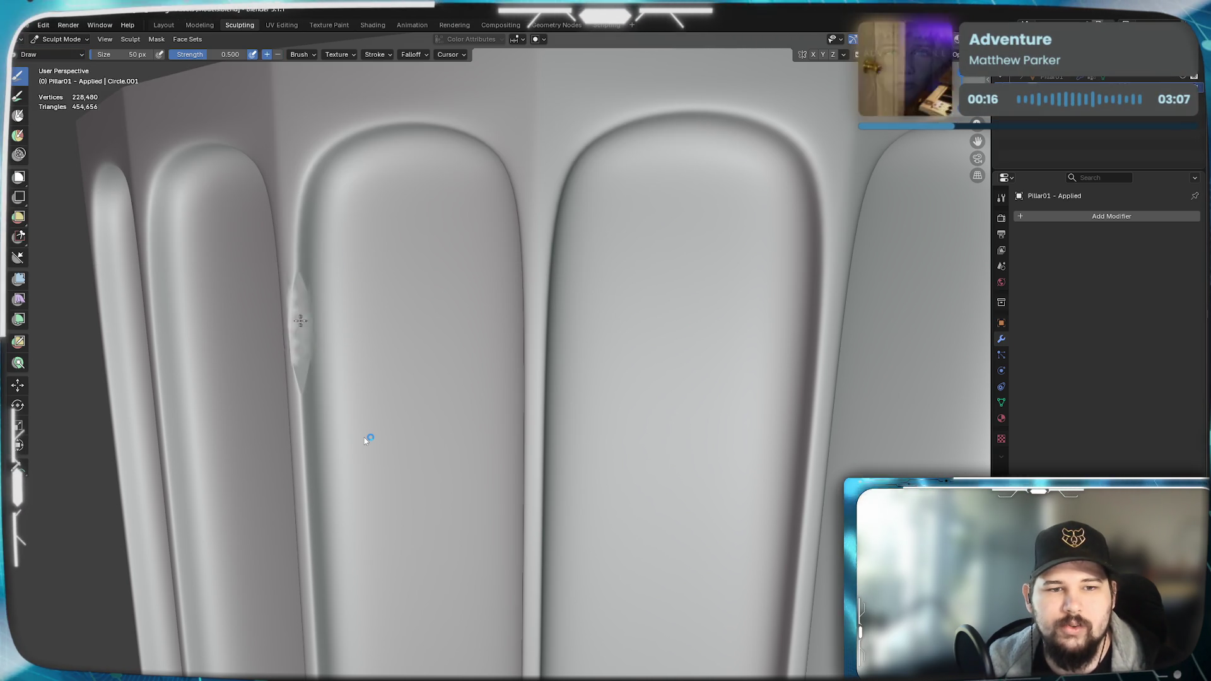
{"action": "left_click_drag", "start_coordinate": [308, 320], "coordinate": [298, 397]}
{"action": "left_click_drag", "start_coordinate": [302, 312], "coordinate": [298, 349]}
{"action": "mouse_move", "coordinate": [298, 348]}
{"action": "middle_mouse_down"}
{"action": "mouse_move", "coordinate": [279, 368]}
{"action": "mouse_move", "coordinate": [381, 315]}
{"action": "middle_mouse_up"}
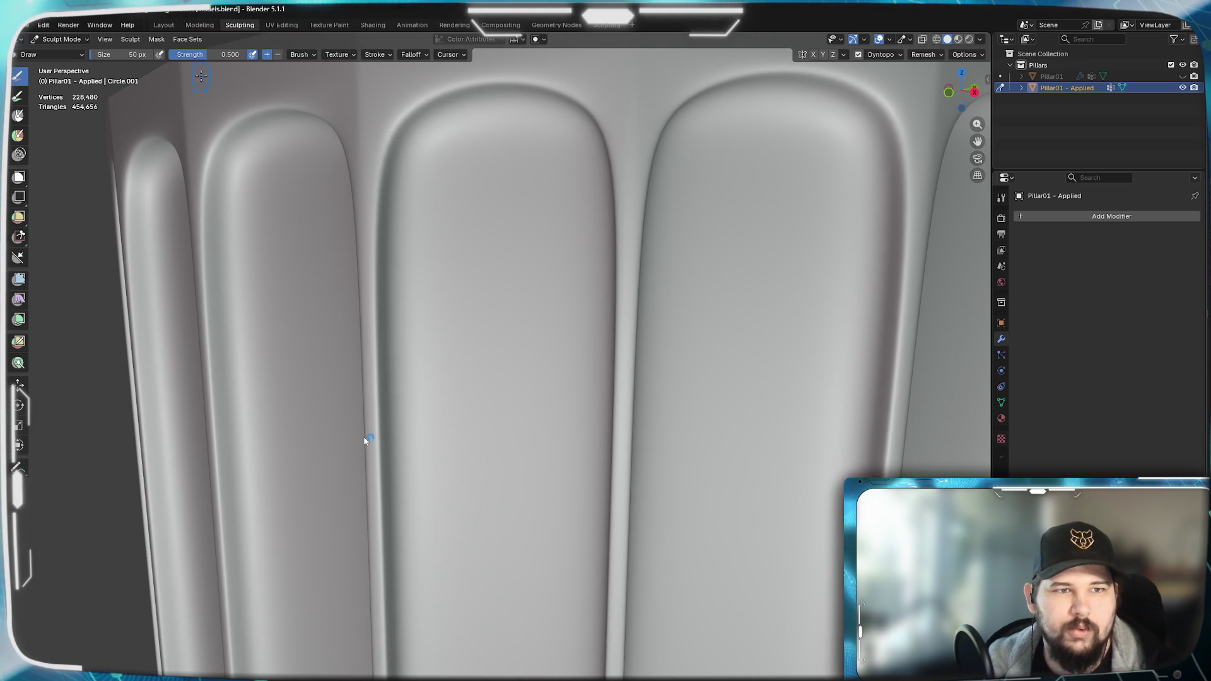
{"action": "left_click", "coordinate": [57, 54]}
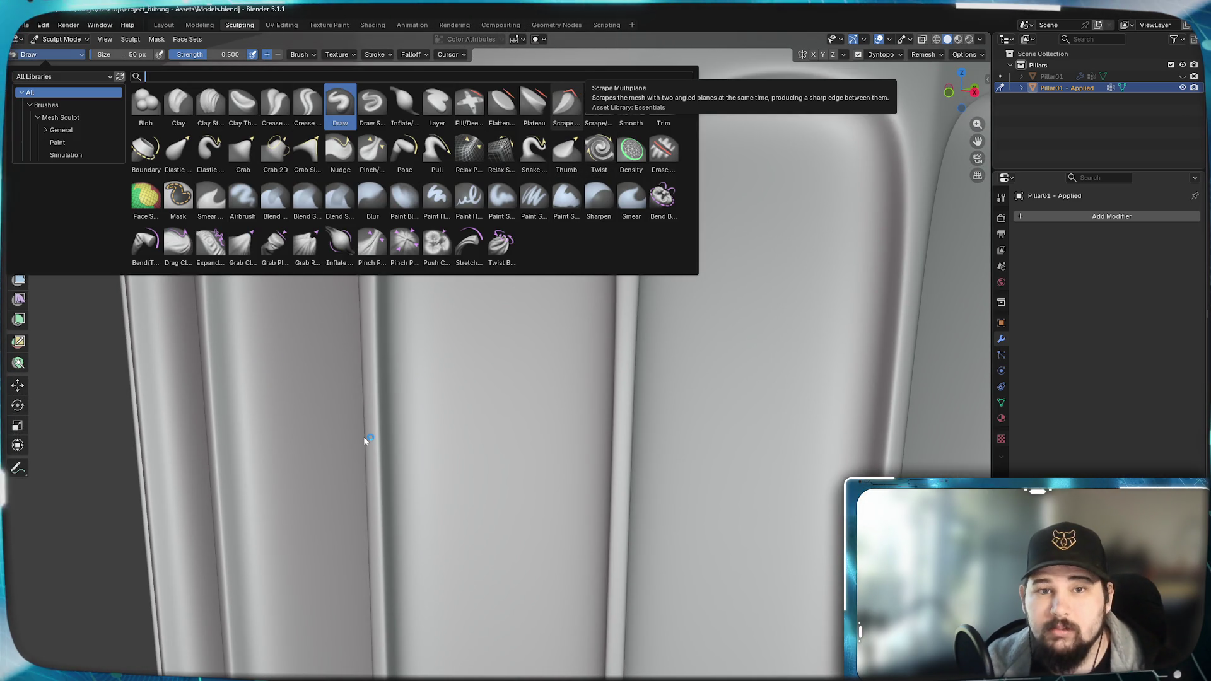
- Switch to Scrape Multiplane and scrape a chip up and down the flute edge
{"action": "left_click", "coordinate": [565, 100]}
{"action": "left_click_drag", "start_coordinate": [371, 388], "coordinate": [376, 283]}
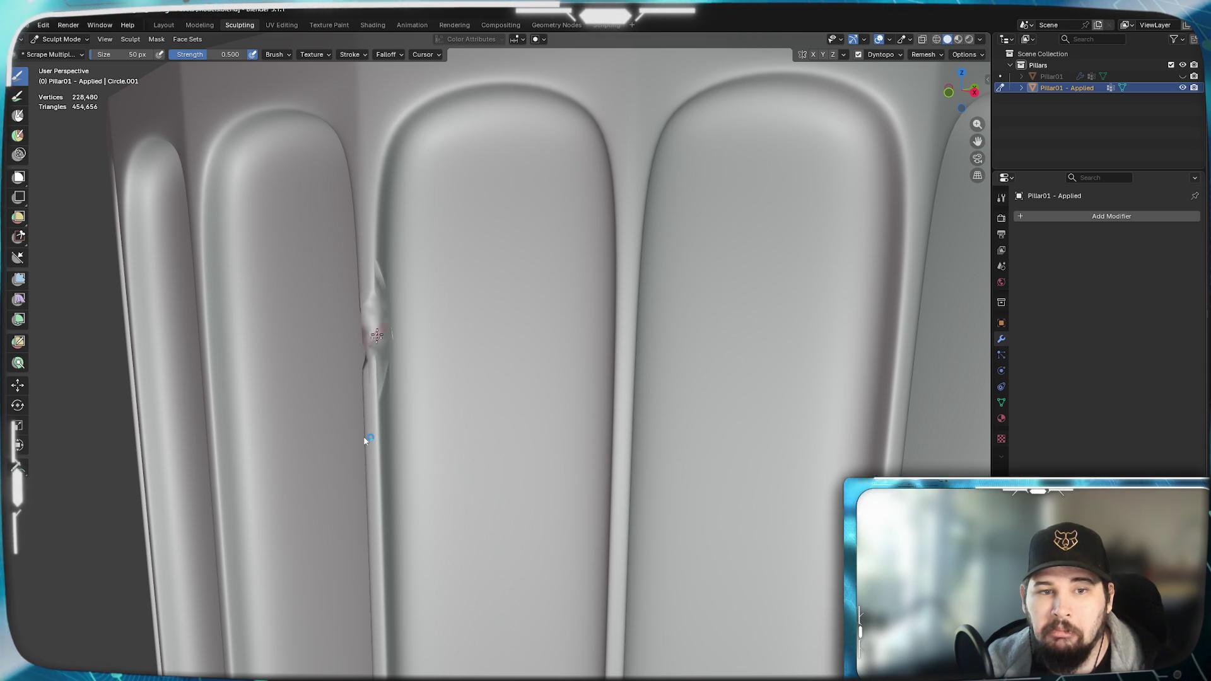
{"action": "left_click_drag", "start_coordinate": [377, 340], "coordinate": [369, 440]}
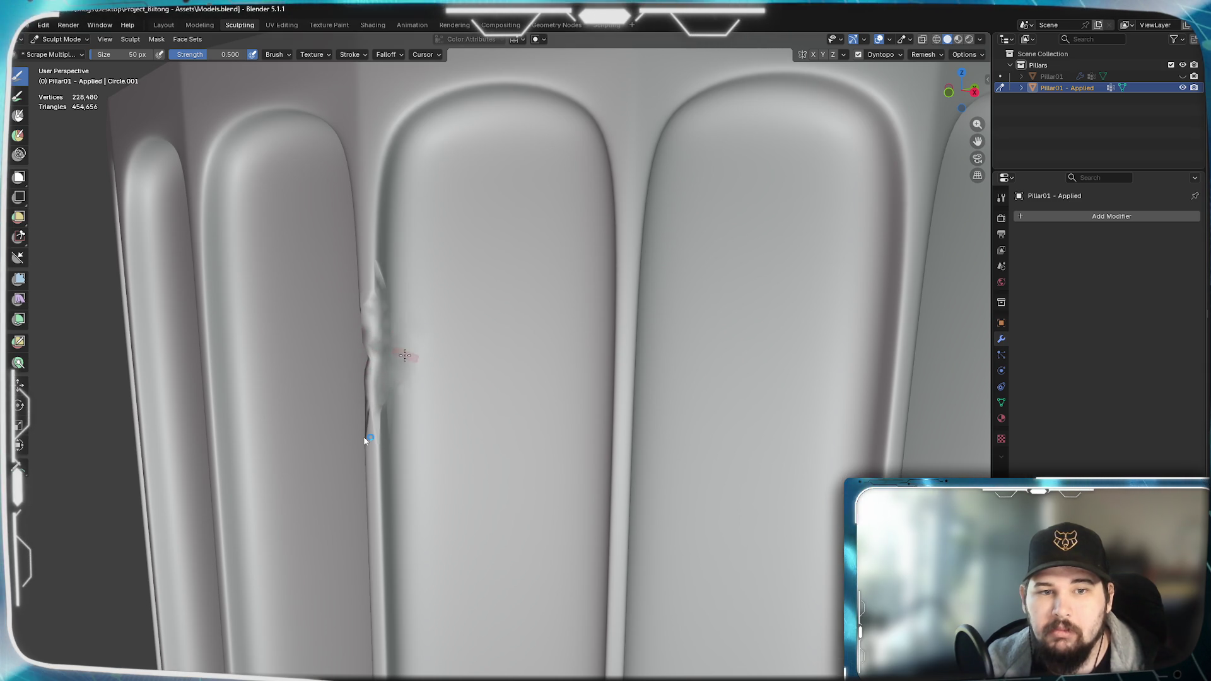
{"action": "left_click_drag", "start_coordinate": [379, 341], "coordinate": [397, 142]}
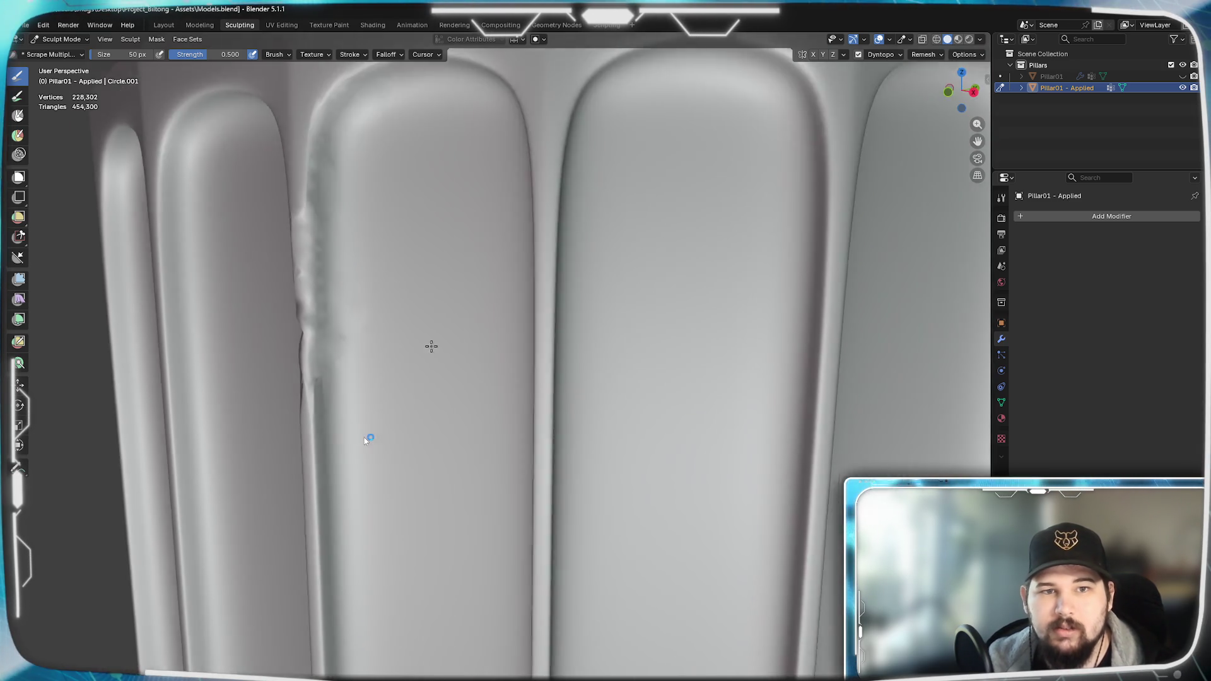
{"action": "mouse_move", "coordinate": [419, 113]}
{"action": "middle_mouse_down"}
{"action": "mouse_move", "coordinate": [424, 348]}
{"action": "mouse_move", "coordinate": [167, 388]}
{"action": "mouse_move", "coordinate": [379, 359]}
{"action": "mouse_move", "coordinate": [616, 416]}
{"action": "middle_mouse_up"}
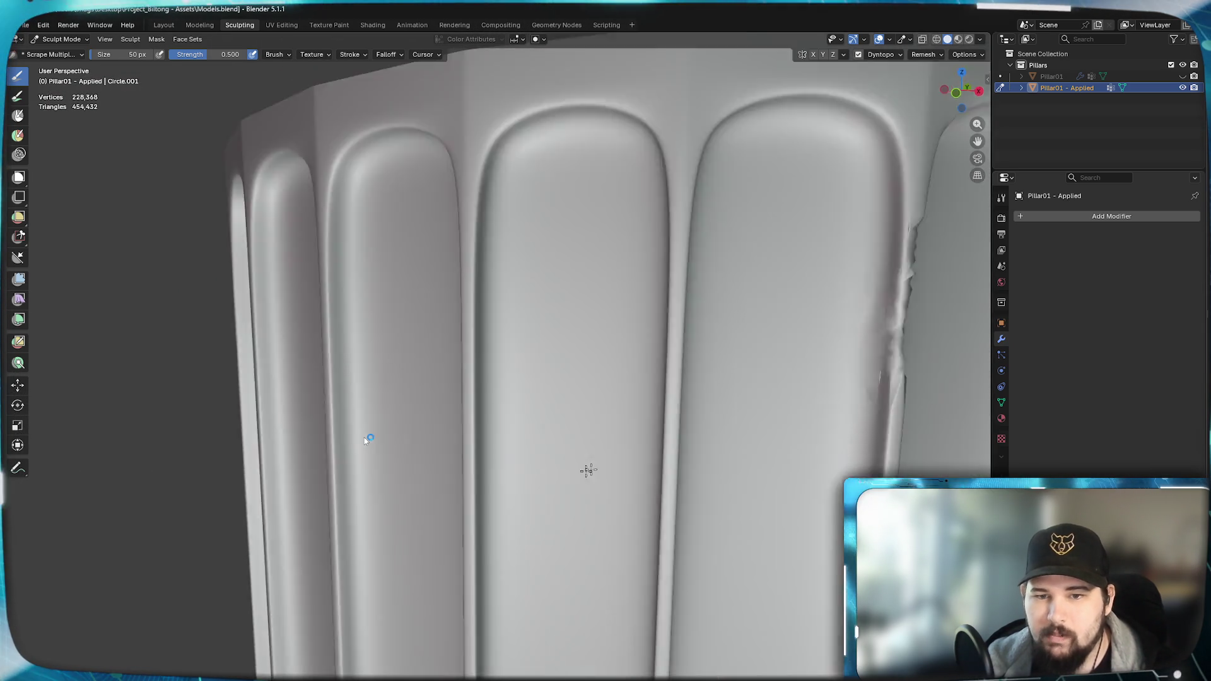
{"action": "middle_click_drag", "start_coordinate": [737, 419], "coordinate": [517, 480]}
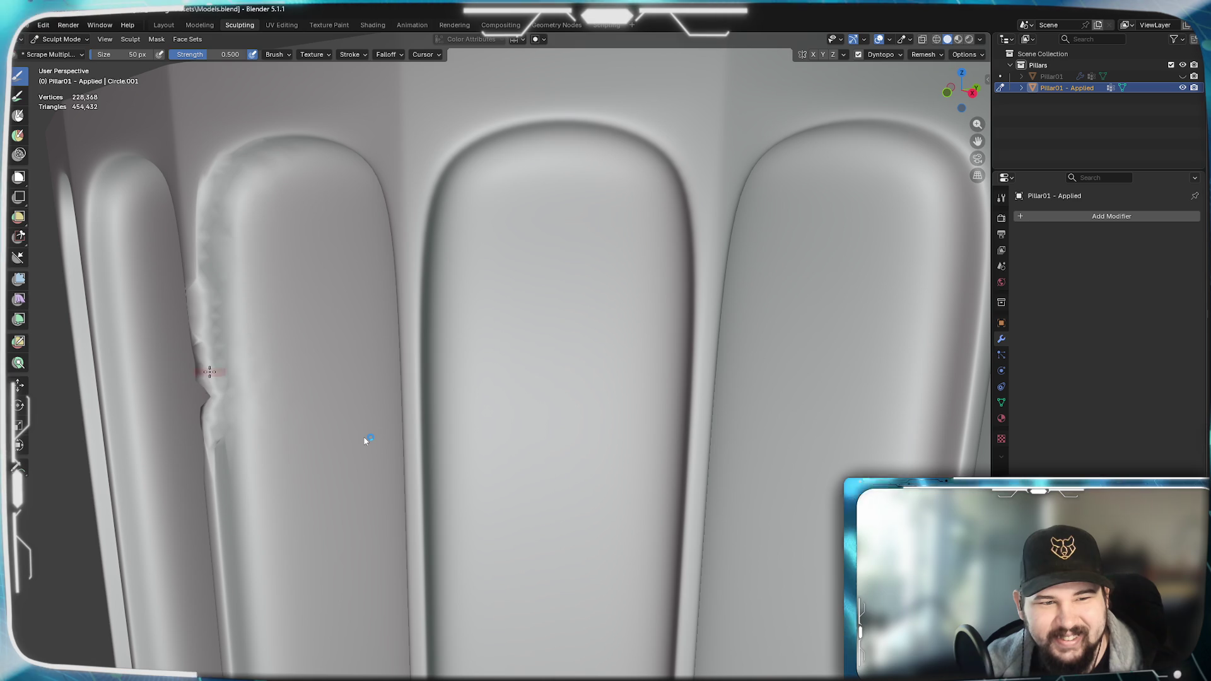
- Rework the damaged flute edge, undo the last scrape, and start re-enabling Dyntopo
{"action": "middle_click_drag", "start_coordinate": [201, 392], "coordinate": [498, 395], "text": "shift"}
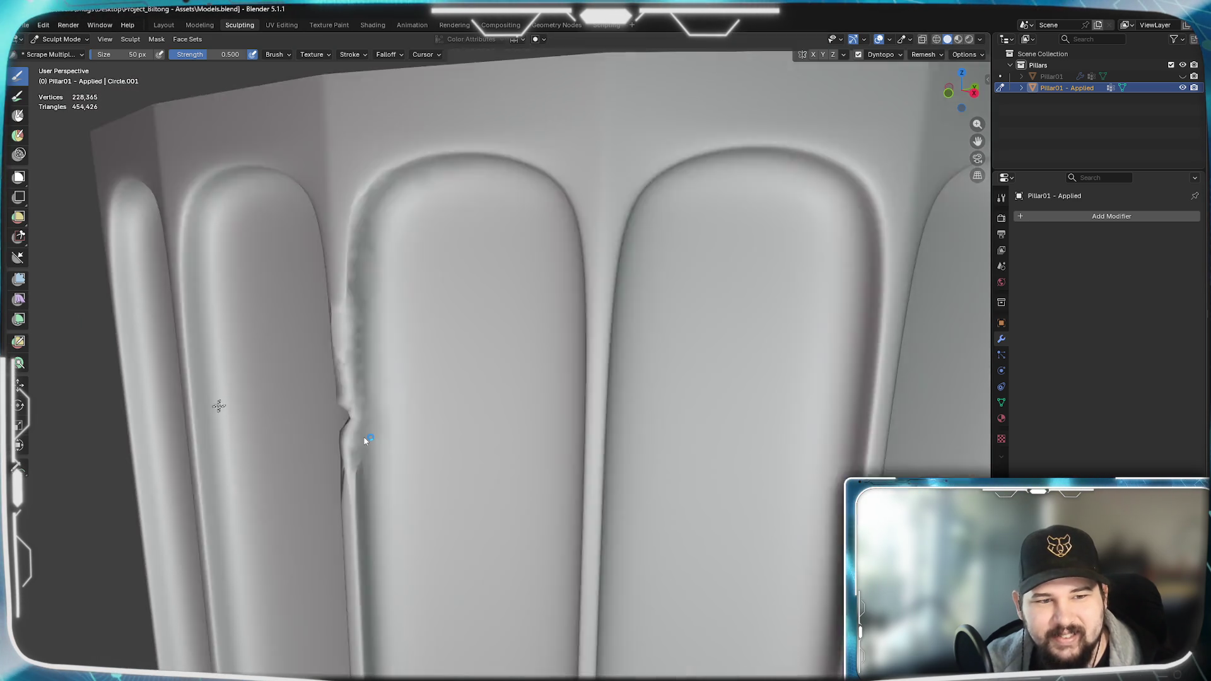
{"action": "scroll", "coordinate": [498, 395], "scroll_direction": "up", "scroll_amount": 4}
{"action": "scroll", "coordinate": [498, 395], "scroll_direction": "up", "scroll_amount": 3}
{"action": "scroll", "coordinate": [498, 395], "scroll_direction": "down", "scroll_amount": 3}
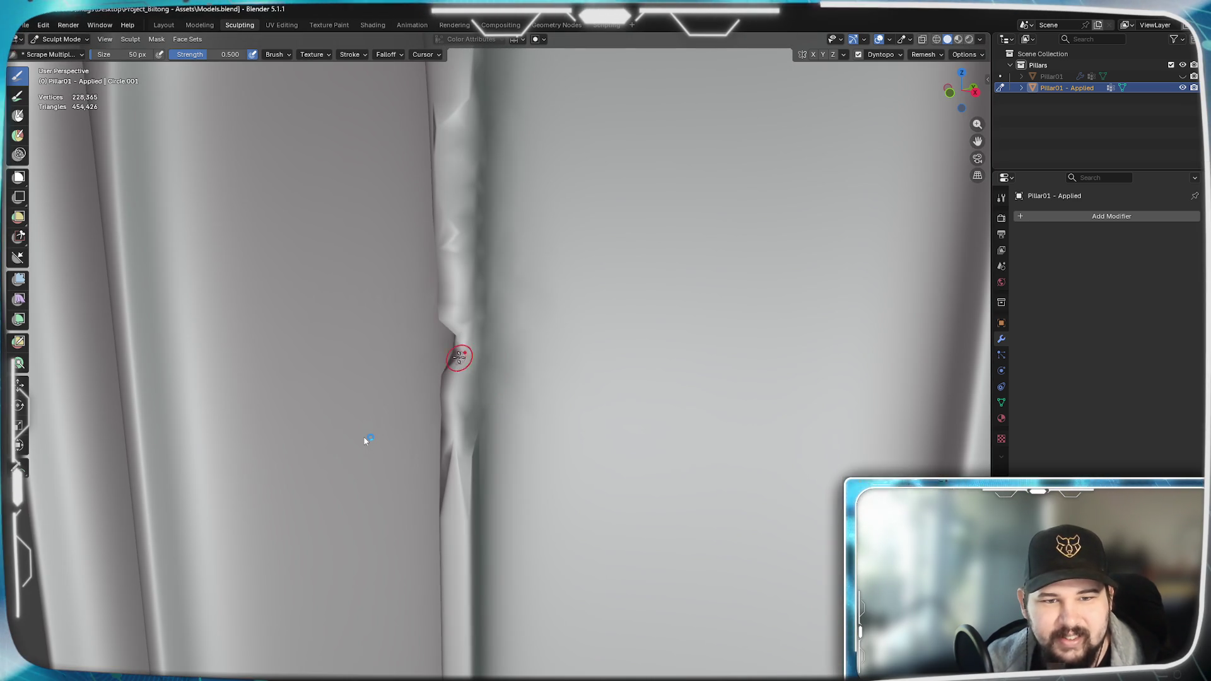
{"action": "left_click_drag", "start_coordinate": [464, 359], "coordinate": [446, 379]}
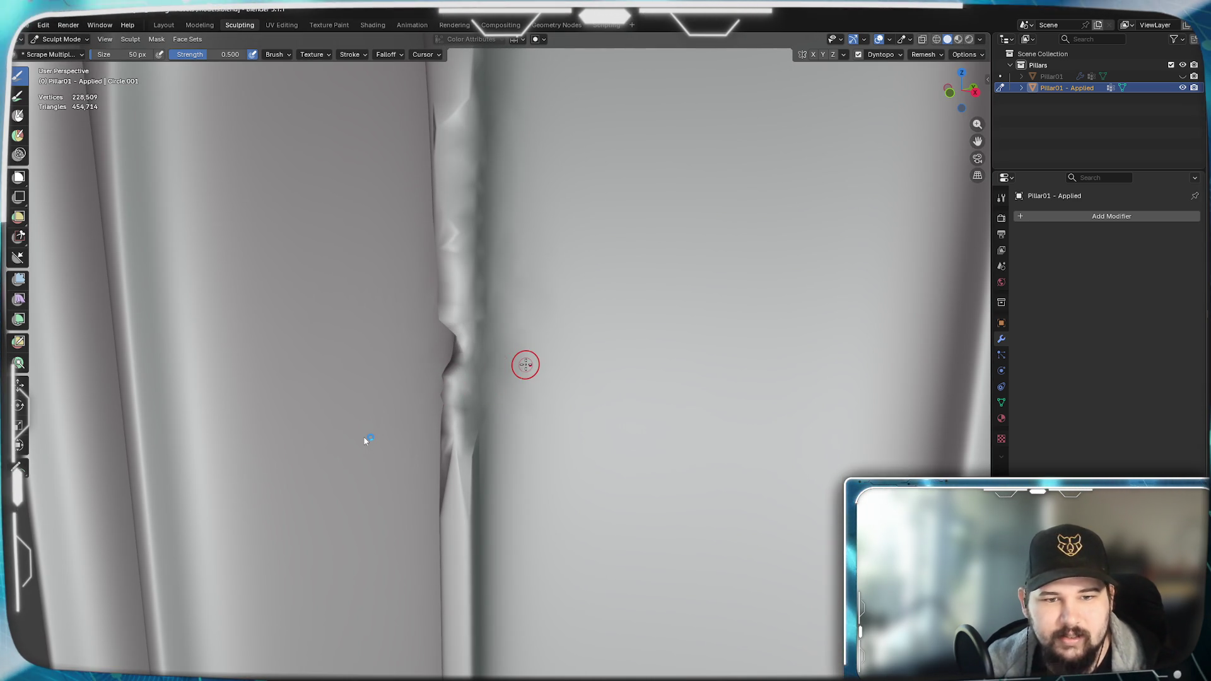
{"action": "key", "text": "ctrl+z"}
{"action": "key", "text": "ctrl+z"}
{"action": "key", "text": "ctrl+z"}
{"action": "scroll", "coordinate": [588, 386], "scroll_direction": "down", "scroll_amount": 4}
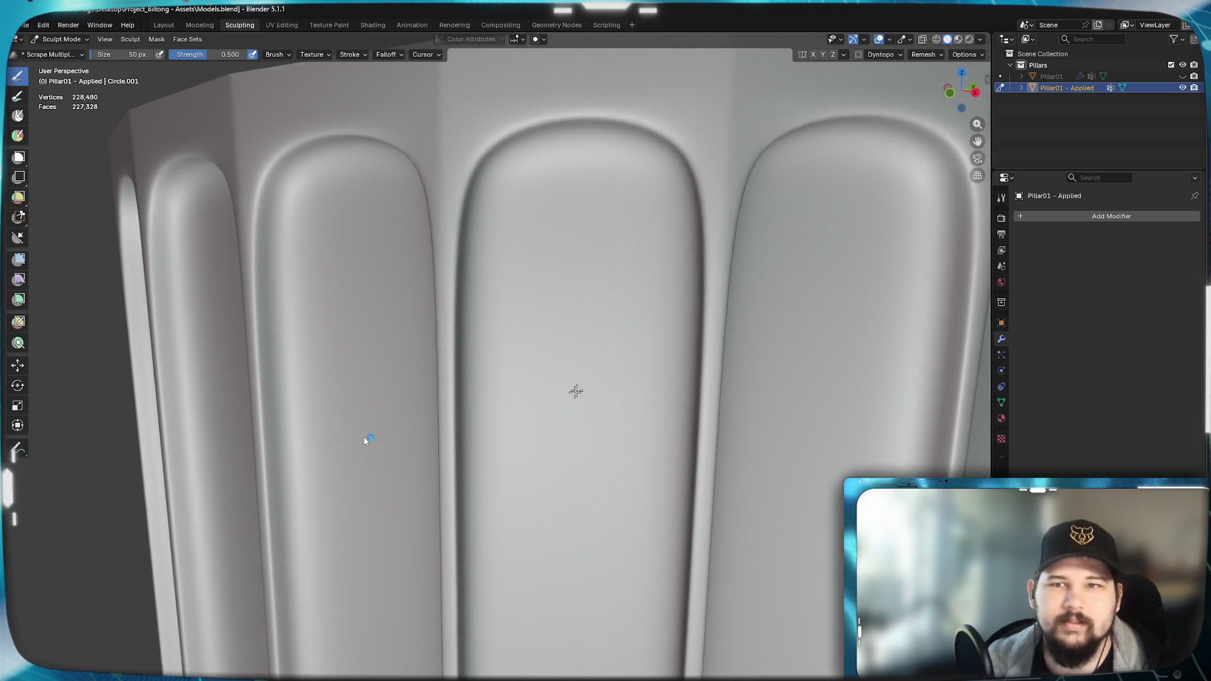
{"action": "middle_click_drag", "start_coordinate": [589, 387], "coordinate": [793, 253]}
{"action": "left_click", "coordinate": [872, 54]}
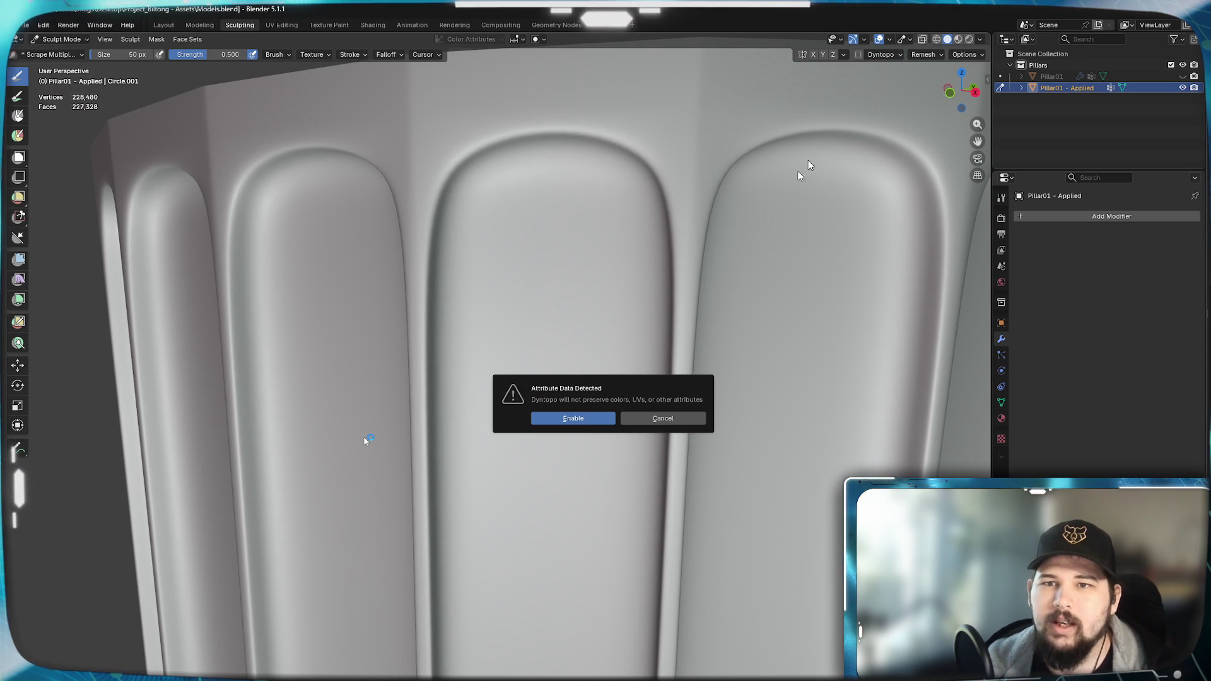
- Confirm Dyntopo, set brush size to 100 px, and scrape a chip along a flute groove
{"action": "left_click", "coordinate": [573, 419]}
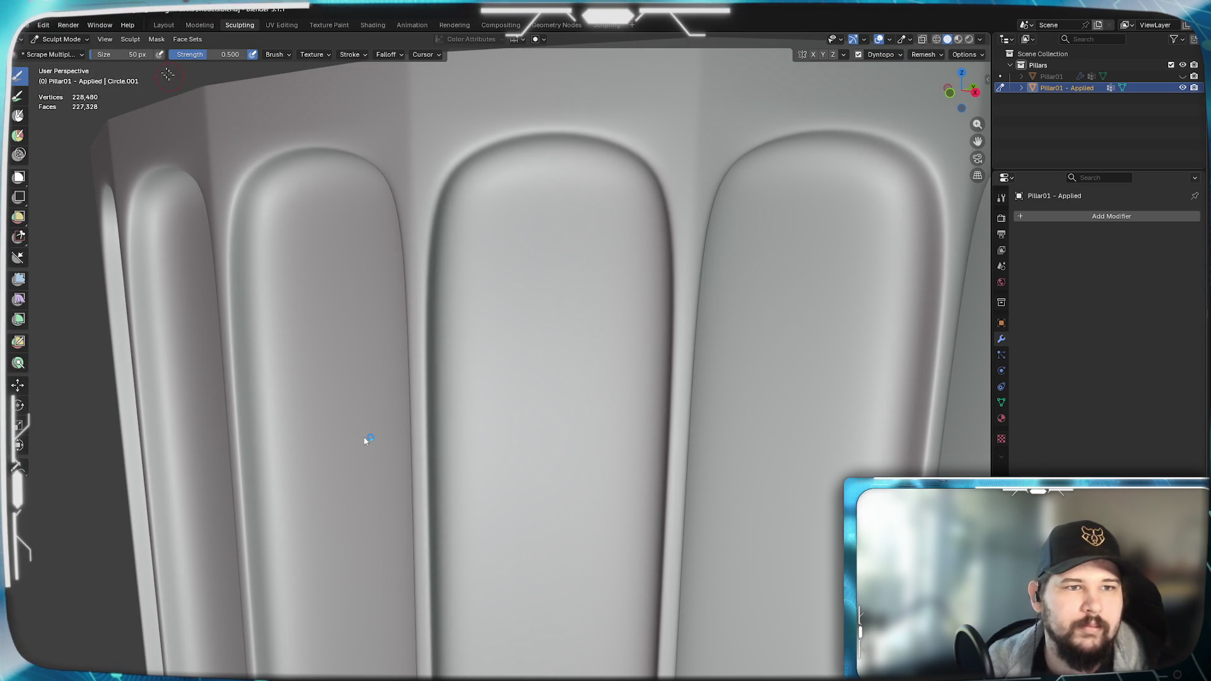
{"action": "scroll", "coordinate": [115, 55], "scroll_direction": "down", "scroll_amount": 4, "text": "ctrl"}
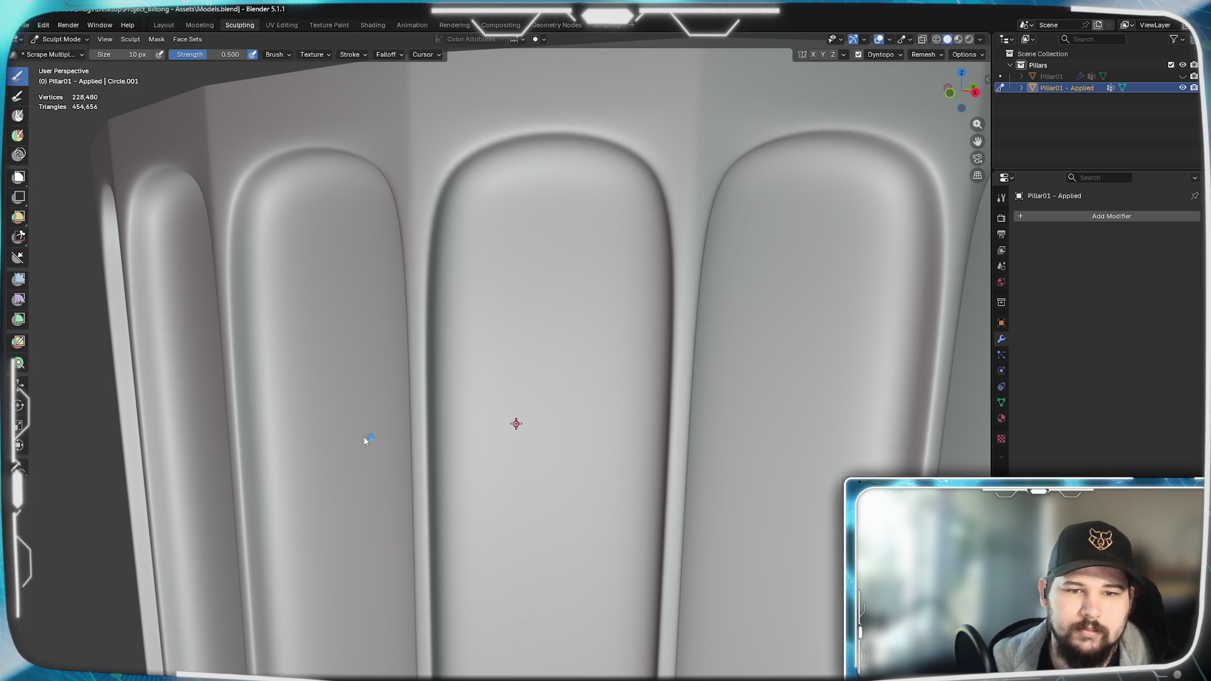
{"action": "scroll", "coordinate": [123, 56], "scroll_direction": "up", "scroll_amount": 4, "text": "ctrl"}
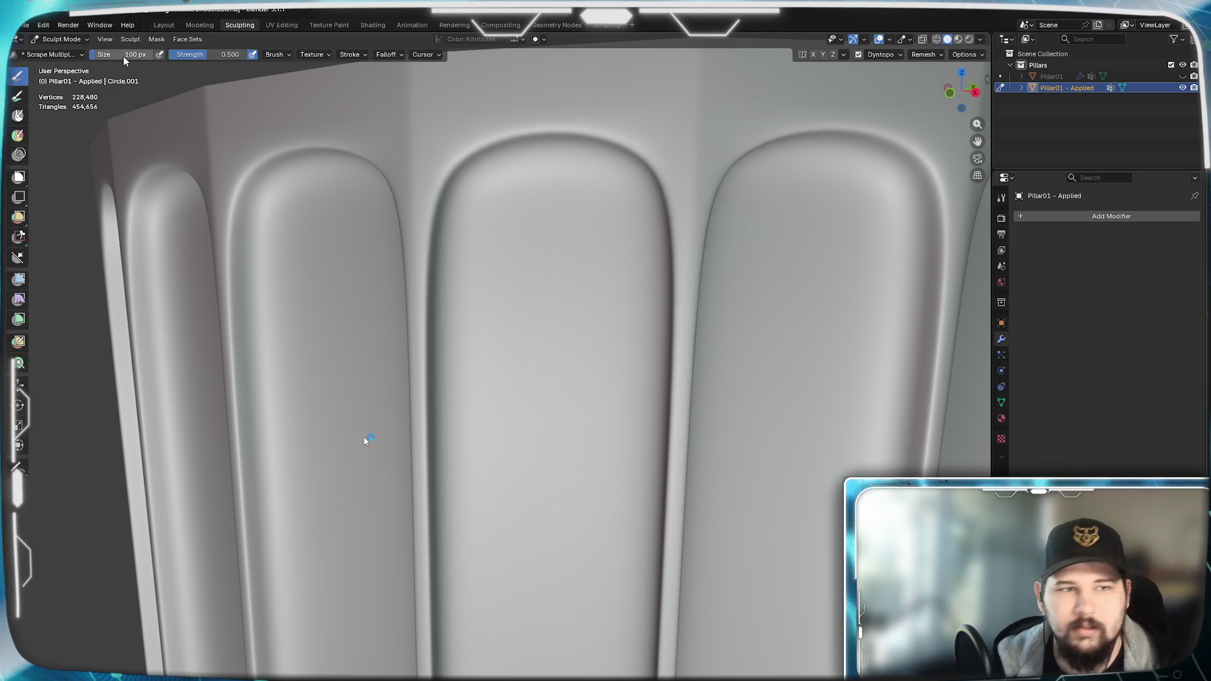
{"action": "left_click_drag", "start_coordinate": [420, 293], "coordinate": [426, 435]}
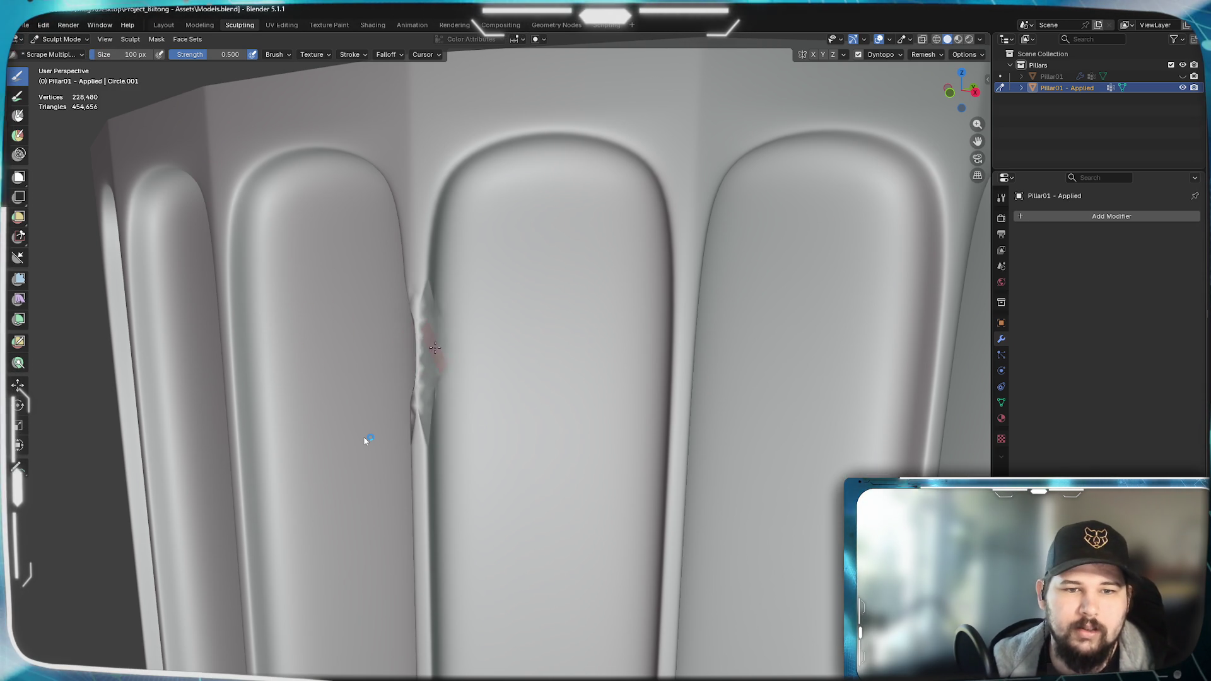
- Wear down the centre flute's top and right edge, then switch to the Ionic reference photo
{"action": "left_click_drag", "start_coordinate": [438, 340], "coordinate": [473, 492]}
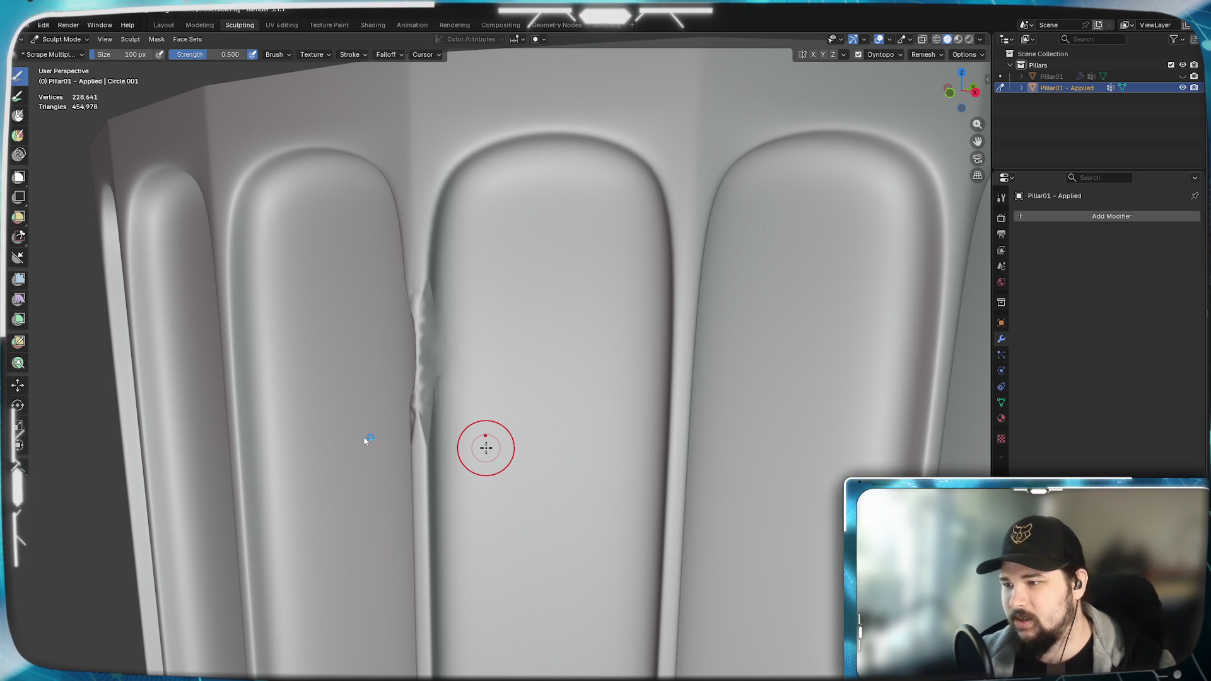
{"action": "mouse_move", "coordinate": [489, 174]}
{"action": "left_mouse_down"}
{"action": "mouse_move", "coordinate": [495, 147]}
{"action": "mouse_move", "coordinate": [605, 133]}
{"action": "mouse_move", "coordinate": [445, 142]}
{"action": "left_mouse_up"}
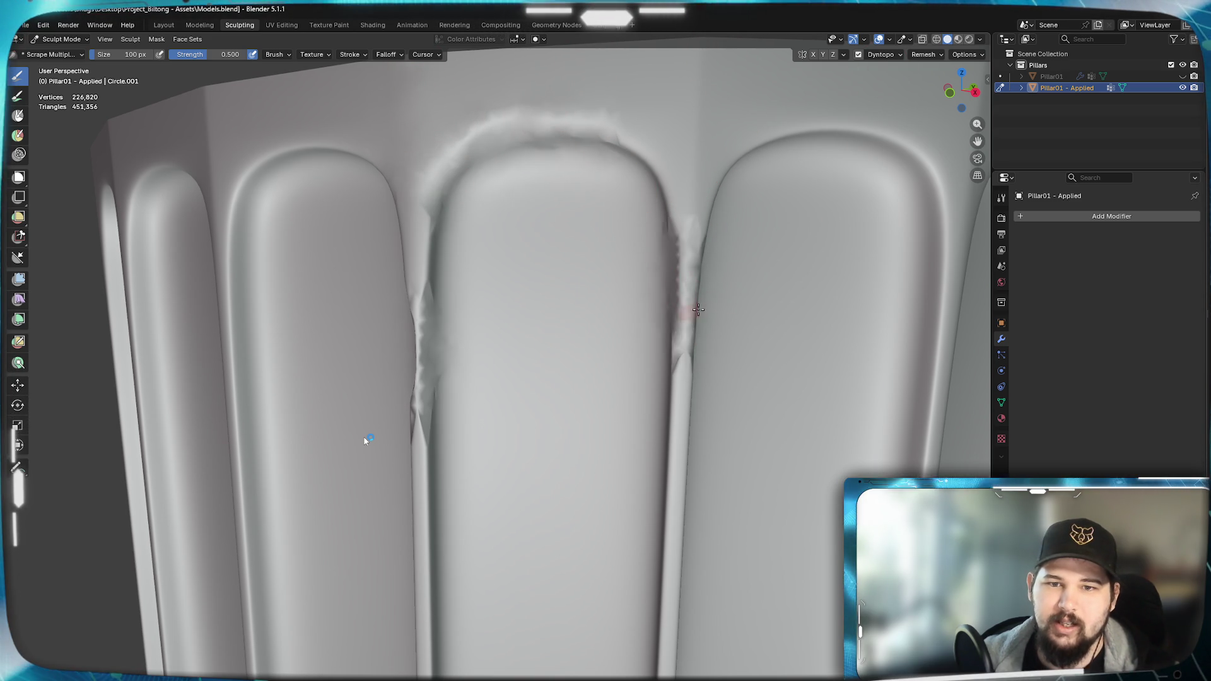
{"action": "left_click_drag", "start_coordinate": [696, 313], "coordinate": [682, 444]}
{"action": "scroll", "coordinate": [592, 410], "scroll_direction": "down", "scroll_amount": 3}
{"action": "scroll", "coordinate": [591, 410], "scroll_direction": "up", "scroll_amount": 3}
{"action": "mouse_move", "coordinate": [592, 410]}
{"action": "middle_mouse_down"}
{"action": "mouse_move", "coordinate": [628, 414]}
{"action": "mouse_move", "coordinate": [591, 408]}
{"action": "mouse_move", "coordinate": [620, 369]}
{"action": "mouse_move", "coordinate": [616, 397]}
{"action": "mouse_move", "coordinate": [605, 393]}
{"action": "middle_mouse_up"}
{"action": "scroll", "coordinate": [592, 408], "scroll_direction": "down", "scroll_amount": 5}
{"action": "scroll", "coordinate": [625, 402], "scroll_direction": "up", "scroll_amount": 2}
{"action": "scroll", "coordinate": [512, 392], "scroll_direction": "up", "scroll_amount": 3}
{"action": "scroll", "coordinate": [511, 390], "scroll_direction": "up", "scroll_amount": 4}
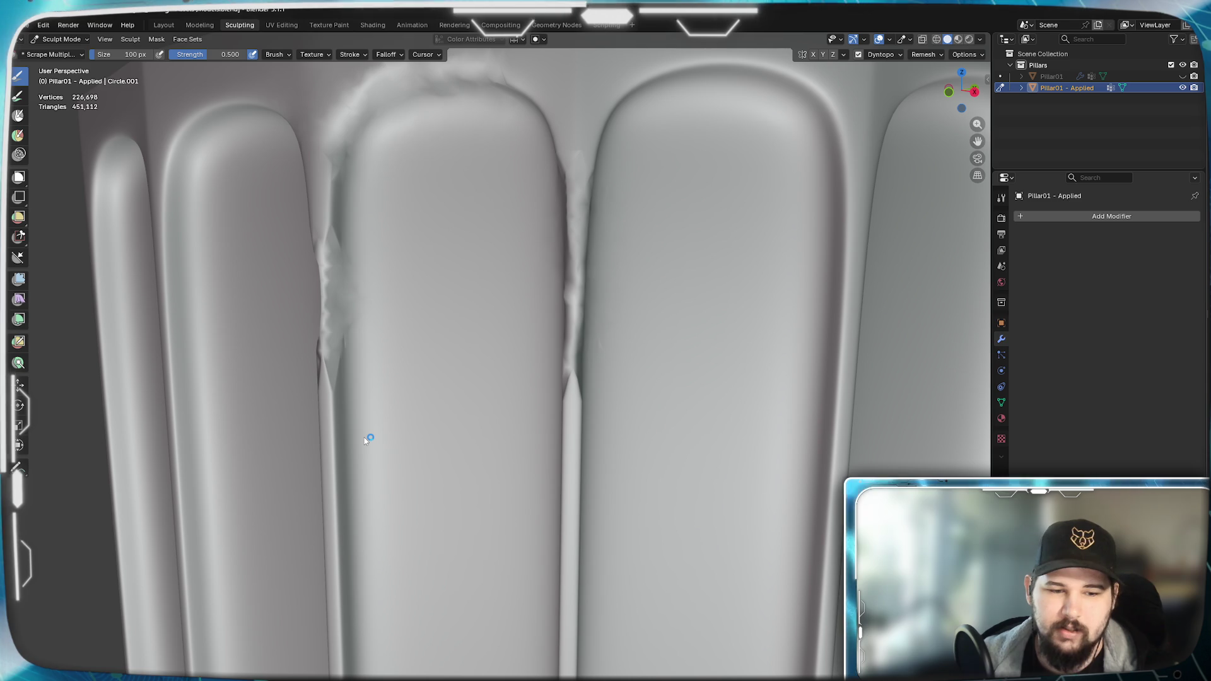
{"action": "key", "text": "alt+Tab"}
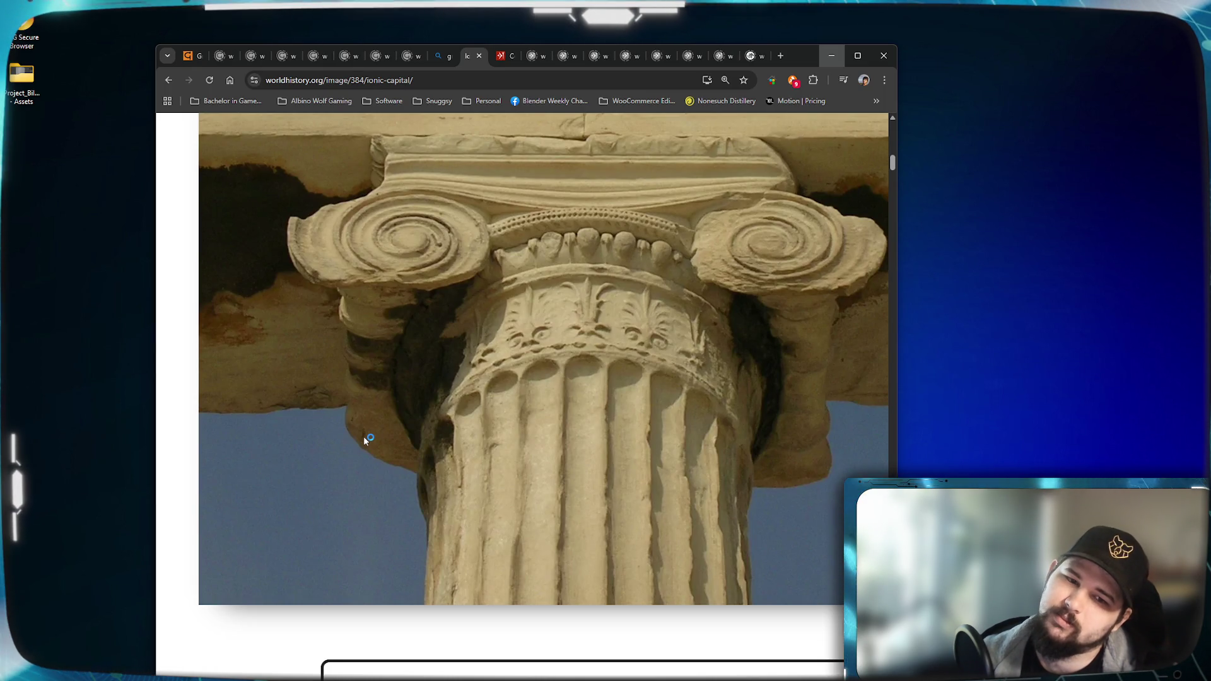
- Return from the Chrome reference photo and scrape wear down one flute groove
{"action": "key", "text": "alt+Tab"}
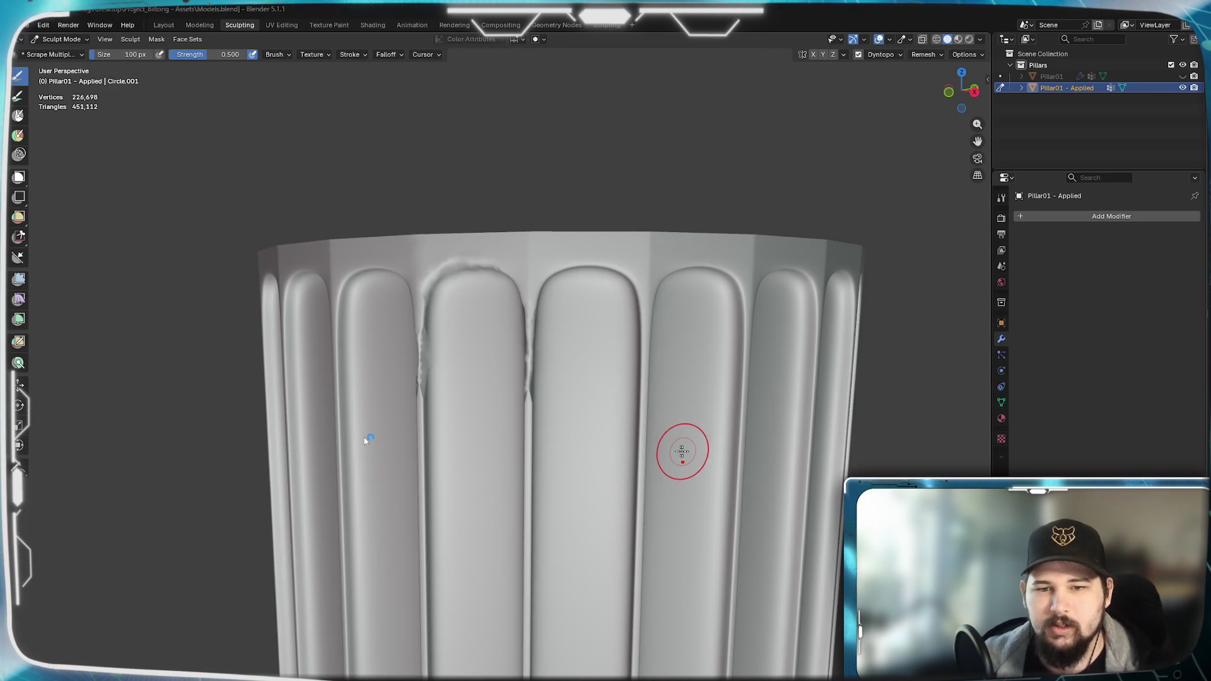
{"action": "middle_click_drag", "start_coordinate": [682, 451], "coordinate": [499, 275]}
{"action": "left_click_drag", "start_coordinate": [485, 270], "coordinate": [481, 445]}
{"action": "mouse_move", "coordinate": [481, 445]}
{"action": "middle_mouse_down"}
{"action": "mouse_move", "coordinate": [521, 471]}
{"action": "mouse_move", "coordinate": [634, 454]}
{"action": "middle_mouse_up"}
- Undo the groove streaks, set brush strength to 0.200, and try then undo a gentler dent
{"action": "key", "text": "ctrl+z"}
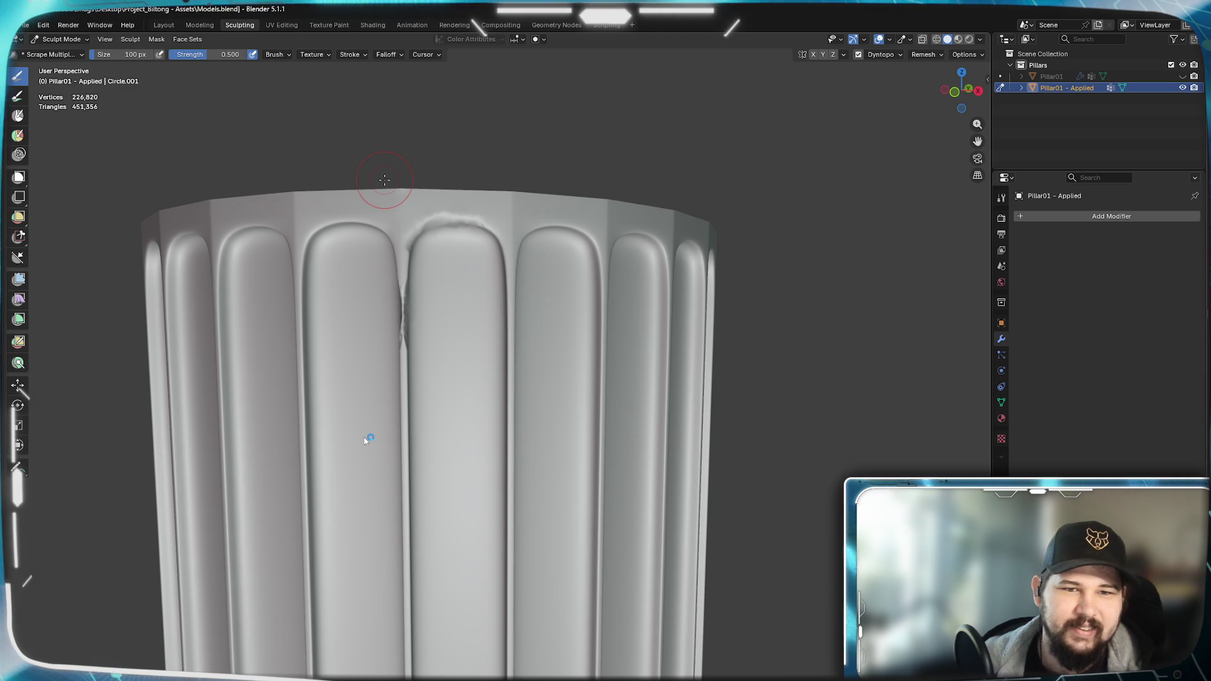
{"action": "key", "text": "ctrl+z"}
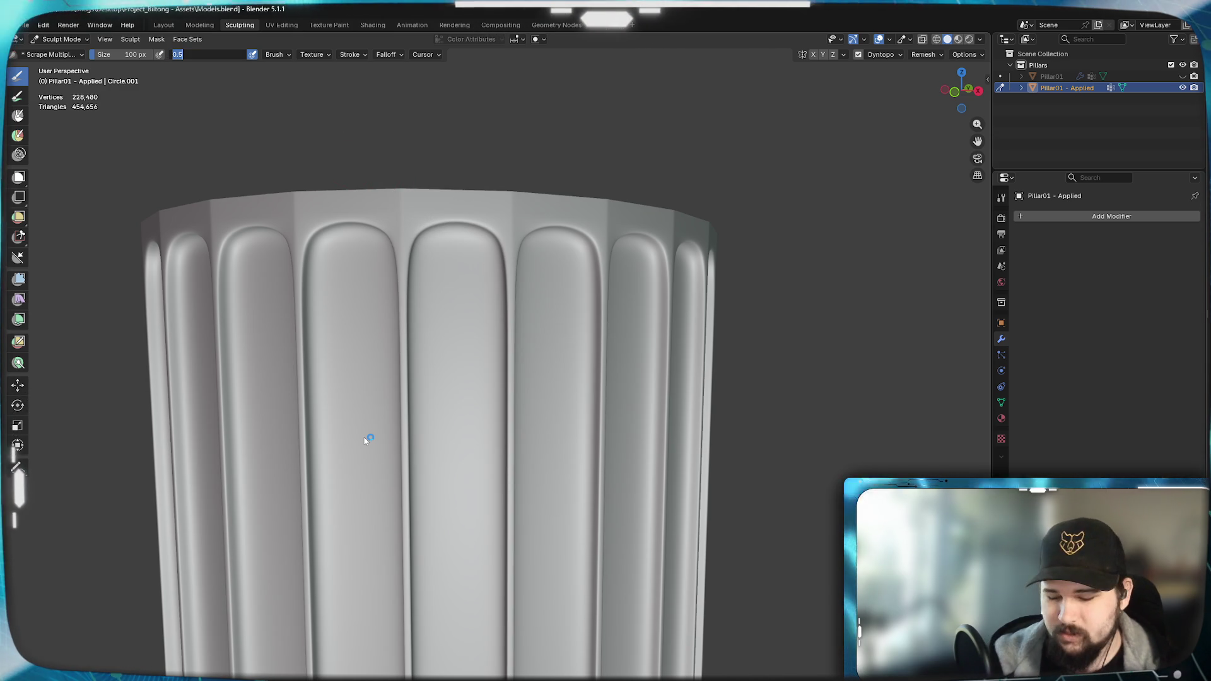
{"action": "type", "text": "200"}
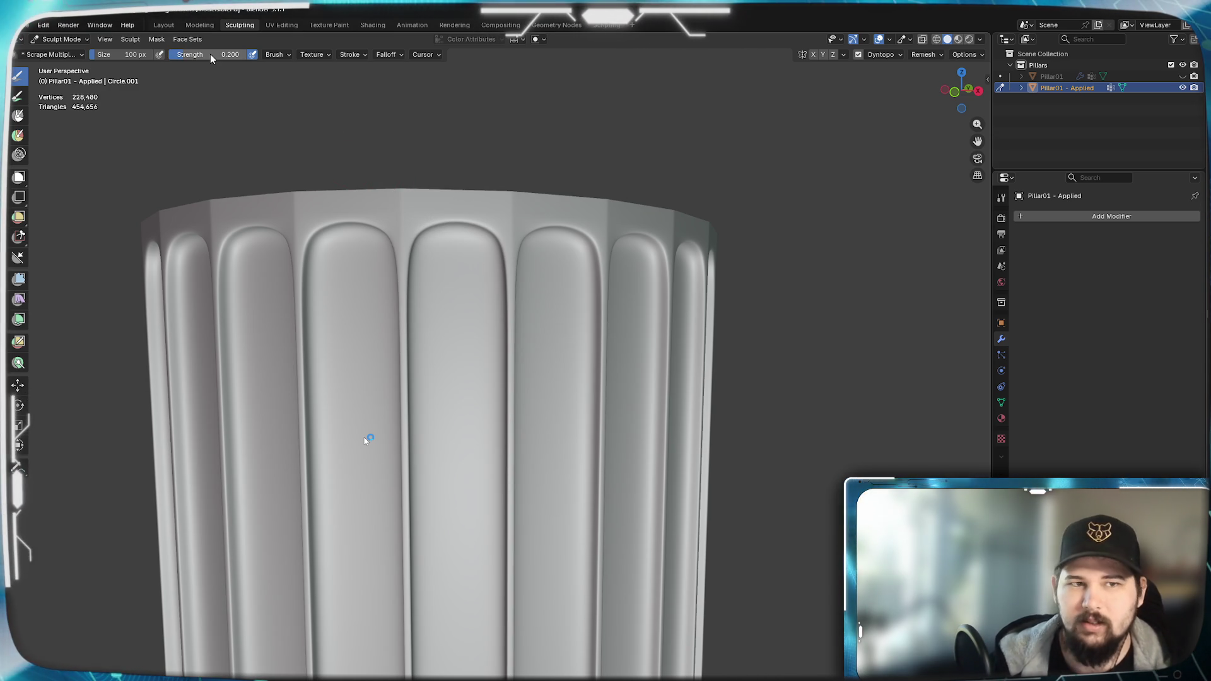
{"action": "key", "text": "Return"}
{"action": "left_click_drag", "start_coordinate": [516, 345], "coordinate": [512, 421]}
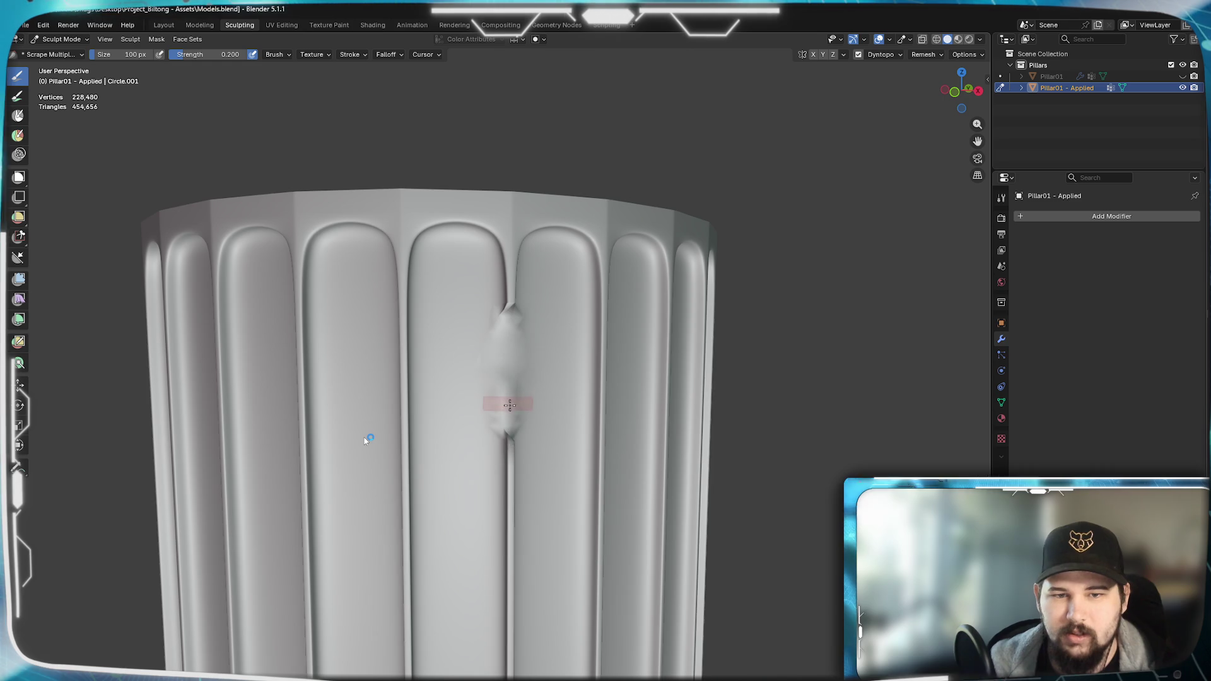
{"action": "mouse_move", "coordinate": [511, 420]}
{"action": "middle_mouse_down"}
{"action": "mouse_move", "coordinate": [483, 477]}
{"action": "mouse_move", "coordinate": [445, 468]}
{"action": "middle_mouse_up"}
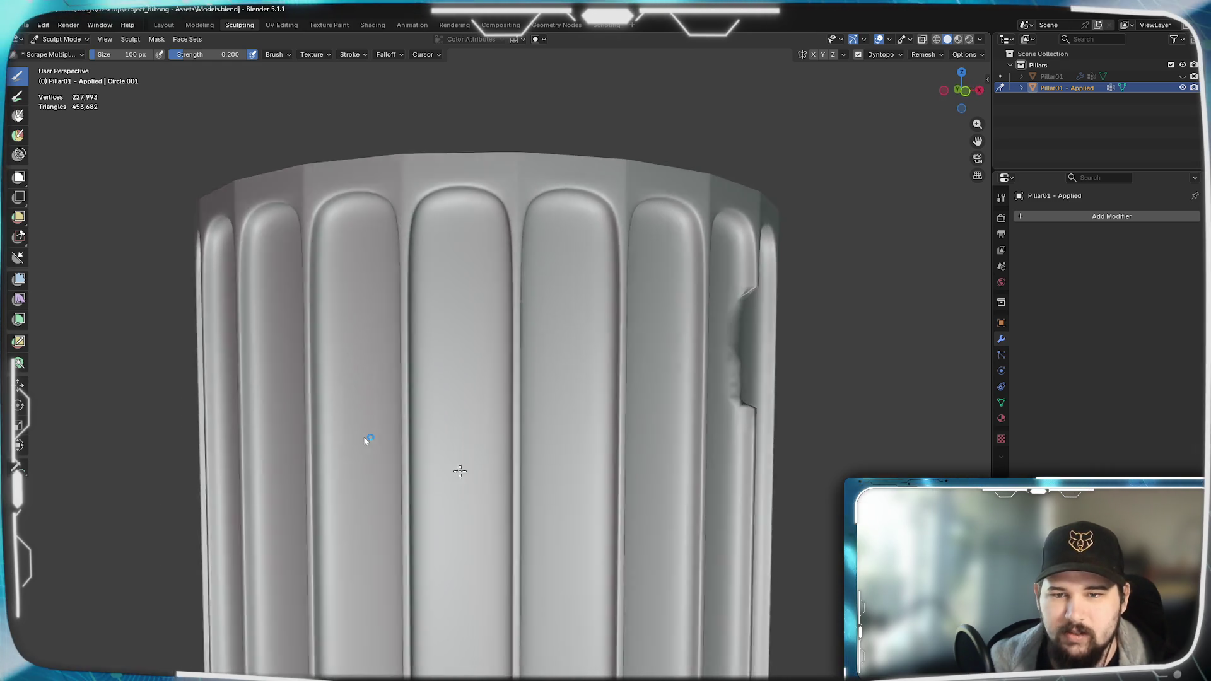
{"action": "scroll", "coordinate": [433, 464], "scroll_direction": "up", "scroll_amount": 2}
{"action": "key", "text": "ctrl+z"}
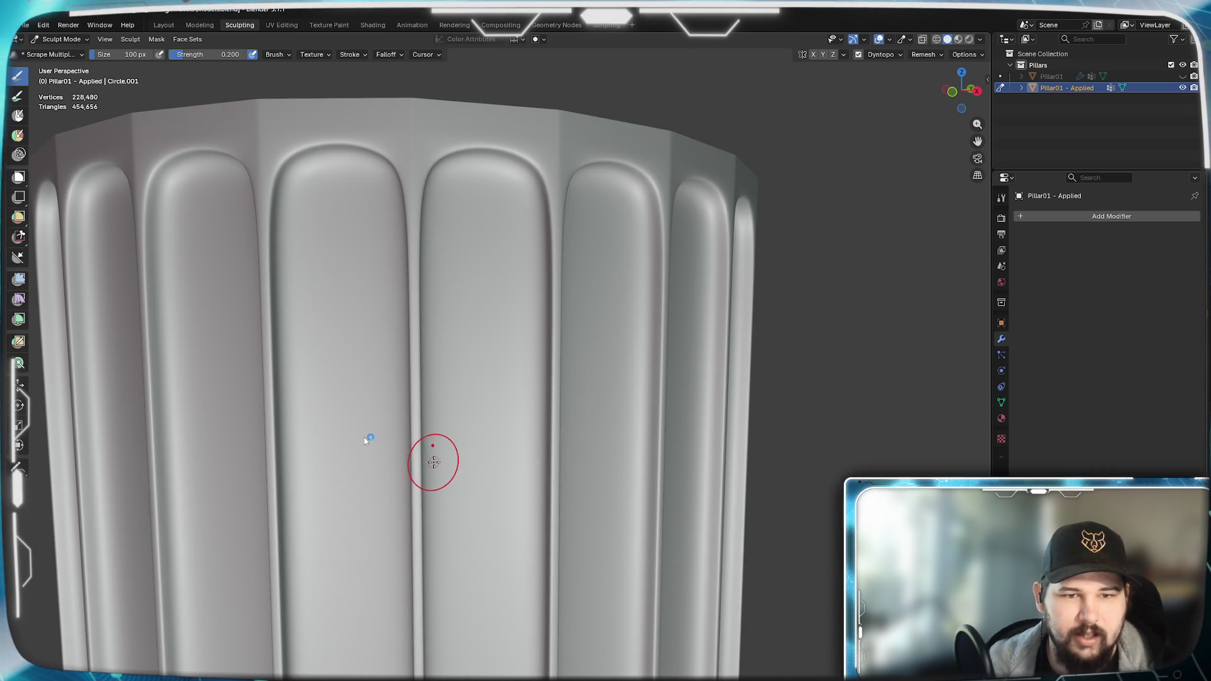
{"action": "scroll", "coordinate": [420, 414], "scroll_direction": "up", "scroll_amount": 3}
{"action": "scroll", "coordinate": [586, 378], "scroll_direction": "up", "scroll_amount": 2}
- Scrape and smear trial dents along the groove, smoothing one and chipping a flute edge
{"action": "left_click_drag", "start_coordinate": [653, 227], "coordinate": [642, 386]}
{"action": "middle_click_drag", "start_coordinate": [642, 386], "coordinate": [347, 459]}
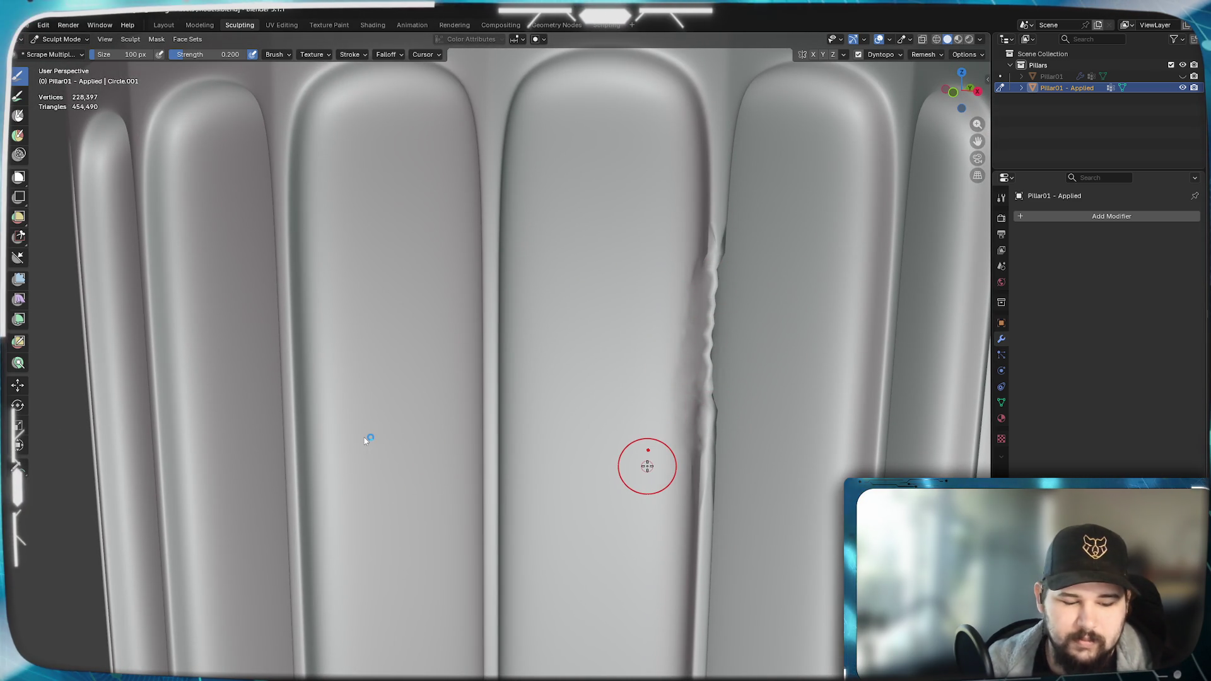
{"action": "left_click_drag", "start_coordinate": [704, 236], "coordinate": [681, 412]}
{"action": "scroll", "coordinate": [681, 414], "scroll_direction": "down", "scroll_amount": 3}
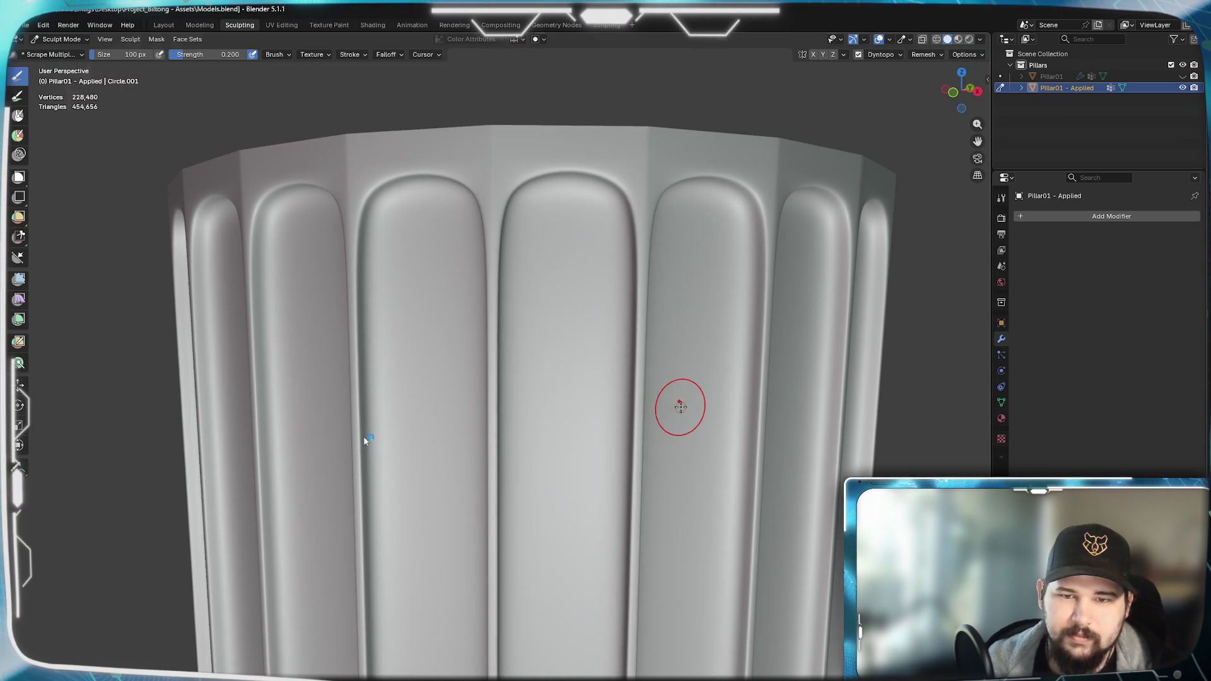
{"action": "key", "text": "KP_4"}
{"action": "key", "text": "KP_4"}
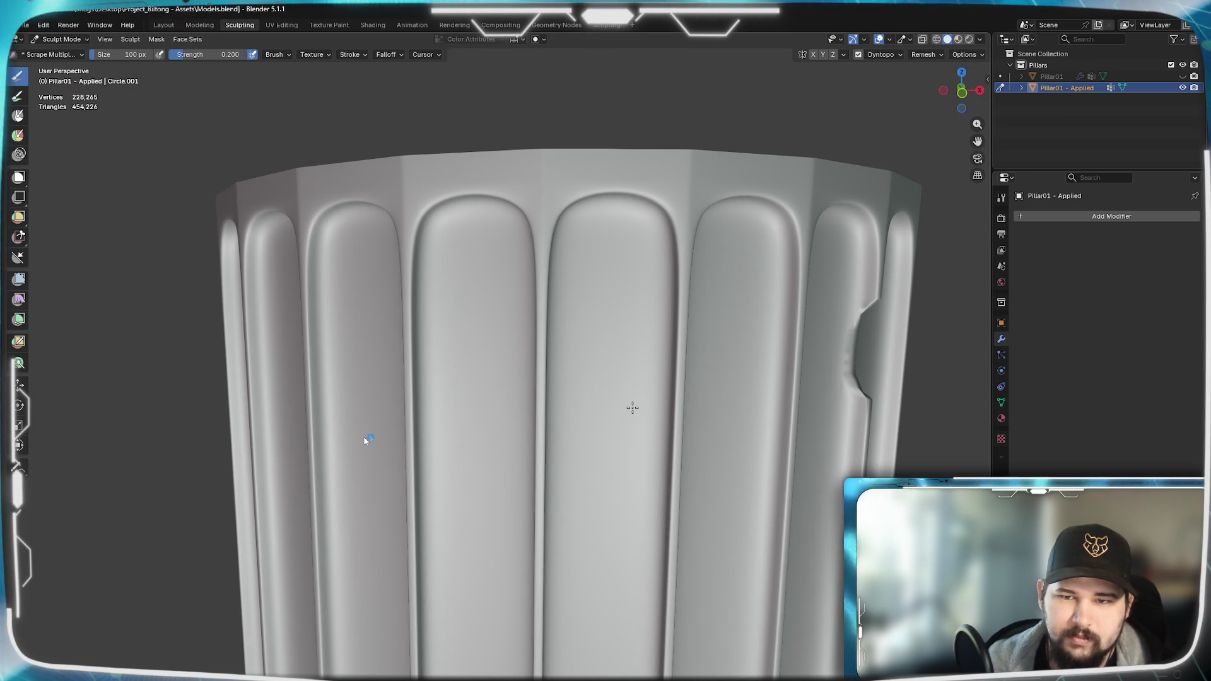
{"action": "key", "text": "KP_4"}
{"action": "left_click_drag", "start_coordinate": [837, 364], "coordinate": [823, 365]}
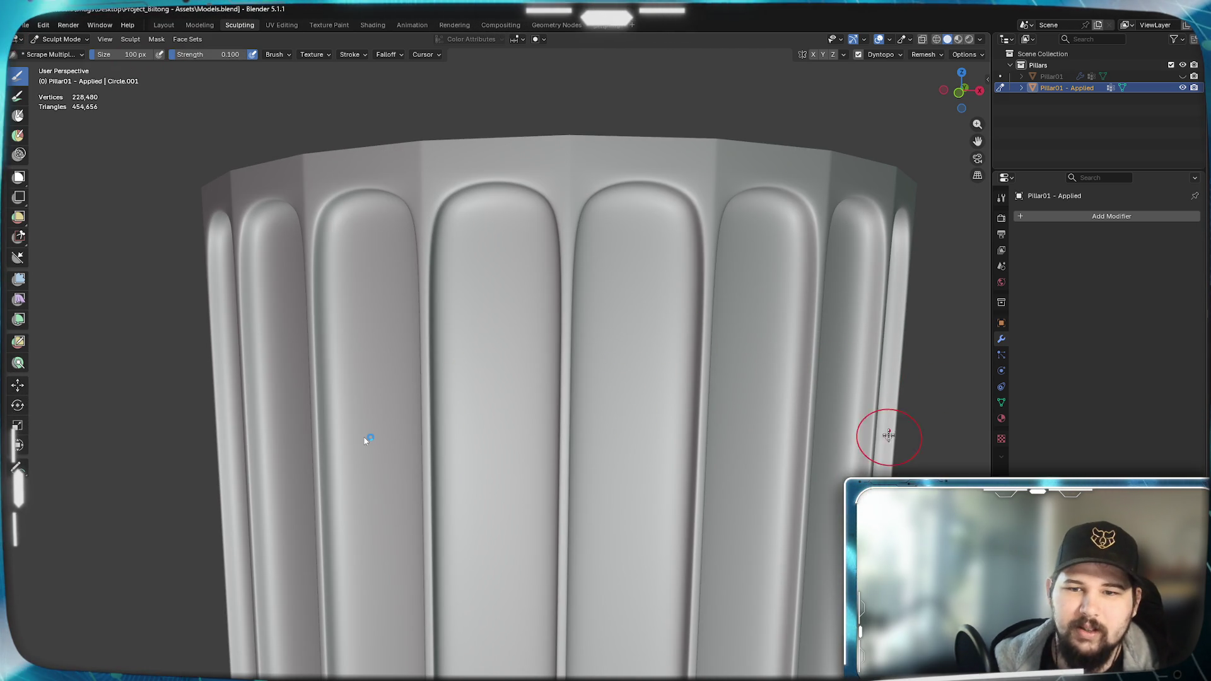
{"action": "mouse_move", "coordinate": [814, 303]}
{"action": "left_mouse_down"}
{"action": "mouse_move", "coordinate": [812, 405]}
{"action": "mouse_move", "coordinate": [805, 378]}
{"action": "left_mouse_up"}
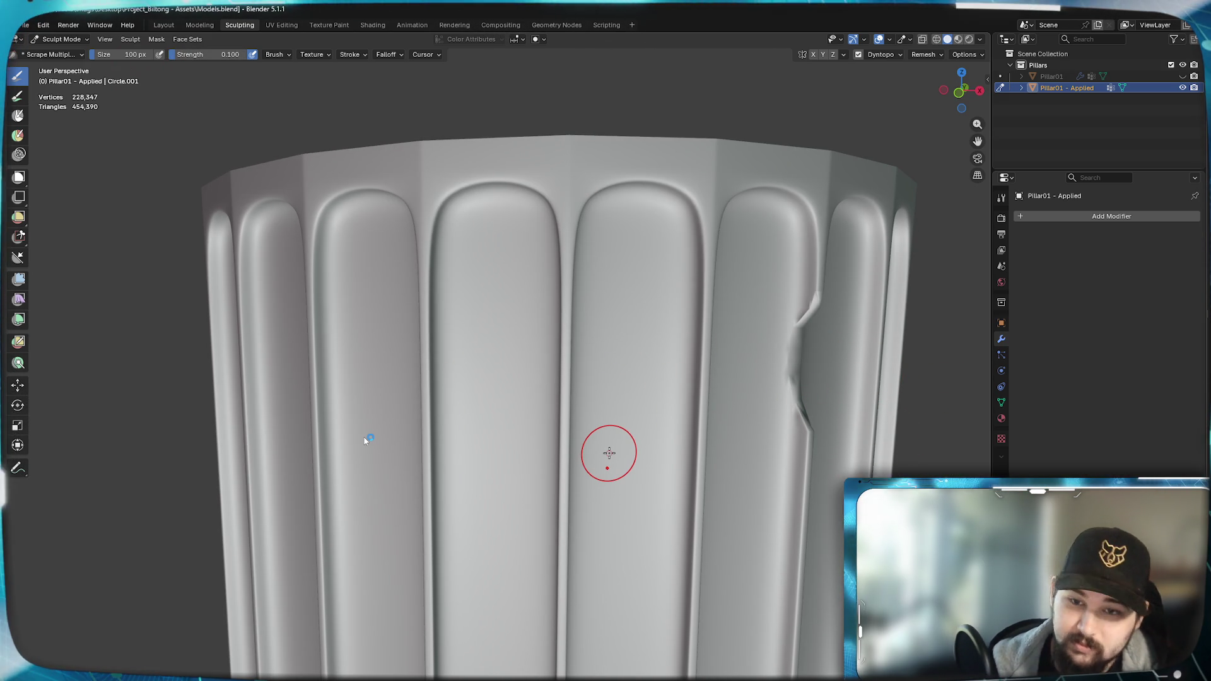
{"action": "scroll", "coordinate": [608, 453], "scroll_direction": "up", "scroll_amount": 2}
{"action": "scroll", "coordinate": [608, 453], "scroll_direction": "down", "scroll_amount": 2}
- Scrape trial damage into the central groove edge, then undo those chips
{"action": "middle_click_drag", "start_coordinate": [608, 426], "coordinate": [571, 369]}
{"action": "left_click_drag", "start_coordinate": [565, 321], "coordinate": [568, 417]}
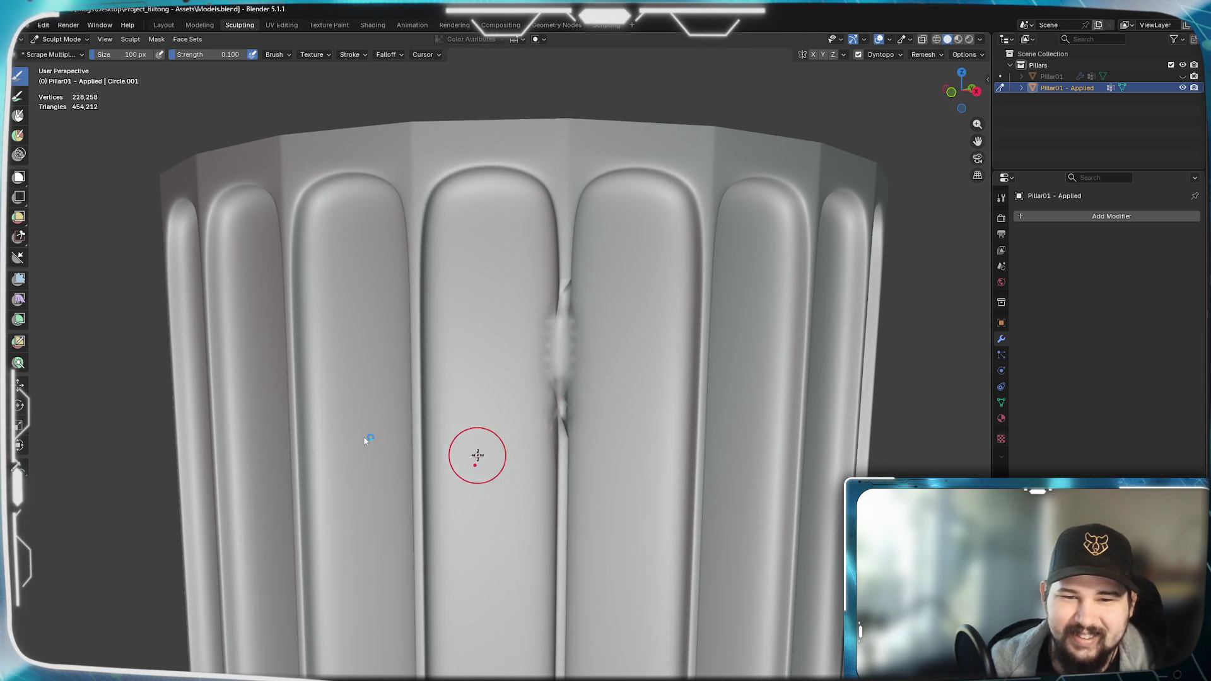
{"action": "key", "text": "ctrl+z"}
{"action": "middle_click_drag", "start_coordinate": [482, 454], "coordinate": [528, 457]}
{"action": "key", "text": "ctrl+z"}
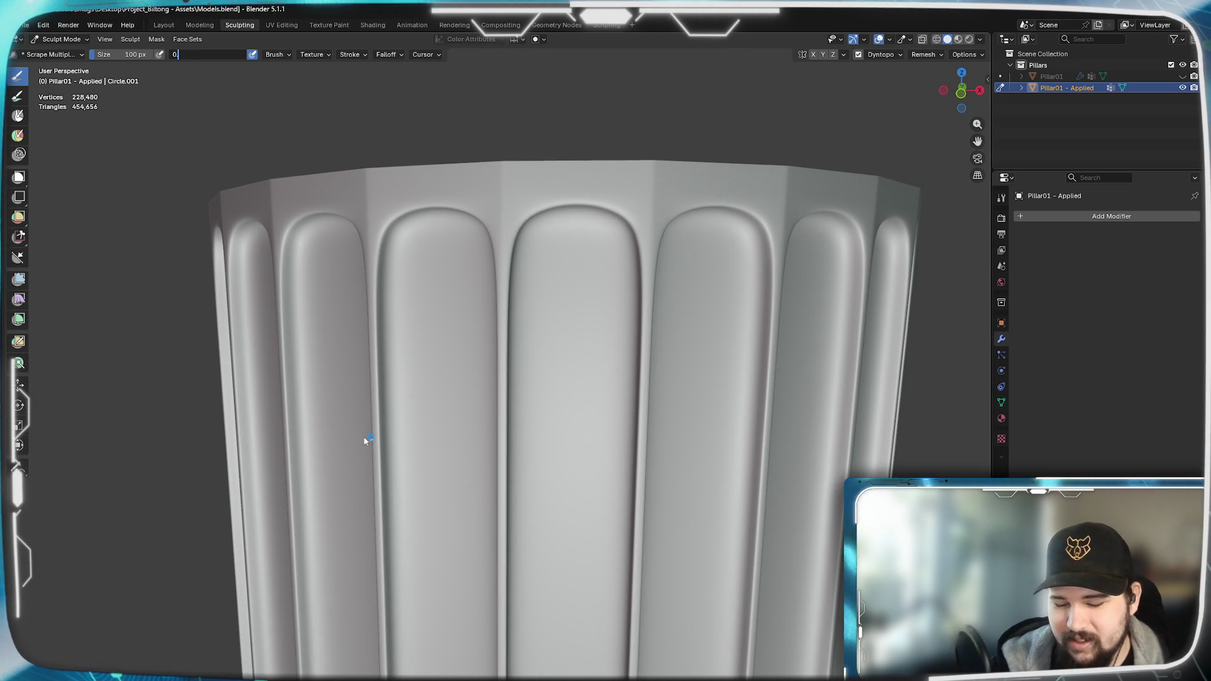
{"action": "type", "text": "01"}
- Lower brush strength to 0.010, try a light scrape on the groove edge, and undo it
{"action": "key", "text": "Return"}
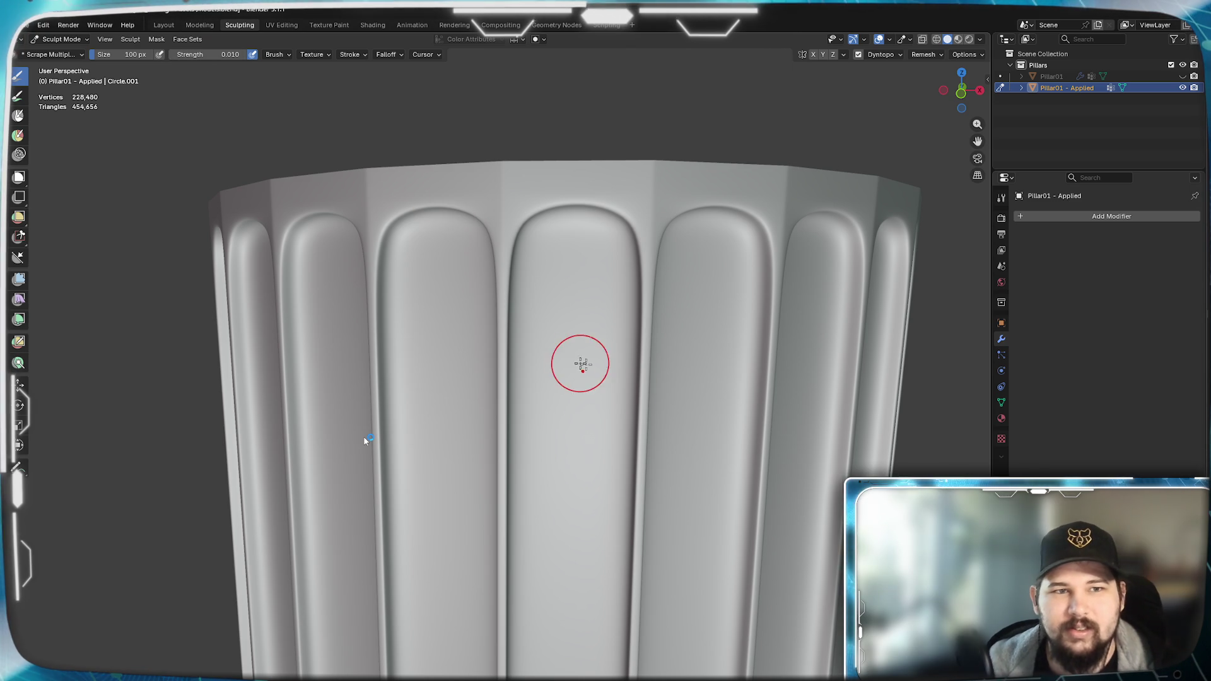
{"action": "middle_click_drag", "start_coordinate": [582, 365], "coordinate": [582, 381]}
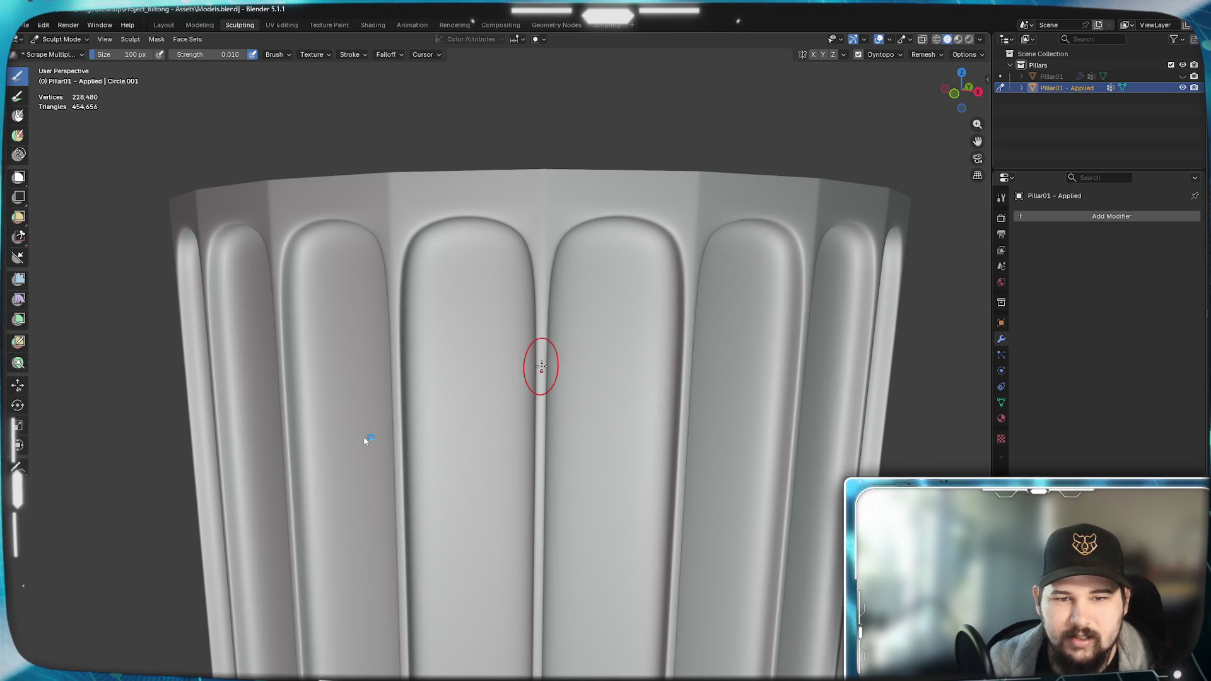
{"action": "left_click_drag", "start_coordinate": [541, 366], "coordinate": [538, 464]}
{"action": "middle_click_drag", "start_coordinate": [473, 492], "coordinate": [533, 490]}
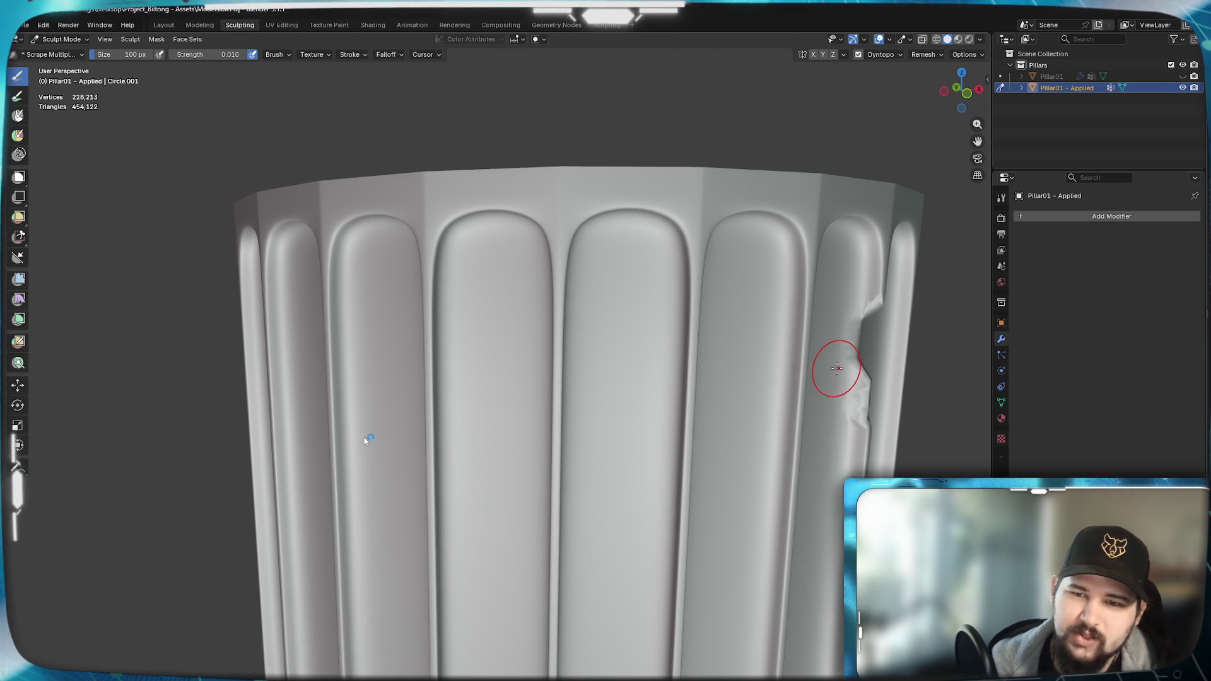
{"action": "key", "text": "ctrl+z"}
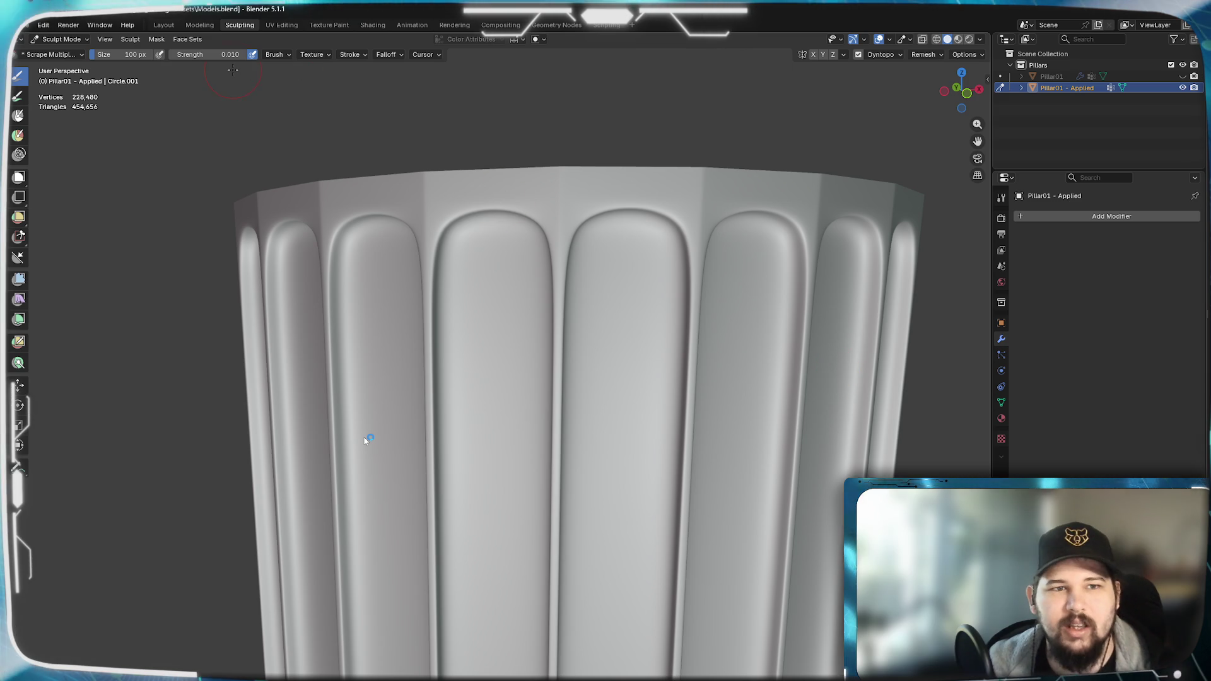
{"action": "type", "text": "0.100"}
- Raise the Scrape Multiplane strength to 0.100
{"action": "key", "text": "Return"}
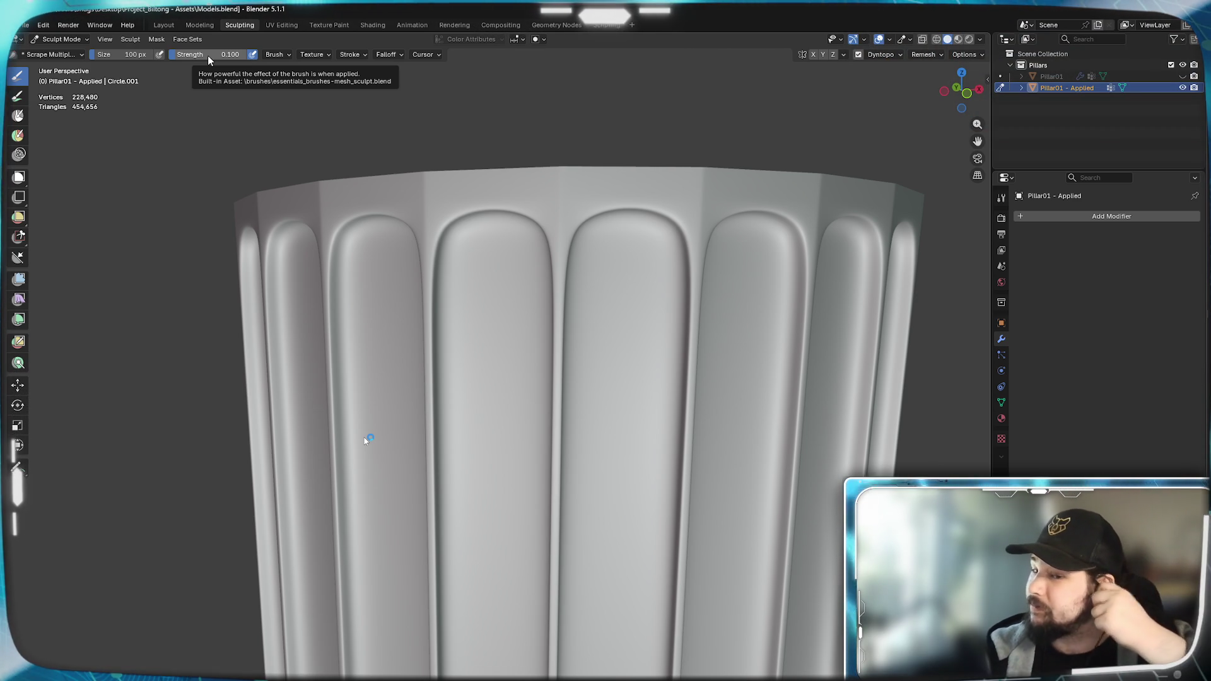
{"action": "scroll", "coordinate": [538, 292], "scroll_direction": "up", "scroll_amount": 4}
{"action": "scroll", "coordinate": [612, 350], "scroll_direction": "up", "scroll_amount": 3}
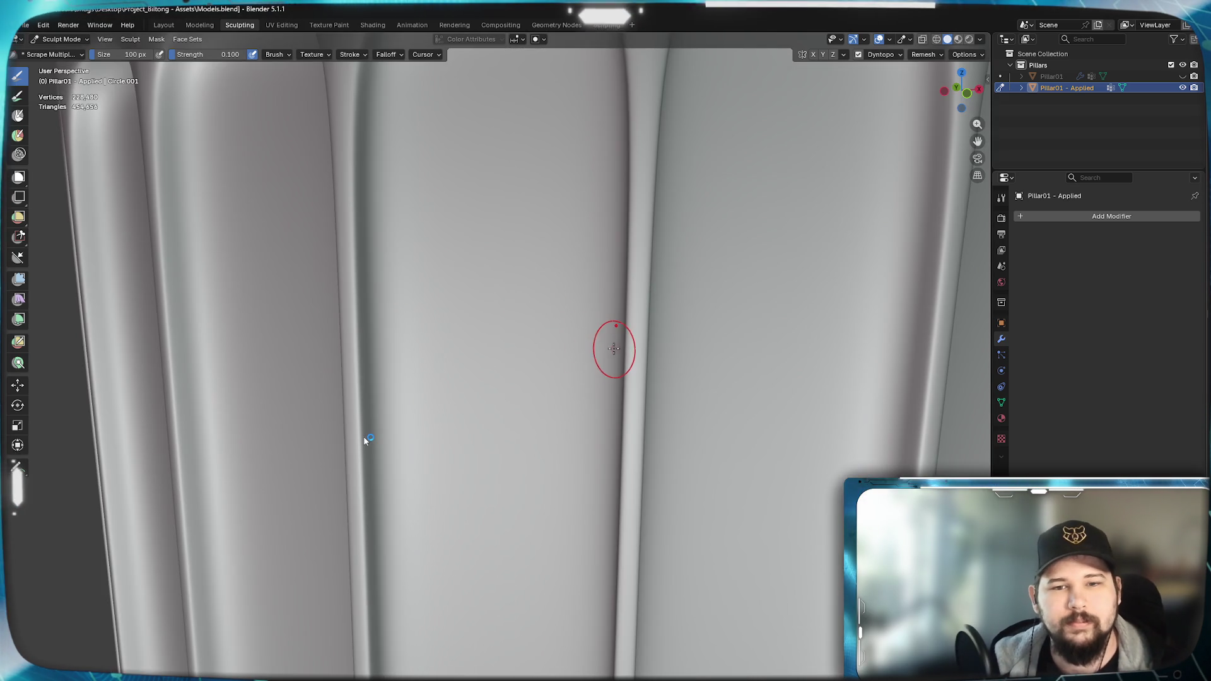
{"action": "scroll", "coordinate": [612, 349], "scroll_direction": "down", "scroll_amount": 4}
- Scrape trial chips into a flute ridge near the top, undoing the last stroke
{"action": "left_click_drag", "start_coordinate": [588, 284], "coordinate": [590, 367]}
{"action": "middle_click_drag", "start_coordinate": [627, 362], "coordinate": [512, 339], "text": "shift"}
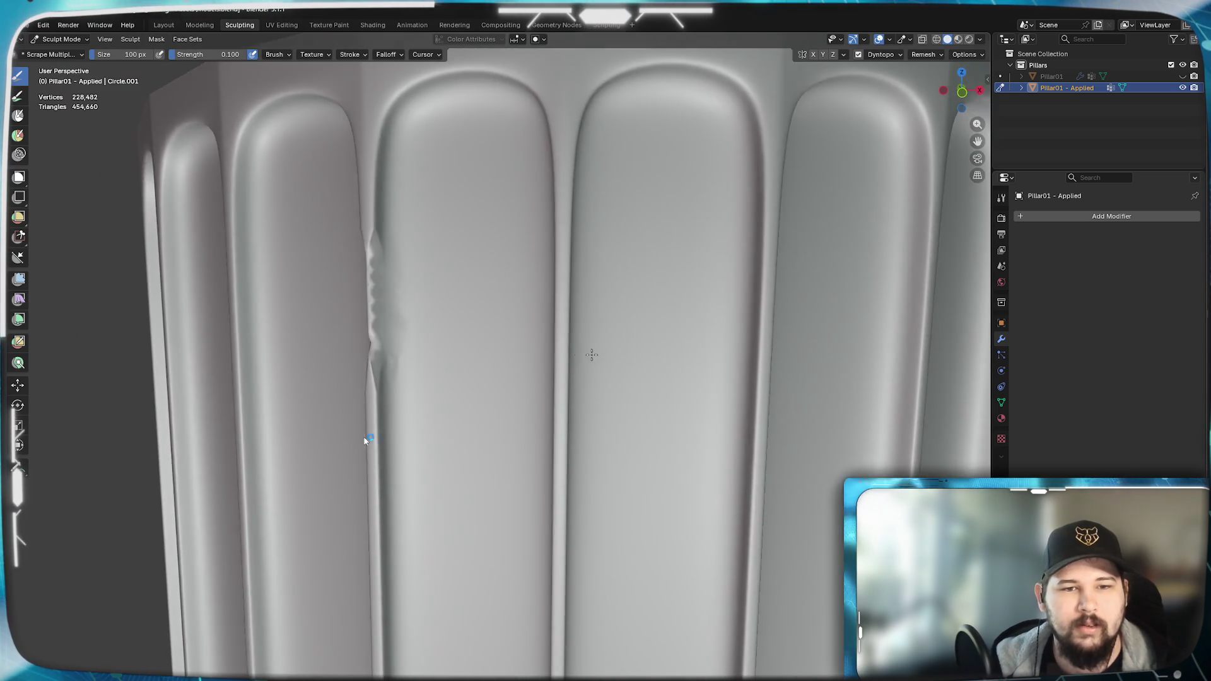
{"action": "scroll", "coordinate": [512, 338], "scroll_direction": "up", "scroll_amount": 2}
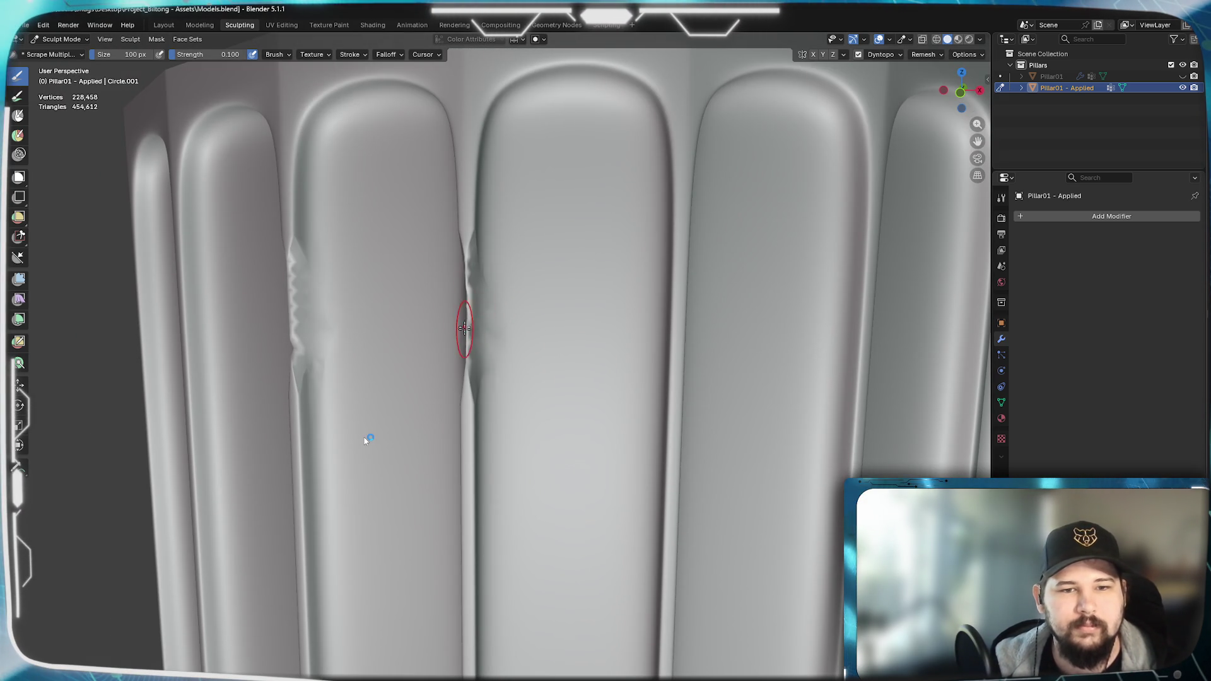
{"action": "middle_click_drag", "start_coordinate": [467, 345], "coordinate": [605, 369]}
{"action": "left_click_drag", "start_coordinate": [729, 350], "coordinate": [729, 386]}
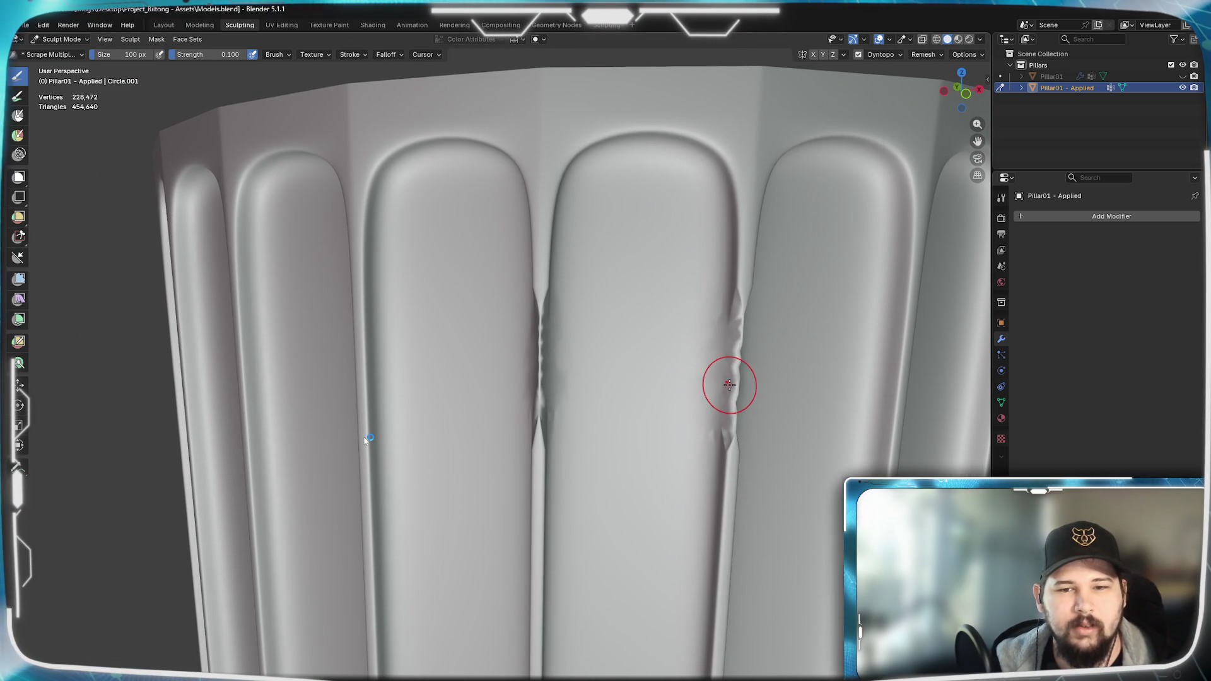
{"action": "scroll", "coordinate": [731, 405], "scroll_direction": "down", "scroll_amount": 3}
{"action": "left_click_drag", "start_coordinate": [651, 367], "coordinate": [657, 474]}
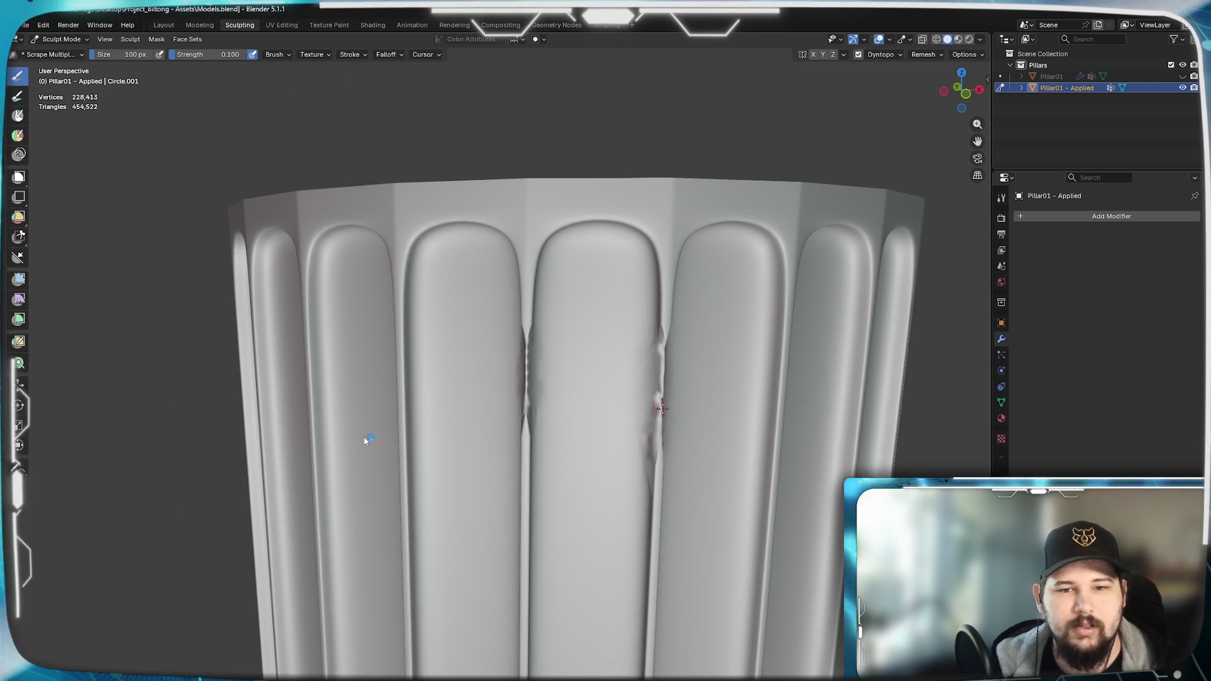
{"action": "mouse_move", "coordinate": [658, 426]}
{"action": "middle_mouse_down"}
{"action": "mouse_move", "coordinate": [690, 417]}
{"action": "mouse_move", "coordinate": [575, 419]}
{"action": "mouse_move", "coordinate": [673, 444]}
{"action": "middle_mouse_up"}
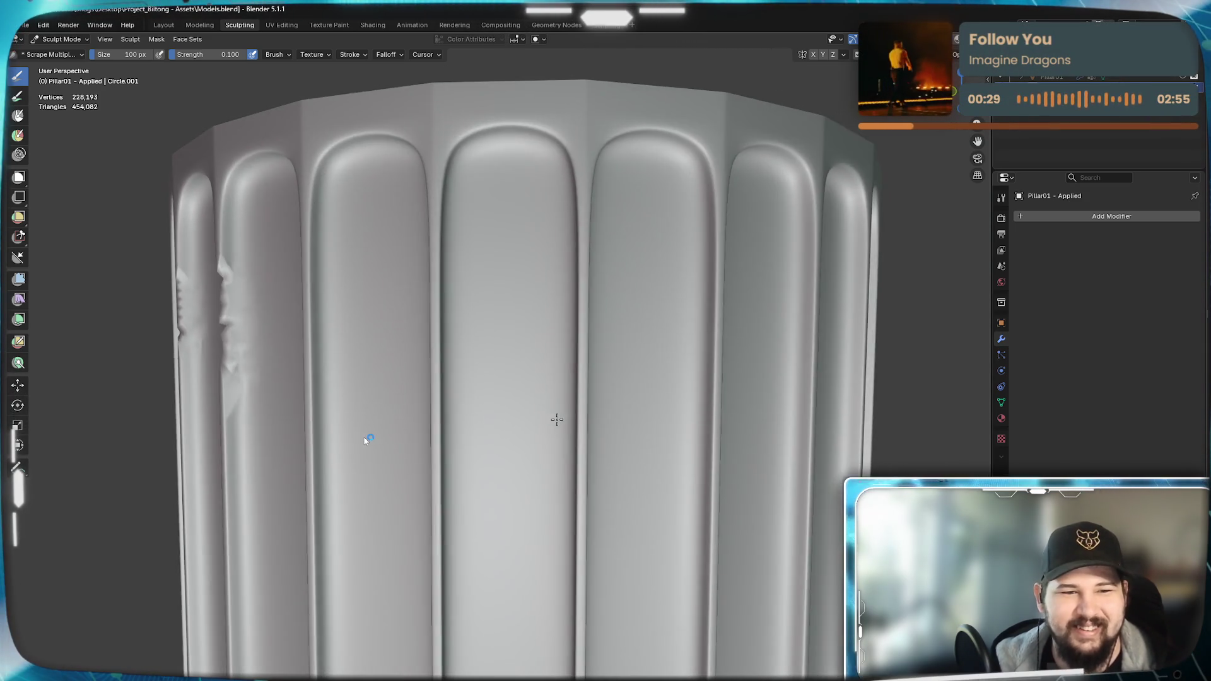
{"action": "key", "text": "ctrl+z"}
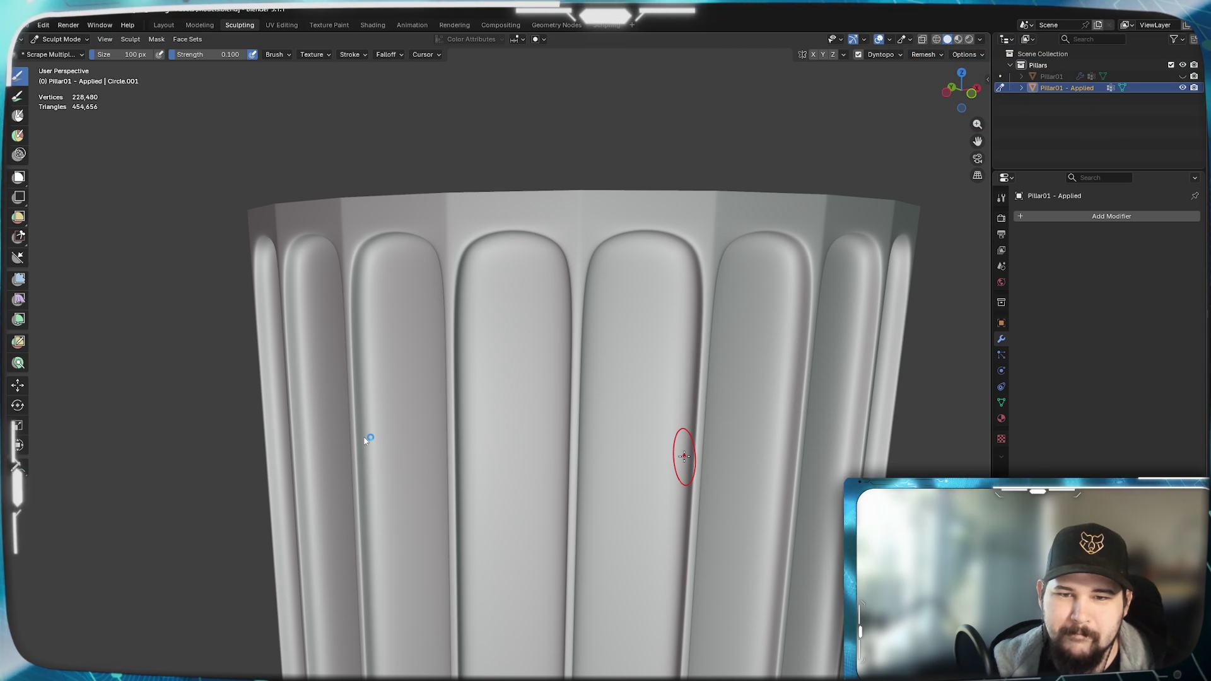
- Soften the ridge, scrape another flute, undo those strokes, and bring up the Dyntopo settings
{"action": "middle_click_drag", "start_coordinate": [696, 446], "coordinate": [605, 398]}
{"action": "left_click_drag", "start_coordinate": [600, 313], "coordinate": [600, 380]}
{"action": "mouse_move", "coordinate": [600, 380]}
{"action": "middle_mouse_down"}
{"action": "mouse_move", "coordinate": [663, 407]}
{"action": "mouse_move", "coordinate": [700, 454]}
{"action": "mouse_move", "coordinate": [616, 435]}
{"action": "mouse_move", "coordinate": [540, 440]}
{"action": "mouse_move", "coordinate": [626, 450]}
{"action": "middle_mouse_up"}
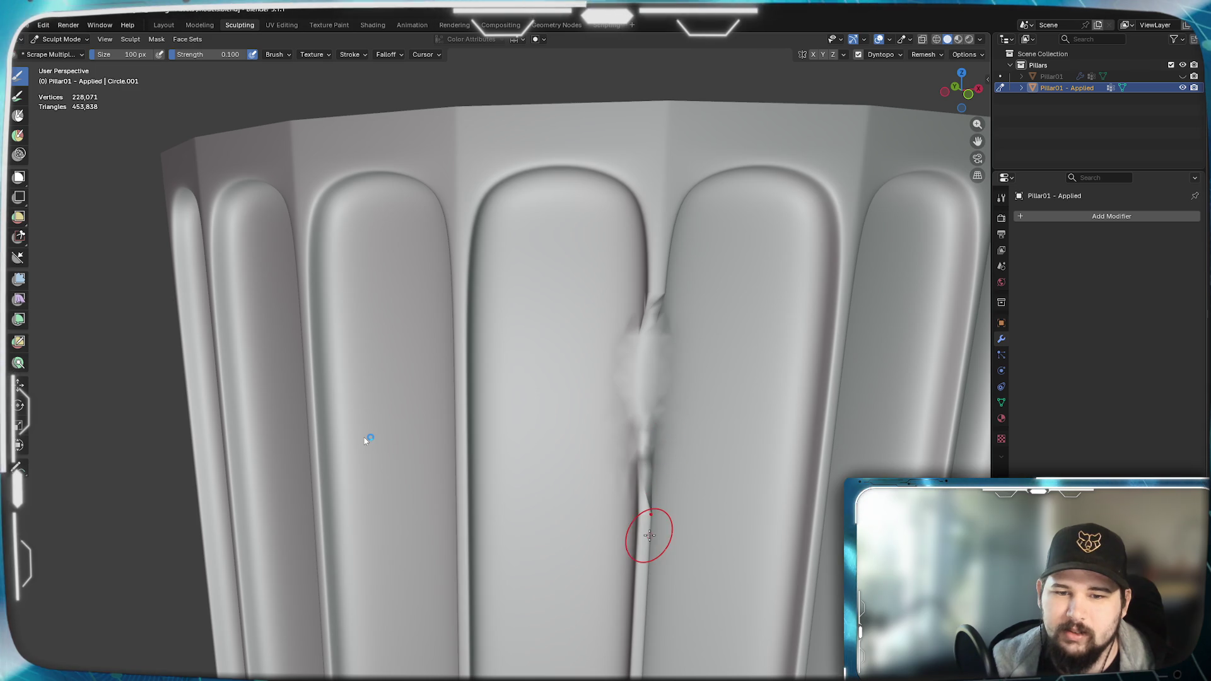
{"action": "mouse_move", "coordinate": [645, 550]}
{"action": "middle_mouse_down"}
{"action": "mouse_move", "coordinate": [676, 497]}
{"action": "mouse_move", "coordinate": [585, 436]}
{"action": "middle_mouse_up"}
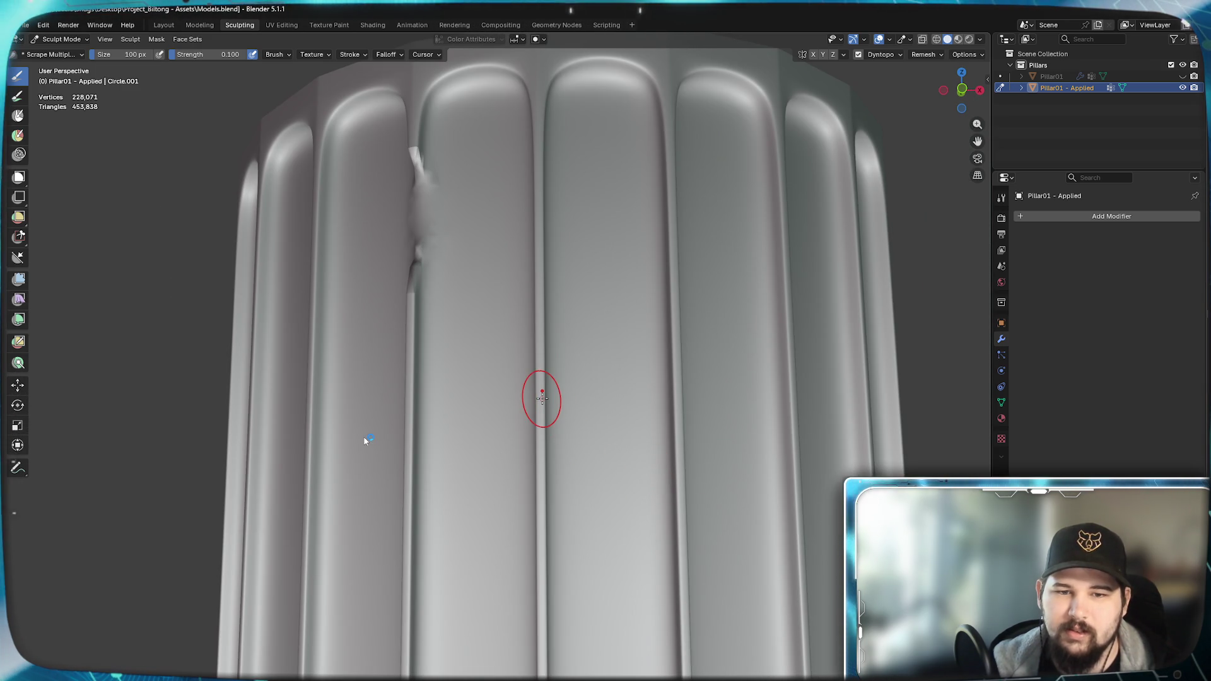
{"action": "left_click_drag", "start_coordinate": [541, 396], "coordinate": [543, 401]}
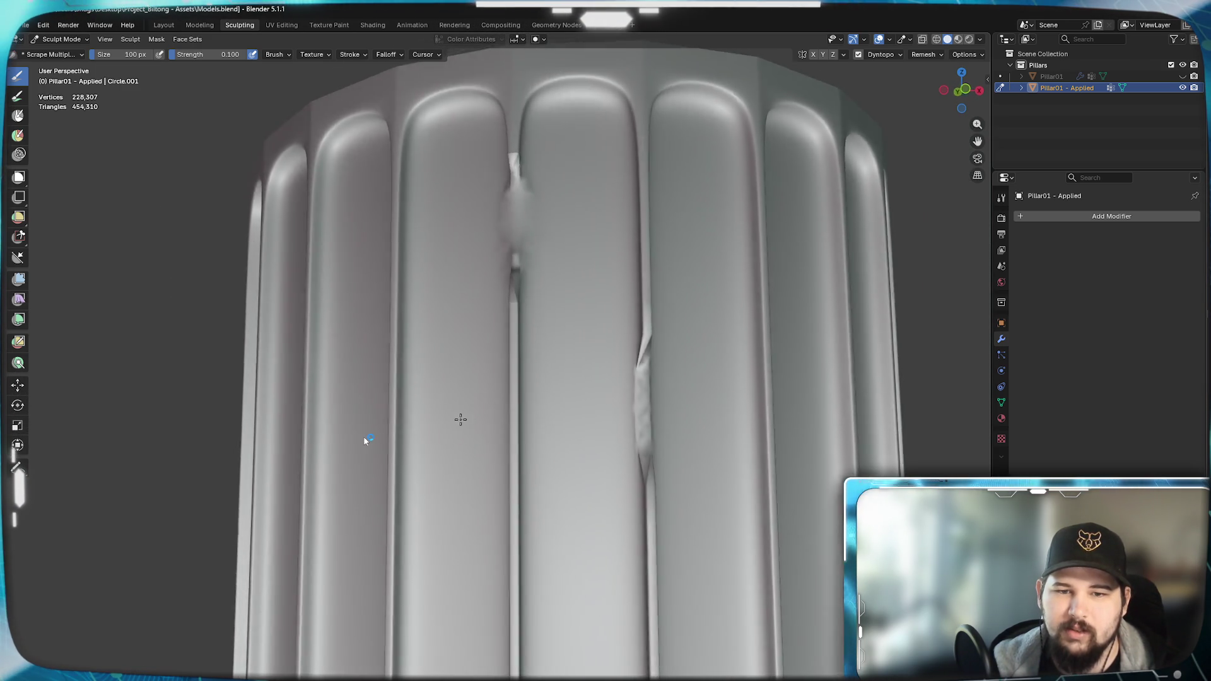
{"action": "mouse_move", "coordinate": [543, 404]}
{"action": "middle_mouse_down"}
{"action": "mouse_move", "coordinate": [616, 417]}
{"action": "mouse_move", "coordinate": [580, 455]}
{"action": "middle_mouse_up"}
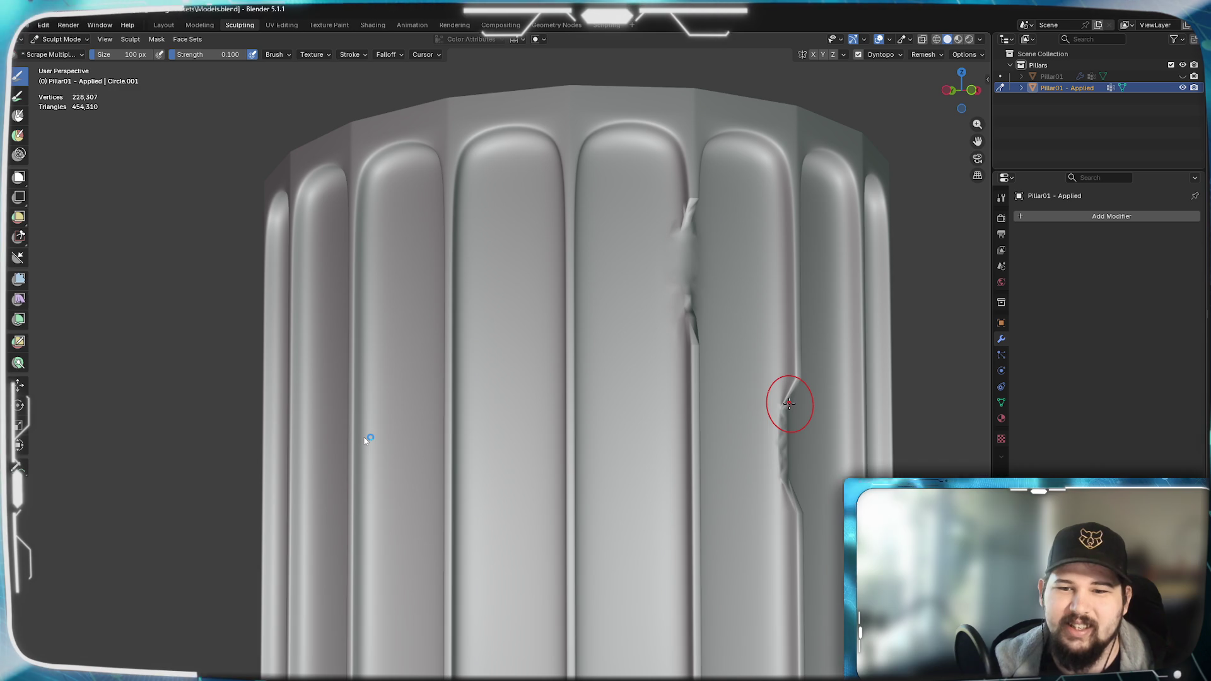
{"action": "key", "text": "ctrl+z"}
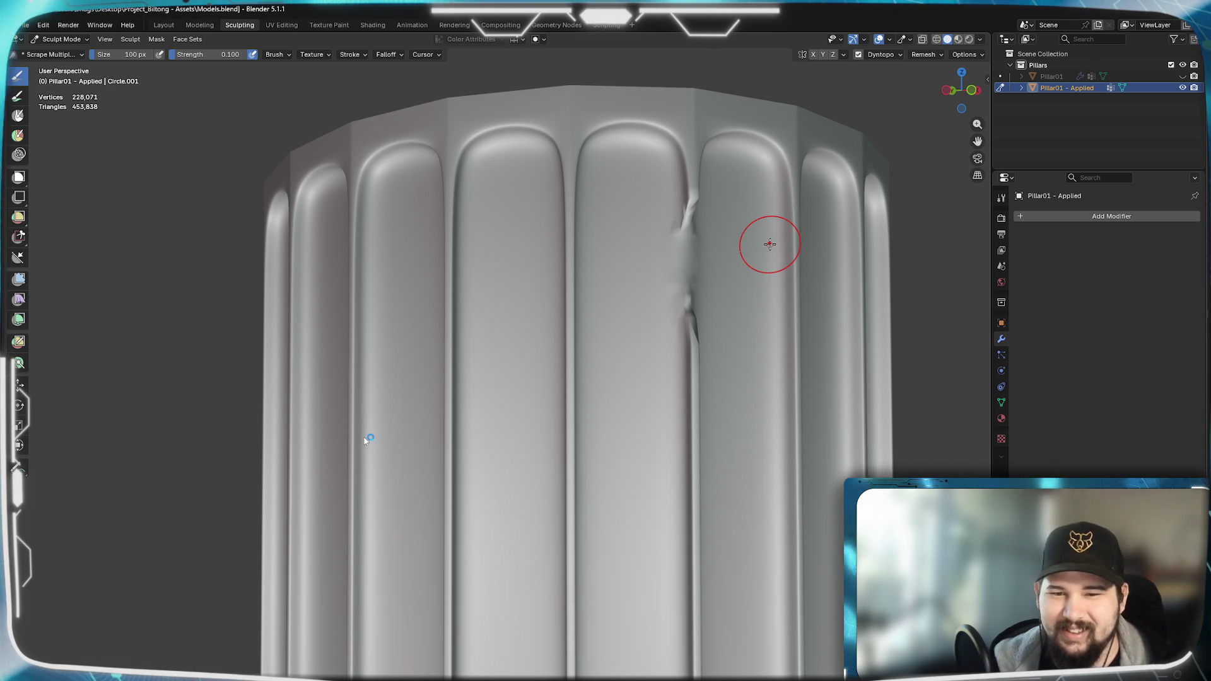
{"action": "key", "text": "ctrl+z"}
{"action": "left_click", "coordinate": [879, 56]}
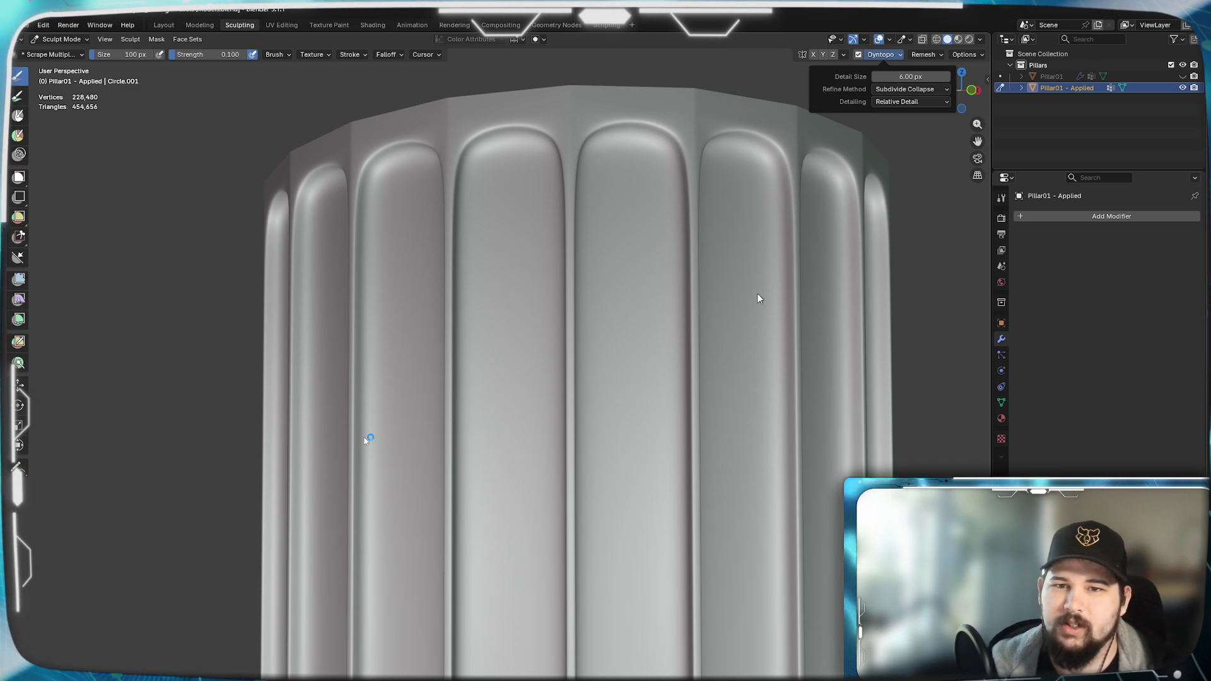
- Scrape trial damage along the central groove, undo it, and reopen the Dyntopo settings
{"action": "middle_click_drag", "start_coordinate": [694, 339], "coordinate": [642, 370]}
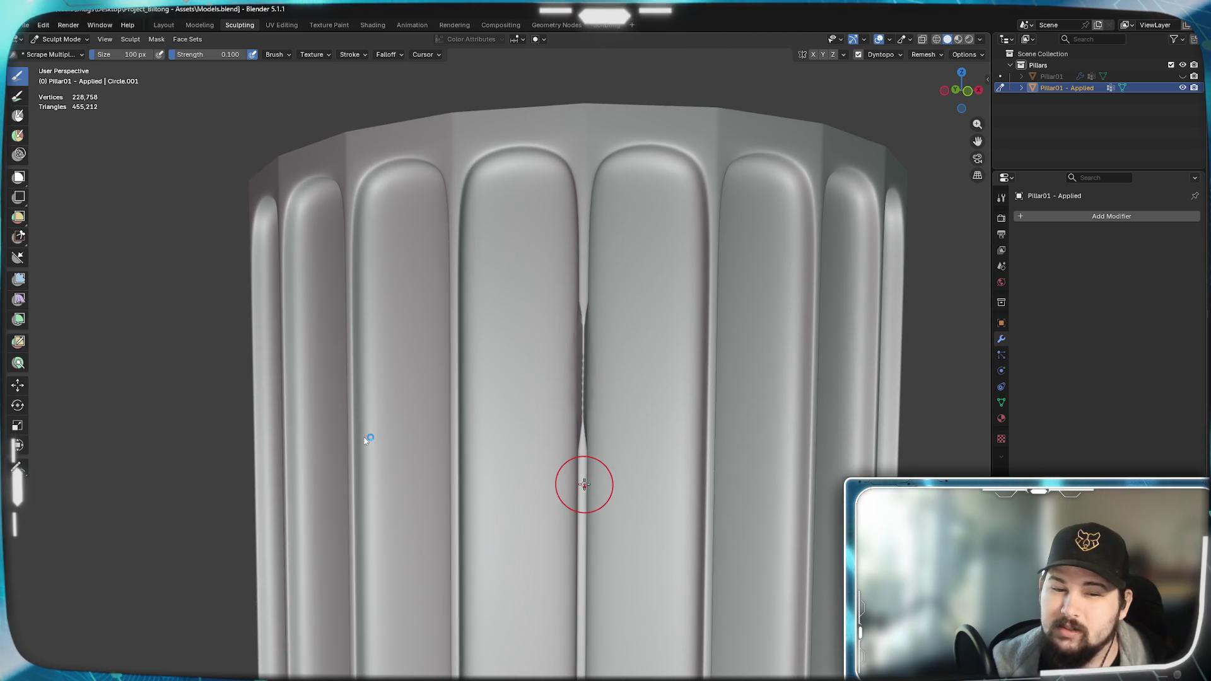
{"action": "left_click_drag", "start_coordinate": [584, 485], "coordinate": [581, 492]}
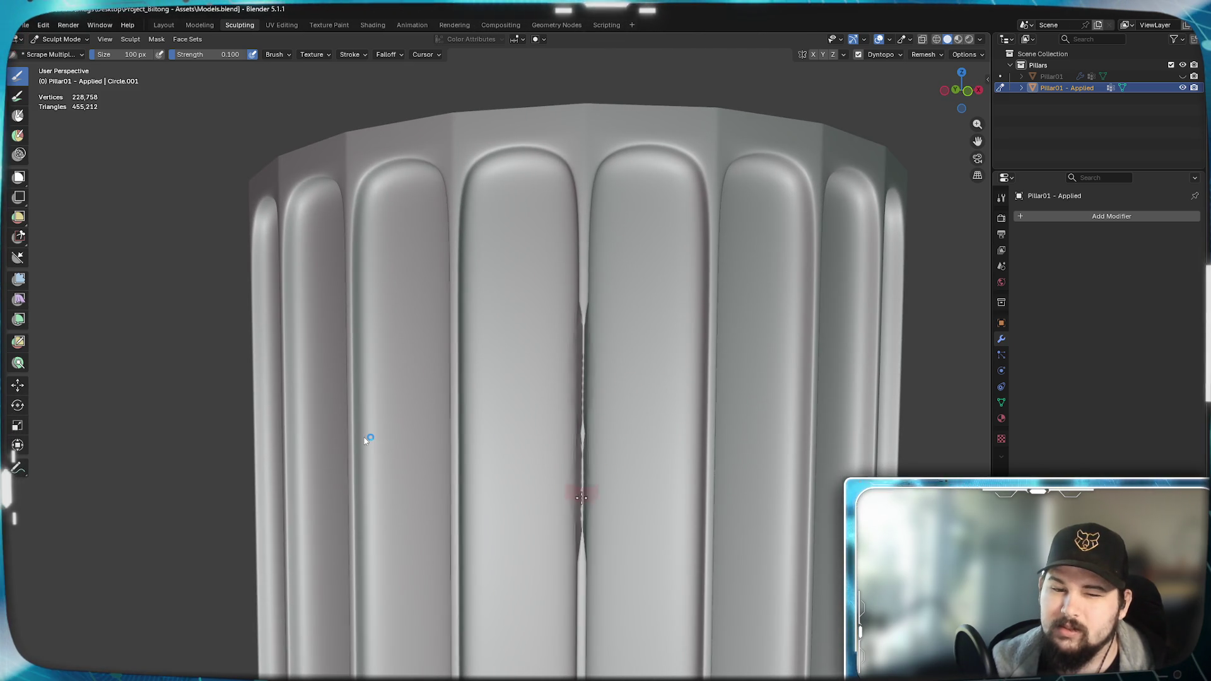
{"action": "scroll", "coordinate": [581, 501], "scroll_direction": "down", "scroll_amount": 2}
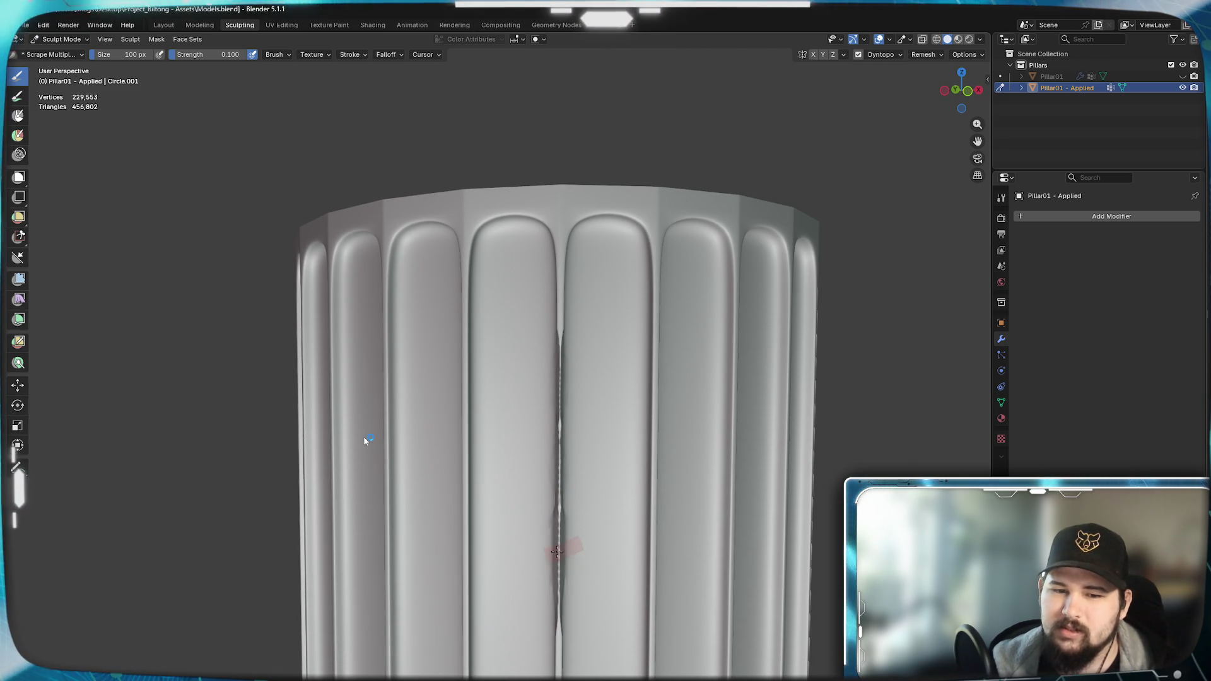
{"action": "middle_click_drag", "start_coordinate": [544, 542], "coordinate": [490, 547]}
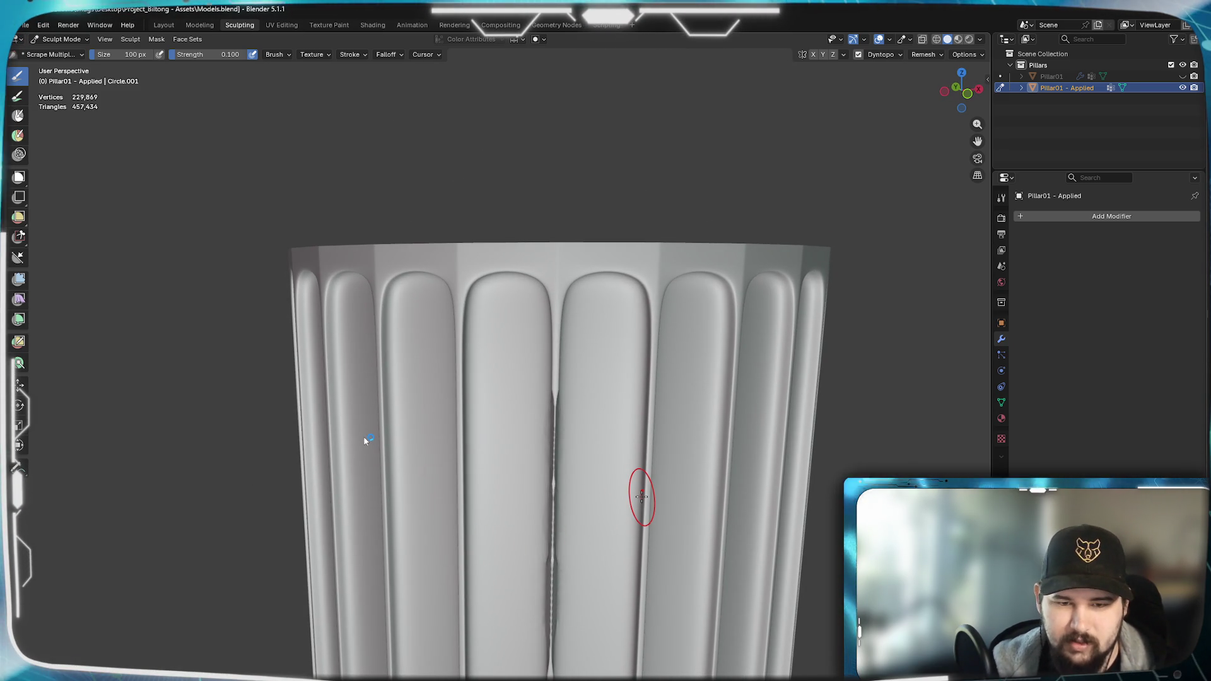
{"action": "scroll", "coordinate": [579, 408], "scroll_direction": "up", "scroll_amount": 1}
{"action": "scroll", "coordinate": [579, 393], "scroll_direction": "up", "scroll_amount": 2}
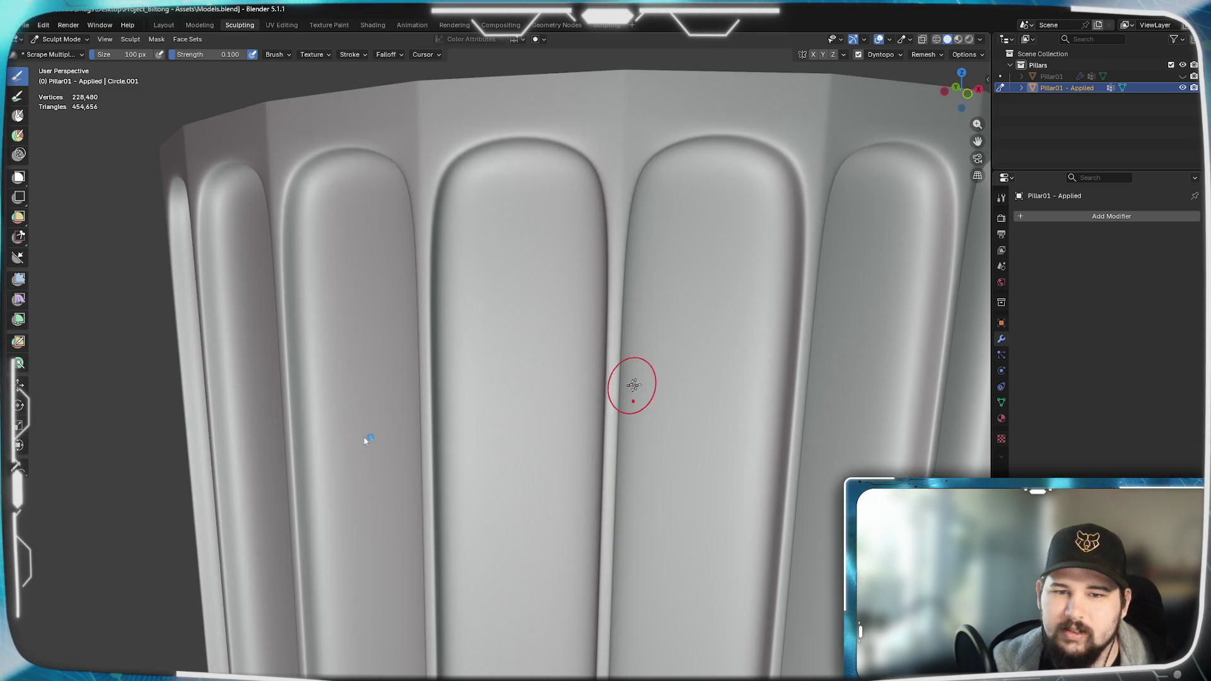
{"action": "scroll", "coordinate": [580, 389], "scroll_direction": "up", "scroll_amount": 2}
{"action": "left_click_drag", "start_coordinate": [548, 349], "coordinate": [550, 414]}
{"action": "mouse_move", "coordinate": [500, 414]}
{"action": "middle_mouse_down"}
{"action": "mouse_move", "coordinate": [484, 413]}
{"action": "mouse_move", "coordinate": [548, 432]}
{"action": "middle_mouse_up"}
{"action": "key", "text": "ctrl+z"}
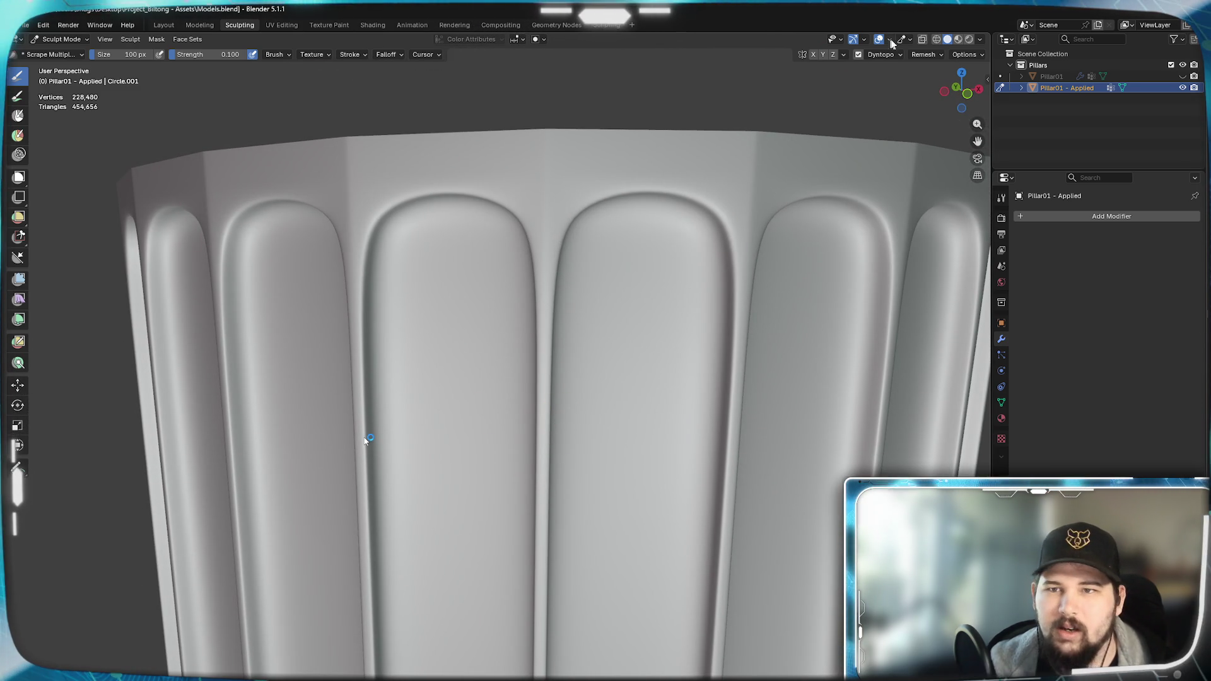
{"action": "left_click", "coordinate": [888, 55]}
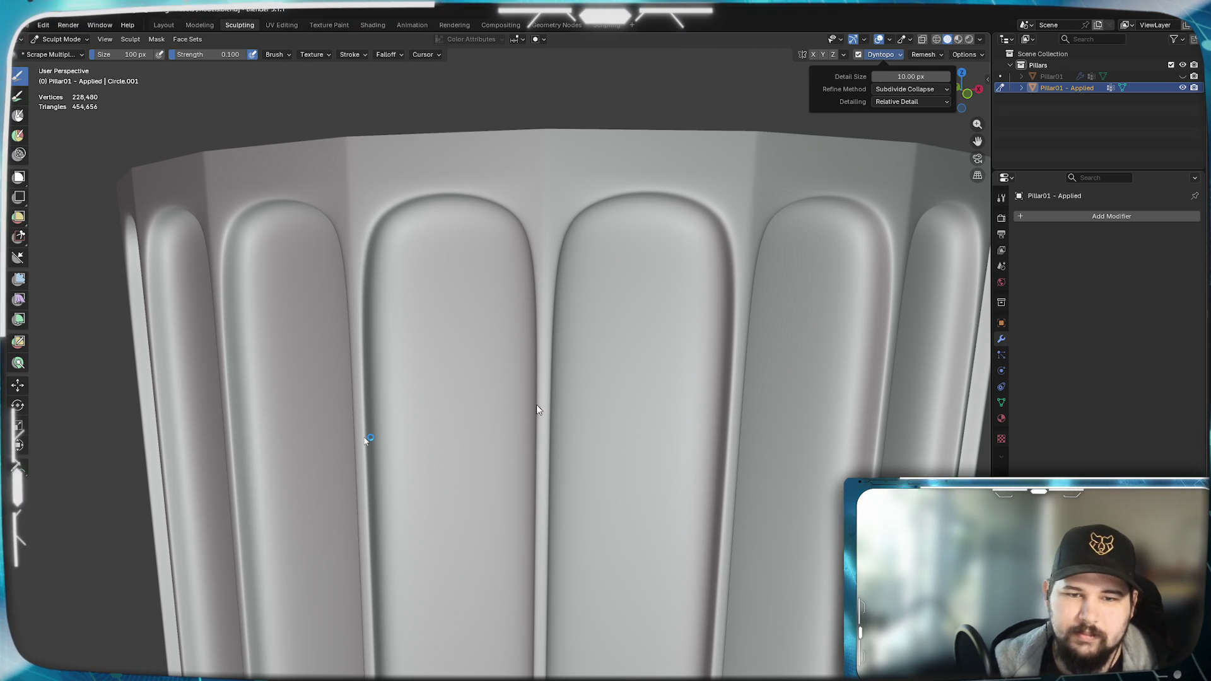
{"action": "scroll", "coordinate": [531, 485], "scroll_direction": "down", "scroll_amount": 2}
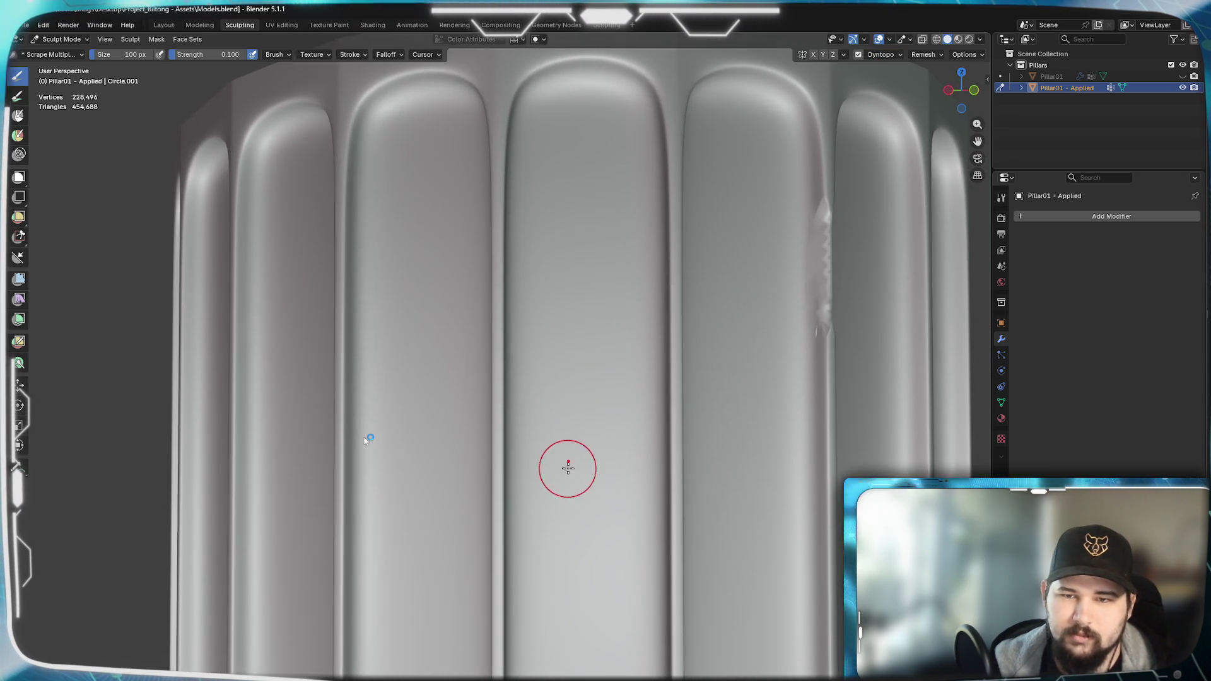
{"action": "scroll", "coordinate": [568, 473], "scroll_direction": "down", "scroll_amount": 2}
- Scrape and undo one more flute-edge chip, then bring up the sculpt brush library
{"action": "left_click_drag", "start_coordinate": [589, 492], "coordinate": [582, 530]}
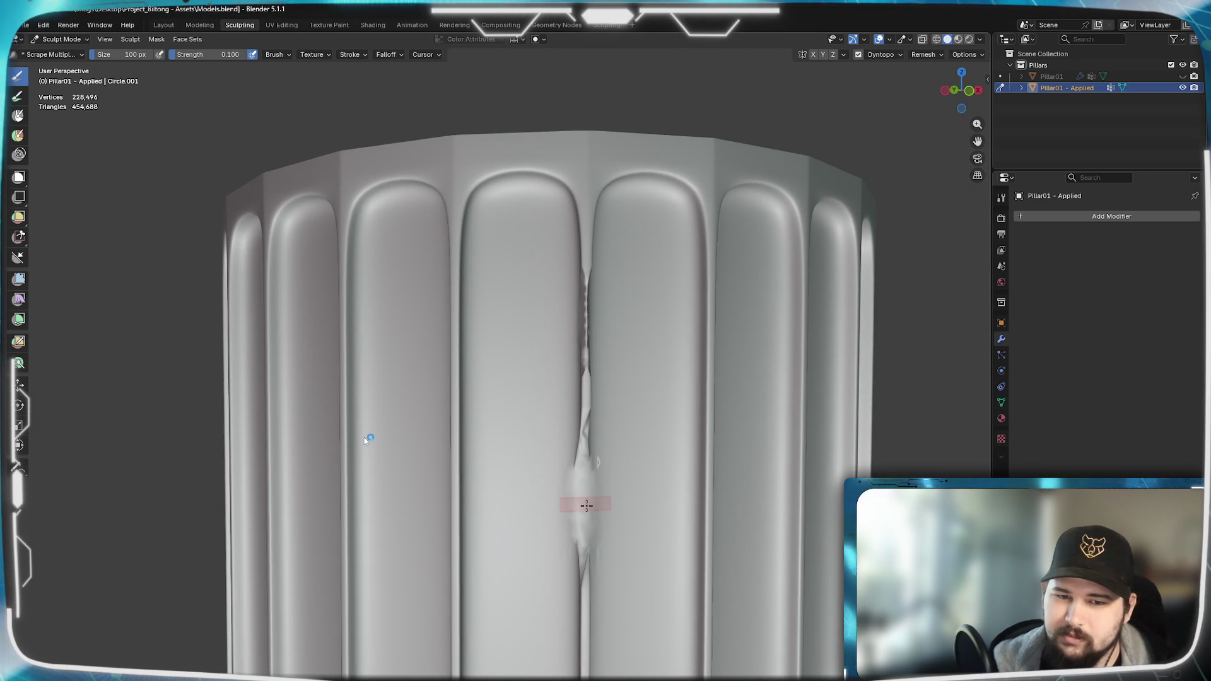
{"action": "mouse_move", "coordinate": [583, 530]}
{"action": "middle_mouse_down"}
{"action": "mouse_move", "coordinate": [604, 527]}
{"action": "mouse_move", "coordinate": [553, 539]}
{"action": "middle_mouse_up"}
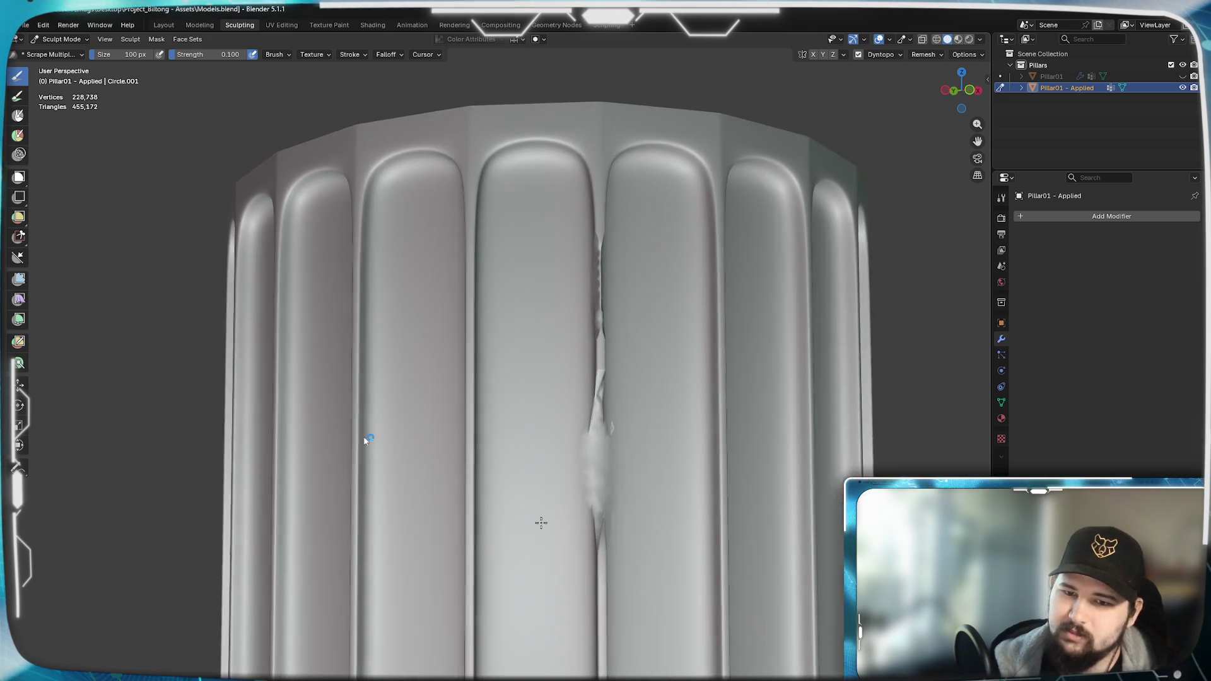
{"action": "key", "text": "ctrl+z"}
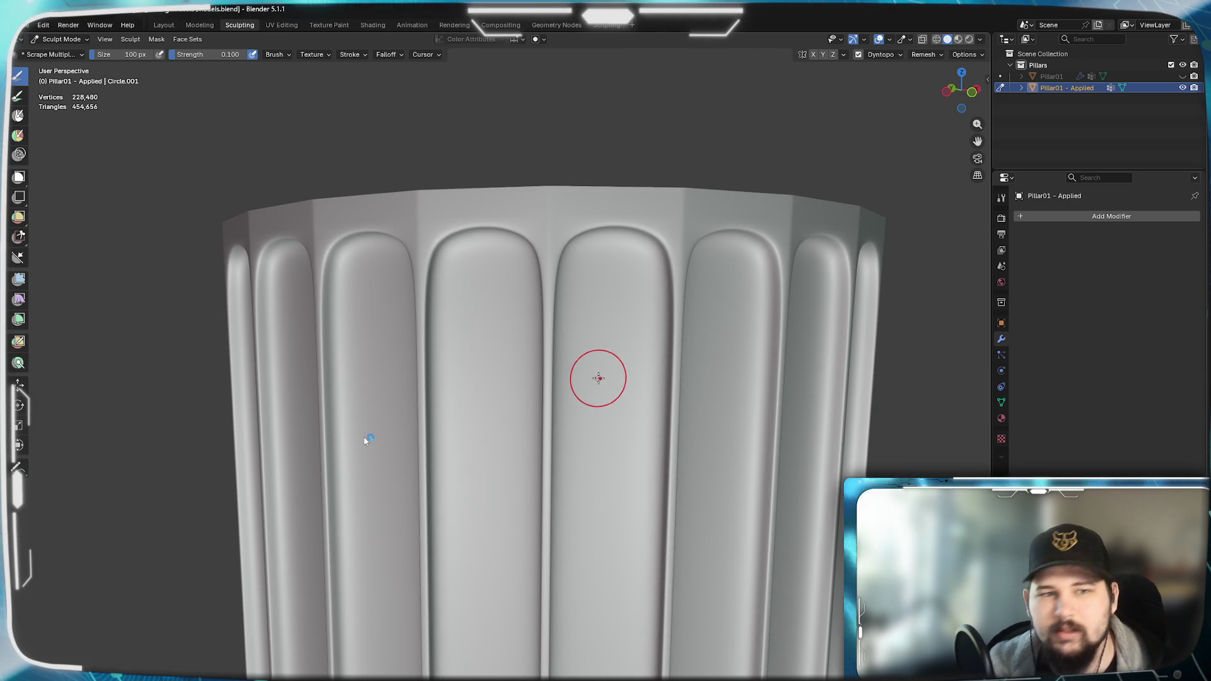
{"action": "left_click", "coordinate": [53, 53]}
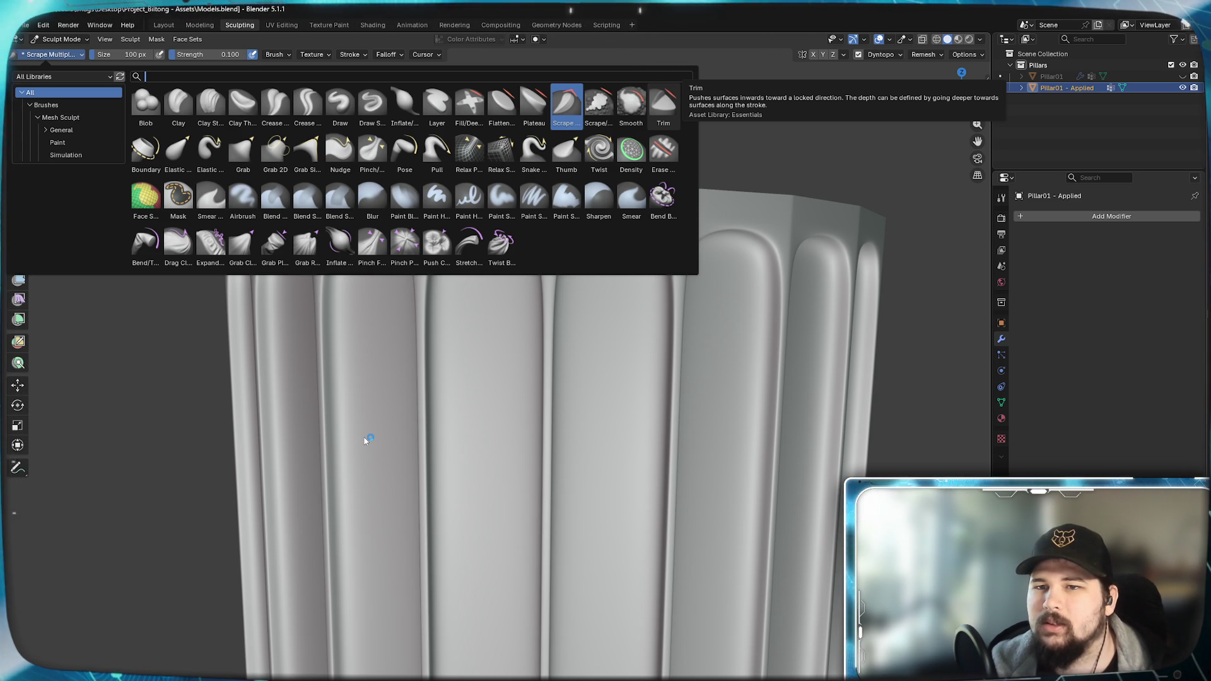
- Trim a test notch along a flute ridge with the Trim brush, then undo it
{"action": "left_click", "coordinate": [664, 103]}
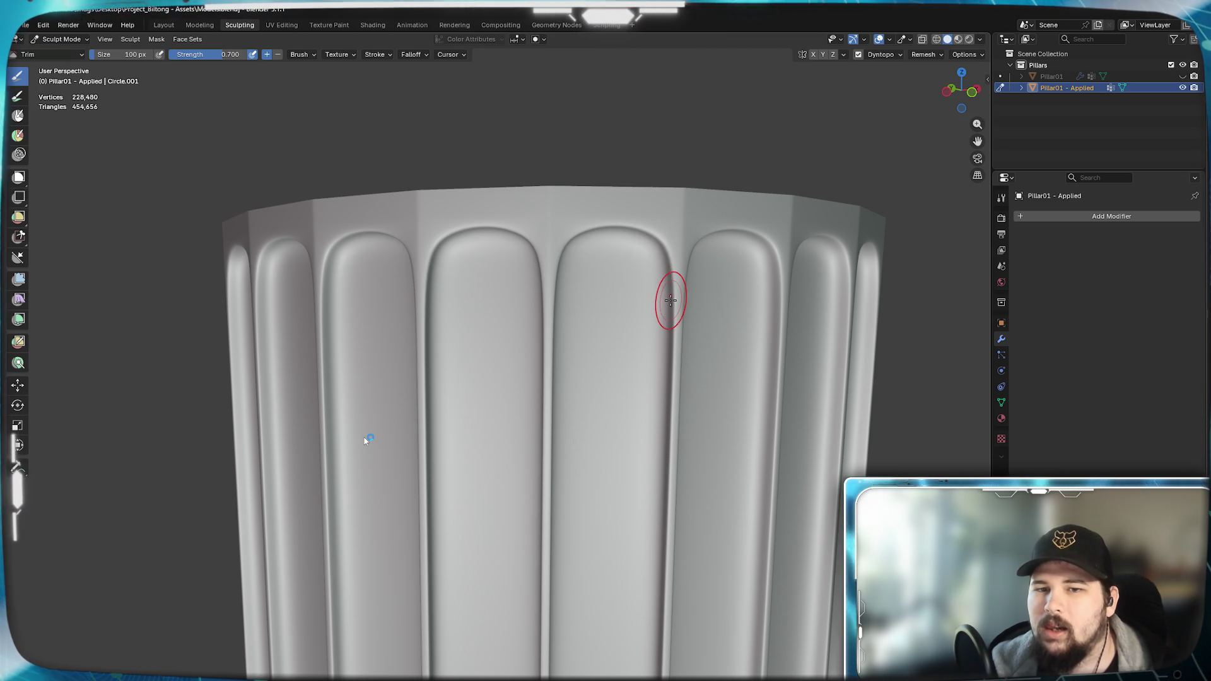
{"action": "left_click_drag", "start_coordinate": [670, 275], "coordinate": [695, 480]}
{"action": "mouse_move", "coordinate": [696, 480]}
{"action": "middle_mouse_down"}
{"action": "mouse_move", "coordinate": [530, 426]}
{"action": "mouse_move", "coordinate": [662, 471]}
{"action": "middle_mouse_up"}
{"action": "mouse_move", "coordinate": [367, 439]}
{"action": "middle_mouse_down"}
{"action": "mouse_move", "coordinate": [368, 398]}
{"action": "mouse_move", "coordinate": [368, 439]}
{"action": "middle_mouse_up"}
{"action": "key", "text": "ctrl+z"}
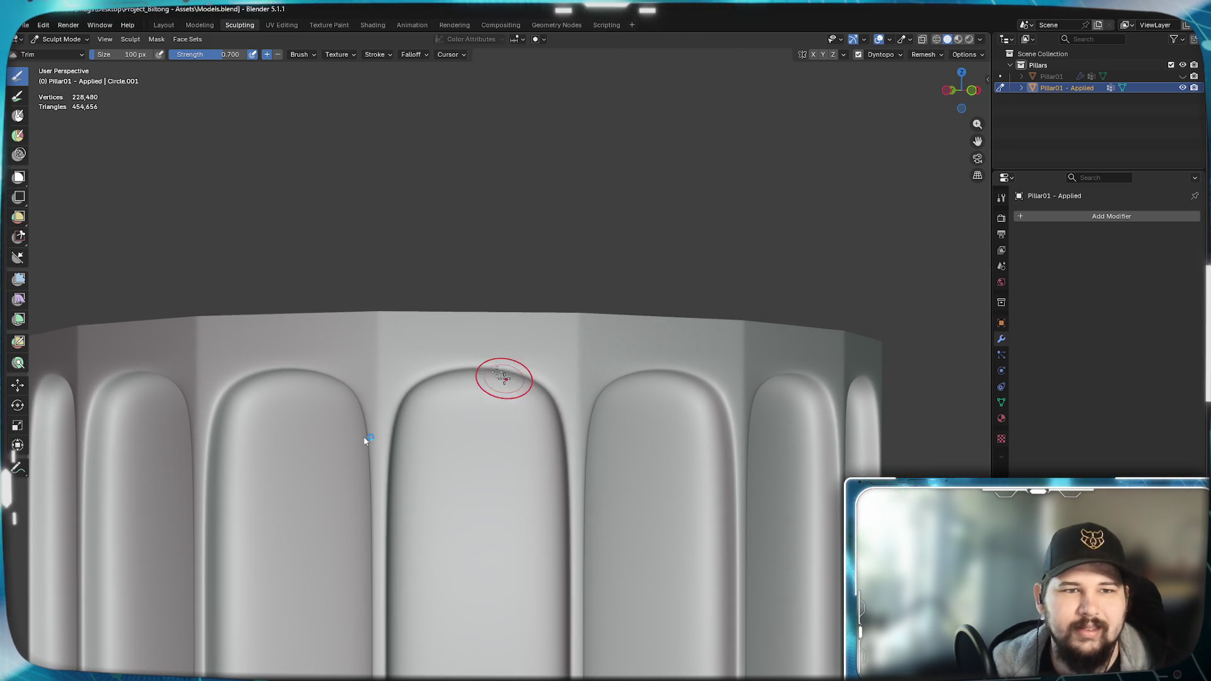
{"action": "key", "text": "shift+space"}
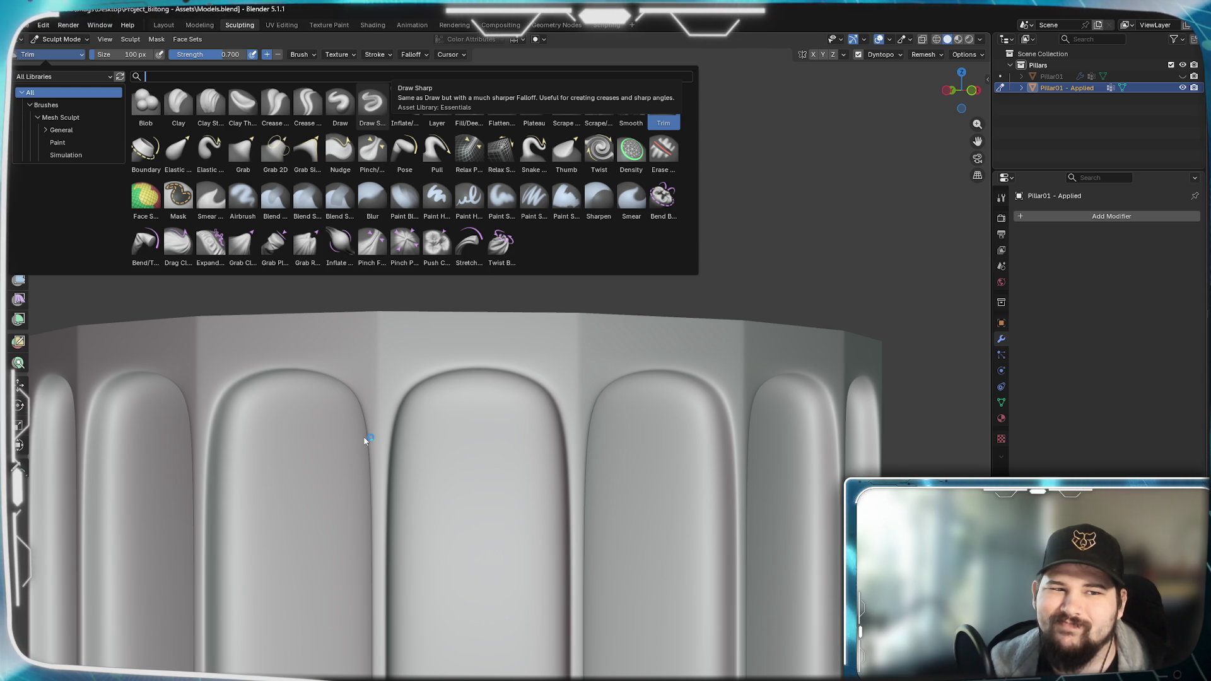
- Switch to Draw Sharp, undo its test dents, and bring up the Dyntopo settings
{"action": "left_click", "coordinate": [372, 101]}
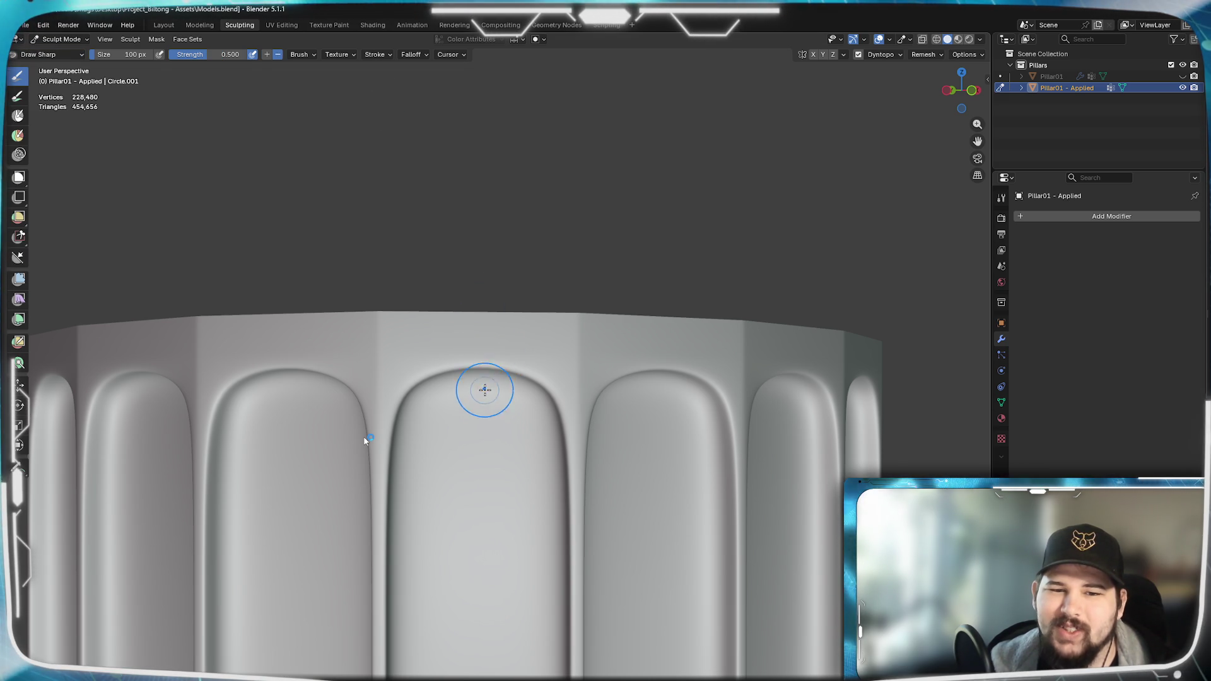
{"action": "mouse_move", "coordinate": [483, 388]}
{"action": "middle_mouse_down"}
{"action": "mouse_move", "coordinate": [609, 447]}
{"action": "mouse_move", "coordinate": [568, 445]}
{"action": "mouse_move", "coordinate": [542, 462]}
{"action": "mouse_move", "coordinate": [651, 499]}
{"action": "middle_mouse_up"}
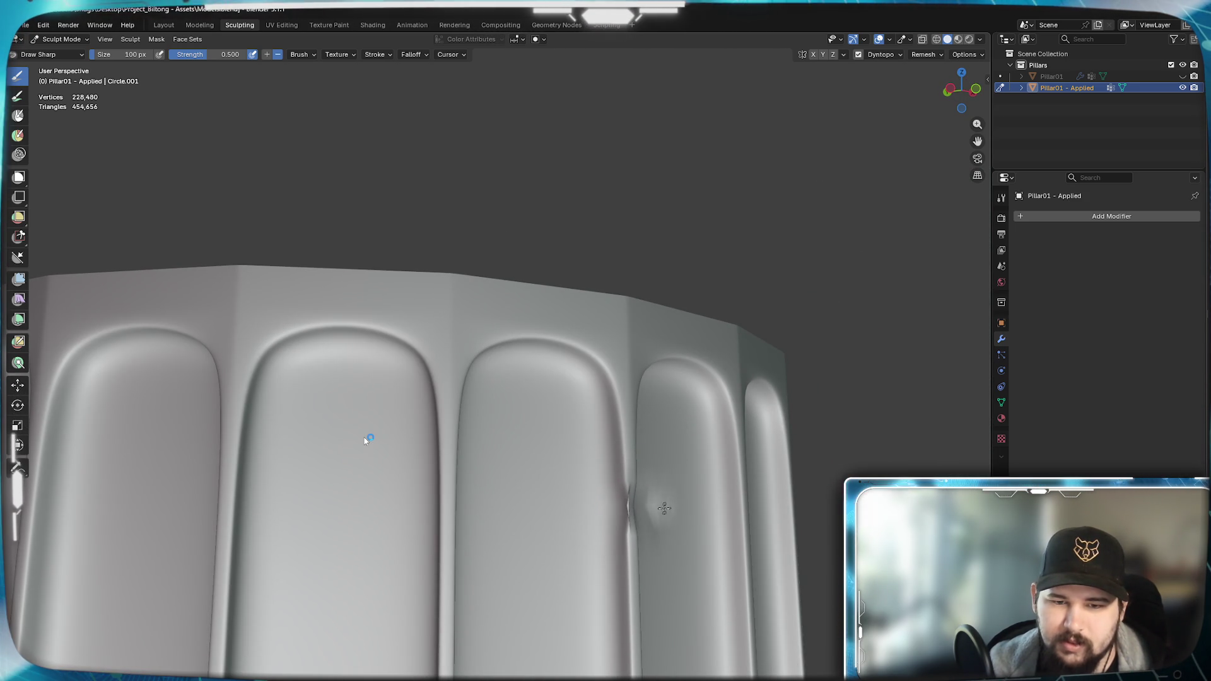
{"action": "mouse_move", "coordinate": [629, 511]}
{"action": "middle_mouse_down"}
{"action": "mouse_move", "coordinate": [606, 492]}
{"action": "mouse_move", "coordinate": [691, 455]}
{"action": "mouse_move", "coordinate": [589, 480]}
{"action": "mouse_move", "coordinate": [568, 468]}
{"action": "mouse_move", "coordinate": [654, 473]}
{"action": "mouse_move", "coordinate": [261, 467]}
{"action": "mouse_move", "coordinate": [318, 480]}
{"action": "mouse_move", "coordinate": [360, 464]}
{"action": "mouse_move", "coordinate": [523, 545]}
{"action": "mouse_move", "coordinate": [653, 515]}
{"action": "mouse_move", "coordinate": [635, 542]}
{"action": "middle_mouse_up"}
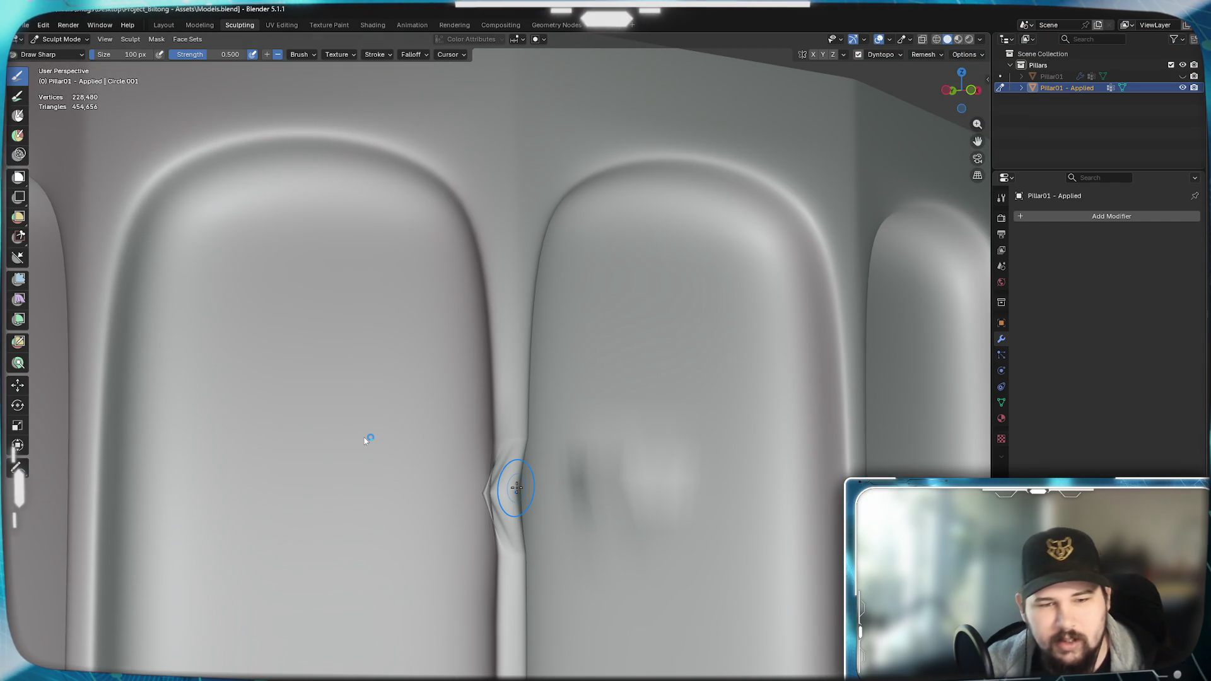
{"action": "key", "text": "ctrl+z"}
{"action": "key", "text": "ctrl+z"}
{"action": "left_click", "coordinate": [887, 54]}
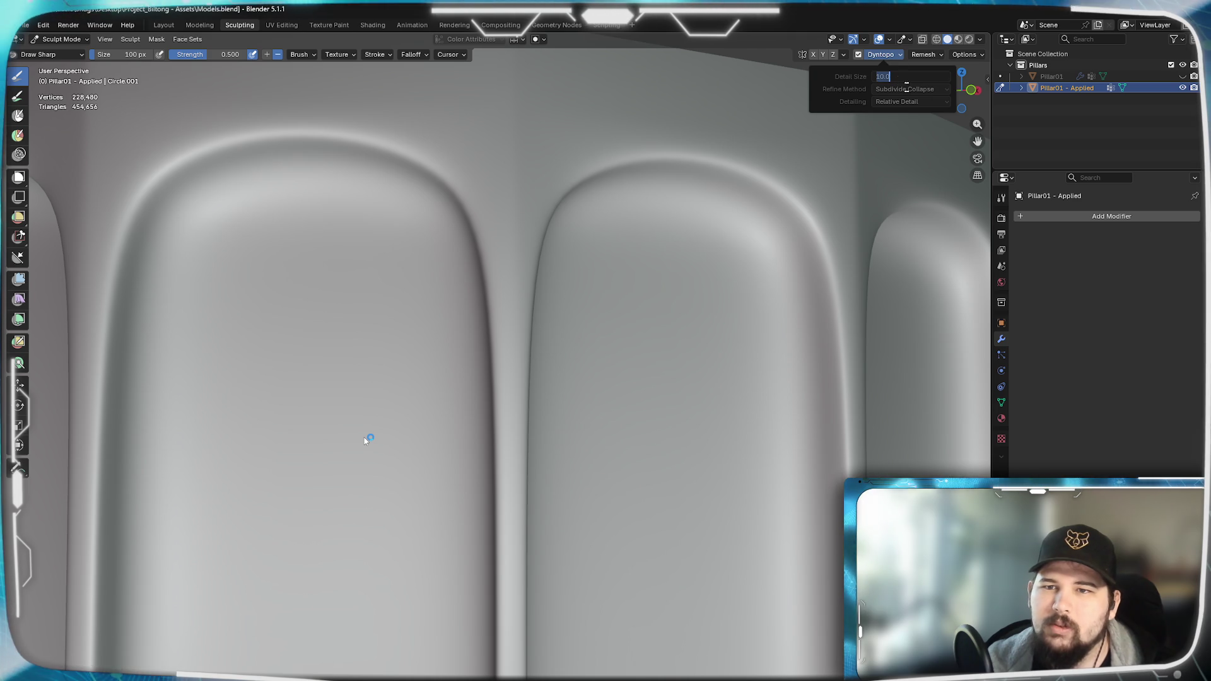
{"action": "type", "text": "12"}
- Set Dyntopo detail size to 12 px and sculpt trial chips along a flute seam with the Draw brush
{"action": "key", "text": "Return"}
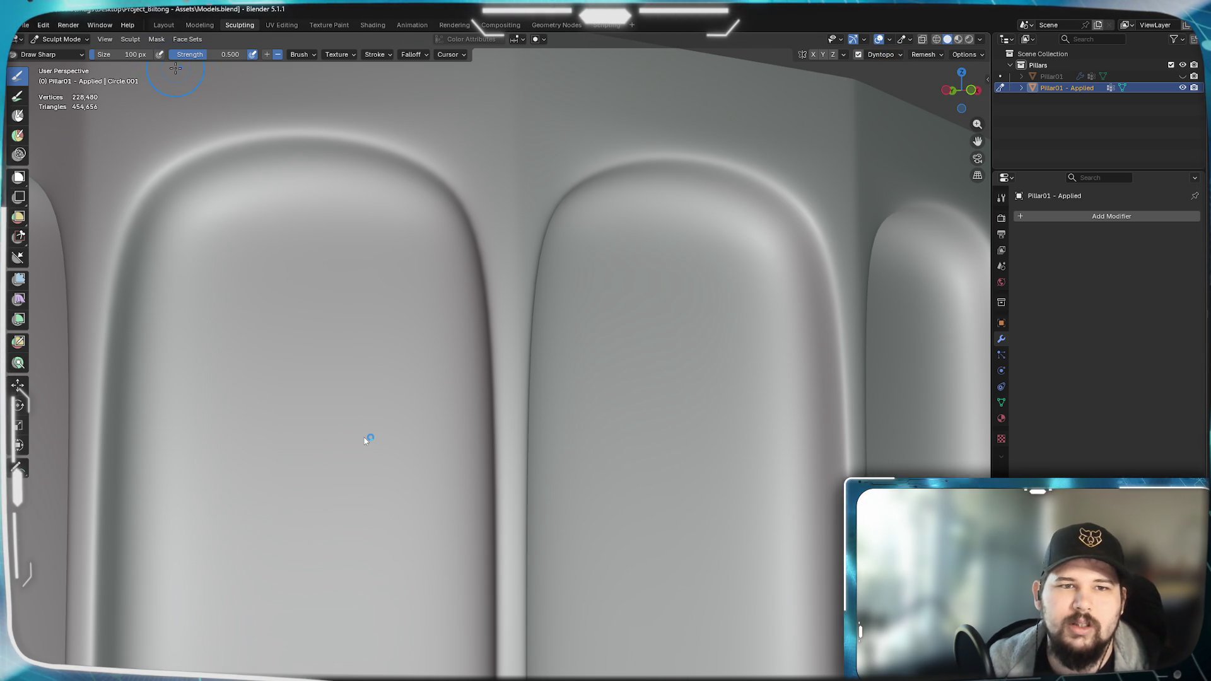
{"action": "left_click", "coordinate": [80, 55]}
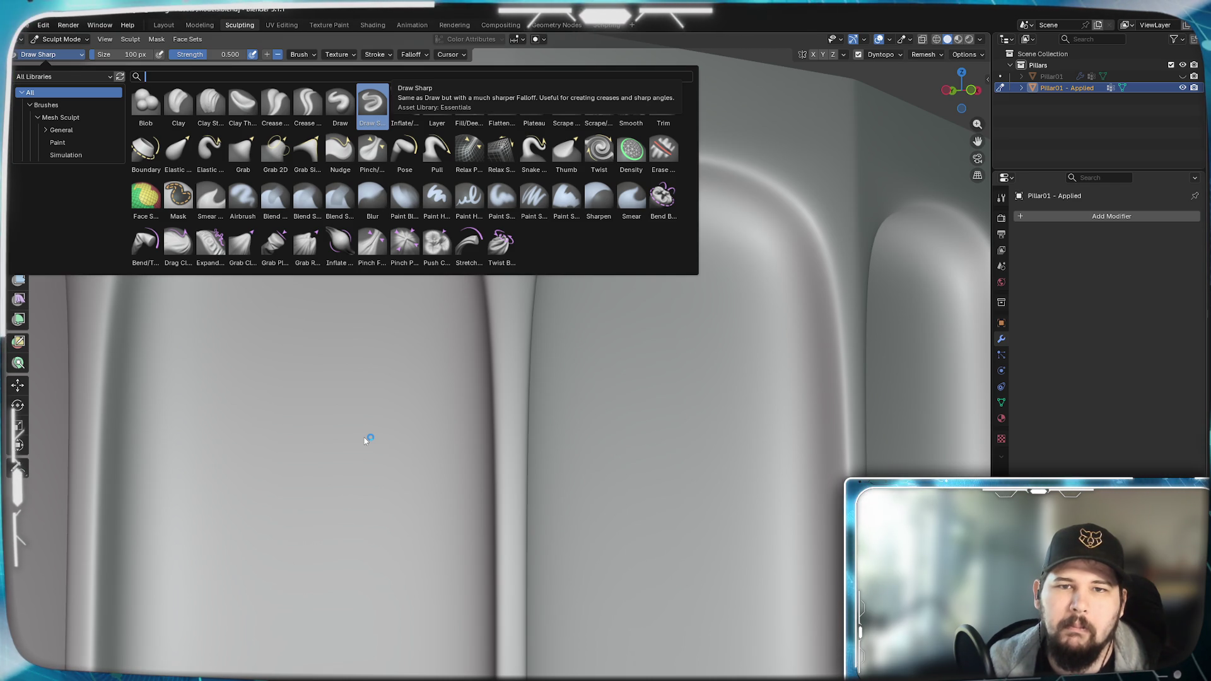
{"action": "left_click", "coordinate": [340, 104]}
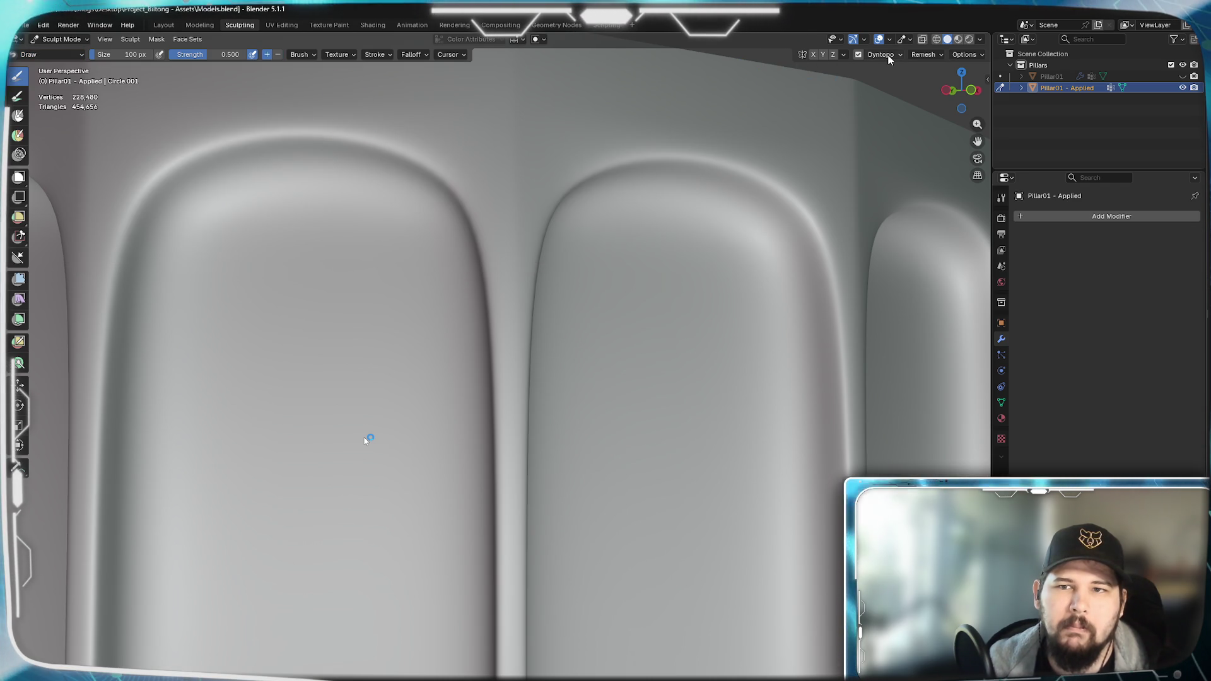
{"action": "left_click_drag", "start_coordinate": [512, 464], "coordinate": [506, 377]}
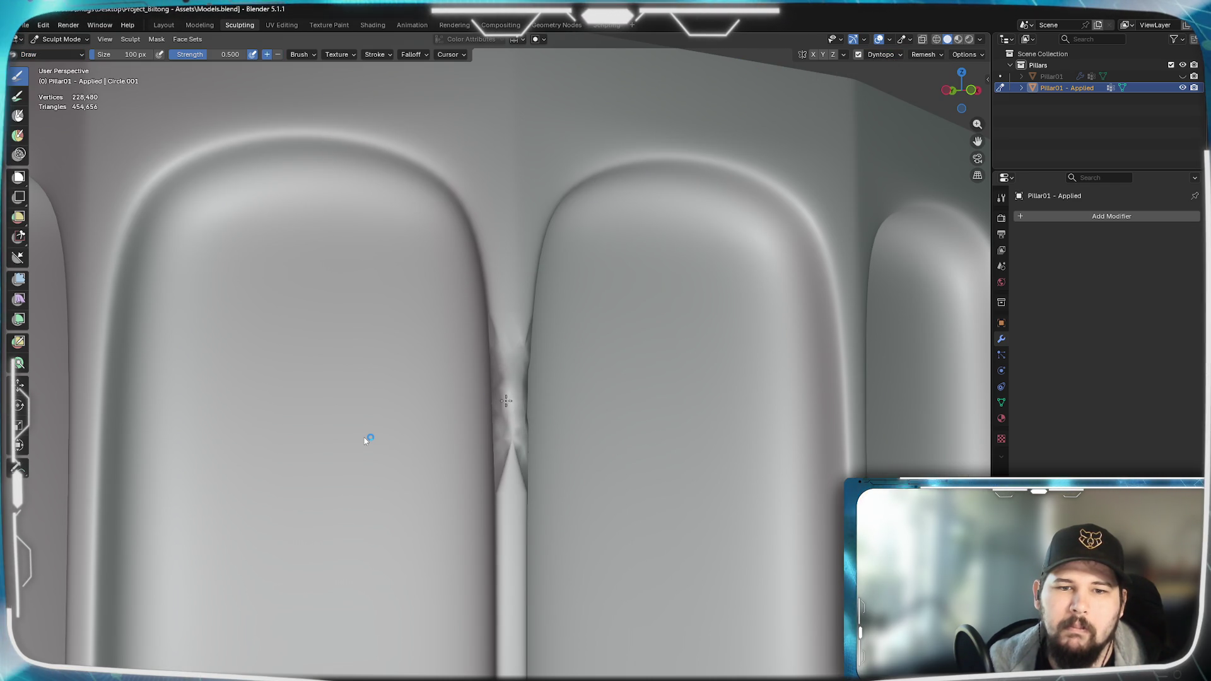
{"action": "left_click_drag", "start_coordinate": [510, 434], "coordinate": [510, 407]}
{"action": "middle_click_drag", "start_coordinate": [510, 417], "coordinate": [688, 470]}
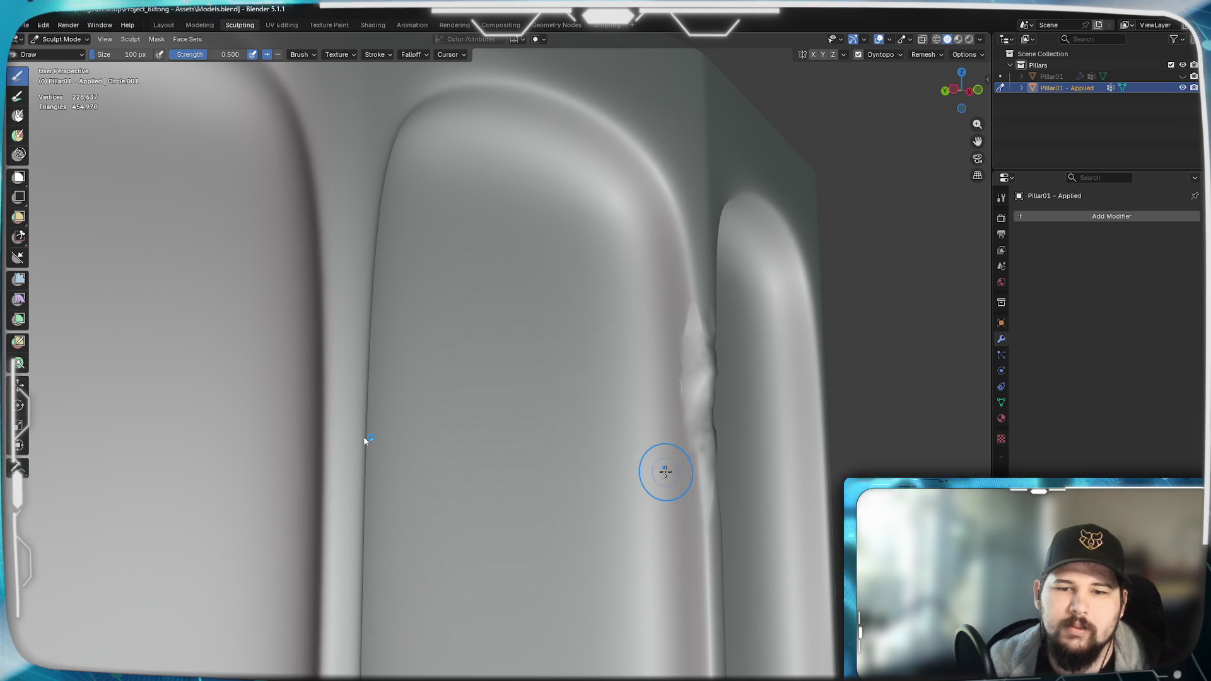
{"action": "left_click_drag", "start_coordinate": [689, 470], "coordinate": [680, 397]}
{"action": "middle_click_drag", "start_coordinate": [679, 407], "coordinate": [594, 362]}
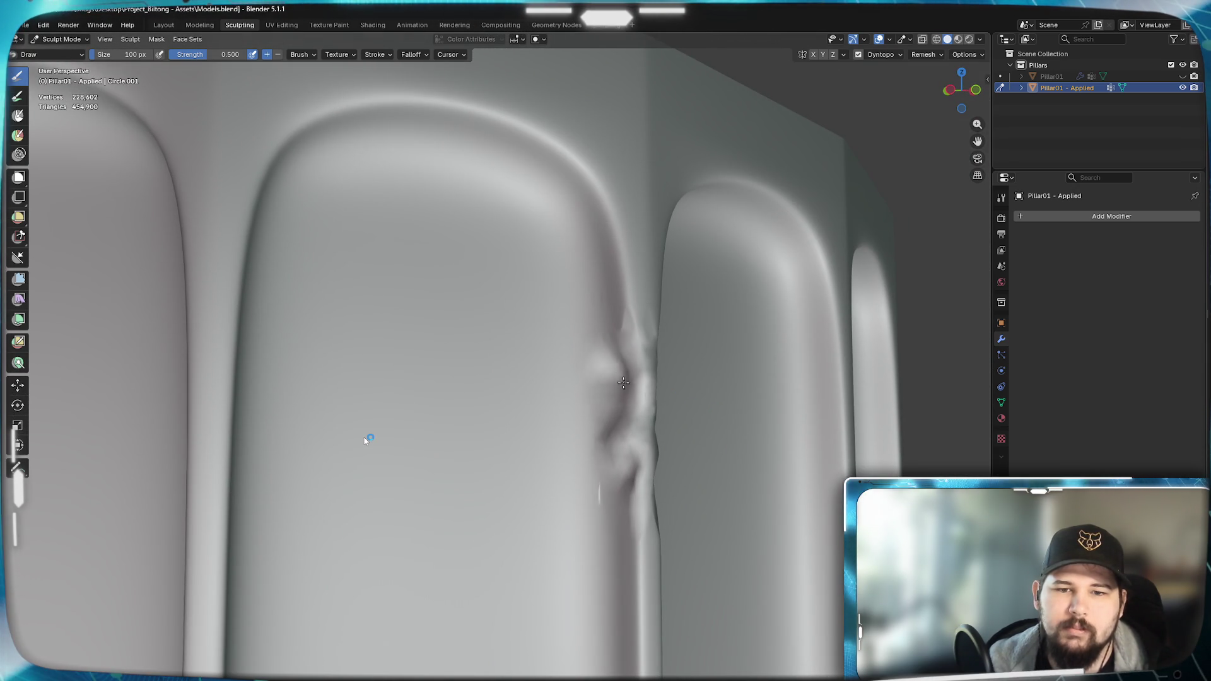
- Bulge a worn chunk near the flute edge, undo the seam bumps, and reopen the brush library
{"action": "mouse_move", "coordinate": [663, 384]}
{"action": "middle_mouse_down"}
{"action": "mouse_move", "coordinate": [592, 395]}
{"action": "mouse_move", "coordinate": [705, 398]}
{"action": "middle_mouse_up"}
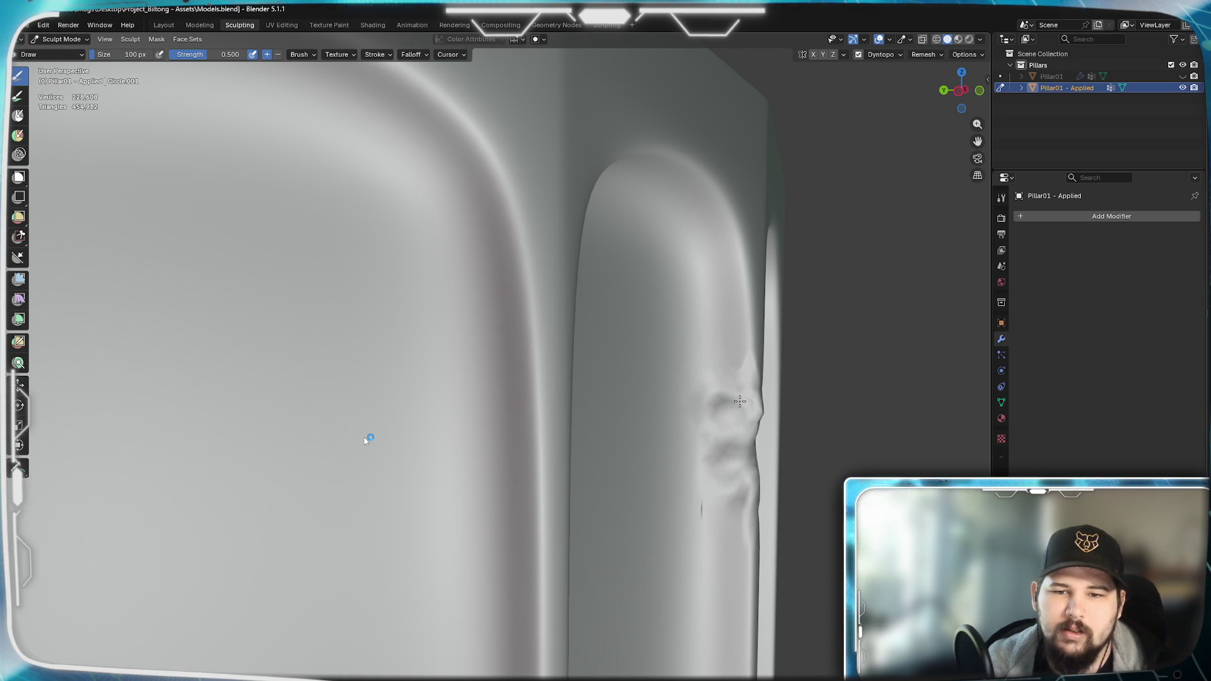
{"action": "mouse_move", "coordinate": [730, 404]}
{"action": "middle_mouse_down"}
{"action": "mouse_move", "coordinate": [591, 433]}
{"action": "mouse_move", "coordinate": [572, 370]}
{"action": "mouse_move", "coordinate": [663, 374]}
{"action": "middle_mouse_up"}
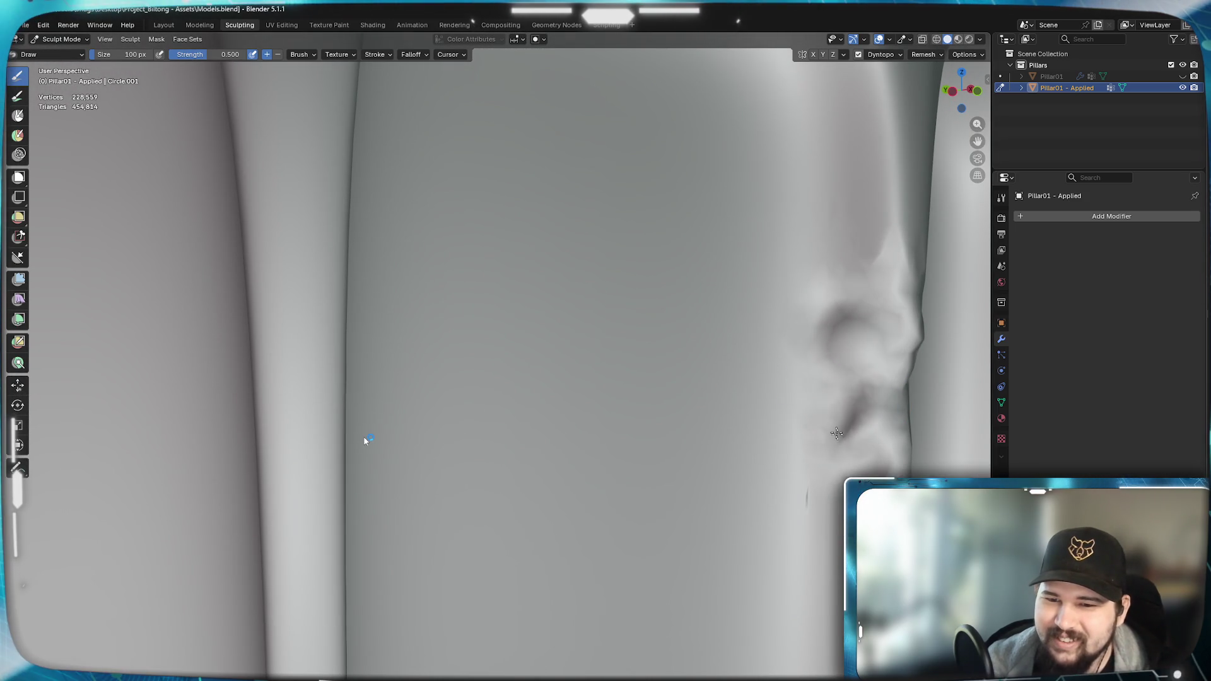
{"action": "left_click_drag", "start_coordinate": [866, 381], "coordinate": [918, 430]}
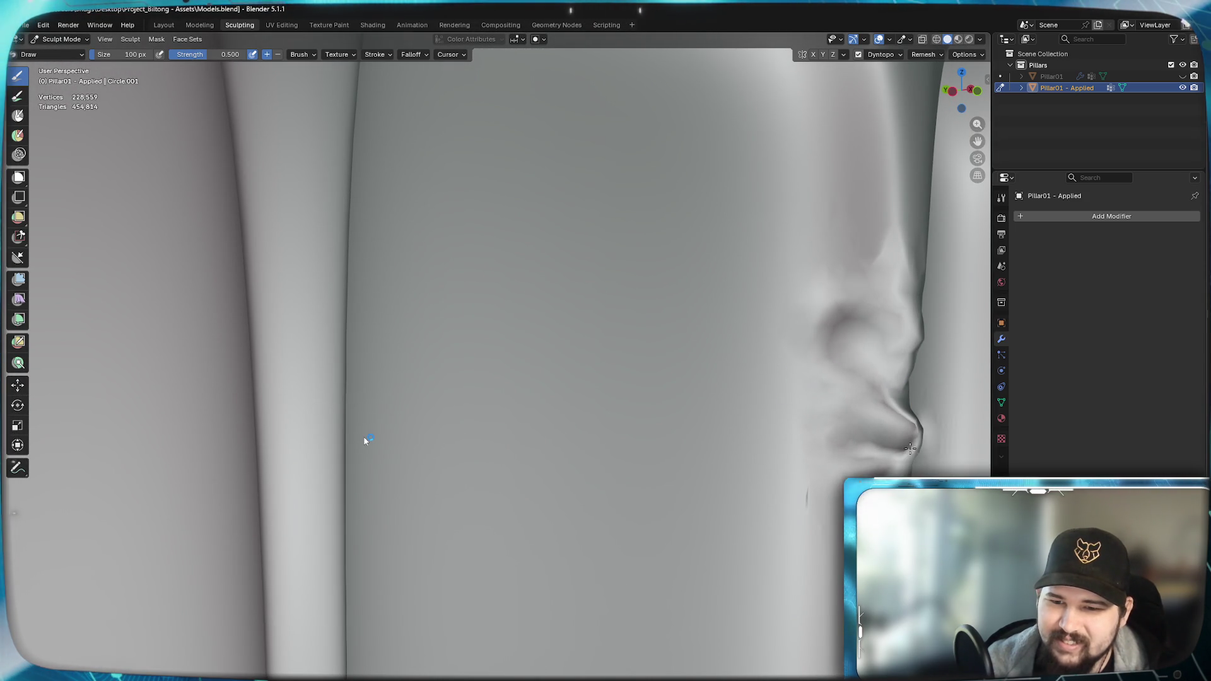
{"action": "middle_click_drag", "start_coordinate": [919, 431], "coordinate": [596, 436]}
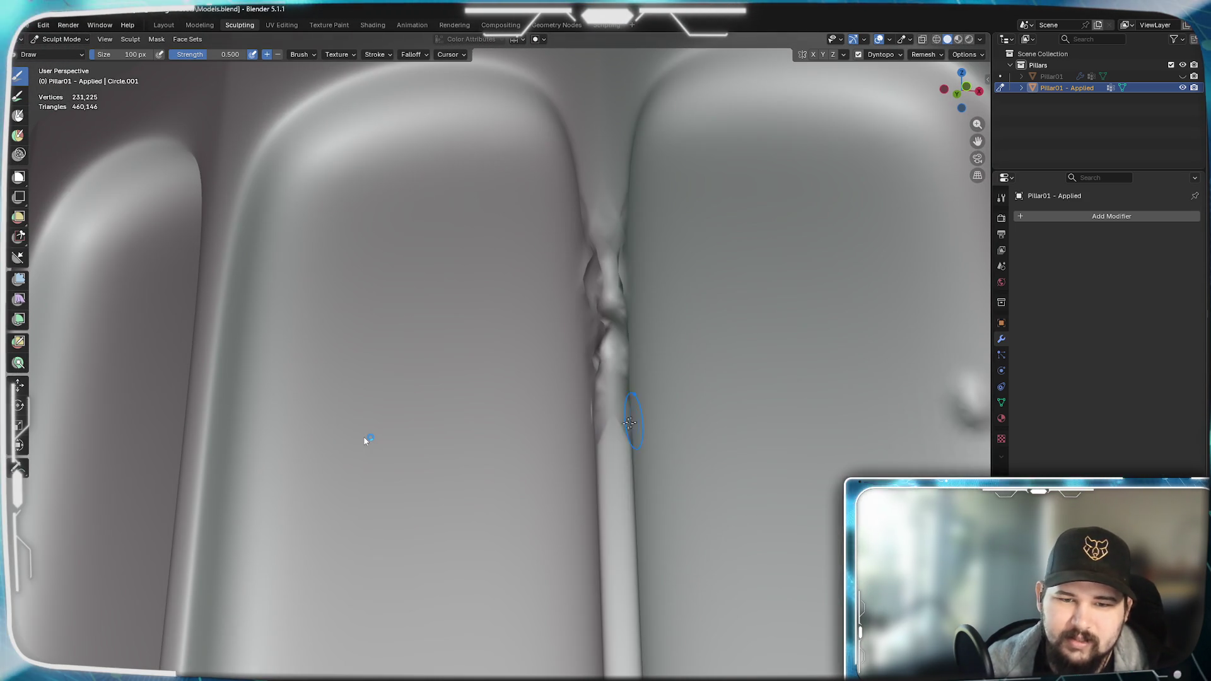
{"action": "mouse_move", "coordinate": [605, 417]}
{"action": "left_mouse_down"}
{"action": "mouse_move", "coordinate": [620, 448]}
{"action": "mouse_move", "coordinate": [634, 444]}
{"action": "left_mouse_up"}
{"action": "mouse_move", "coordinate": [691, 468]}
{"action": "middle_mouse_down"}
{"action": "mouse_move", "coordinate": [674, 470]}
{"action": "mouse_move", "coordinate": [719, 474]}
{"action": "middle_mouse_up"}
{"action": "left_click_drag", "start_coordinate": [719, 474], "coordinate": [729, 485]}
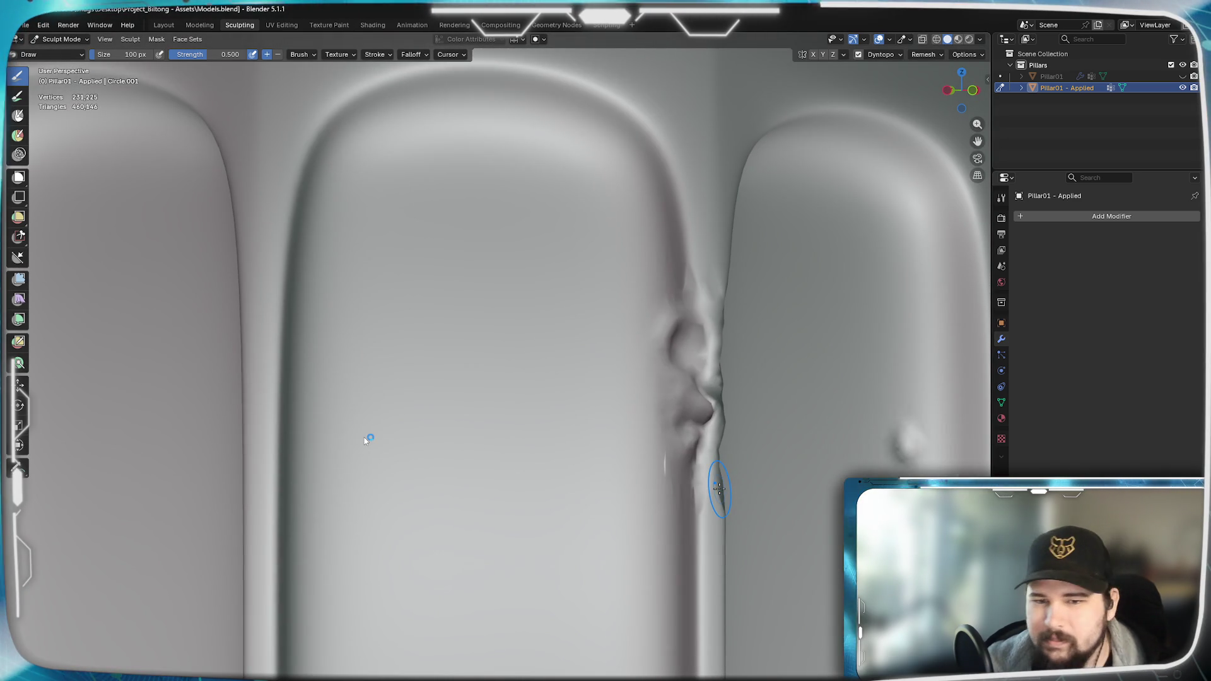
{"action": "key", "text": "ctrl+z"}
{"action": "key", "text": "ctrl+z"}
{"action": "key", "text": "ctrl+z"}
{"action": "key", "text": "shift+space"}
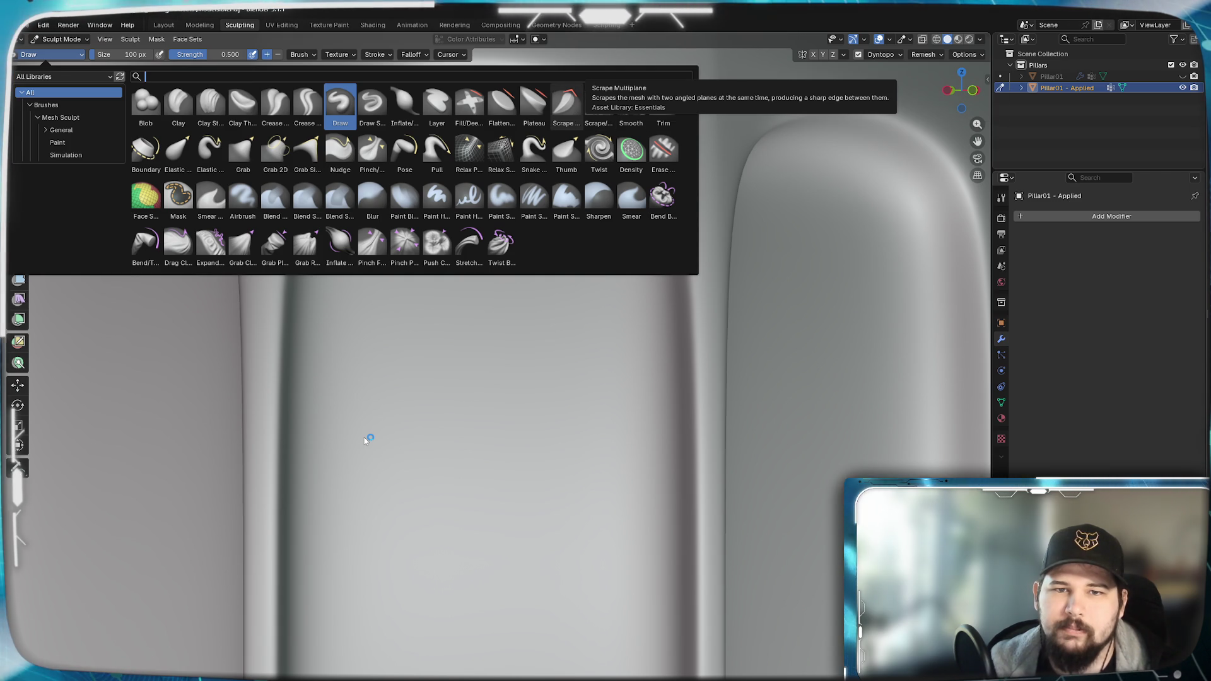
- Switch back to Scrape Multiplane and turn off its Dynamic Mode
{"action": "left_click", "coordinate": [567, 99]}
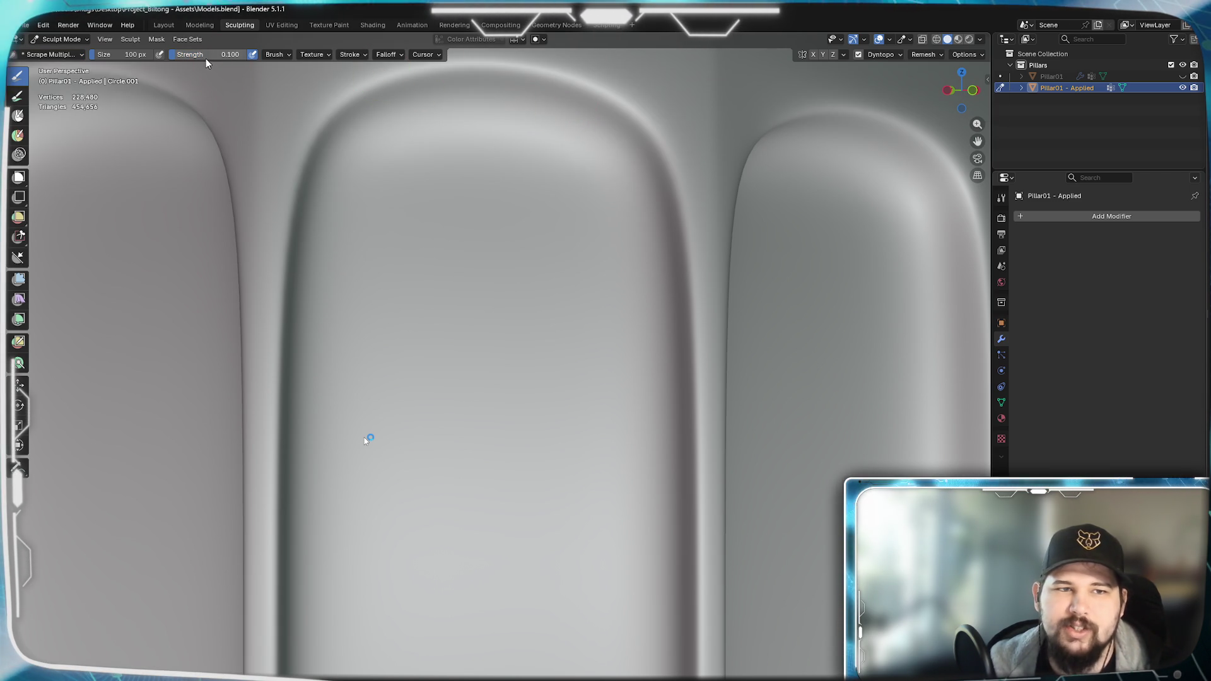
{"action": "left_click", "coordinate": [274, 54]}
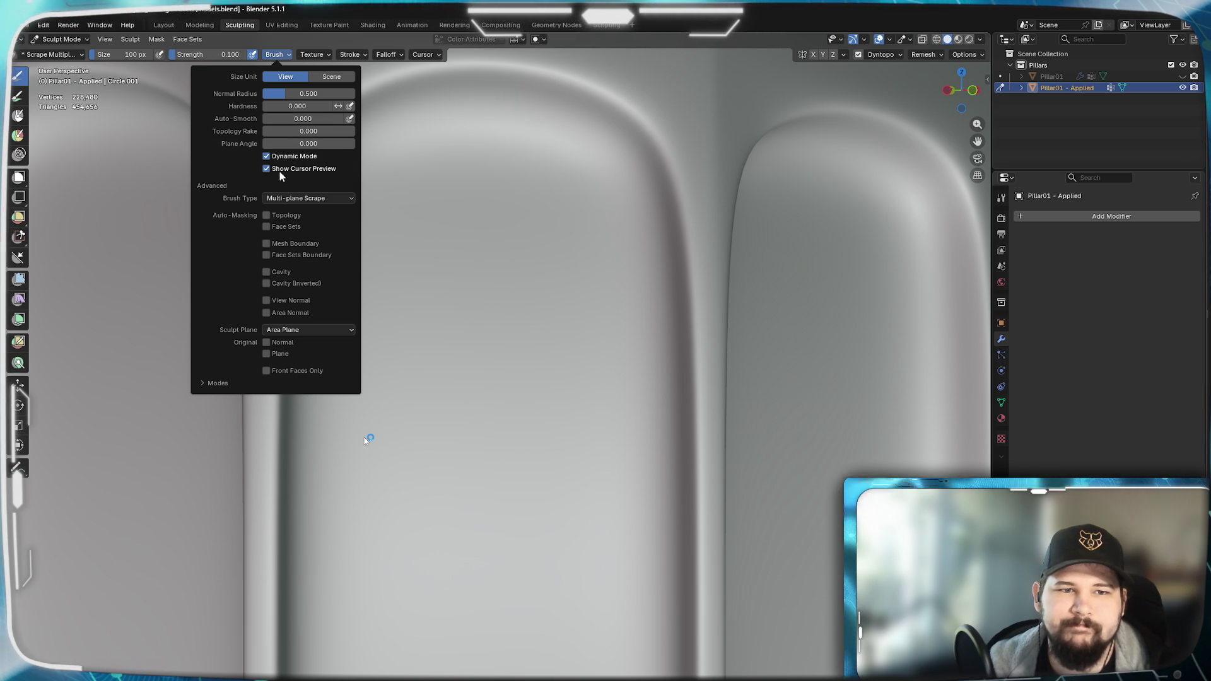
{"action": "left_click", "coordinate": [266, 156]}
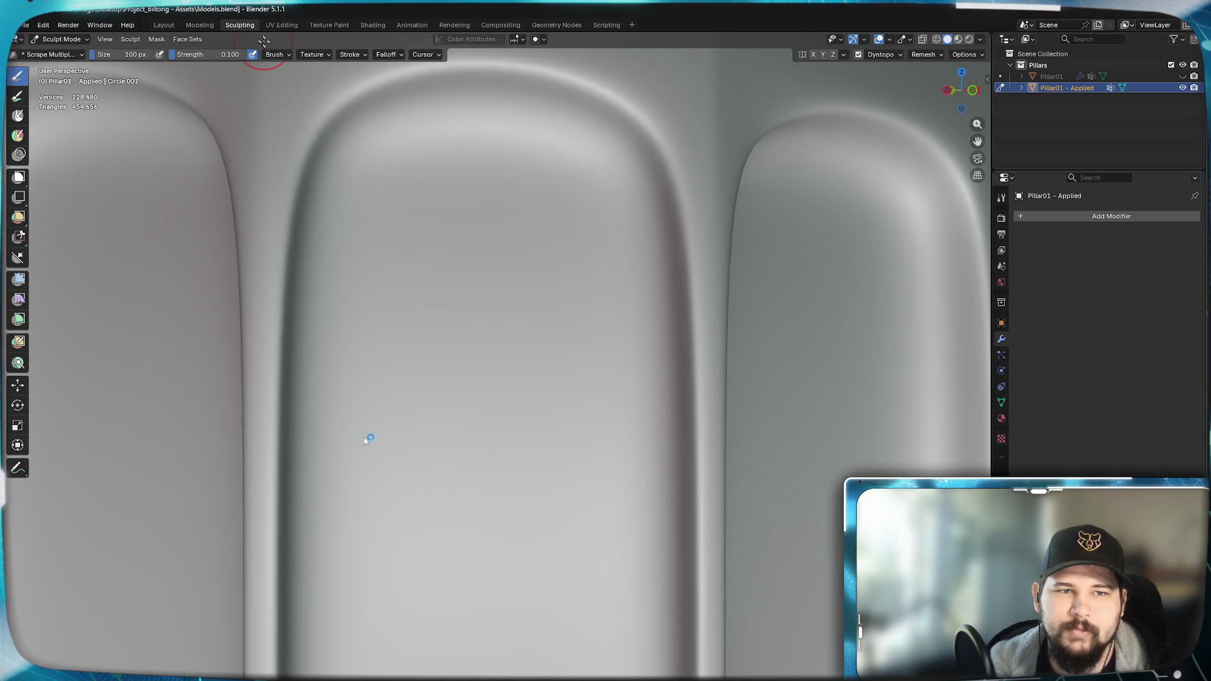
- Carve a chipped groove down the seam between two flutes with small chips
{"action": "left_click_drag", "start_coordinate": [691, 323], "coordinate": [714, 568]}
{"action": "middle_click_drag", "start_coordinate": [715, 568], "coordinate": [663, 492]}
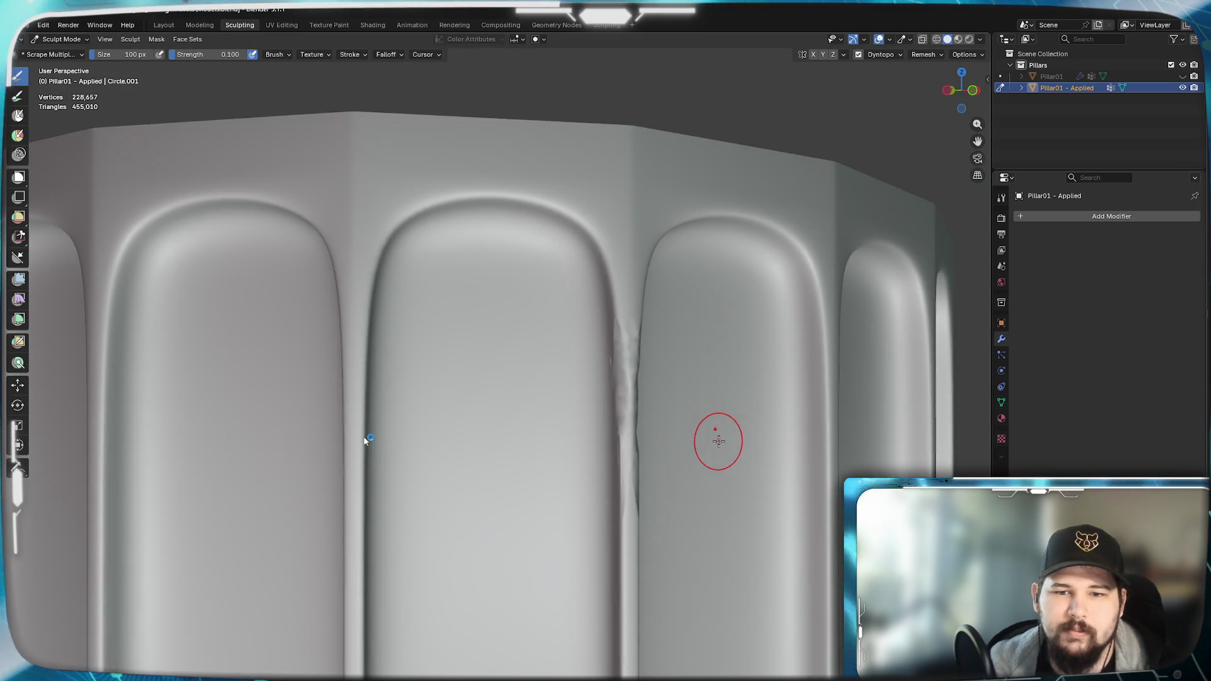
{"action": "left_click_drag", "start_coordinate": [632, 559], "coordinate": [606, 607]}
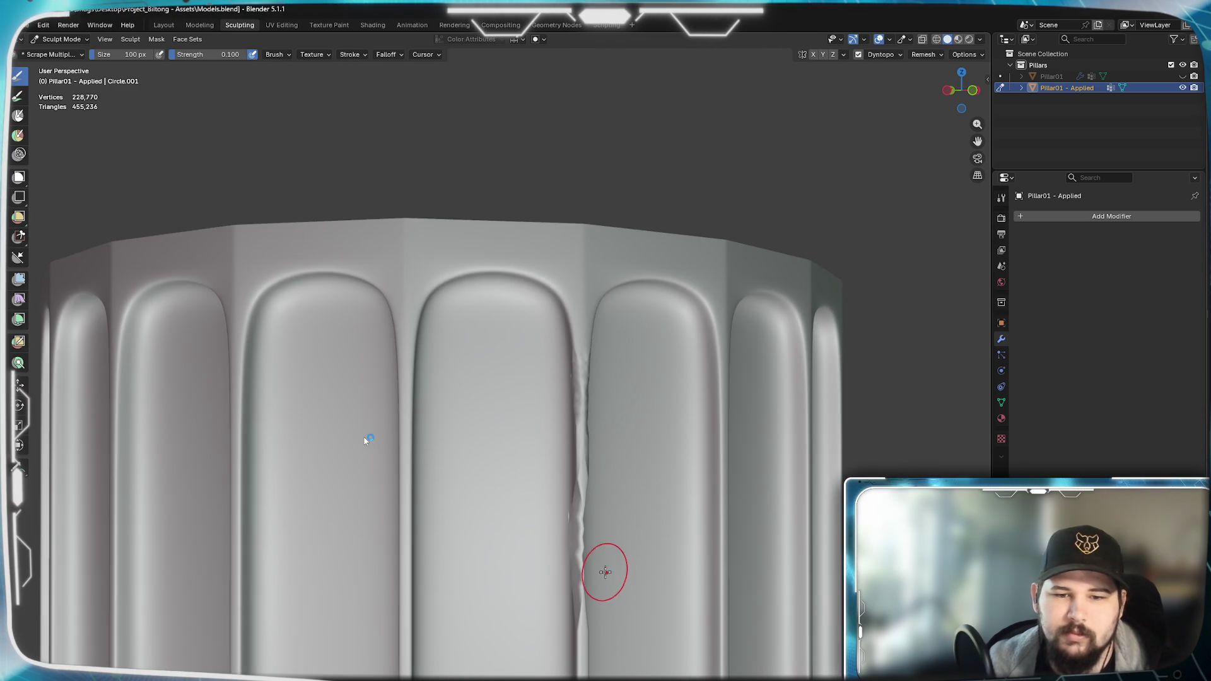
{"action": "mouse_move", "coordinate": [606, 587]}
{"action": "middle_mouse_down"}
{"action": "mouse_move", "coordinate": [641, 439]}
{"action": "mouse_move", "coordinate": [569, 511]}
{"action": "middle_mouse_up"}
{"action": "left_click_drag", "start_coordinate": [568, 511], "coordinate": [559, 550]}
{"action": "mouse_move", "coordinate": [559, 540]}
{"action": "middle_mouse_down"}
{"action": "mouse_move", "coordinate": [473, 523]}
{"action": "mouse_move", "coordinate": [565, 525]}
{"action": "middle_mouse_up"}
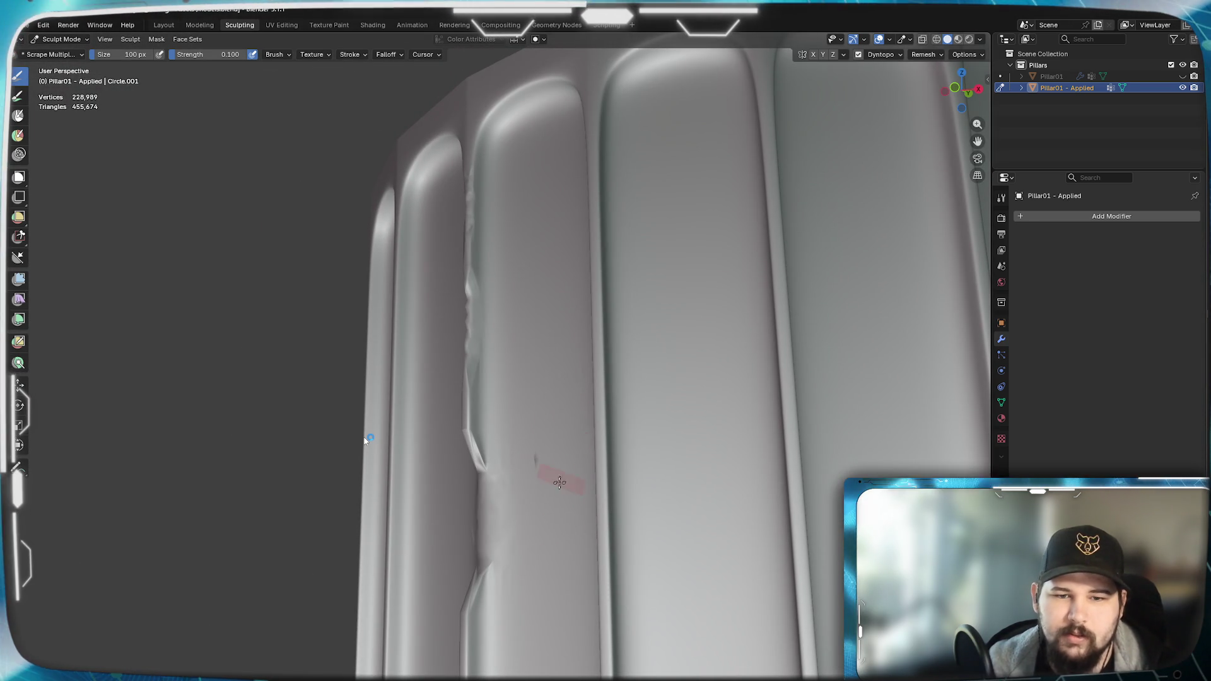
- Scrape a worn edge and chips along the groove, then undo the overdone right-flute damage
{"action": "left_click_drag", "start_coordinate": [596, 379], "coordinate": [603, 464]}
{"action": "middle_click_drag", "start_coordinate": [599, 467], "coordinate": [616, 564]}
{"action": "left_click_drag", "start_coordinate": [637, 516], "coordinate": [641, 587]}
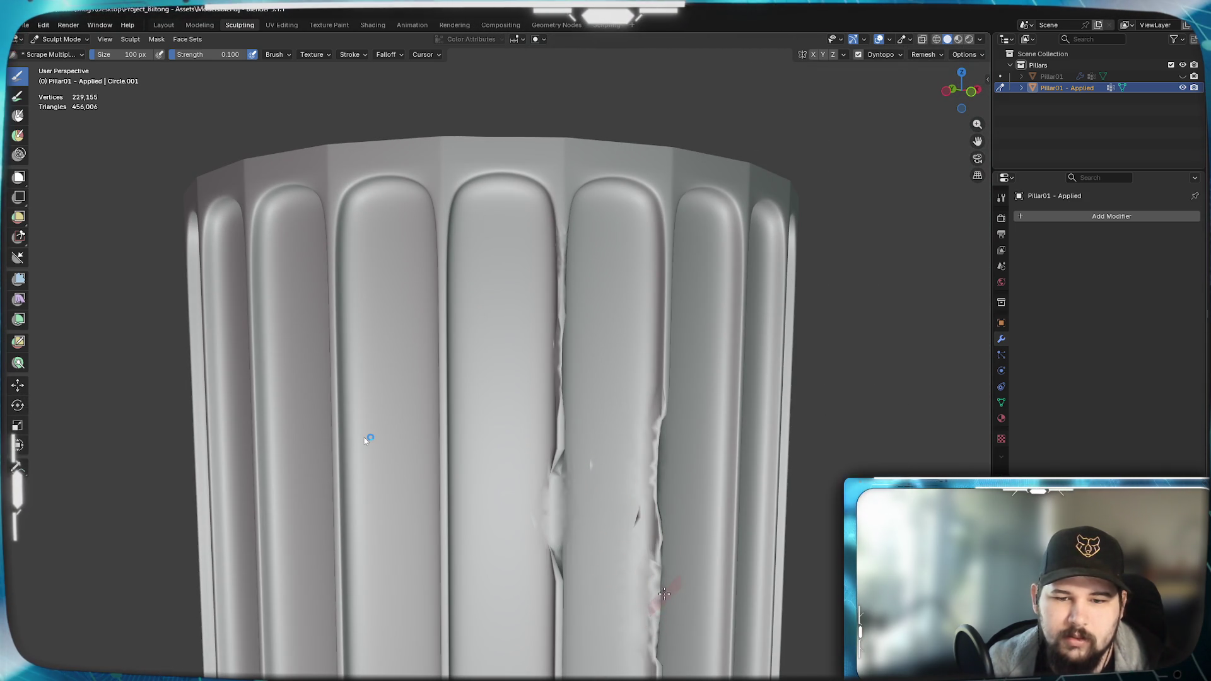
{"action": "mouse_move", "coordinate": [660, 288]}
{"action": "left_mouse_down"}
{"action": "mouse_move", "coordinate": [654, 180]}
{"action": "mouse_move", "coordinate": [568, 166]}
{"action": "mouse_move", "coordinate": [523, 468]}
{"action": "left_mouse_up"}
{"action": "mouse_move", "coordinate": [522, 468]}
{"action": "middle_mouse_down"}
{"action": "mouse_move", "coordinate": [369, 417]}
{"action": "mouse_move", "coordinate": [379, 435]}
{"action": "mouse_move", "coordinate": [451, 440]}
{"action": "mouse_move", "coordinate": [373, 435]}
{"action": "mouse_move", "coordinate": [532, 475]}
{"action": "middle_mouse_up"}
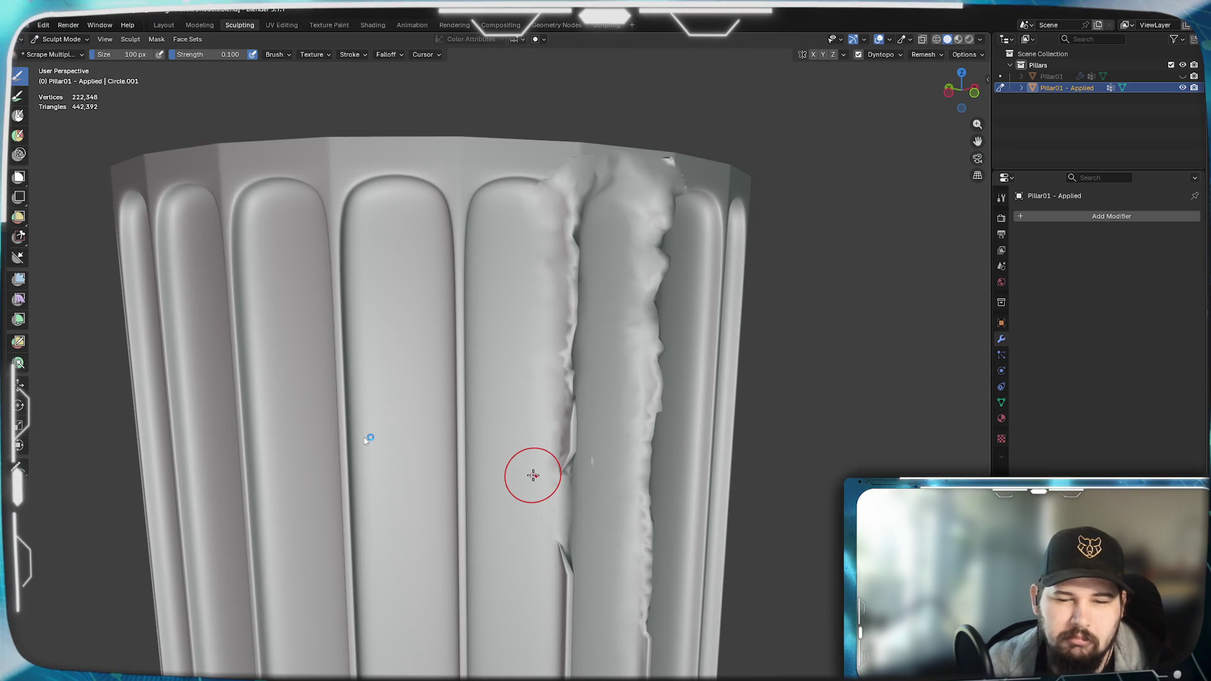
{"action": "key", "text": "ctrl+z"}
{"action": "key", "text": "ctrl+z"}
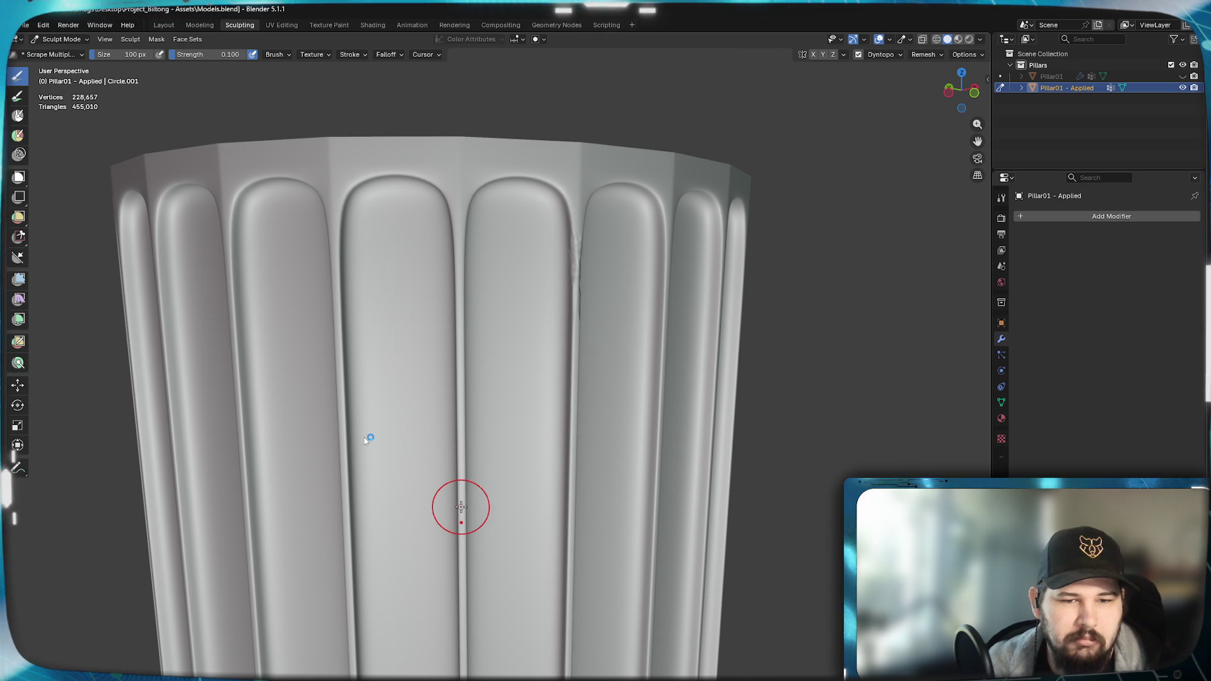
- Chip two more small spots along the flute groove edge
{"action": "left_click_drag", "start_coordinate": [461, 503], "coordinate": [461, 493]}
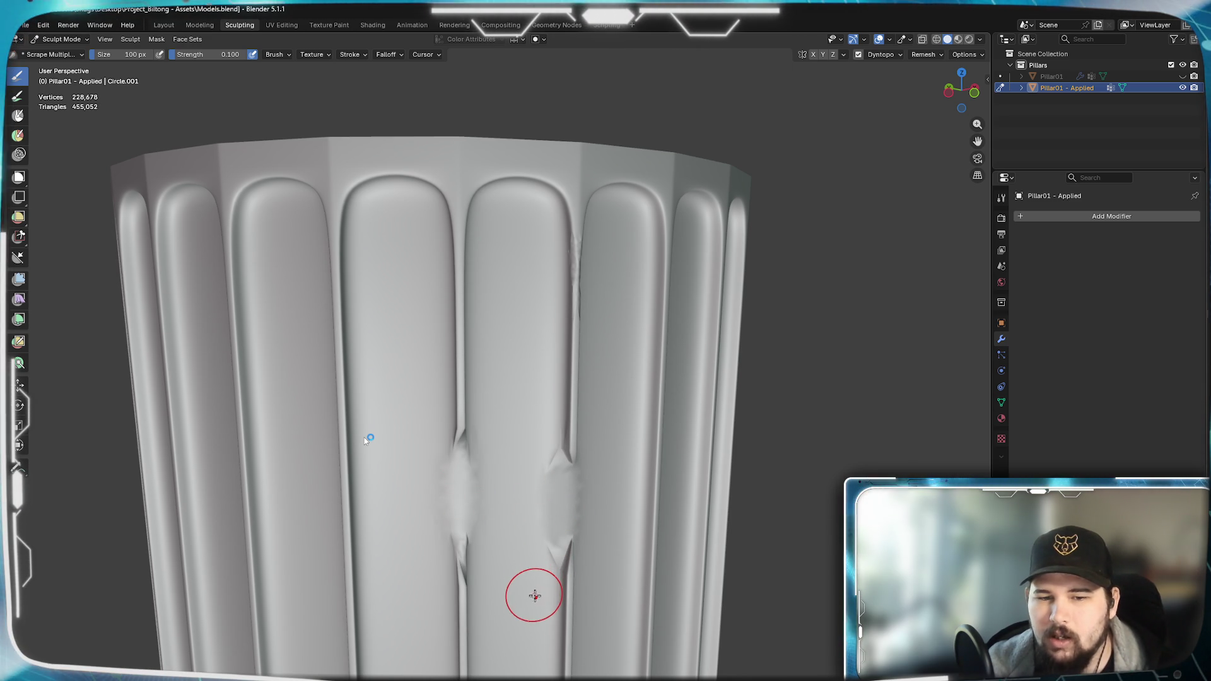
{"action": "left_click_drag", "start_coordinate": [536, 598], "coordinate": [548, 600]}
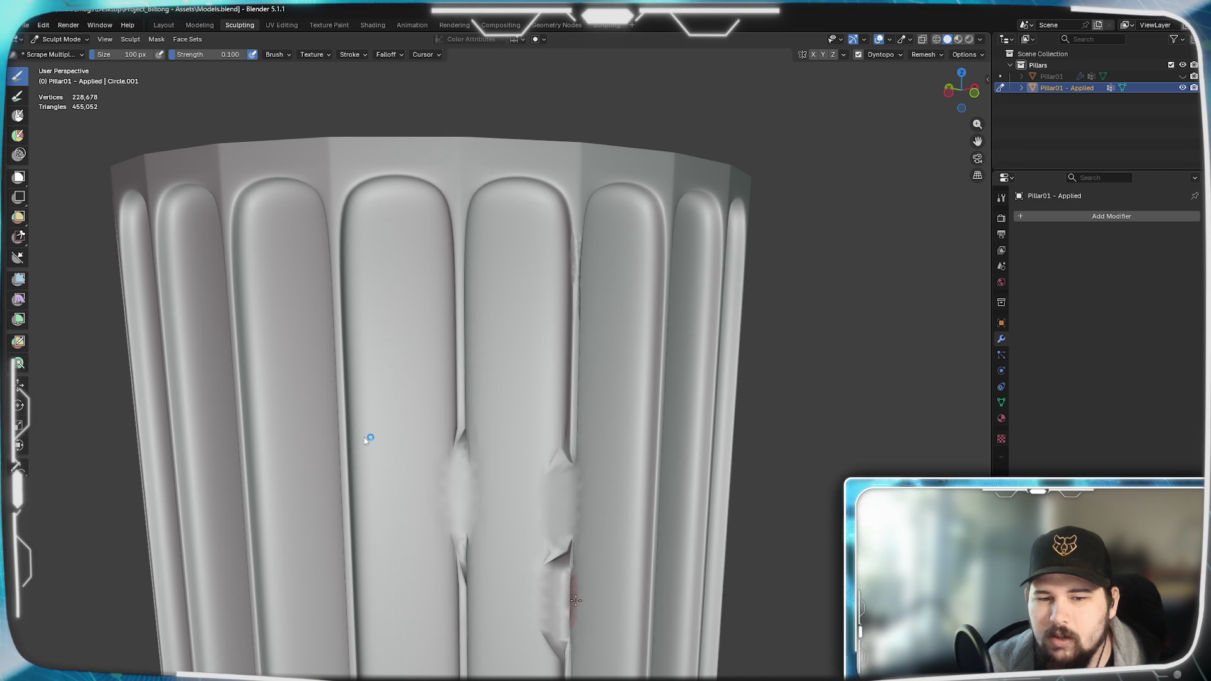
{"action": "mouse_move", "coordinate": [576, 599]}
{"action": "middle_mouse_down"}
{"action": "mouse_move", "coordinate": [482, 502]}
{"action": "mouse_move", "coordinate": [505, 484]}
{"action": "mouse_move", "coordinate": [368, 441]}
{"action": "mouse_move", "coordinate": [511, 535]}
{"action": "middle_mouse_up"}
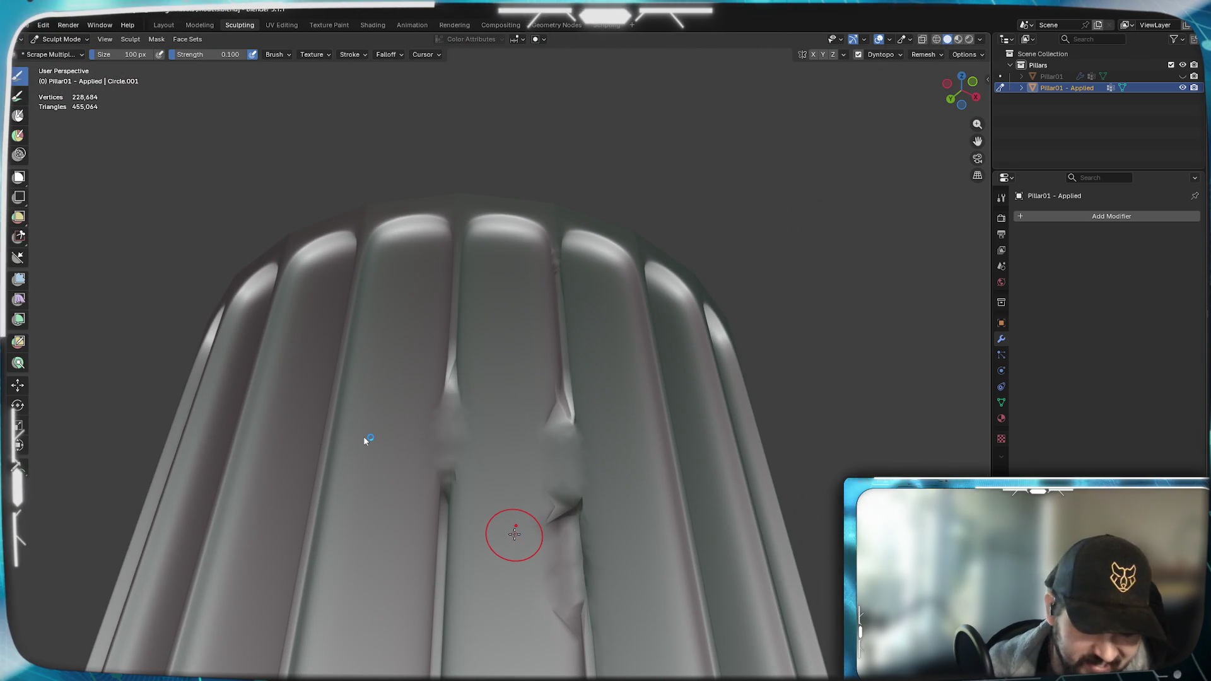
{"action": "scroll", "coordinate": [571, 620], "scroll_direction": "up", "scroll_amount": 2}
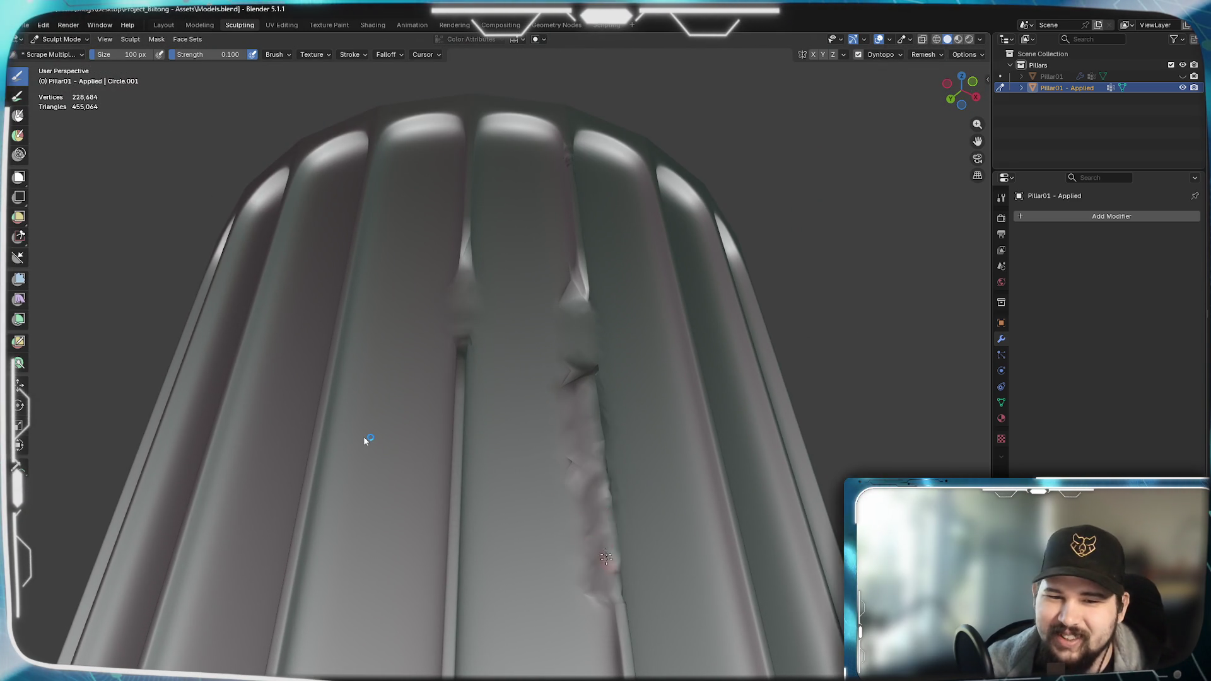
- Undo the stray groove dent and move the view up close beneath the flute tops
{"action": "middle_click_drag", "start_coordinate": [647, 566], "coordinate": [636, 613]}
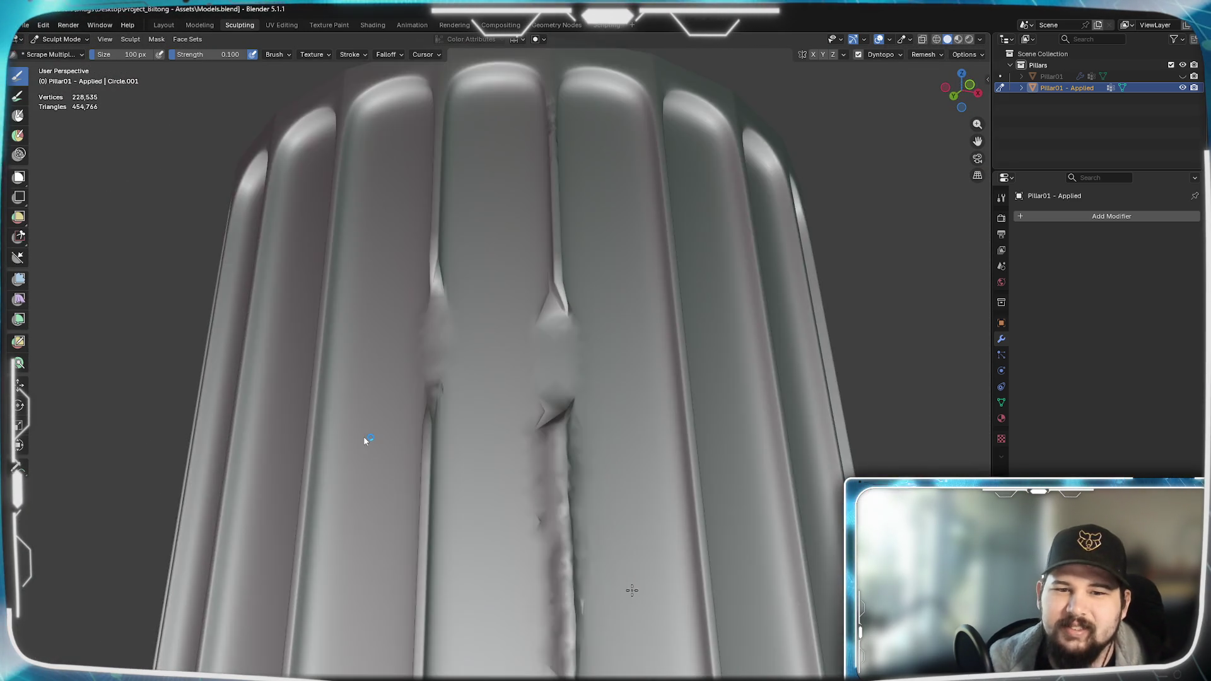
{"action": "key", "text": "ctrl+z"}
{"action": "scroll", "coordinate": [674, 317], "scroll_direction": "down", "scroll_amount": 3}
{"action": "scroll", "coordinate": [670, 305], "scroll_direction": "up", "scroll_amount": 2}
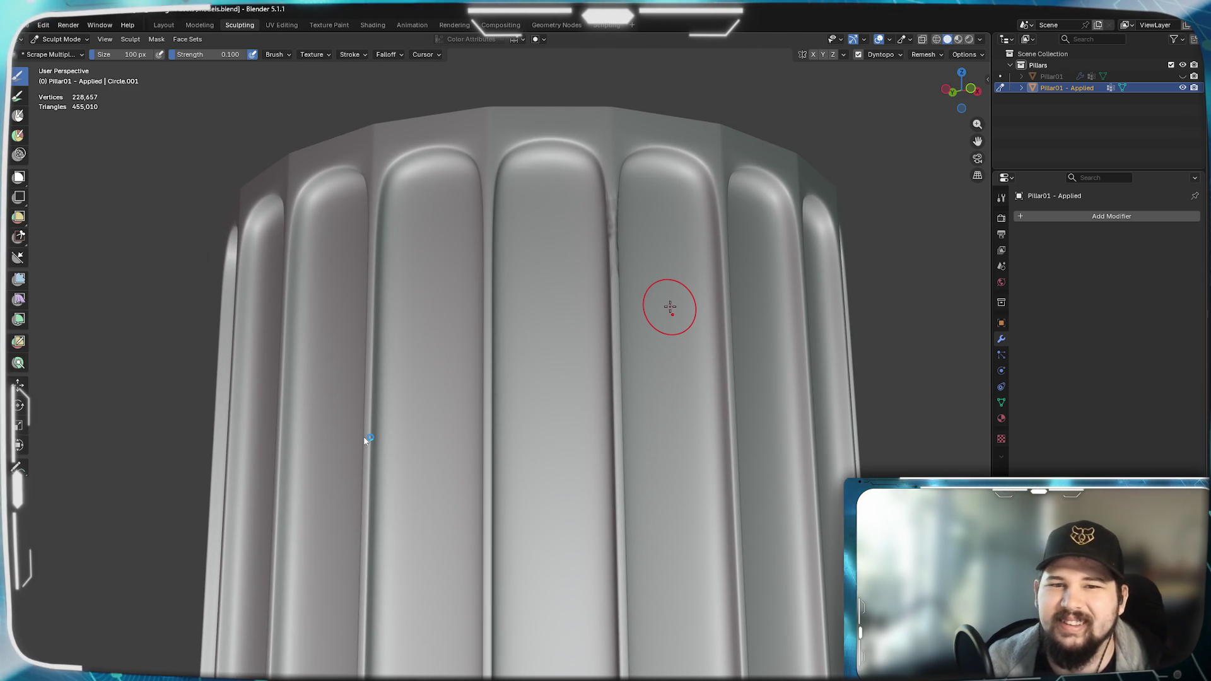
{"action": "mouse_move", "coordinate": [670, 305]}
{"action": "middle_mouse_down"}
{"action": "mouse_move", "coordinate": [644, 397]}
{"action": "mouse_move", "coordinate": [618, 342]}
{"action": "mouse_move", "coordinate": [615, 217]}
{"action": "mouse_move", "coordinate": [732, 508]}
{"action": "middle_mouse_up"}
{"action": "scroll", "coordinate": [624, 350], "scroll_direction": "up", "scroll_amount": 3}
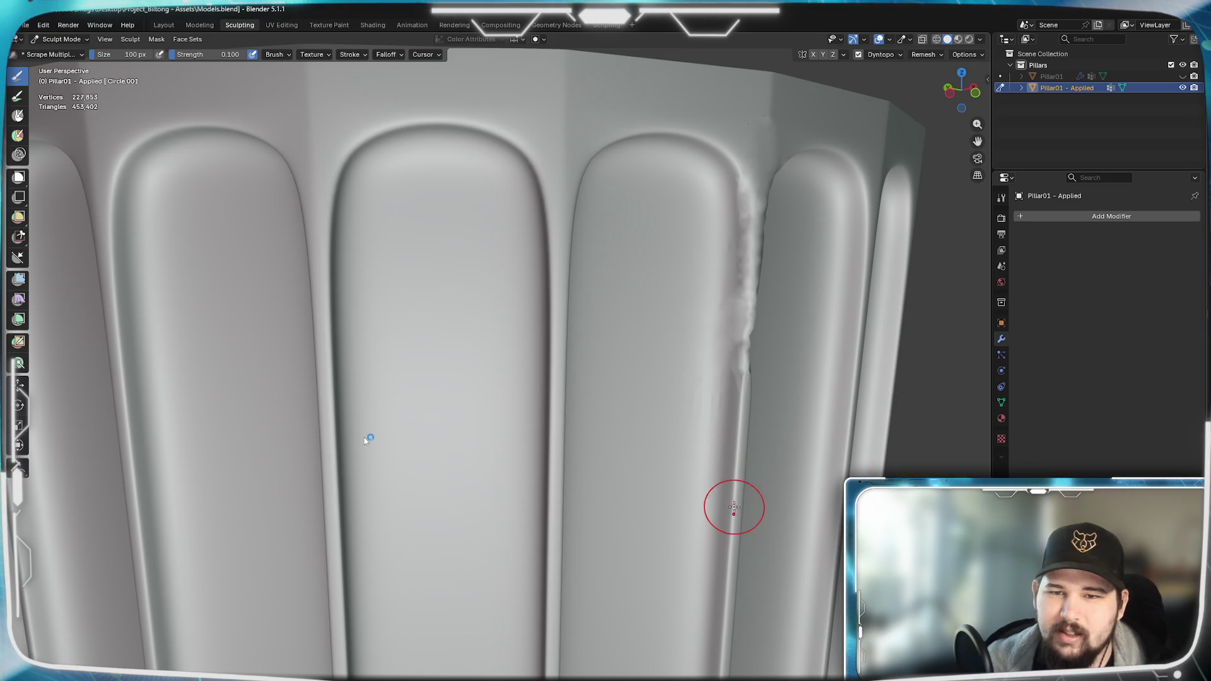
{"action": "mouse_move", "coordinate": [742, 343]}
{"action": "middle_mouse_down", "text": "shift"}
{"action": "mouse_move", "coordinate": [719, 466]}
{"action": "mouse_move", "coordinate": [700, 446]}
{"action": "mouse_move", "coordinate": [634, 432]}
{"action": "middle_mouse_up", "text": "shift"}
{"action": "mouse_move", "coordinate": [606, 342]}
{"action": "middle_mouse_down", "text": "shift"}
{"action": "mouse_move", "coordinate": [578, 381]}
{"action": "mouse_move", "coordinate": [542, 377]}
{"action": "middle_mouse_up", "text": "shift"}
{"action": "scroll", "coordinate": [605, 356], "scroll_direction": "up", "scroll_amount": 2}
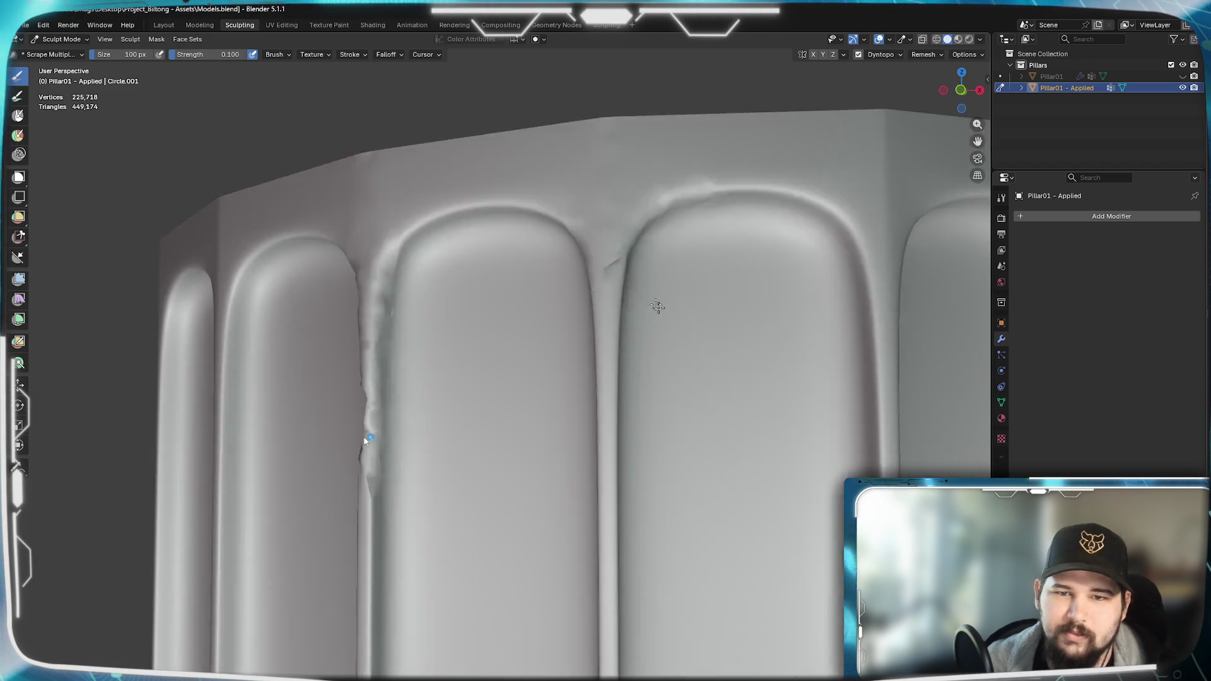
{"action": "middle_click_drag", "start_coordinate": [679, 275], "coordinate": [538, 90]}
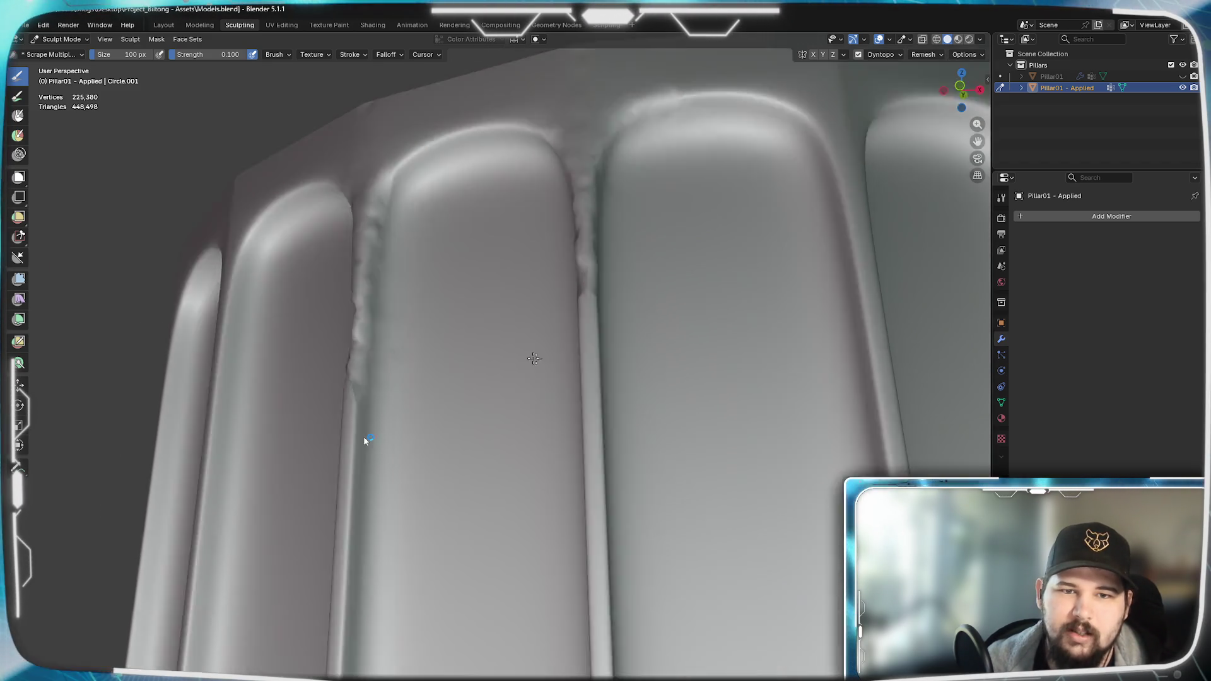
{"action": "middle_click_drag", "start_coordinate": [517, 186], "coordinate": [729, 265]}
- Chip the rounded top edge of one flute, pull back to review it, and switch to the reference photo
{"action": "left_click_drag", "start_coordinate": [748, 222], "coordinate": [696, 183]}
{"action": "mouse_move", "coordinate": [715, 194]}
{"action": "middle_mouse_down"}
{"action": "mouse_move", "coordinate": [653, 283]}
{"action": "mouse_move", "coordinate": [662, 246]}
{"action": "middle_mouse_up"}
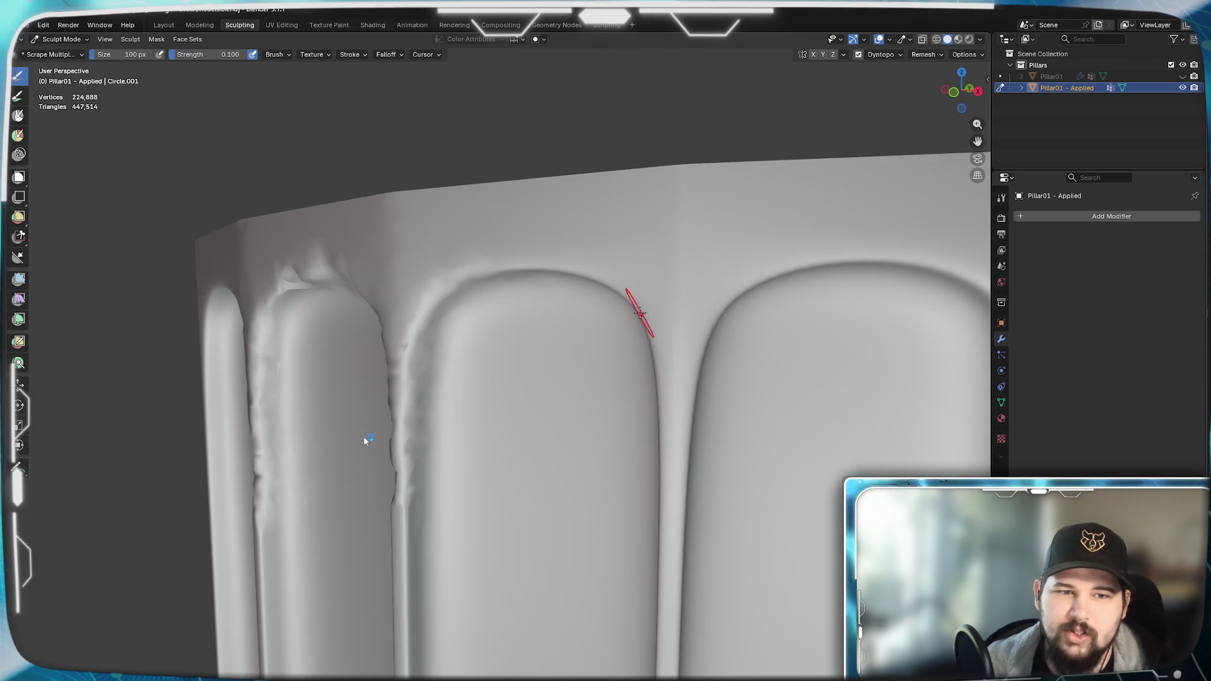
{"action": "scroll", "coordinate": [653, 246], "scroll_direction": "up", "scroll_amount": 3}
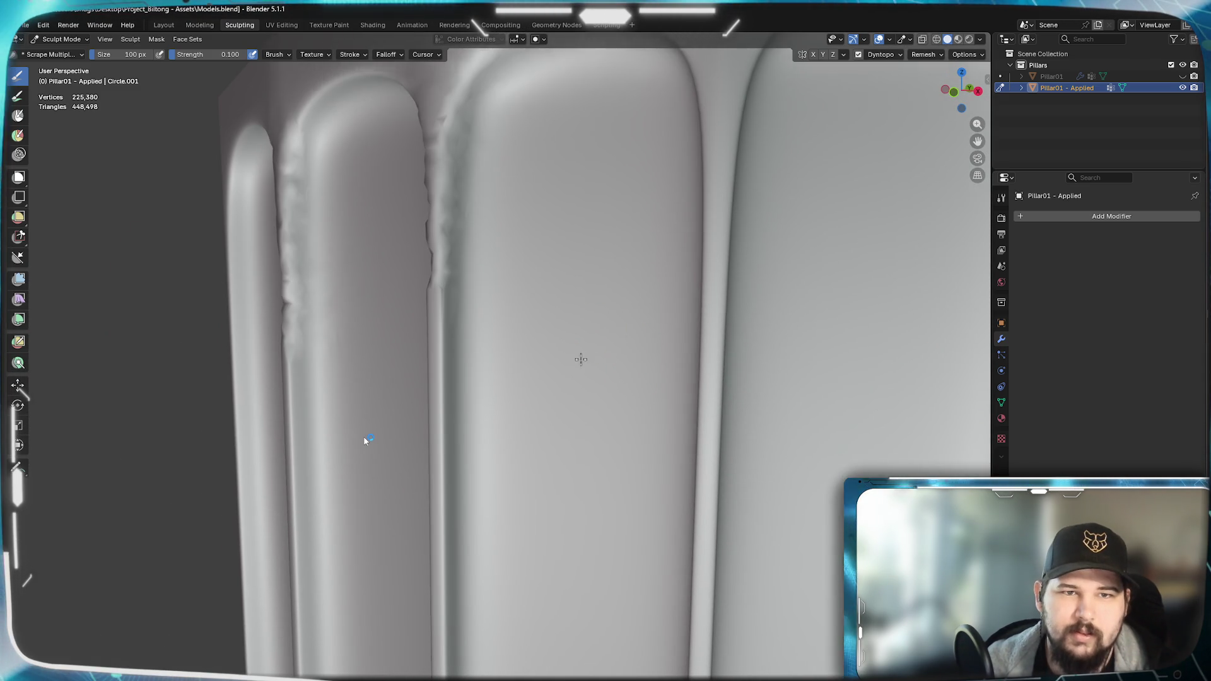
{"action": "middle_click_drag", "start_coordinate": [635, 353], "coordinate": [739, 484]}
{"action": "scroll", "coordinate": [604, 280], "scroll_direction": "up", "scroll_amount": 2}
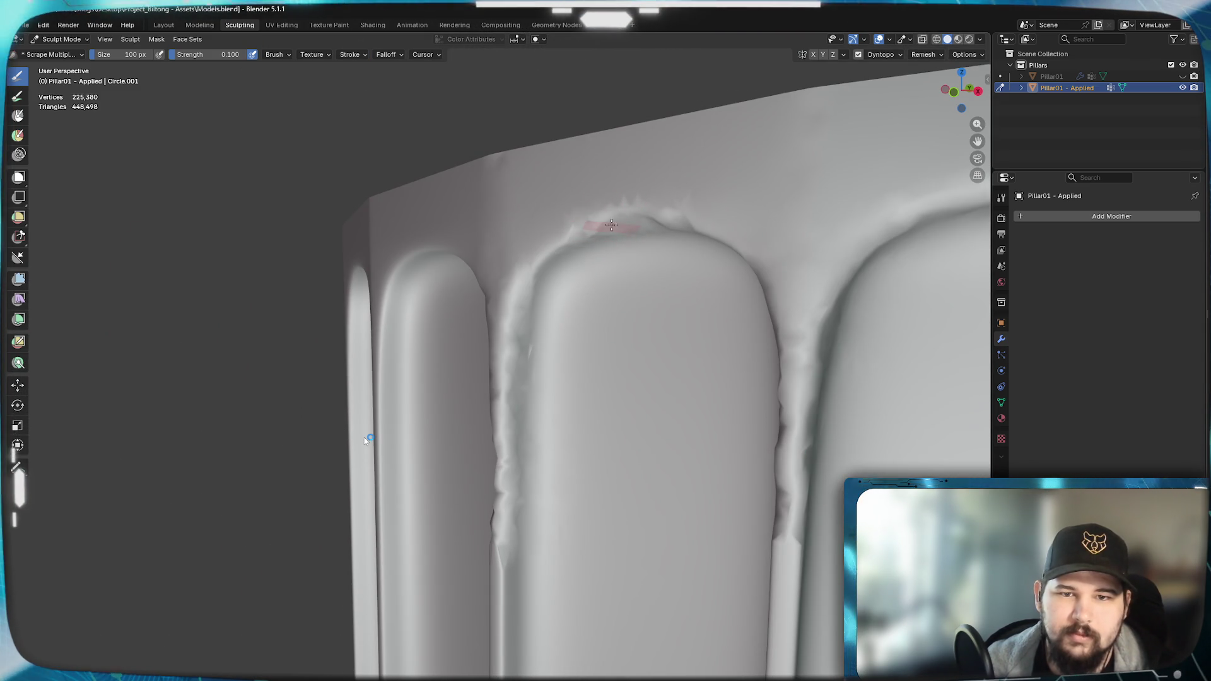
{"action": "mouse_move", "coordinate": [622, 273]}
{"action": "middle_mouse_down"}
{"action": "mouse_move", "coordinate": [662, 331]}
{"action": "mouse_move", "coordinate": [747, 398]}
{"action": "mouse_move", "coordinate": [730, 299]}
{"action": "middle_mouse_up"}
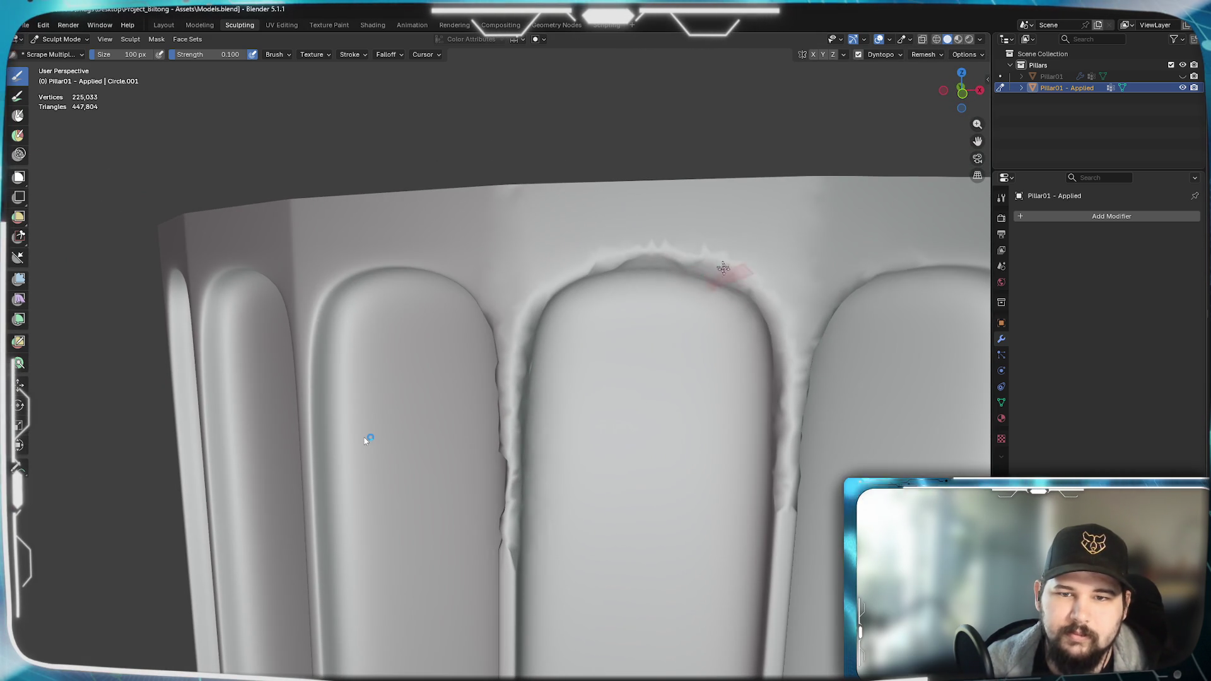
{"action": "mouse_move", "coordinate": [676, 253]}
{"action": "middle_mouse_down"}
{"action": "mouse_move", "coordinate": [662, 303]}
{"action": "mouse_move", "coordinate": [701, 328]}
{"action": "mouse_move", "coordinate": [616, 341]}
{"action": "mouse_move", "coordinate": [594, 407]}
{"action": "mouse_move", "coordinate": [676, 415]}
{"action": "mouse_move", "coordinate": [653, 384]}
{"action": "mouse_move", "coordinate": [666, 352]}
{"action": "mouse_move", "coordinate": [615, 406]}
{"action": "mouse_move", "coordinate": [615, 379]}
{"action": "mouse_move", "coordinate": [645, 370]}
{"action": "mouse_move", "coordinate": [564, 448]}
{"action": "mouse_move", "coordinate": [588, 416]}
{"action": "mouse_move", "coordinate": [492, 445]}
{"action": "mouse_move", "coordinate": [587, 476]}
{"action": "middle_mouse_up"}
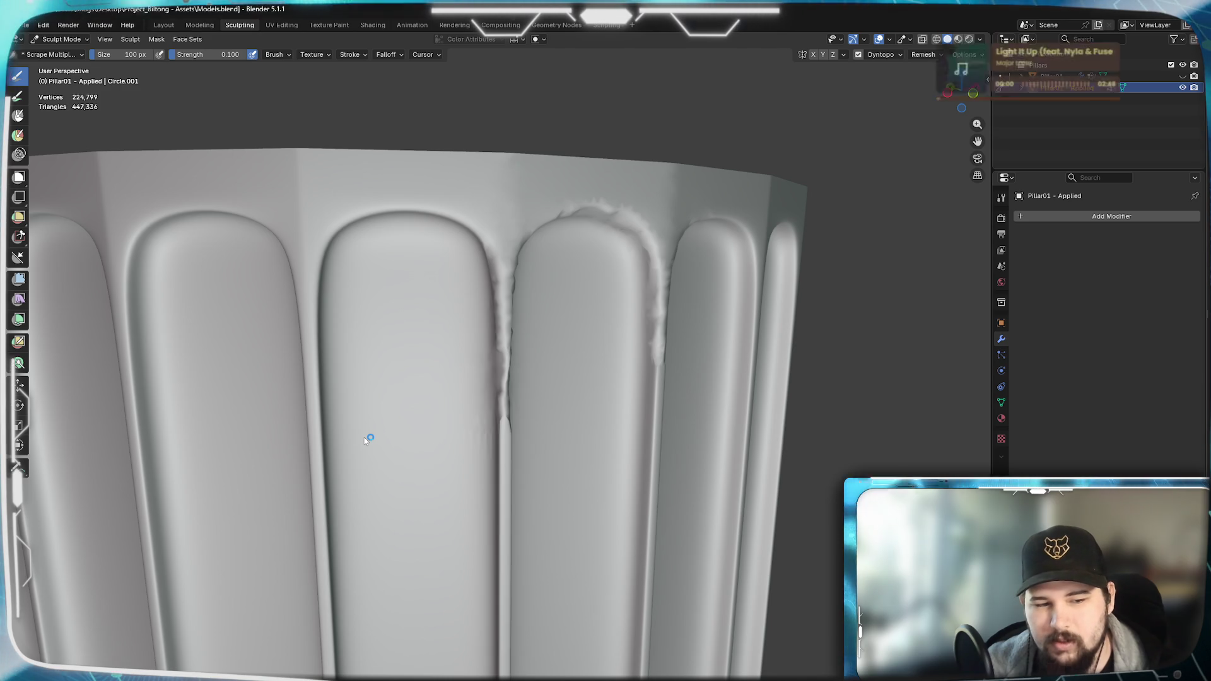
{"action": "key", "text": "alt+Tab"}
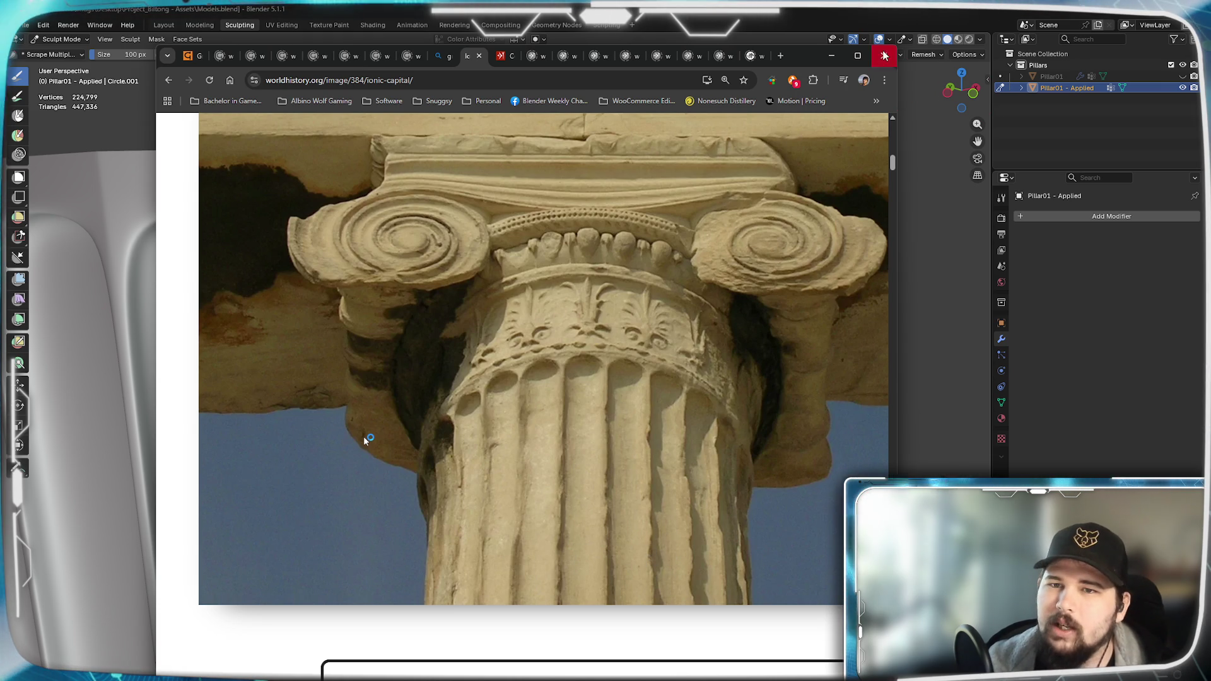
- Minimize the browser after checking the reference and pull back to view the whole pillar
{"action": "left_click", "coordinate": [836, 54]}
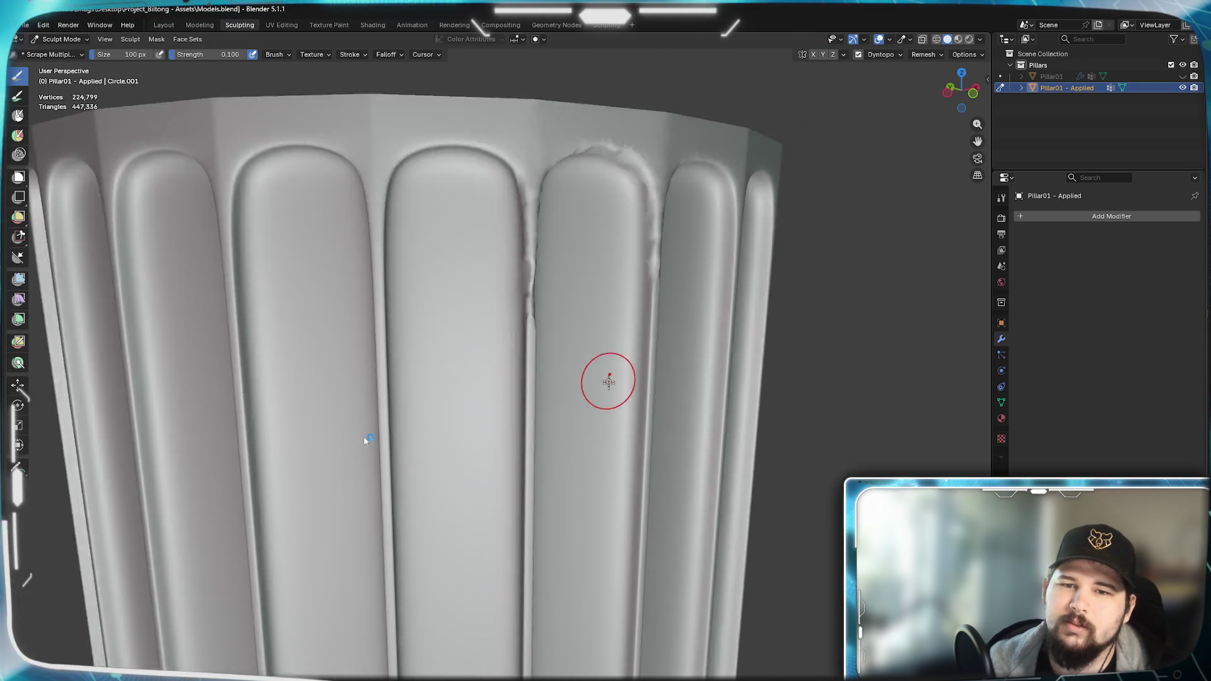
{"action": "scroll", "coordinate": [609, 378], "scroll_direction": "down", "scroll_amount": 5}
{"action": "middle_click_drag", "start_coordinate": [608, 379], "coordinate": [456, 406]}
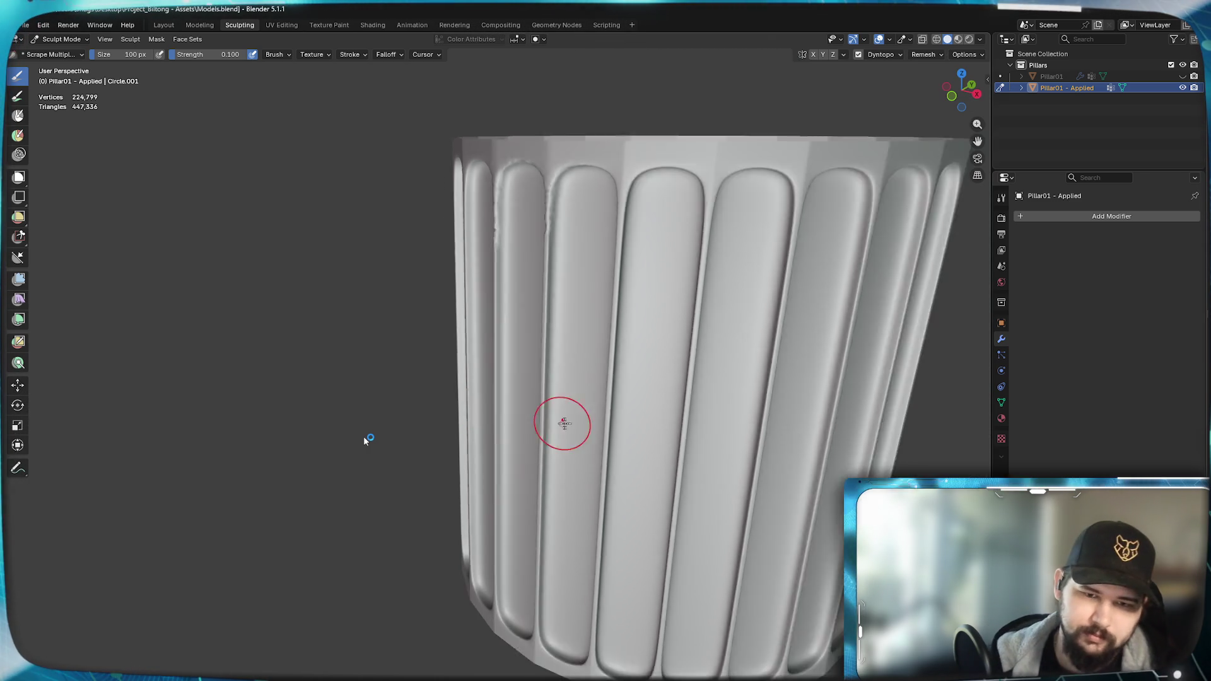
{"action": "scroll", "coordinate": [464, 405], "scroll_direction": "down", "scroll_amount": 5}
{"action": "middle_click_drag", "start_coordinate": [464, 405], "coordinate": [690, 336]}
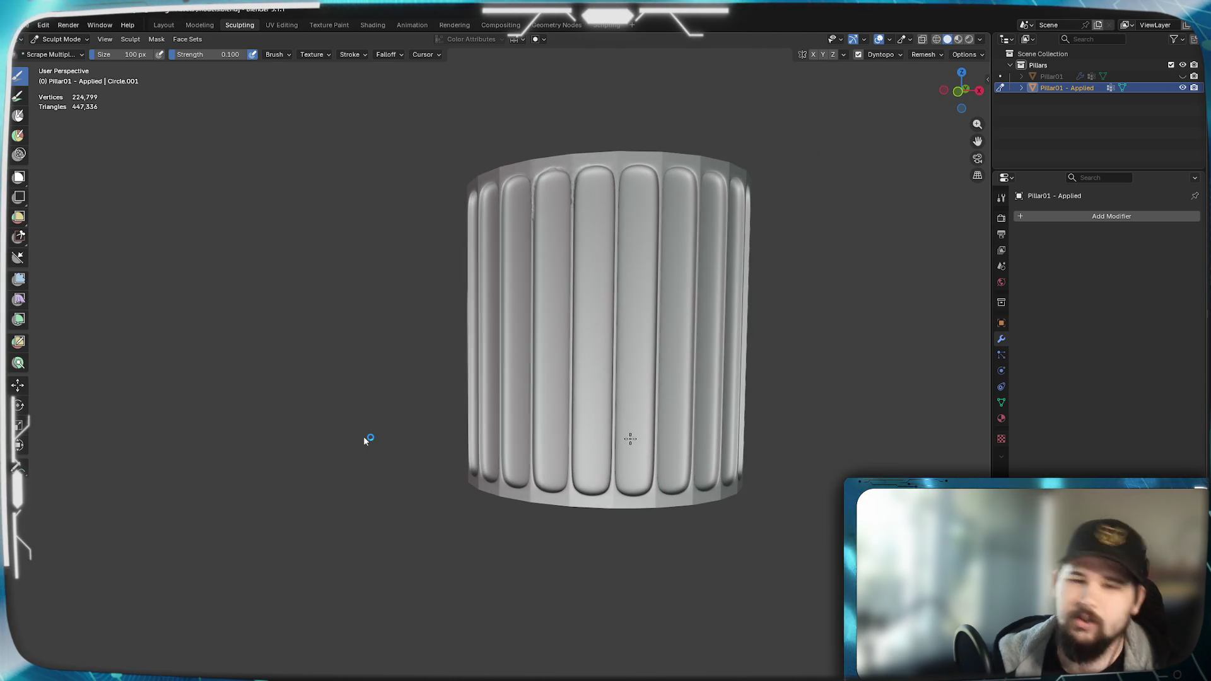
{"action": "scroll", "coordinate": [689, 336], "scroll_direction": "up", "scroll_amount": 5}
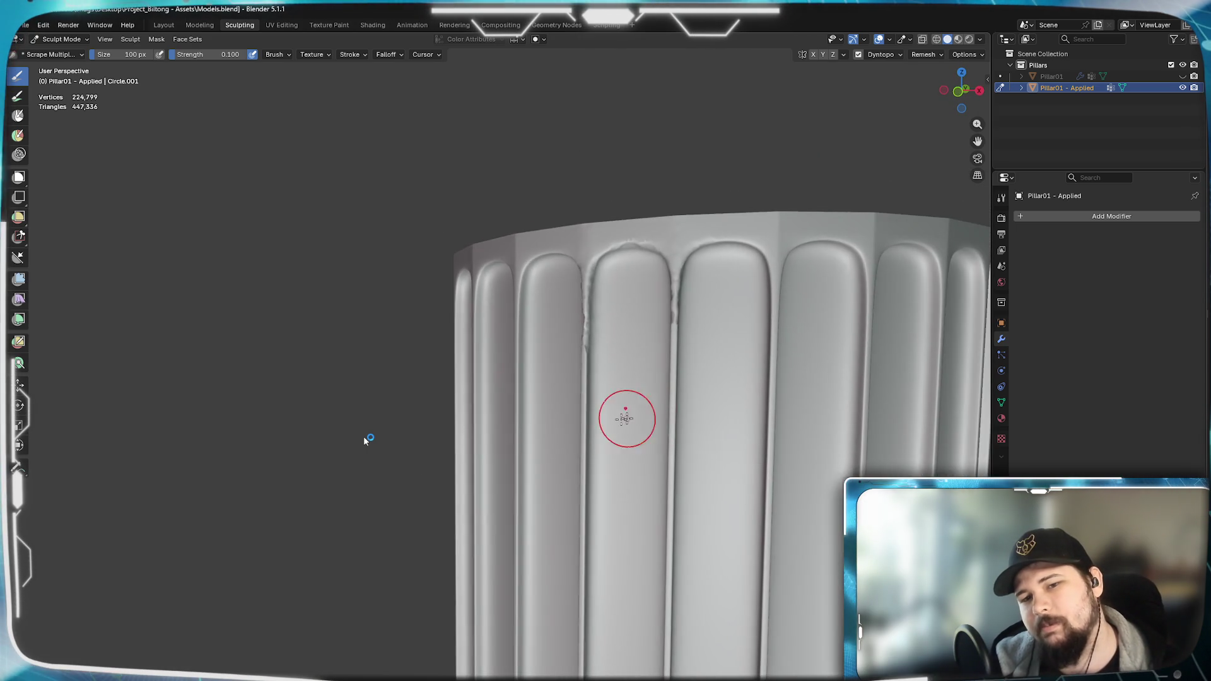
{"action": "middle_click_drag", "start_coordinate": [681, 416], "coordinate": [653, 412], "text": "shift"}
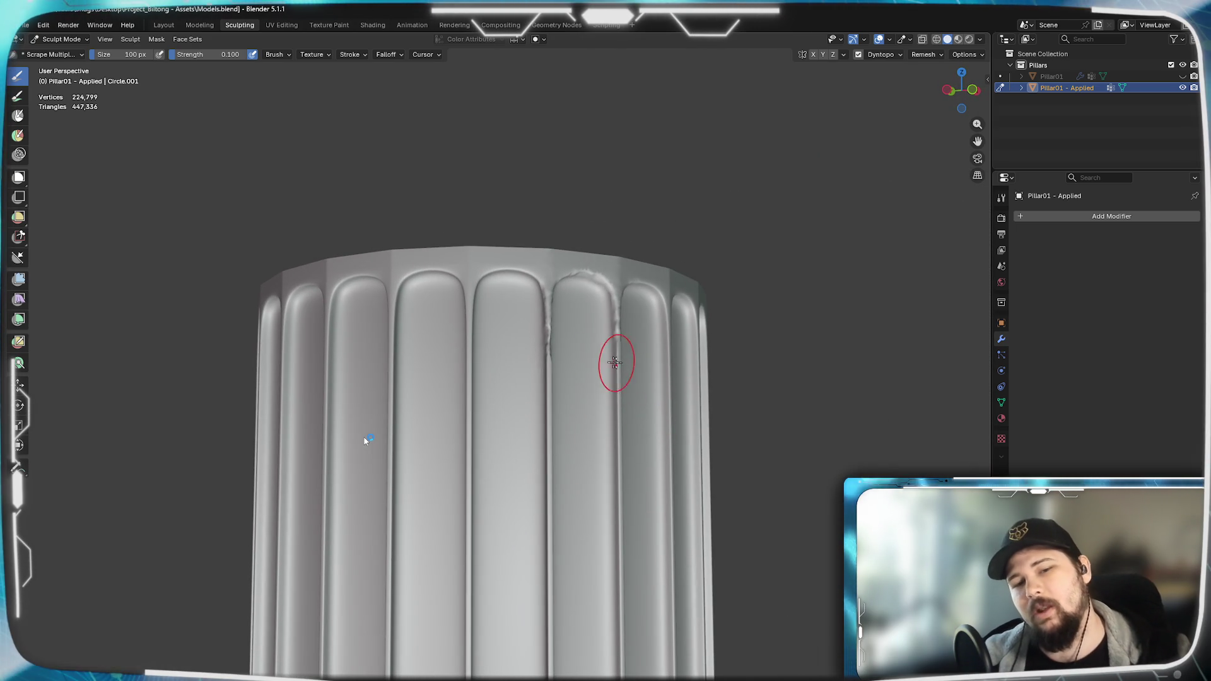
{"action": "scroll", "coordinate": [625, 379], "scroll_direction": "up", "scroll_amount": 4}
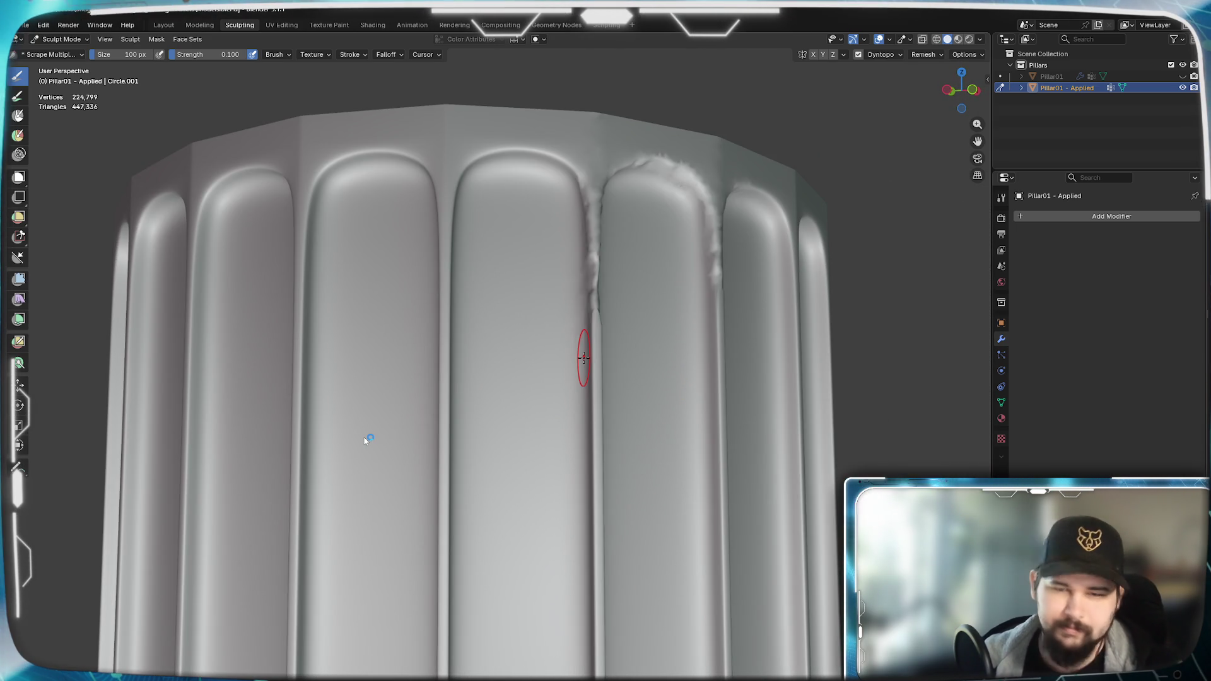
{"action": "scroll", "coordinate": [578, 426], "scroll_direction": "down", "scroll_amount": 2}
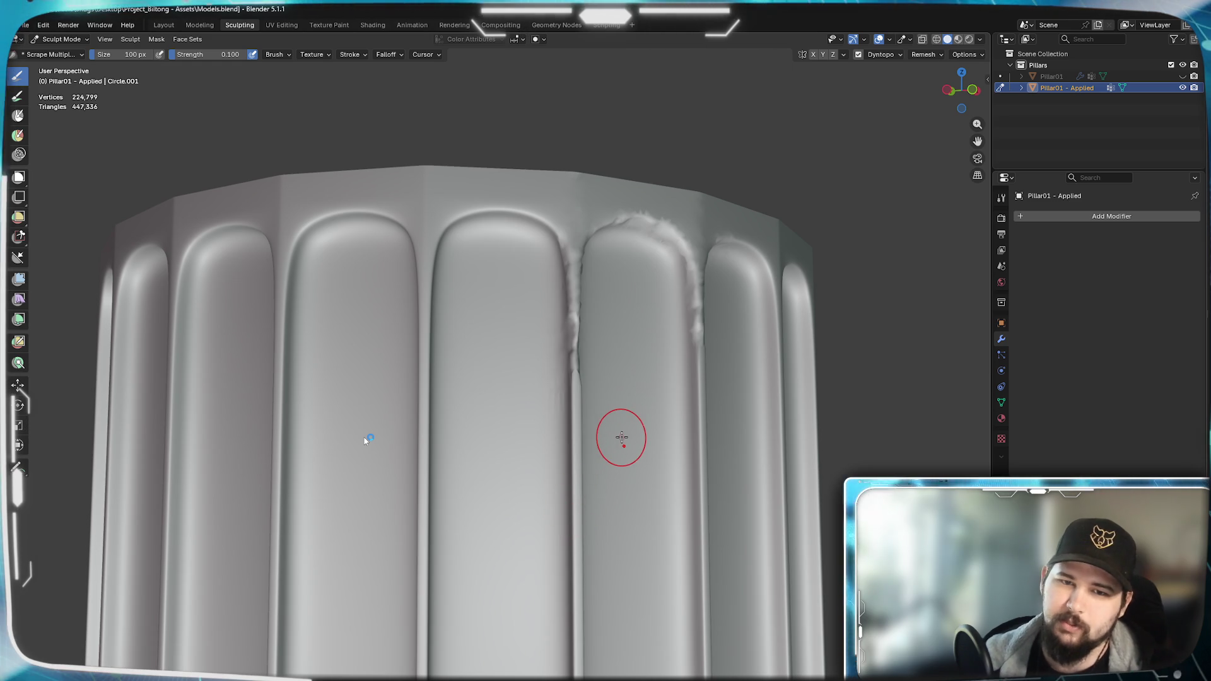
{"action": "scroll", "coordinate": [596, 473], "scroll_direction": "down", "scroll_amount": 2}
{"action": "scroll", "coordinate": [606, 398], "scroll_direction": "down", "scroll_amount": 3}
{"action": "scroll", "coordinate": [615, 369], "scroll_direction": "down", "scroll_amount": 1}
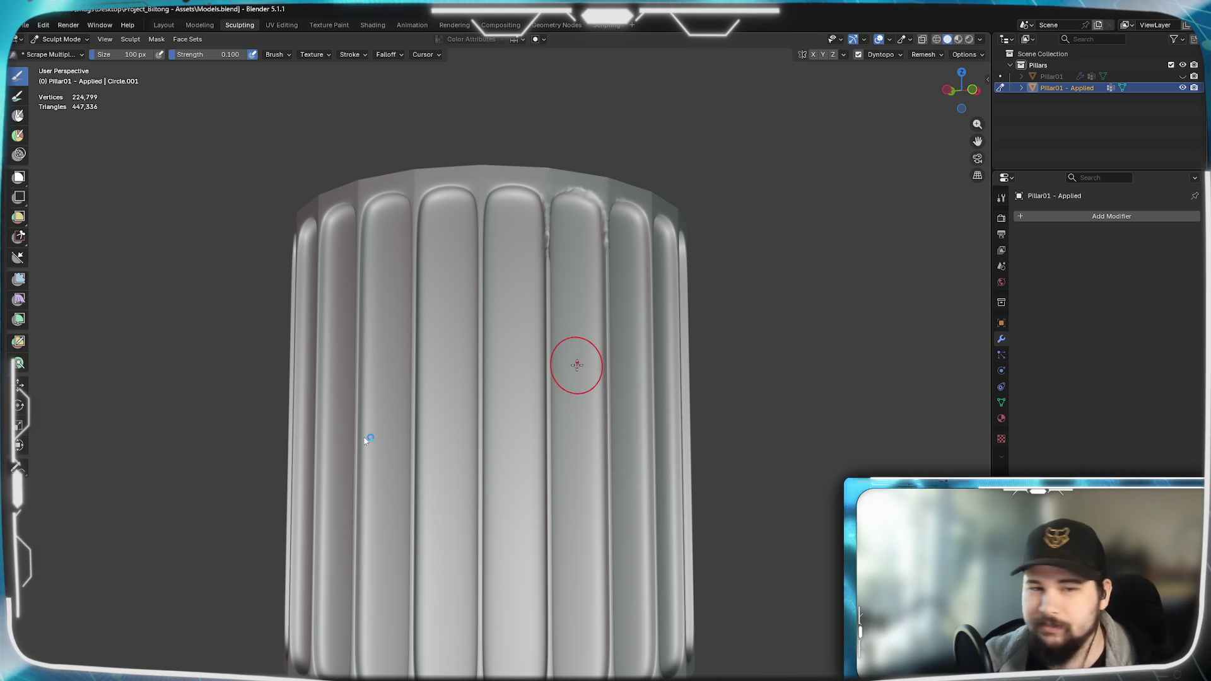
{"action": "scroll", "coordinate": [578, 350], "scroll_direction": "up", "scroll_amount": 2}
{"action": "scroll", "coordinate": [568, 379], "scroll_direction": "up", "scroll_amount": 2}
{"action": "scroll", "coordinate": [555, 438], "scroll_direction": "up", "scroll_amount": 1}
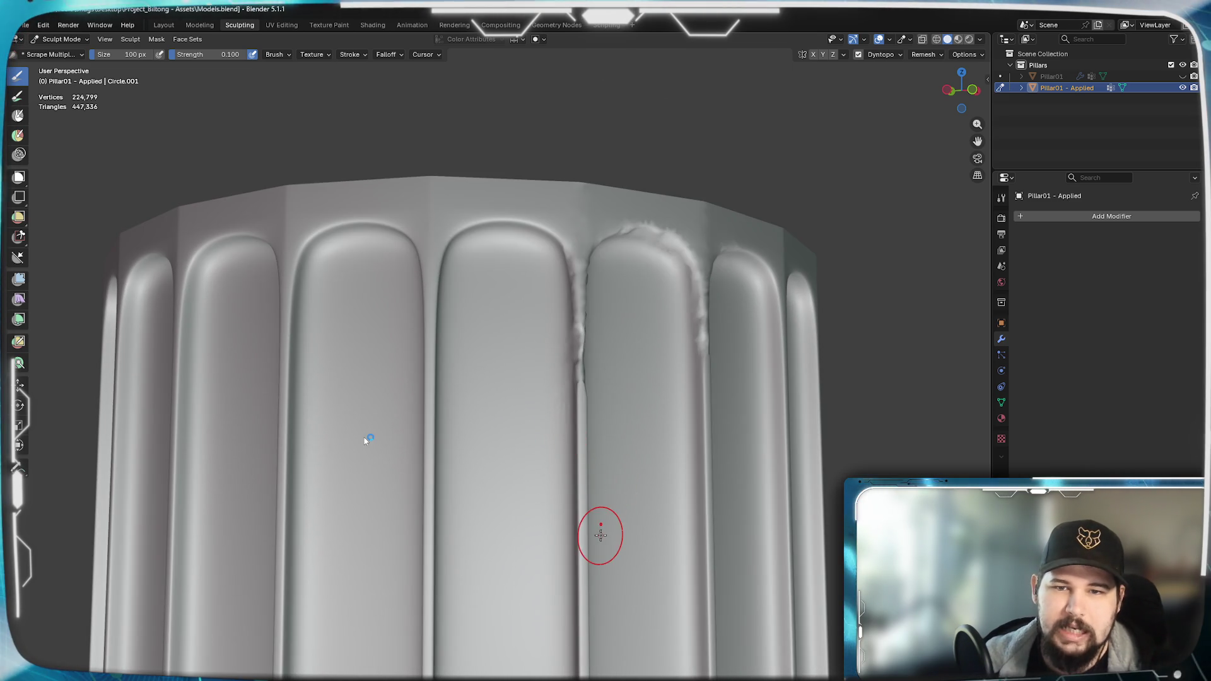
{"action": "scroll", "coordinate": [587, 531], "scroll_direction": "up", "scroll_amount": 1}
{"action": "scroll", "coordinate": [591, 548], "scroll_direction": "up", "scroll_amount": 1}
{"action": "scroll", "coordinate": [593, 409], "scroll_direction": "down", "scroll_amount": 1}
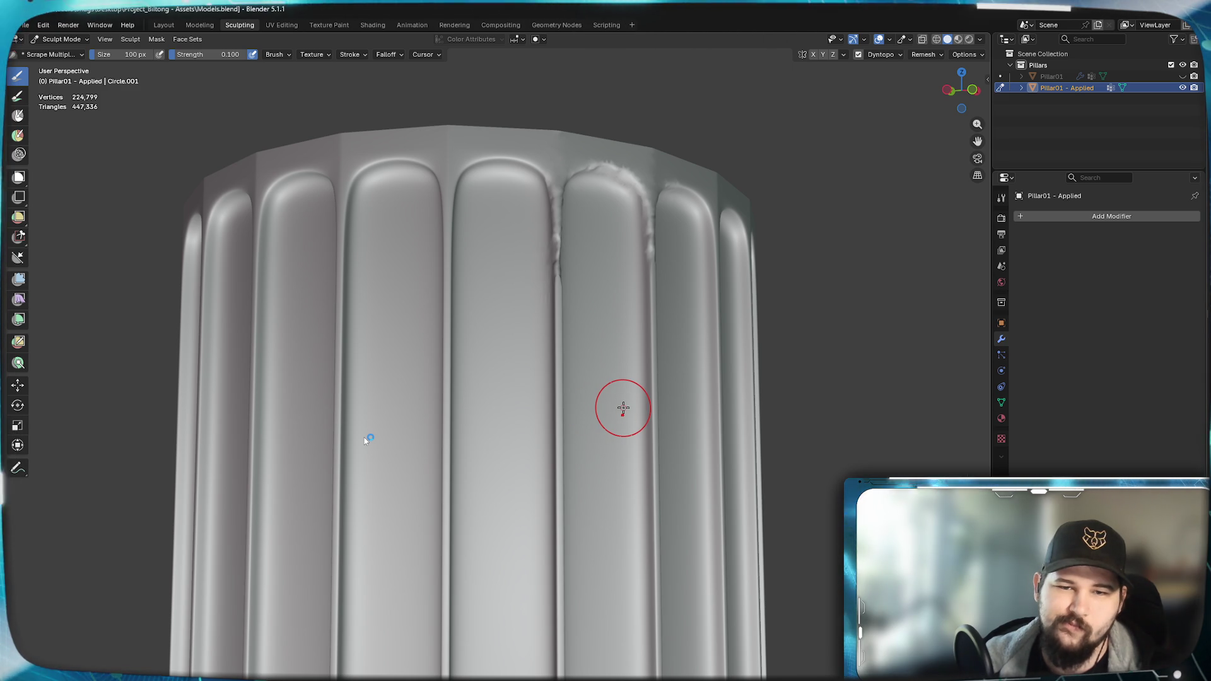
{"action": "mouse_move", "coordinate": [618, 405]}
{"action": "middle_mouse_down"}
{"action": "mouse_move", "coordinate": [586, 445]}
{"action": "mouse_move", "coordinate": [592, 459]}
{"action": "mouse_move", "coordinate": [586, 358]}
{"action": "mouse_move", "coordinate": [568, 416]}
{"action": "mouse_move", "coordinate": [530, 426]}
{"action": "mouse_move", "coordinate": [572, 436]}
{"action": "mouse_move", "coordinate": [585, 455]}
{"action": "mouse_move", "coordinate": [370, 426]}
{"action": "mouse_move", "coordinate": [624, 406]}
{"action": "middle_mouse_up"}
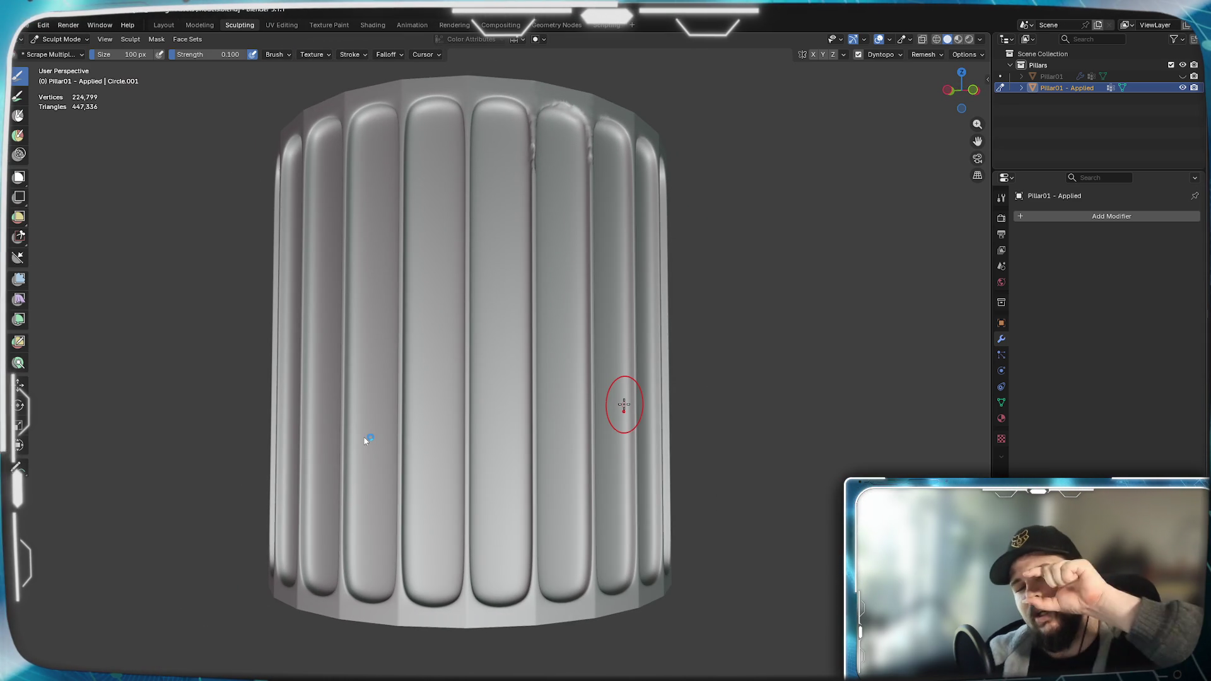
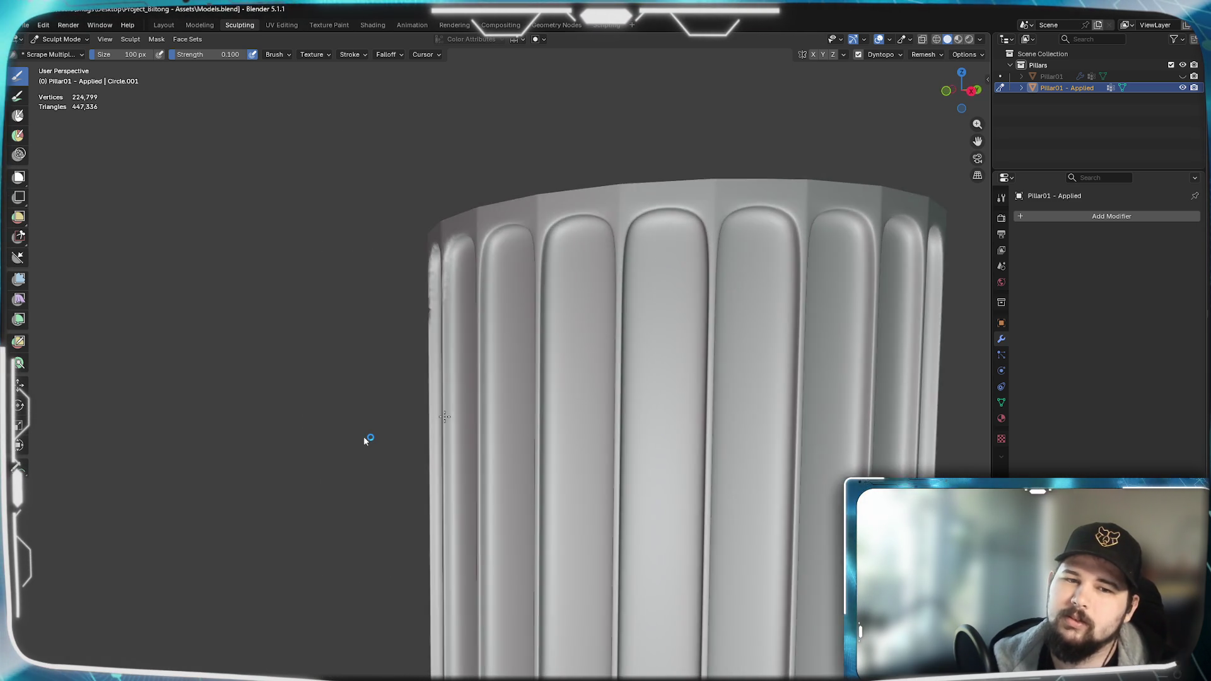
- Recentre on the pillar and touch up a groove edge, undoing one jagged bump along the way
{"action": "middle_click_drag", "start_coordinate": [444, 417], "coordinate": [622, 422]}
{"action": "middle_click_drag", "start_coordinate": [649, 443], "coordinate": [604, 409]}
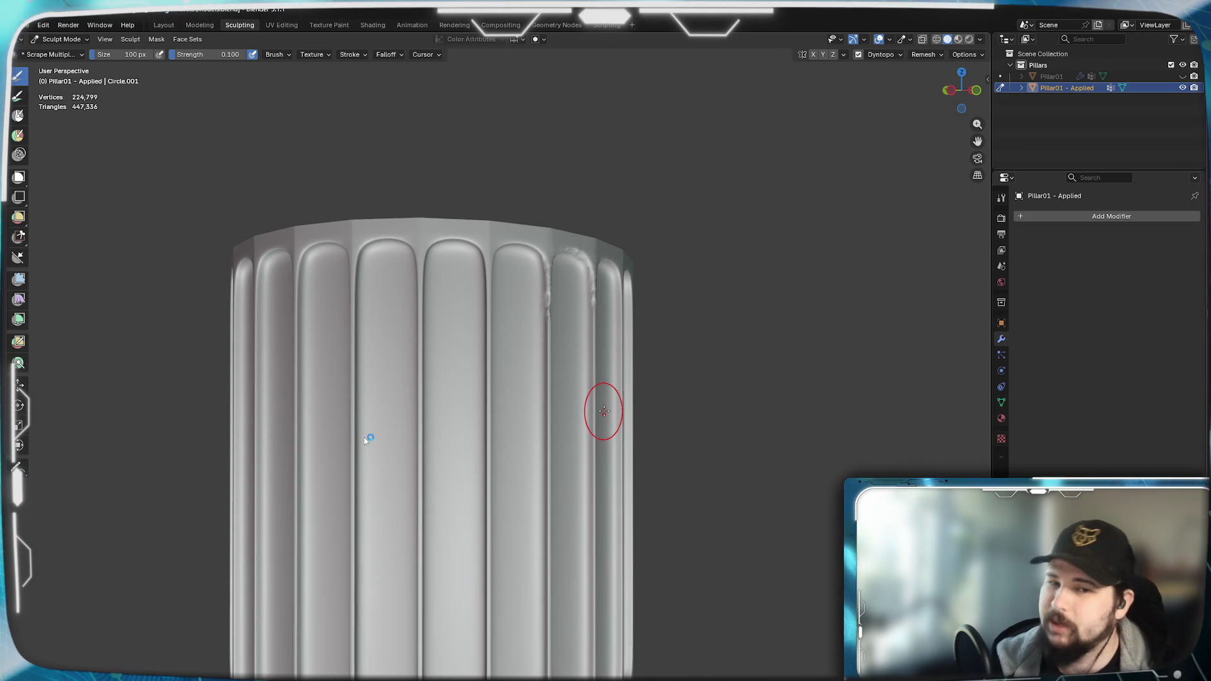
{"action": "scroll", "coordinate": [571, 403], "scroll_direction": "up", "scroll_amount": 3}
{"action": "mouse_move", "coordinate": [571, 403]}
{"action": "middle_mouse_down"}
{"action": "mouse_move", "coordinate": [479, 465]}
{"action": "mouse_move", "coordinate": [579, 486]}
{"action": "mouse_move", "coordinate": [531, 379]}
{"action": "mouse_move", "coordinate": [549, 417]}
{"action": "mouse_move", "coordinate": [593, 405]}
{"action": "middle_mouse_up"}
{"action": "scroll", "coordinate": [578, 485], "scroll_direction": "up", "scroll_amount": 3}
{"action": "scroll", "coordinate": [531, 378], "scroll_direction": "up", "scroll_amount": 3}
{"action": "scroll", "coordinate": [594, 405], "scroll_direction": "up", "scroll_amount": 3}
{"action": "left_click_drag", "start_coordinate": [593, 405], "coordinate": [574, 434]}
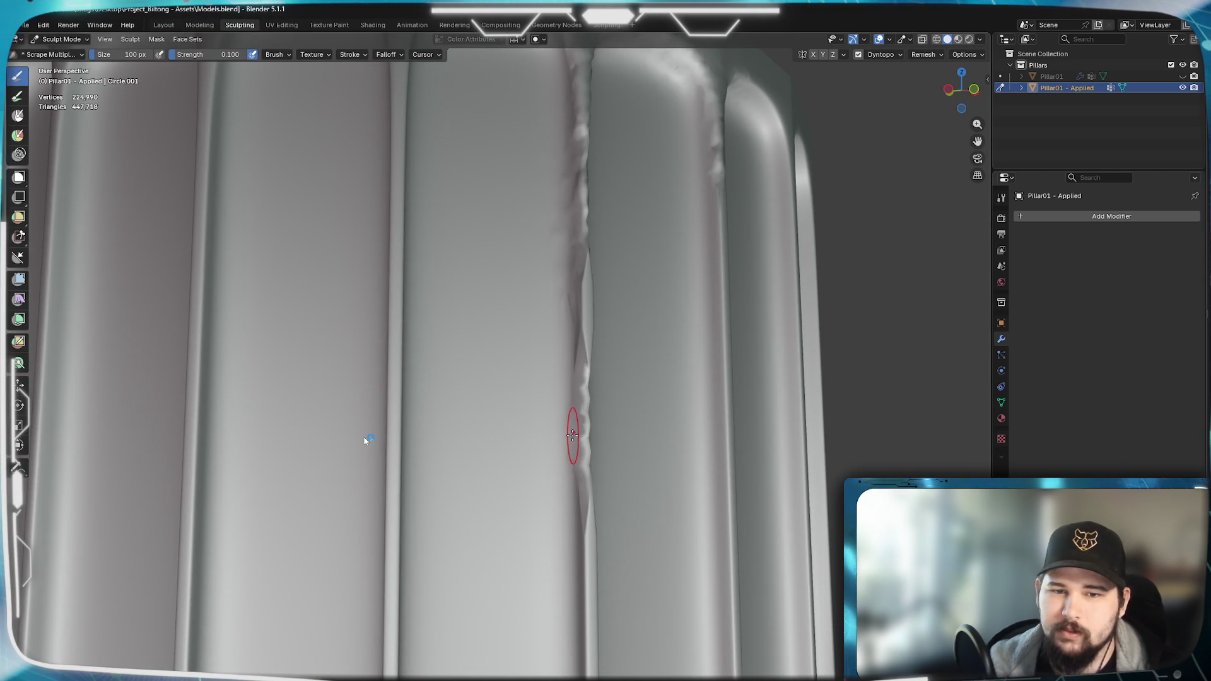
{"action": "mouse_move", "coordinate": [578, 301]}
{"action": "middle_mouse_down"}
{"action": "mouse_move", "coordinate": [559, 378]}
{"action": "mouse_move", "coordinate": [521, 404]}
{"action": "middle_mouse_up"}
{"action": "key", "text": "ctrl+z"}
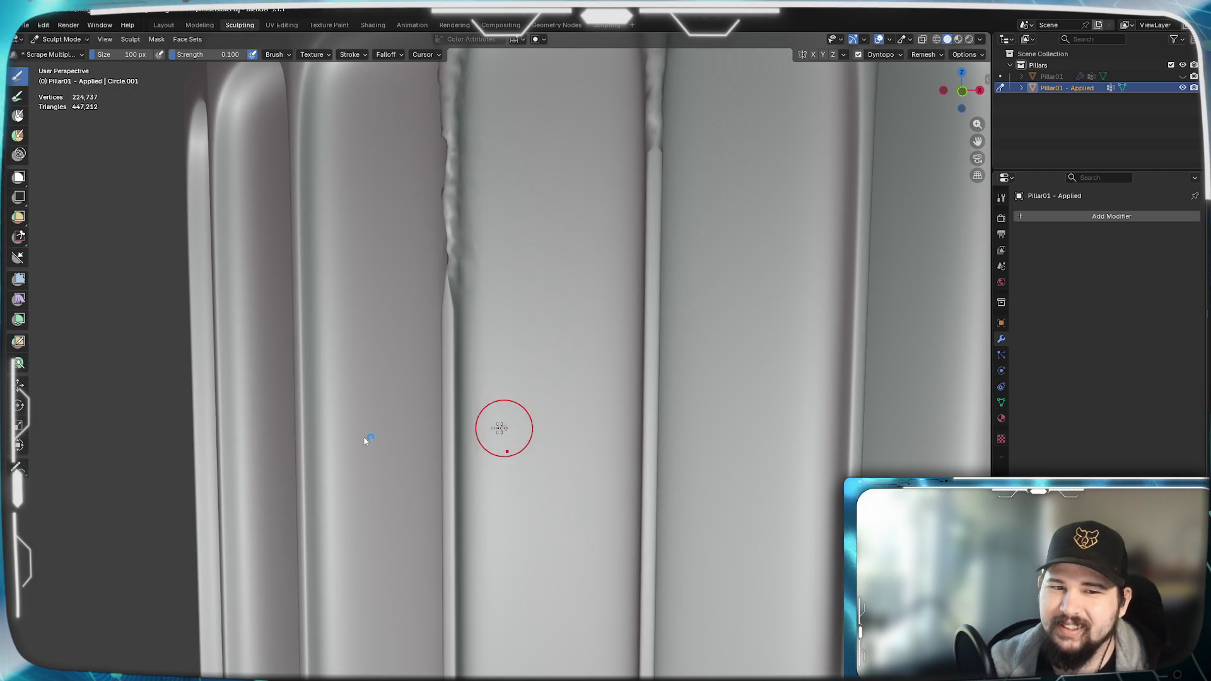
{"action": "middle_click_drag", "start_coordinate": [469, 358], "coordinate": [492, 322]}
{"action": "mouse_move", "coordinate": [488, 285]}
{"action": "left_mouse_down"}
{"action": "mouse_move", "coordinate": [490, 350]}
{"action": "mouse_move", "coordinate": [513, 193]}
{"action": "left_mouse_up"}
{"action": "scroll", "coordinate": [508, 354], "scroll_direction": "up", "scroll_amount": 1}
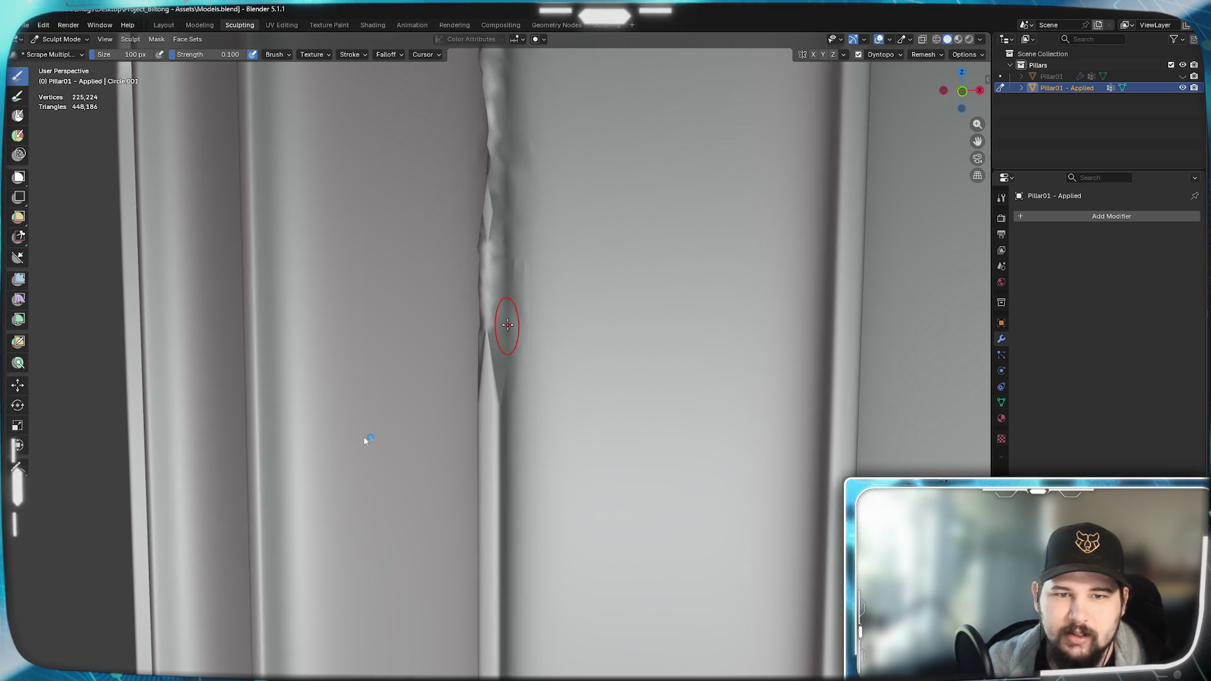
- Scrape along the groove edge in several passes while following it down the pillar
{"action": "middle_click_drag", "start_coordinate": [486, 291], "coordinate": [670, 304], "text": "shift"}
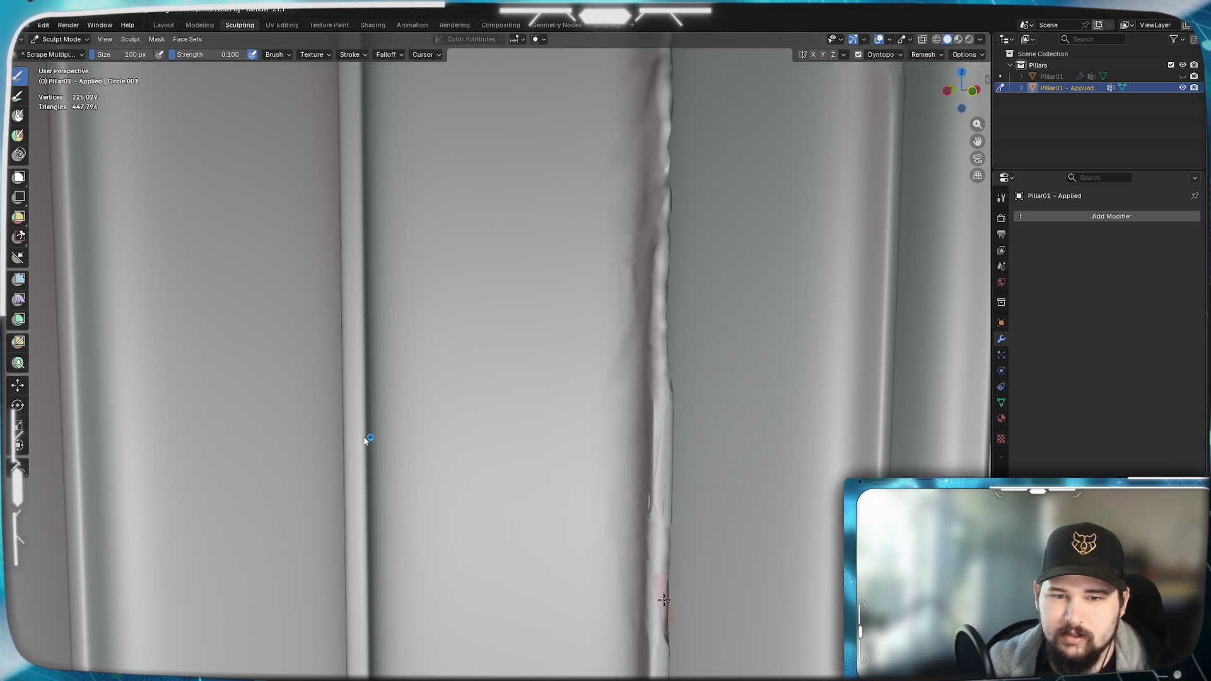
{"action": "middle_click_drag", "start_coordinate": [663, 599], "coordinate": [667, 516]}
{"action": "left_click_drag", "start_coordinate": [436, 464], "coordinate": [437, 596]}
{"action": "middle_click_drag", "start_coordinate": [437, 596], "coordinate": [464, 428]}
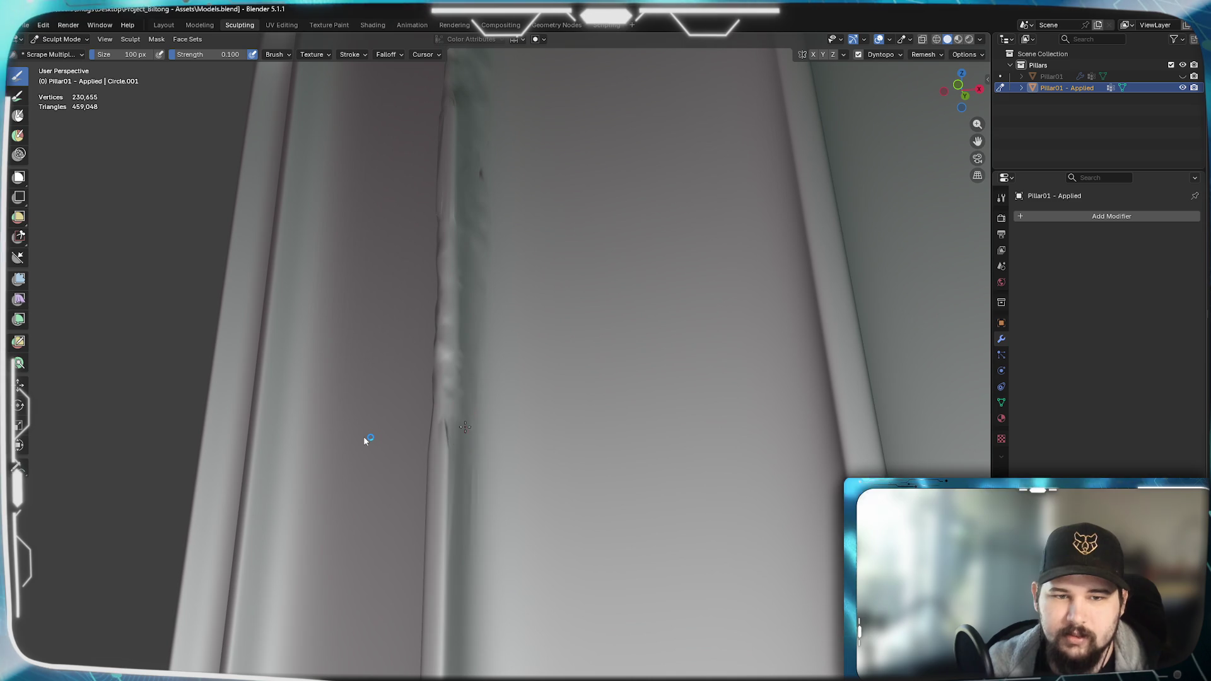
{"action": "middle_click_drag", "start_coordinate": [463, 564], "coordinate": [473, 501]}
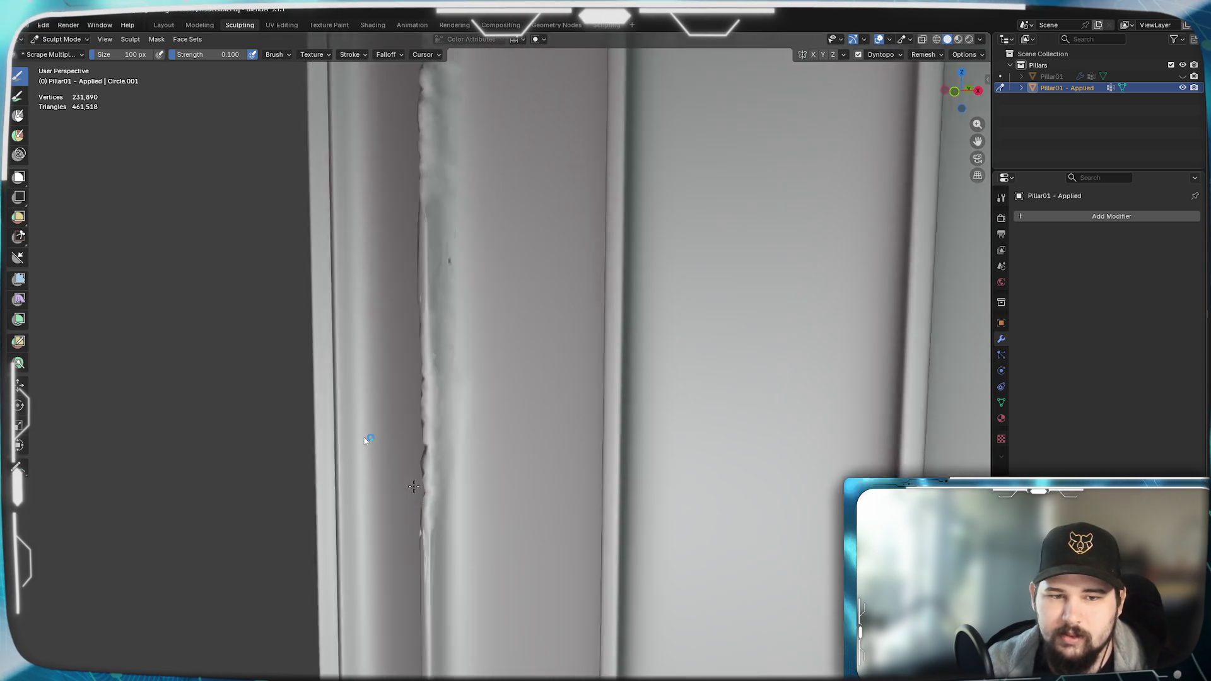
{"action": "middle_click_drag", "start_coordinate": [404, 454], "coordinate": [689, 416]}
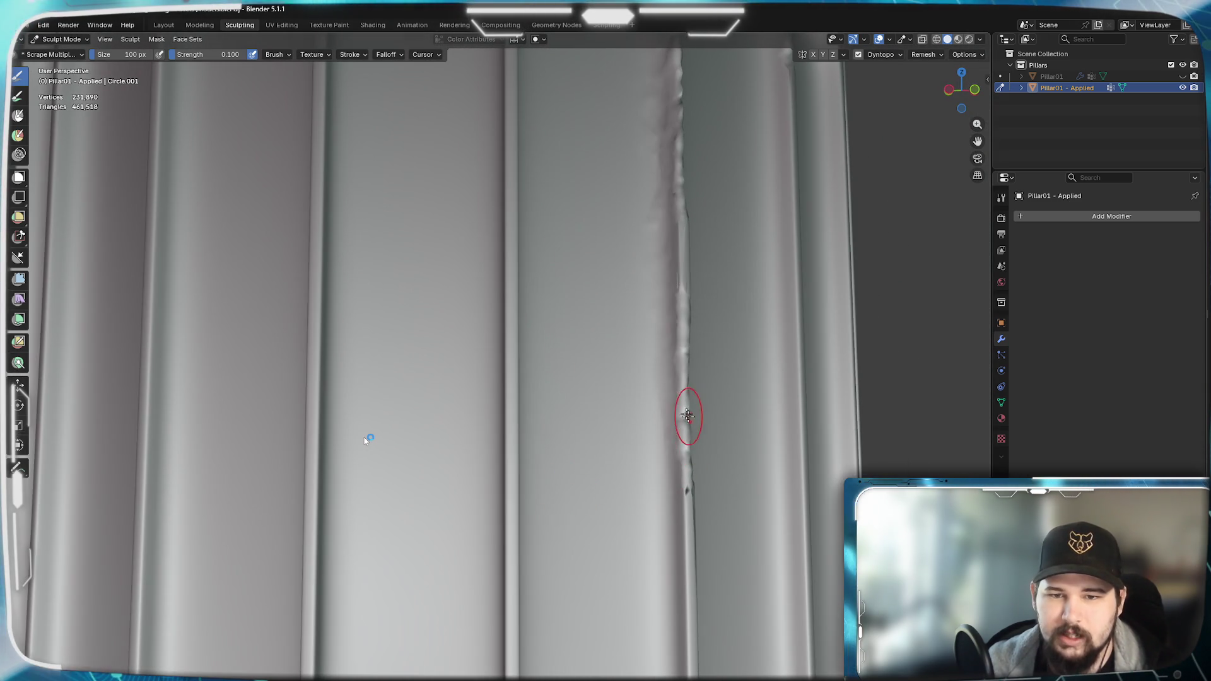
{"action": "middle_click_drag", "start_coordinate": [368, 440], "coordinate": [587, 431]}
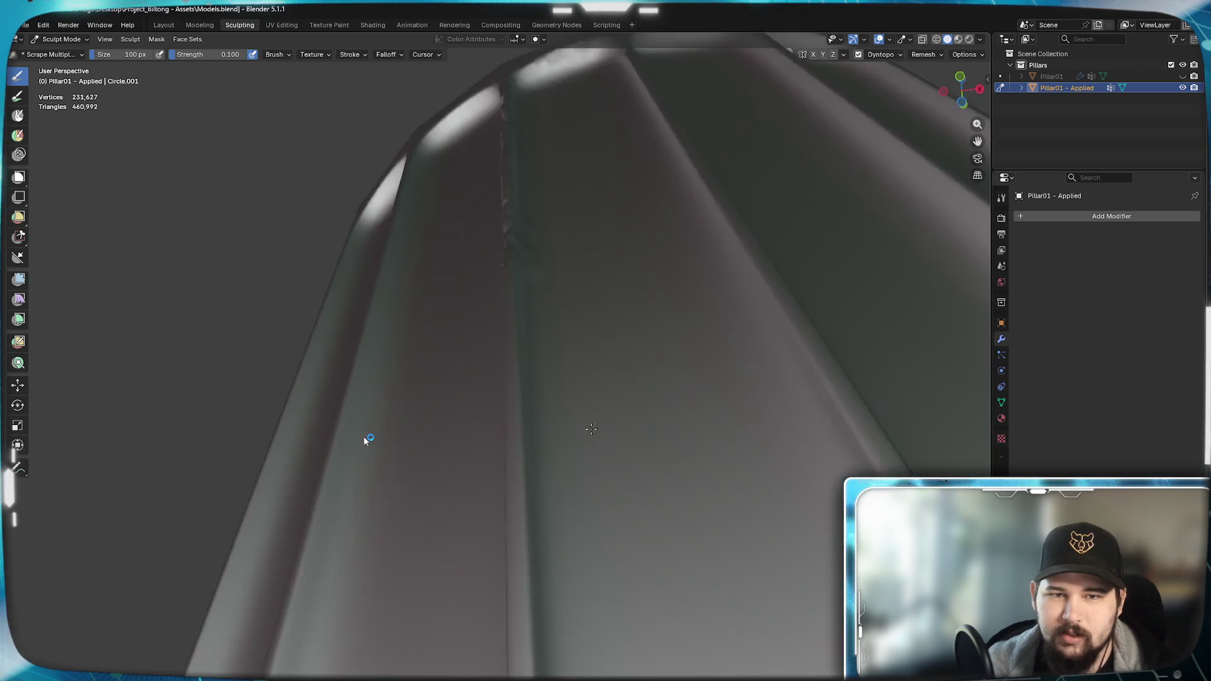
- Scrape the groove edge smoother and smooth the central groove upward, ending on the mask pie menu
{"action": "middle_click_drag", "start_coordinate": [369, 439], "coordinate": [587, 431]}
{"action": "mouse_move", "coordinate": [517, 474]}
{"action": "left_mouse_down"}
{"action": "mouse_move", "coordinate": [530, 606]}
{"action": "mouse_move", "coordinate": [536, 441]}
{"action": "left_mouse_up"}
{"action": "mouse_move", "coordinate": [537, 439]}
{"action": "middle_mouse_down"}
{"action": "mouse_move", "coordinate": [500, 568]}
{"action": "mouse_move", "coordinate": [596, 424]}
{"action": "middle_mouse_up"}
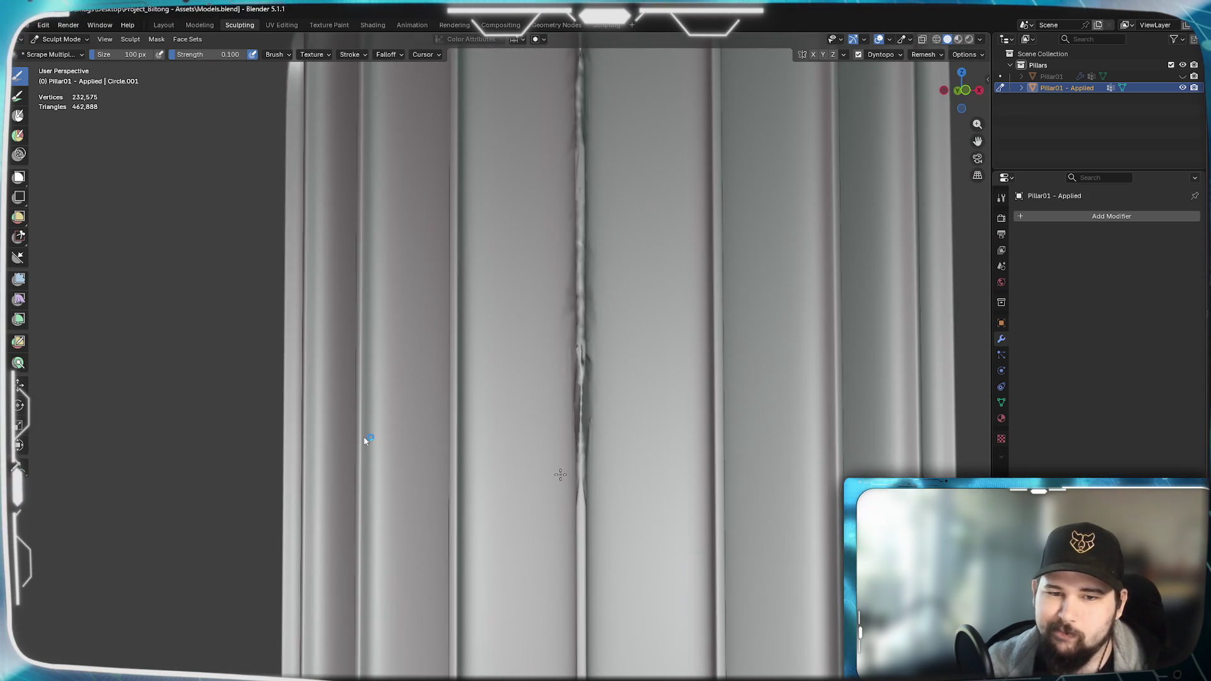
{"action": "left_click_drag", "start_coordinate": [580, 350], "coordinate": [571, 83]}
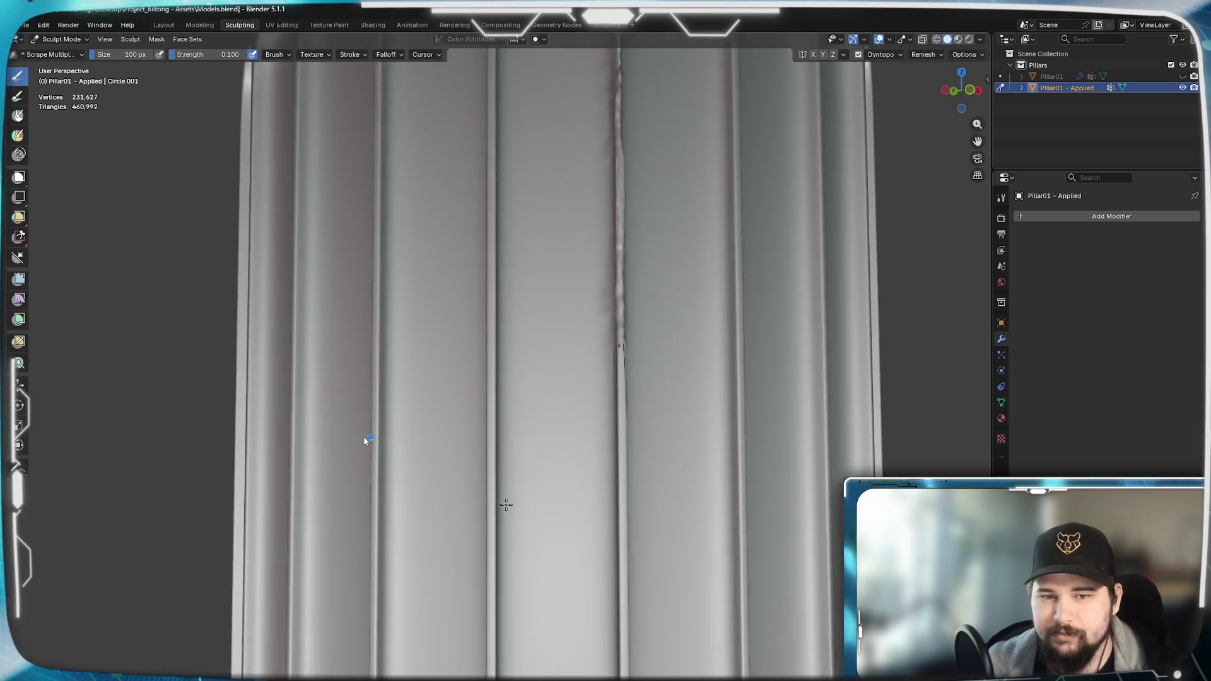
{"action": "middle_click_drag", "start_coordinate": [473, 518], "coordinate": [579, 511]}
{"action": "key", "text": "a"}
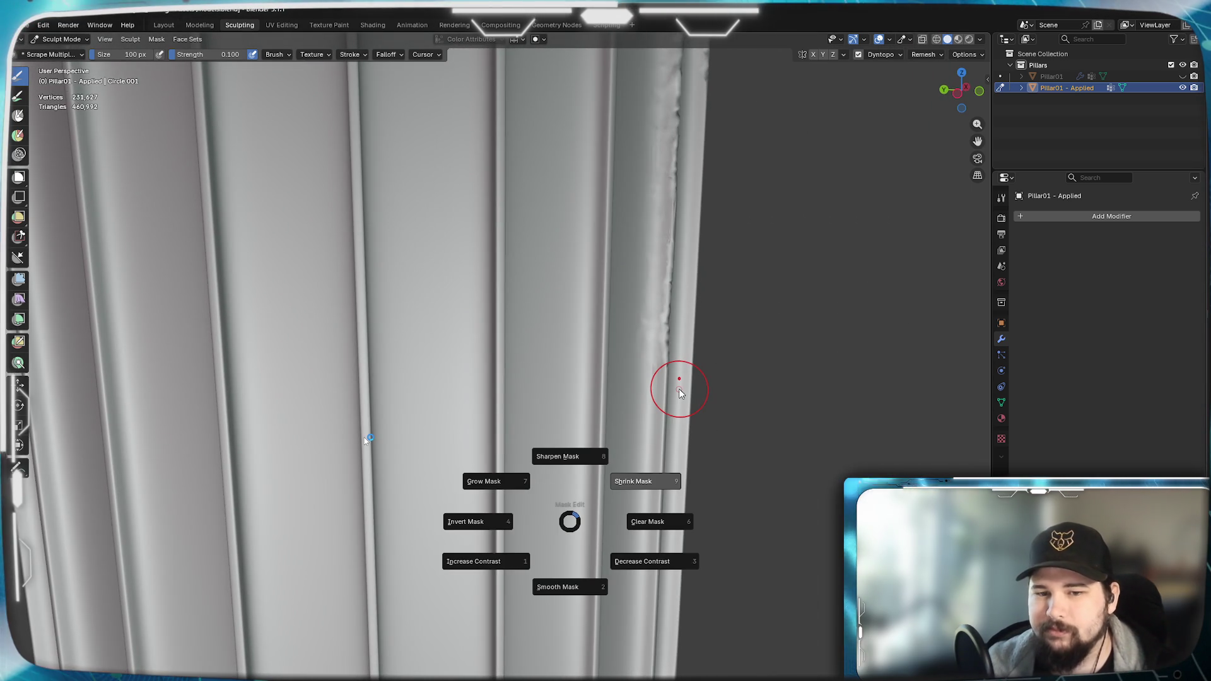
- Dismiss the mask menu unchanged, raise Dyntopo mesh detail and scrape along the pillar edge
{"action": "left_click", "coordinate": [679, 390]}
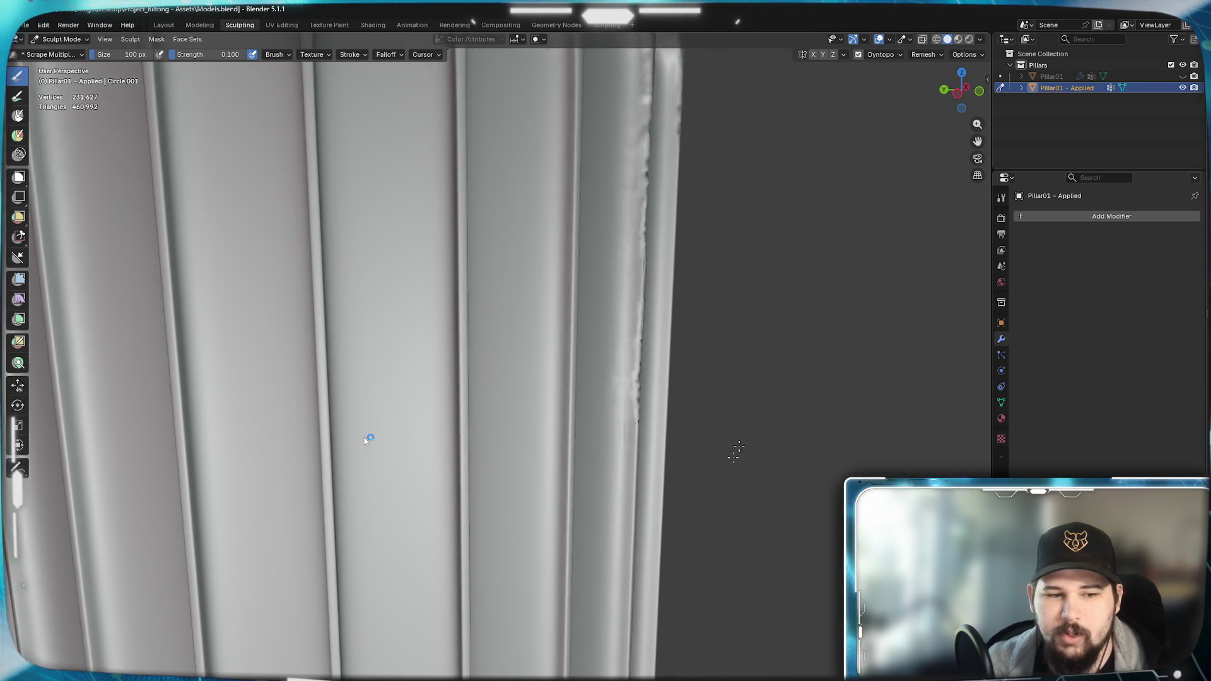
{"action": "middle_click_drag", "start_coordinate": [764, 399], "coordinate": [723, 474]}
{"action": "mouse_move", "coordinate": [369, 438]}
{"action": "middle_mouse_down"}
{"action": "mouse_move", "coordinate": [663, 505]}
{"action": "mouse_move", "coordinate": [488, 535]}
{"action": "mouse_move", "coordinate": [530, 473]}
{"action": "mouse_move", "coordinate": [596, 443]}
{"action": "mouse_move", "coordinate": [588, 397]}
{"action": "mouse_move", "coordinate": [578, 454]}
{"action": "mouse_move", "coordinate": [474, 483]}
{"action": "mouse_move", "coordinate": [431, 516]}
{"action": "mouse_move", "coordinate": [426, 549]}
{"action": "mouse_move", "coordinate": [503, 426]}
{"action": "mouse_move", "coordinate": [490, 445]}
{"action": "middle_mouse_up"}
{"action": "left_click_drag", "start_coordinate": [385, 387], "coordinate": [384, 412]}
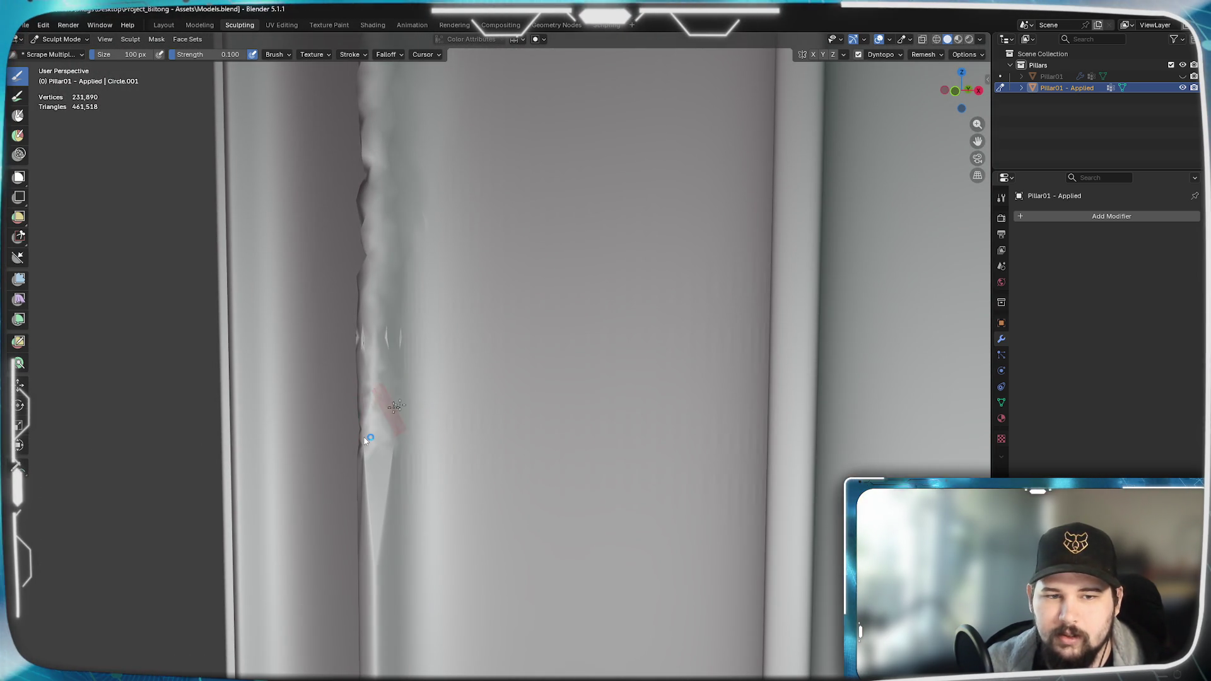
{"action": "left_click_drag", "start_coordinate": [384, 519], "coordinate": [385, 549]}
{"action": "mouse_move", "coordinate": [388, 540]}
{"action": "middle_mouse_down"}
{"action": "mouse_move", "coordinate": [568, 445]}
{"action": "mouse_move", "coordinate": [679, 447]}
{"action": "middle_mouse_up"}
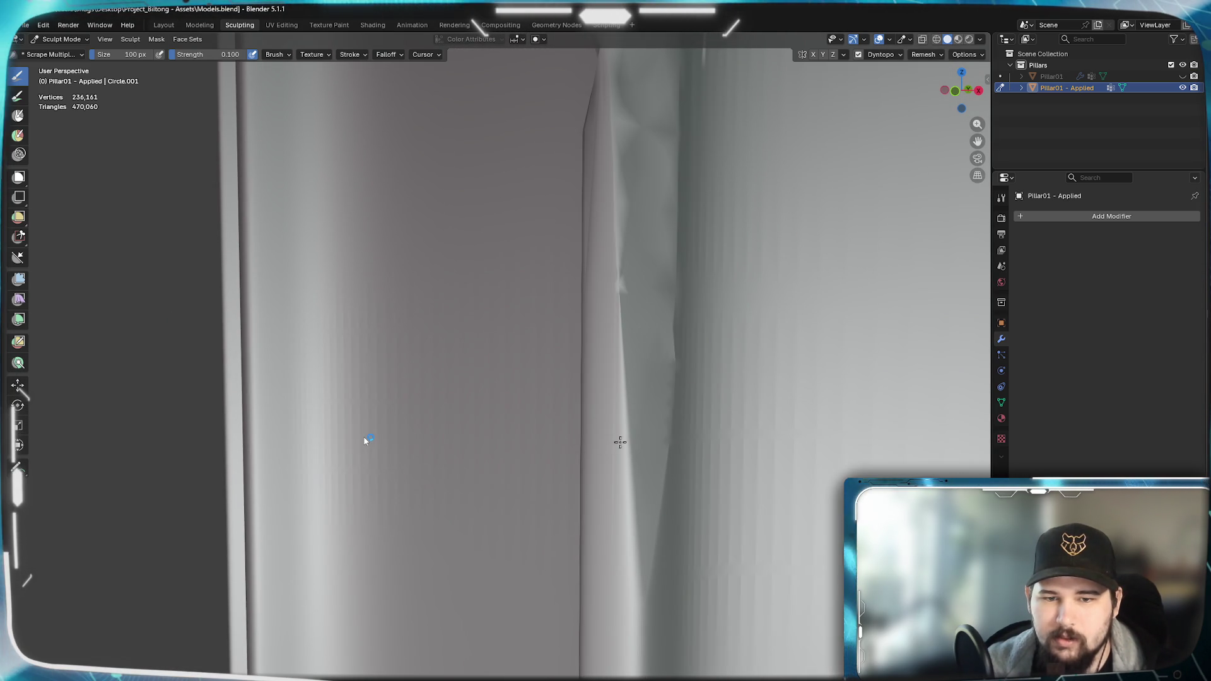
{"action": "key", "text": "ctrl+z"}
{"action": "left_click_drag", "start_coordinate": [586, 449], "coordinate": [588, 432]}
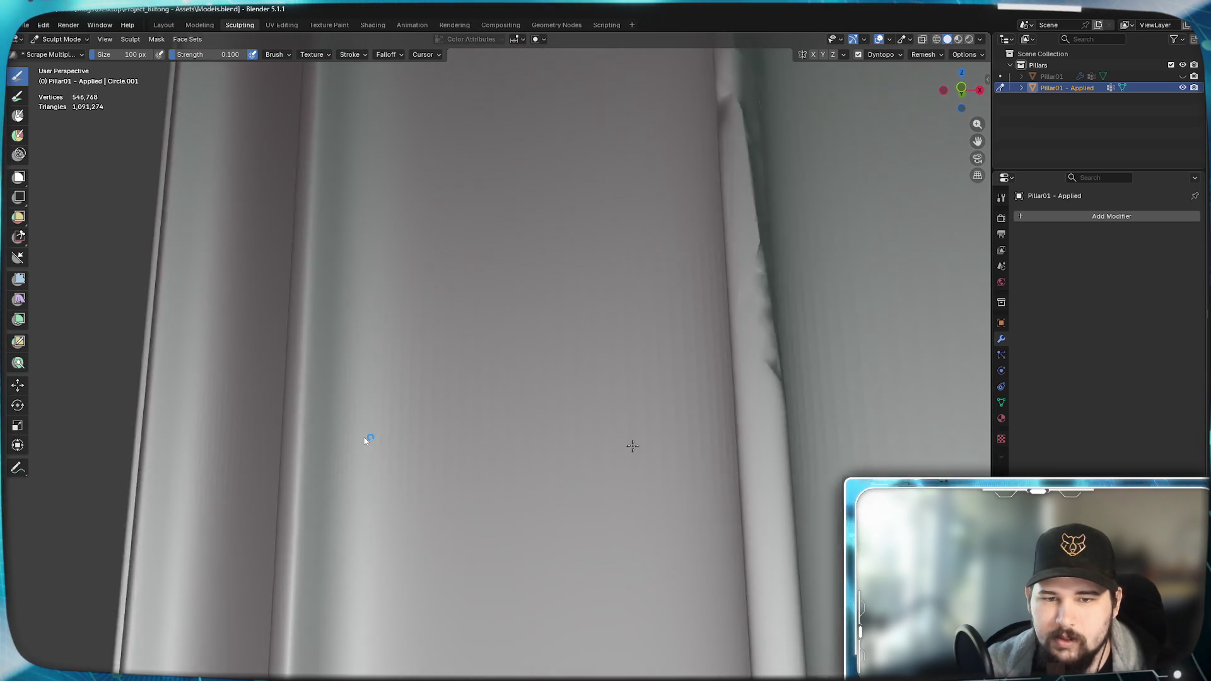
- Sculpt detail along the groove from several angles and smooth the faceted ridge beside it
{"action": "middle_click_drag", "start_coordinate": [595, 423], "coordinate": [651, 430]}
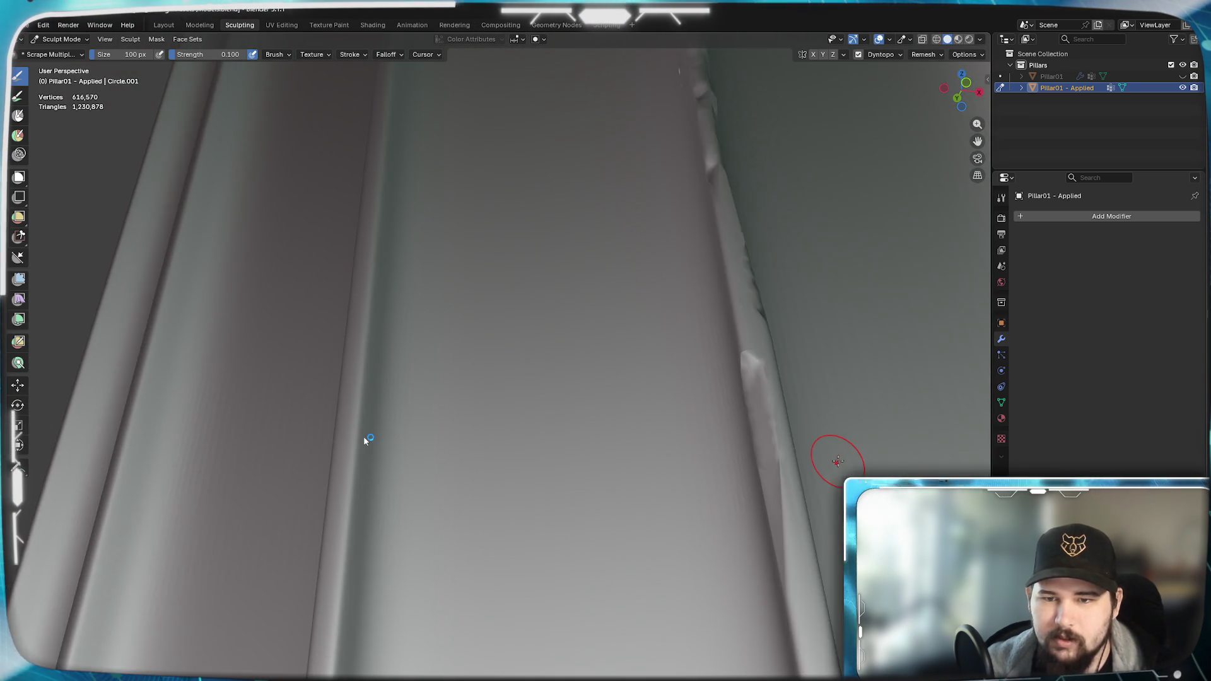
{"action": "middle_click_drag", "start_coordinate": [835, 401], "coordinate": [775, 440]}
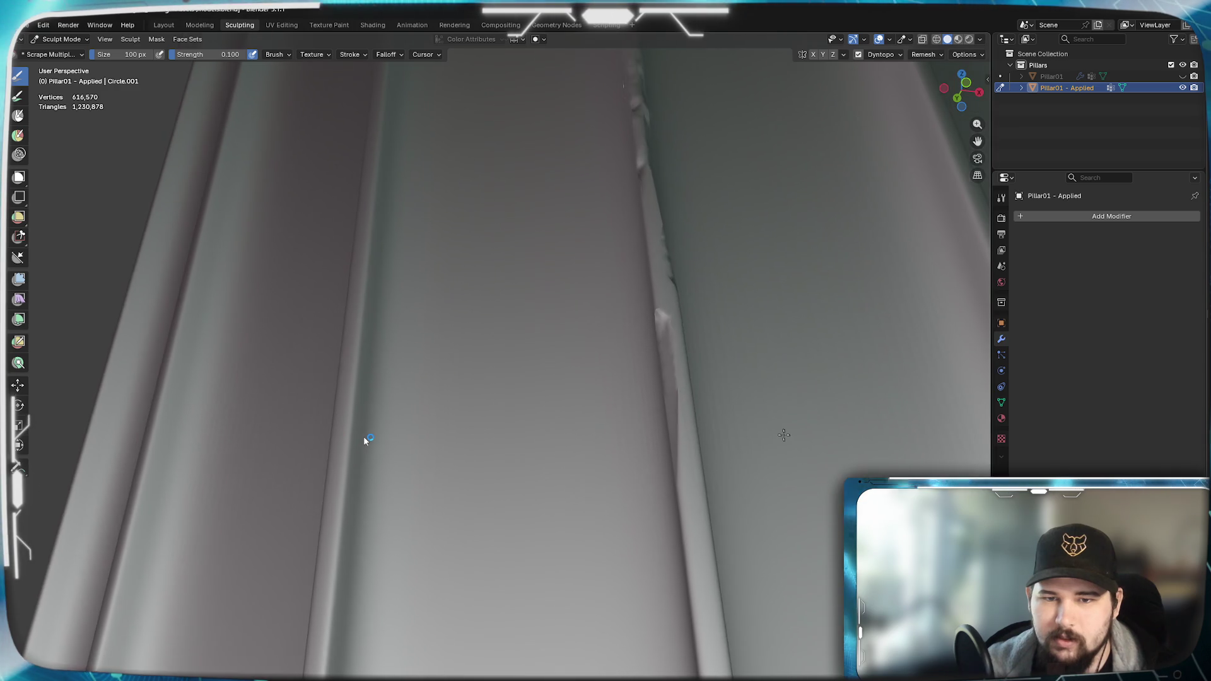
{"action": "middle_click_drag", "start_coordinate": [365, 440], "coordinate": [368, 440]}
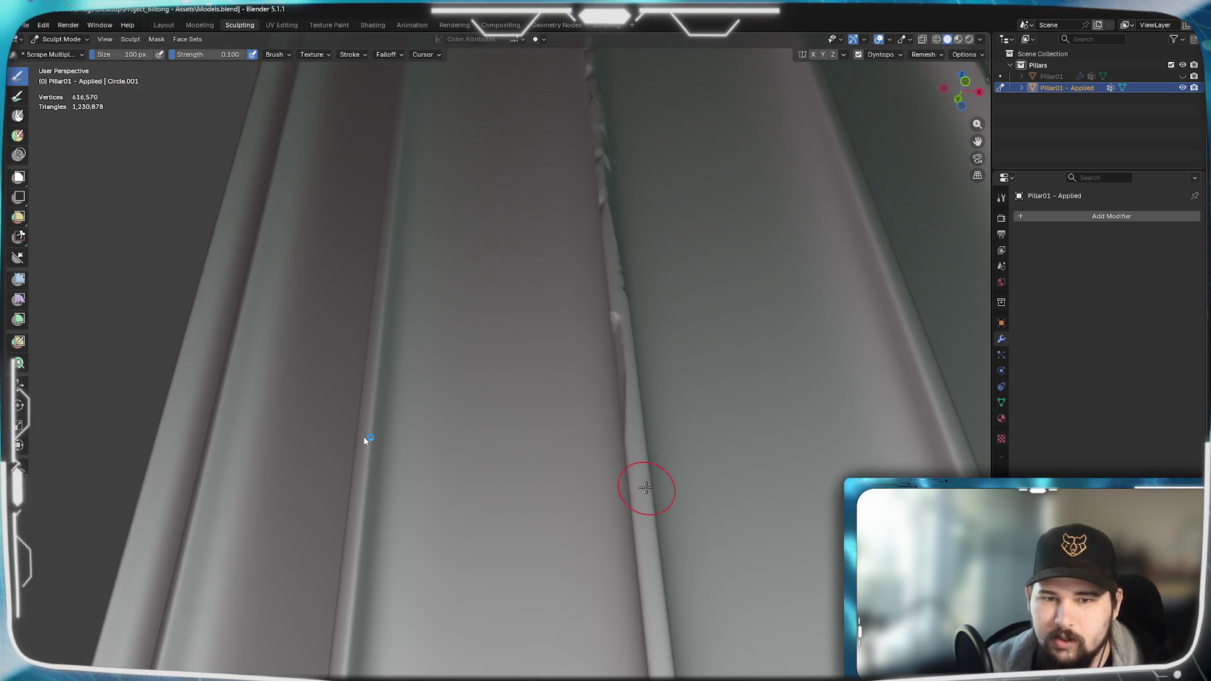
{"action": "middle_click_drag", "start_coordinate": [751, 409], "coordinate": [605, 490]}
{"action": "left_click_drag", "start_coordinate": [572, 495], "coordinate": [606, 550]}
{"action": "mouse_move", "coordinate": [605, 473]}
{"action": "middle_mouse_down"}
{"action": "mouse_move", "coordinate": [668, 426]}
{"action": "mouse_move", "coordinate": [682, 473]}
{"action": "middle_mouse_up"}
{"action": "scroll", "coordinate": [689, 497], "scroll_direction": "up", "scroll_amount": 3}
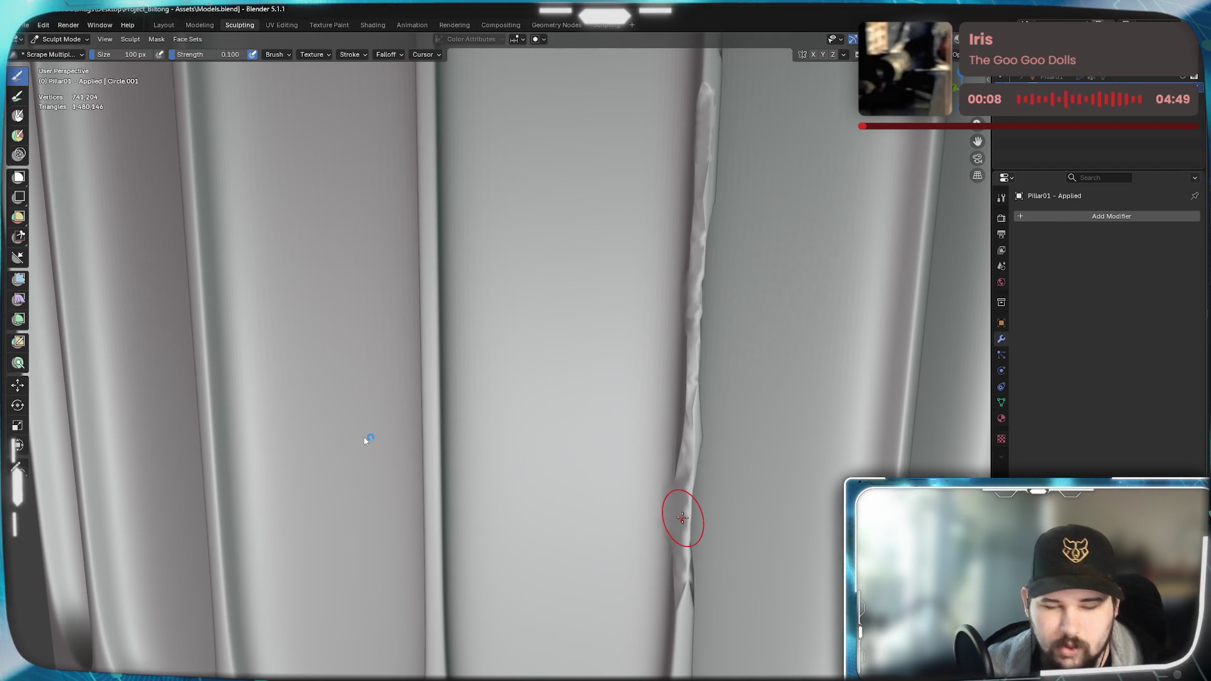
{"action": "middle_click_drag", "start_coordinate": [682, 541], "coordinate": [666, 427], "text": "shift"}
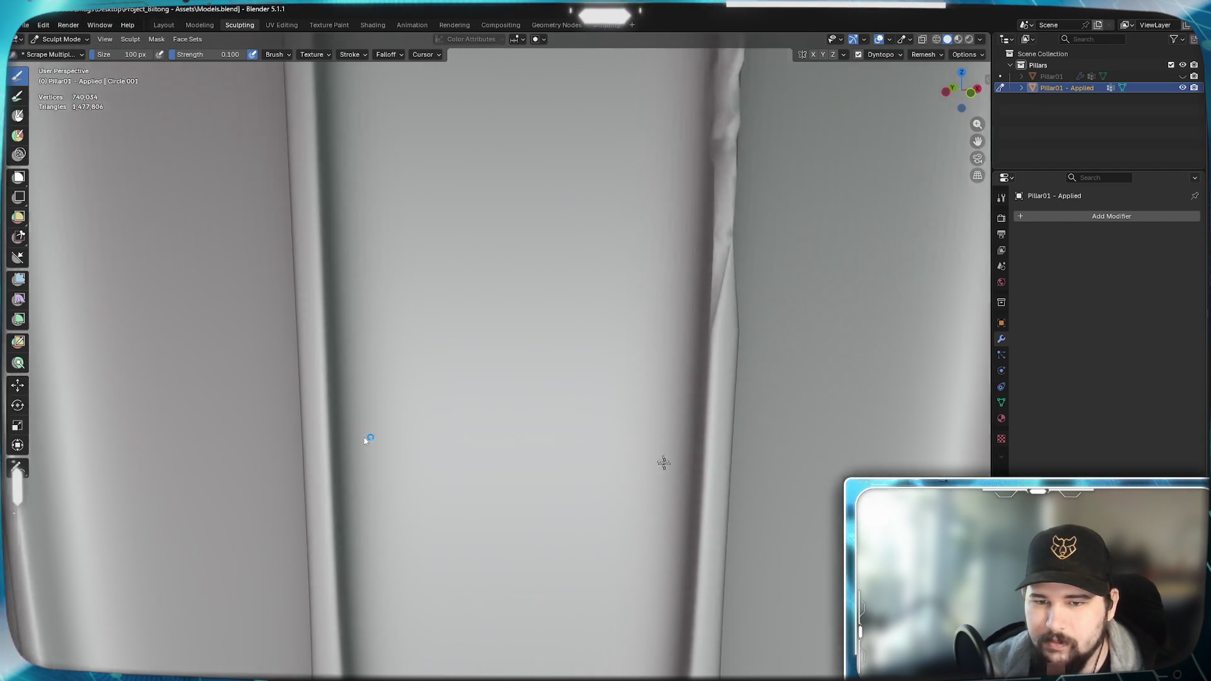
{"action": "left_click_drag", "start_coordinate": [672, 493], "coordinate": [665, 400]}
{"action": "mouse_move", "coordinate": [649, 460]}
{"action": "left_mouse_down"}
{"action": "mouse_move", "coordinate": [676, 284]}
{"action": "mouse_move", "coordinate": [715, 460]}
{"action": "left_mouse_up"}
{"action": "scroll", "coordinate": [697, 417], "scroll_direction": "up", "scroll_amount": 1}
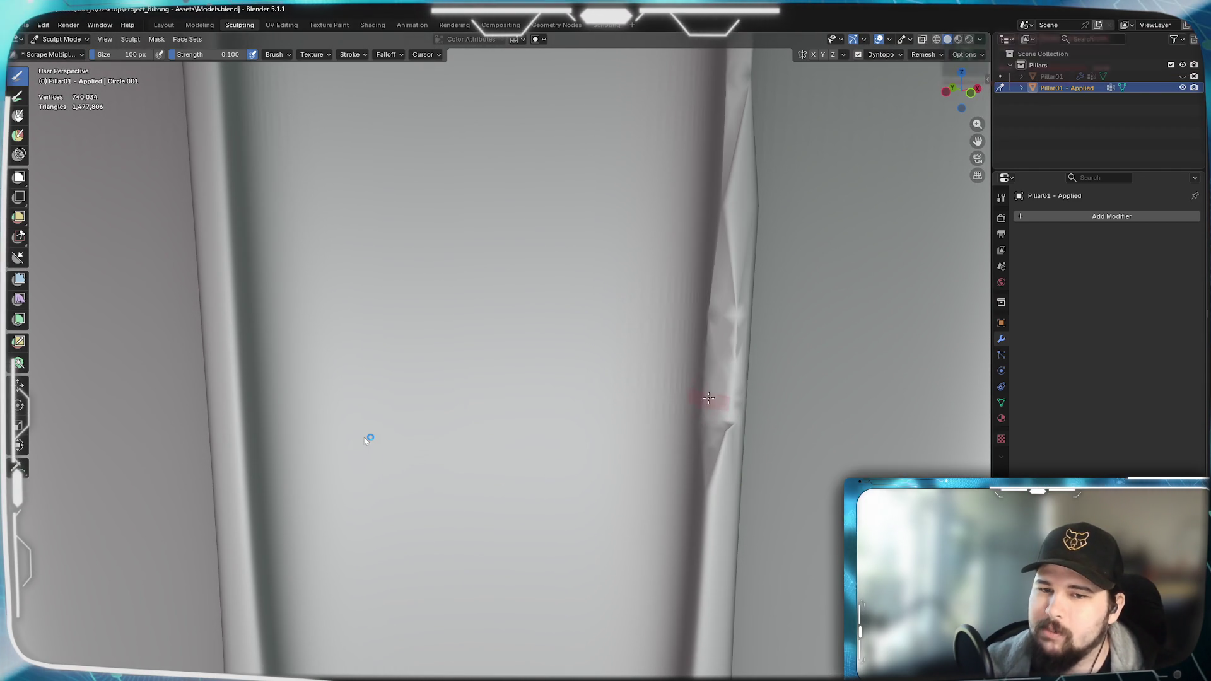
- Sculpt the pillar edge and the lower surface near the seam, then pull back to view three grooves
{"action": "mouse_move", "coordinate": [716, 459]}
{"action": "middle_mouse_down"}
{"action": "mouse_move", "coordinate": [674, 488]}
{"action": "mouse_move", "coordinate": [708, 410]}
{"action": "mouse_move", "coordinate": [541, 431]}
{"action": "middle_mouse_up"}
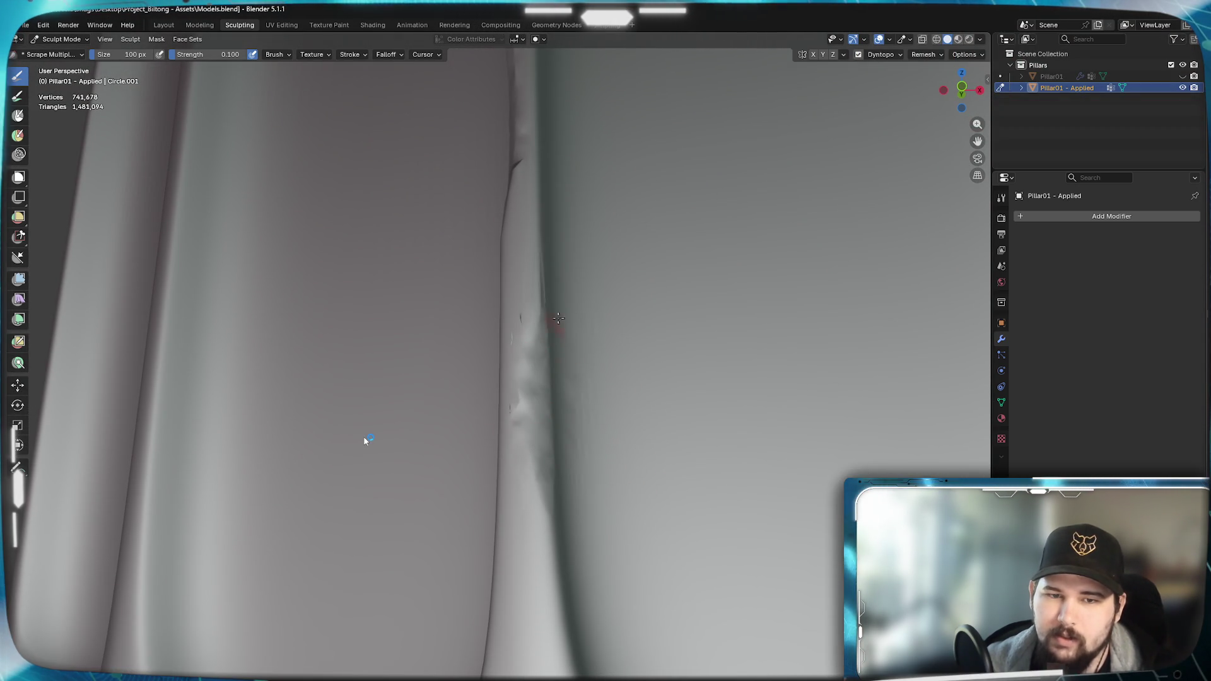
{"action": "left_click_drag", "start_coordinate": [539, 277], "coordinate": [505, 348]}
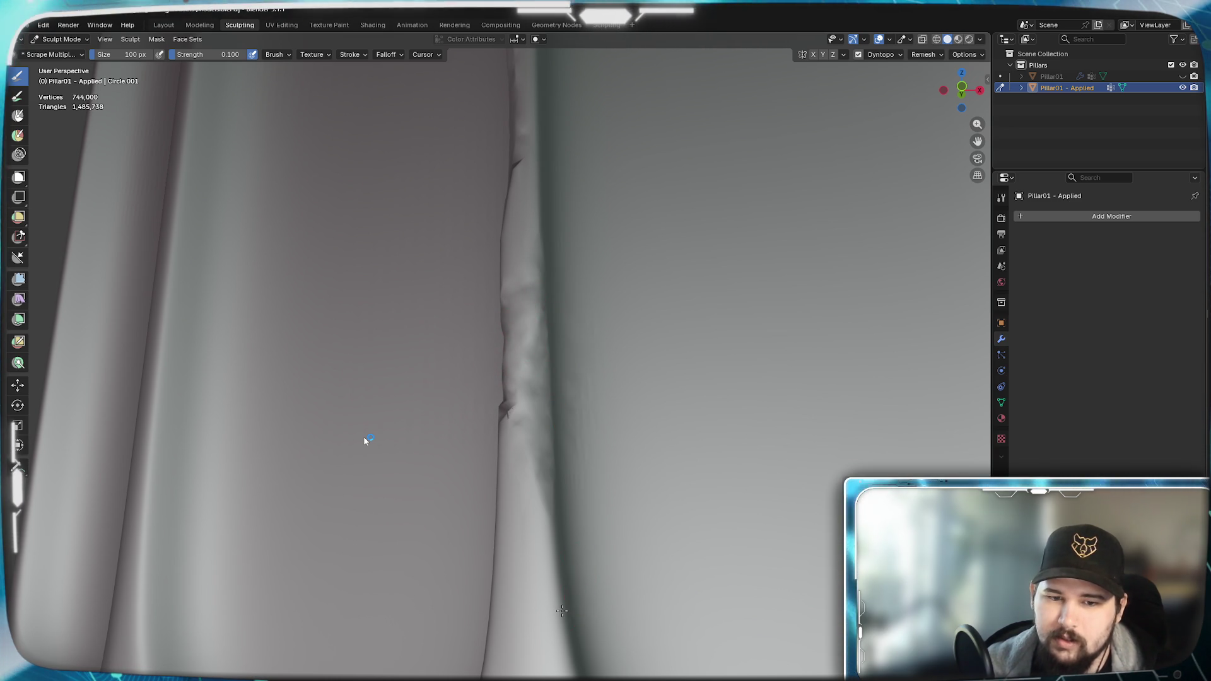
{"action": "left_click_drag", "start_coordinate": [564, 610], "coordinate": [559, 627]}
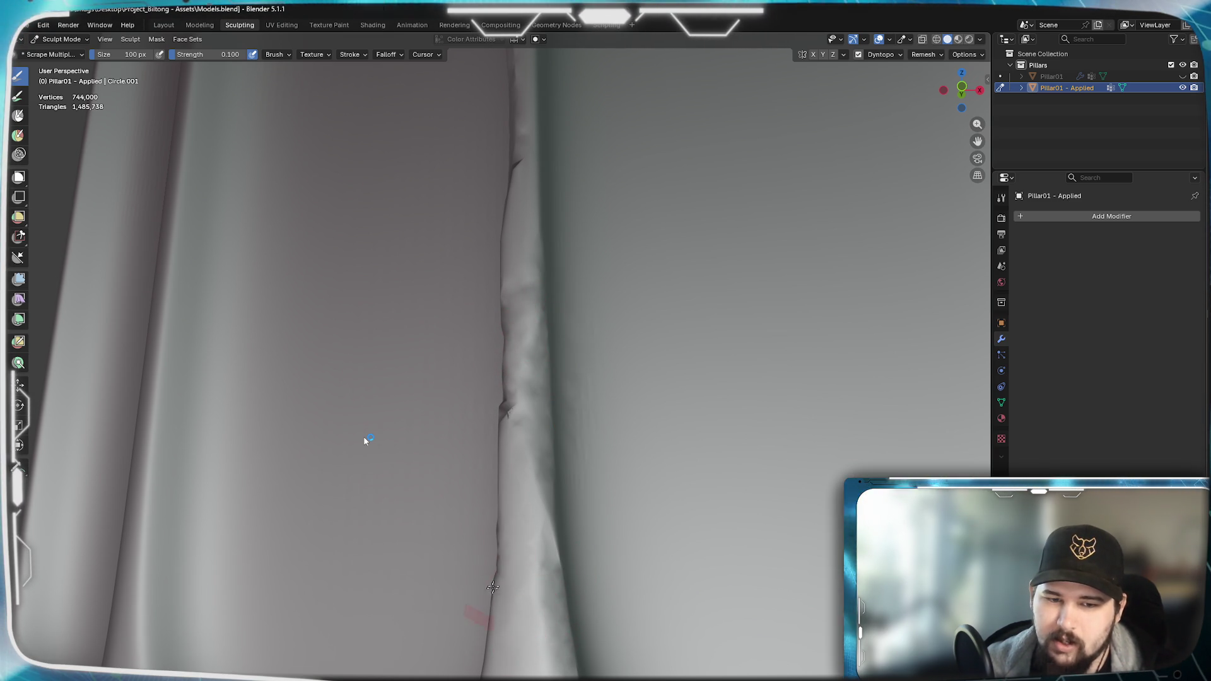
{"action": "mouse_move", "coordinate": [491, 596]}
{"action": "middle_mouse_down"}
{"action": "mouse_move", "coordinate": [610, 606]}
{"action": "mouse_move", "coordinate": [704, 471]}
{"action": "middle_mouse_up"}
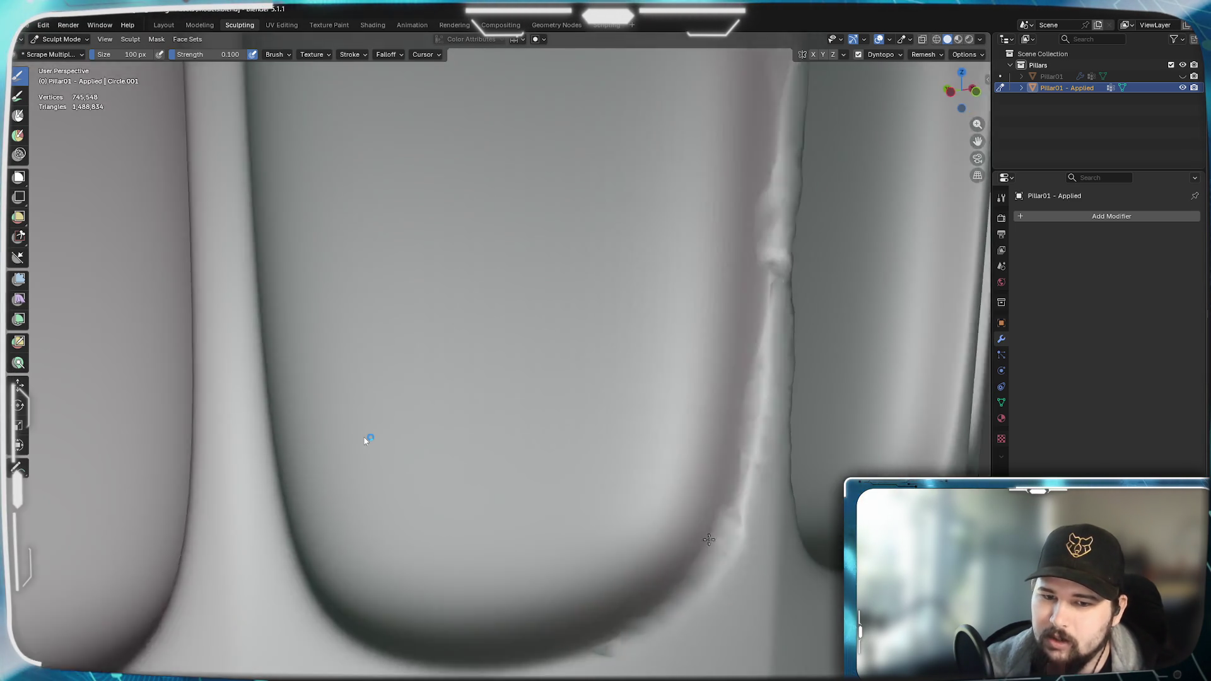
- Zoom in on a pillar seam and scrape long Scrape Multiplane strokes down its length
{"action": "middle_click_drag", "start_coordinate": [699, 513], "coordinate": [684, 525]}
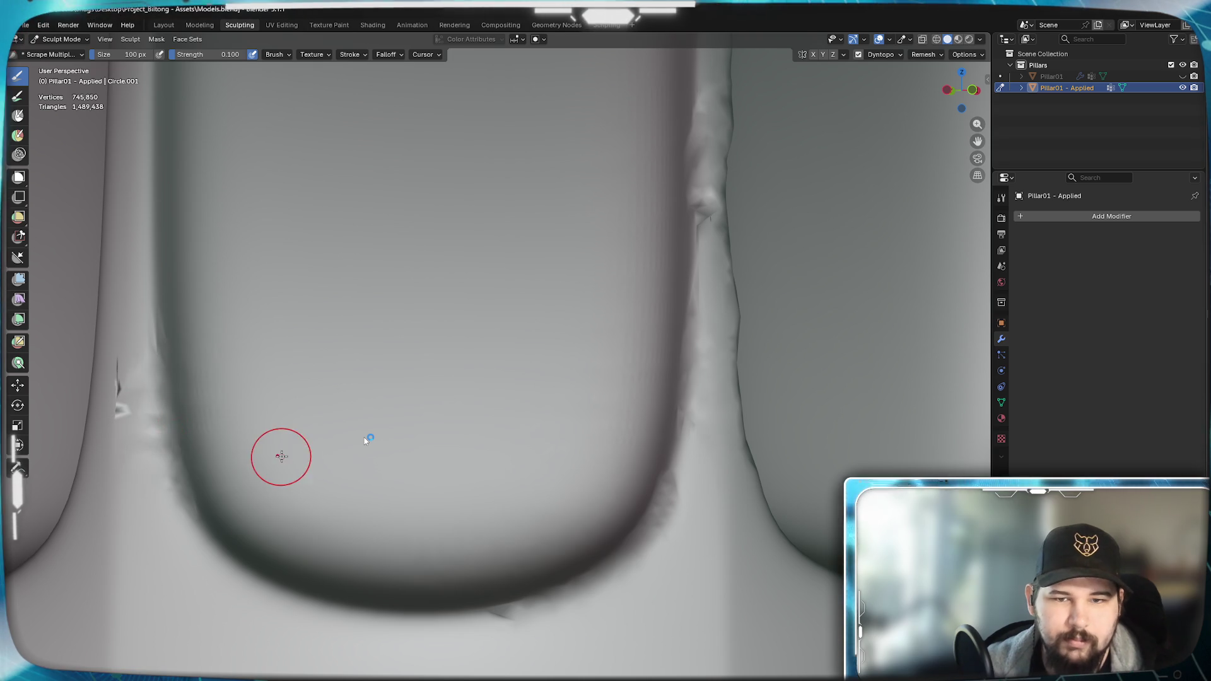
{"action": "middle_click_drag", "start_coordinate": [368, 440], "coordinate": [367, 440], "text": "ctrl"}
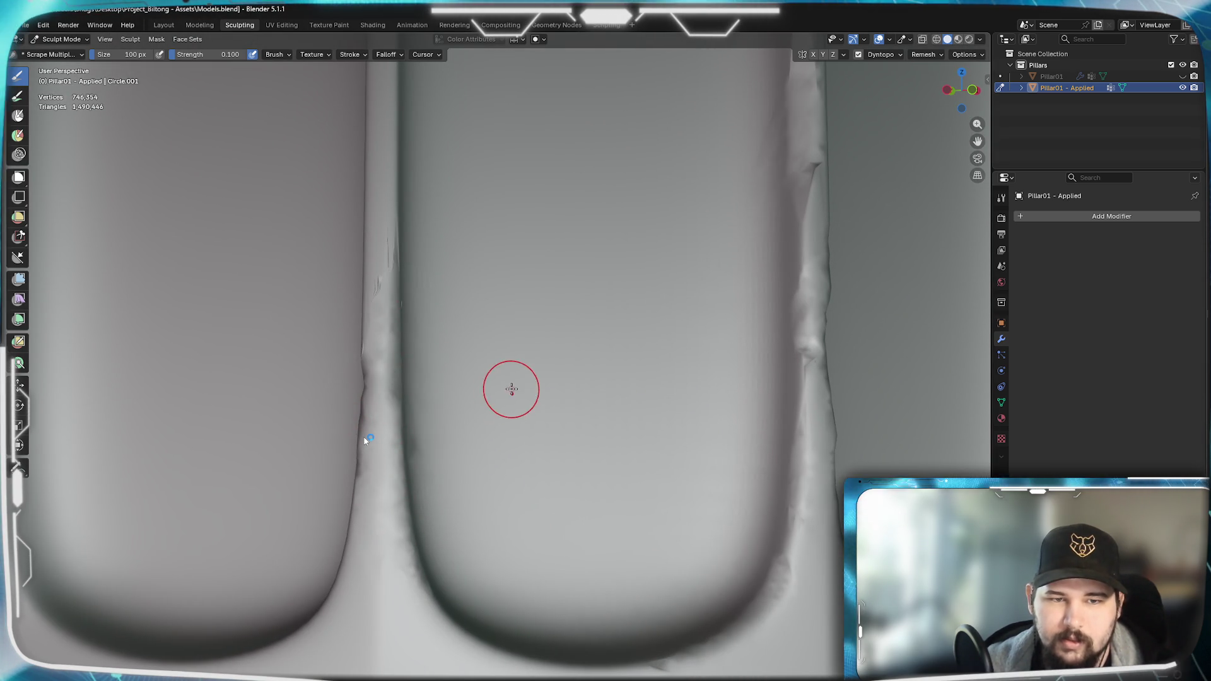
{"action": "middle_click_drag", "start_coordinate": [511, 390], "coordinate": [496, 386], "text": "shift"}
{"action": "middle_click_drag", "start_coordinate": [578, 395], "coordinate": [706, 410], "text": "ctrl"}
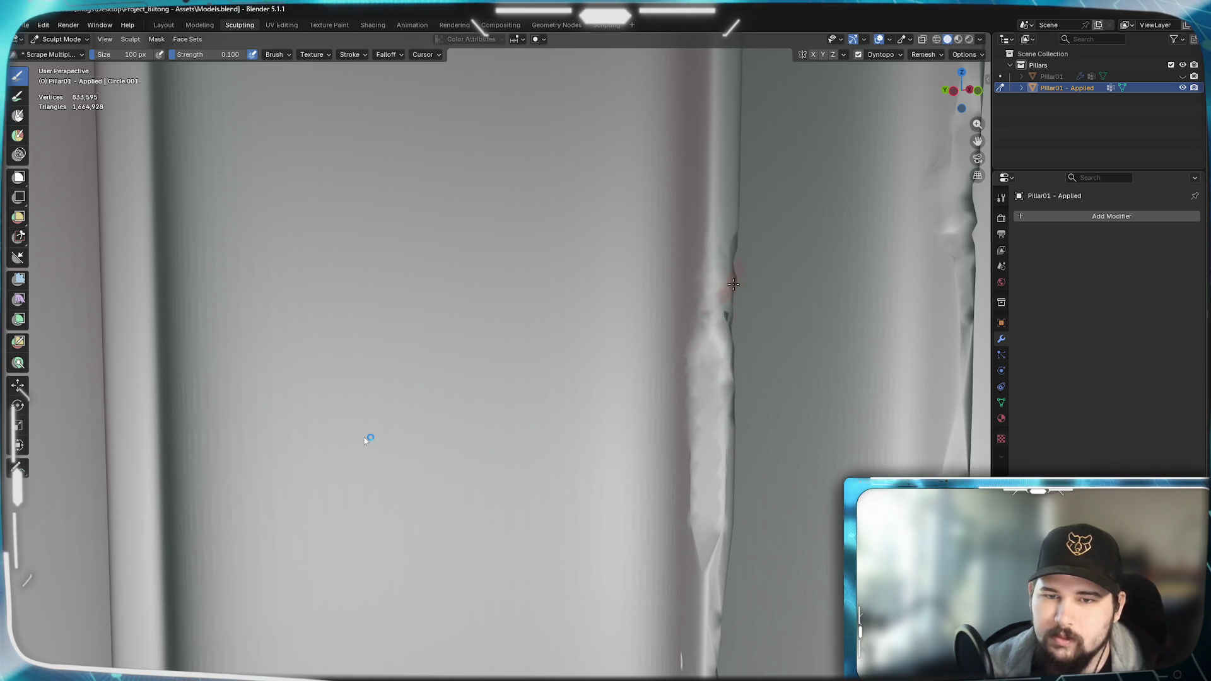
{"action": "mouse_move", "coordinate": [724, 308]}
{"action": "middle_mouse_down"}
{"action": "mouse_move", "coordinate": [435, 327]}
{"action": "mouse_move", "coordinate": [394, 231]}
{"action": "mouse_move", "coordinate": [578, 322]}
{"action": "mouse_move", "coordinate": [634, 472]}
{"action": "middle_mouse_up"}
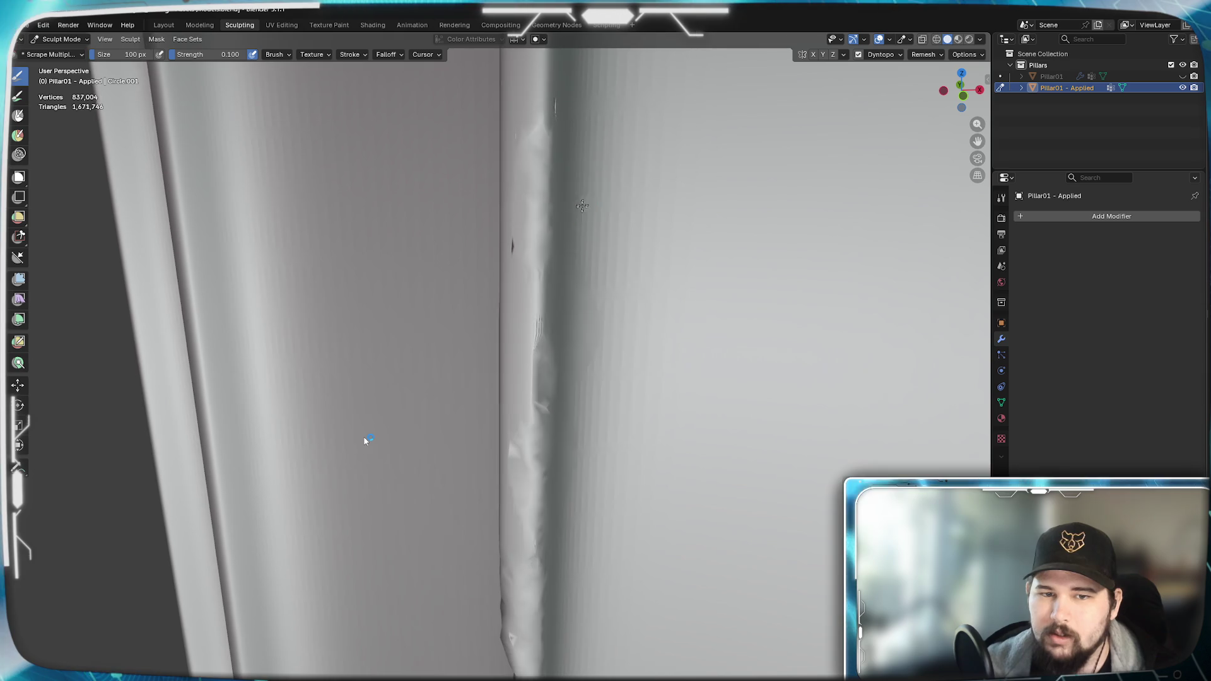
{"action": "middle_click_drag", "start_coordinate": [586, 193], "coordinate": [571, 437], "text": "shift"}
{"action": "mouse_move", "coordinate": [540, 340]}
{"action": "left_mouse_down"}
{"action": "mouse_move", "coordinate": [530, 218]}
{"action": "mouse_move", "coordinate": [549, 133]}
{"action": "left_mouse_up"}
{"action": "mouse_move", "coordinate": [531, 227]}
{"action": "middle_mouse_down"}
{"action": "mouse_move", "coordinate": [712, 337]}
{"action": "mouse_move", "coordinate": [707, 374]}
{"action": "mouse_move", "coordinate": [653, 408]}
{"action": "mouse_move", "coordinate": [658, 374]}
{"action": "mouse_move", "coordinate": [653, 414]}
{"action": "mouse_move", "coordinate": [632, 407]}
{"action": "mouse_move", "coordinate": [672, 227]}
{"action": "mouse_move", "coordinate": [725, 248]}
{"action": "mouse_move", "coordinate": [757, 313]}
{"action": "mouse_move", "coordinate": [766, 416]}
{"action": "mouse_move", "coordinate": [625, 440]}
{"action": "mouse_move", "coordinate": [762, 439]}
{"action": "middle_mouse_up"}
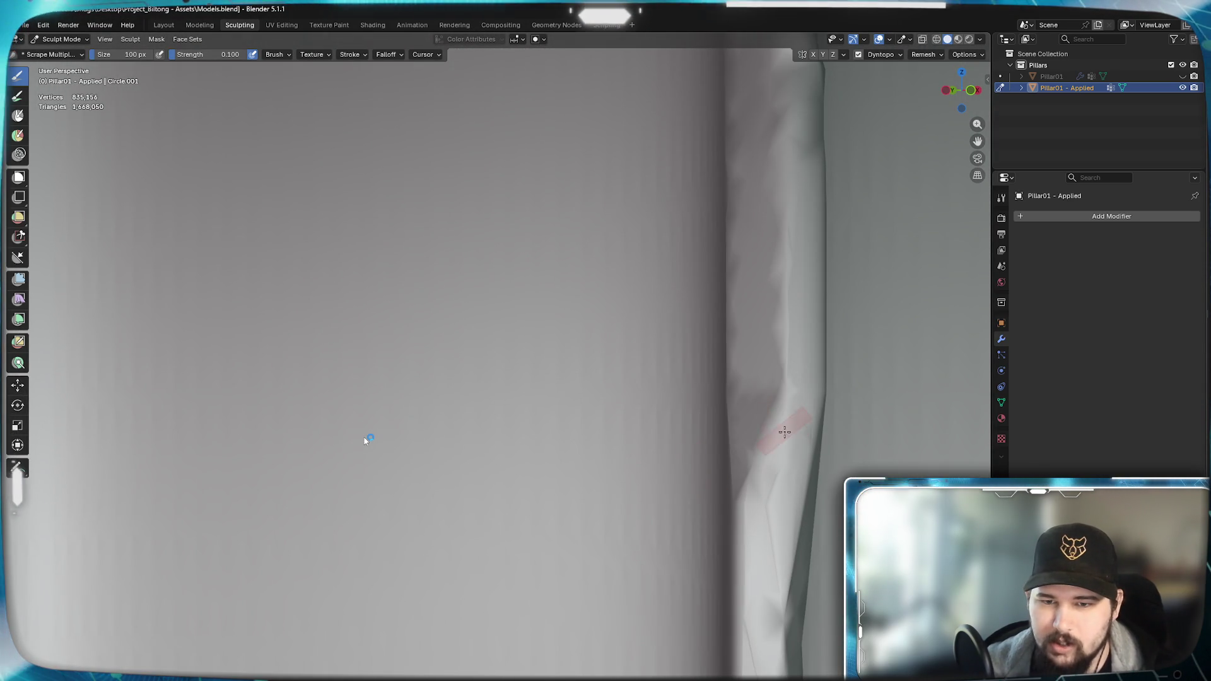
- Scrape out the dark notch on the seam and carve further detail and a gouge up it
{"action": "mouse_move", "coordinate": [828, 420]}
{"action": "middle_mouse_down"}
{"action": "mouse_move", "coordinate": [738, 436]}
{"action": "mouse_move", "coordinate": [700, 303]}
{"action": "mouse_move", "coordinate": [640, 448]}
{"action": "mouse_move", "coordinate": [717, 429]}
{"action": "middle_mouse_up"}
{"action": "mouse_move", "coordinate": [717, 429]}
{"action": "left_mouse_down"}
{"action": "mouse_move", "coordinate": [710, 379]}
{"action": "mouse_move", "coordinate": [691, 388]}
{"action": "mouse_move", "coordinate": [700, 378]}
{"action": "left_mouse_up"}
{"action": "scroll", "coordinate": [724, 412], "scroll_direction": "down", "scroll_amount": 4}
{"action": "mouse_move", "coordinate": [699, 420]}
{"action": "middle_mouse_down"}
{"action": "mouse_move", "coordinate": [654, 431]}
{"action": "mouse_move", "coordinate": [663, 435]}
{"action": "mouse_move", "coordinate": [547, 417]}
{"action": "mouse_move", "coordinate": [565, 478]}
{"action": "mouse_move", "coordinate": [530, 446]}
{"action": "mouse_move", "coordinate": [511, 398]}
{"action": "mouse_move", "coordinate": [558, 359]}
{"action": "mouse_move", "coordinate": [508, 260]}
{"action": "middle_mouse_up"}
{"action": "middle_click_drag", "start_coordinate": [469, 131], "coordinate": [456, 350]}
{"action": "left_click_drag", "start_coordinate": [423, 416], "coordinate": [417, 361]}
{"action": "middle_click_drag", "start_coordinate": [417, 360], "coordinate": [502, 391]}
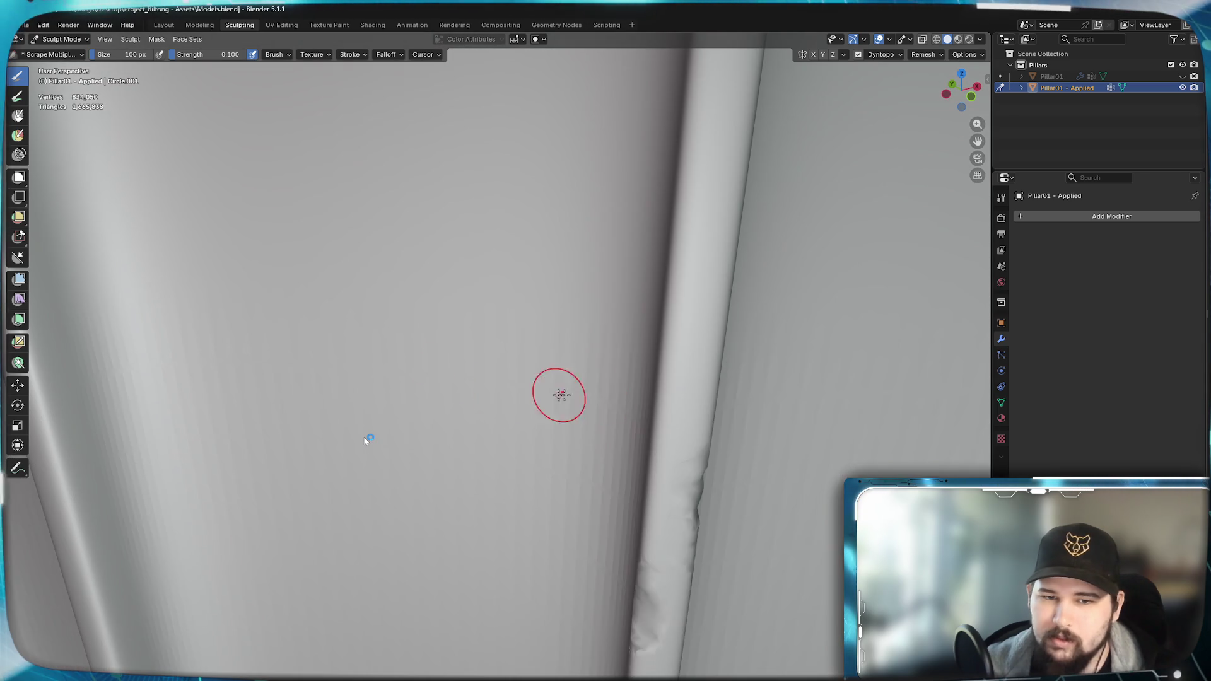
{"action": "left_click_drag", "start_coordinate": [652, 432], "coordinate": [646, 401]}
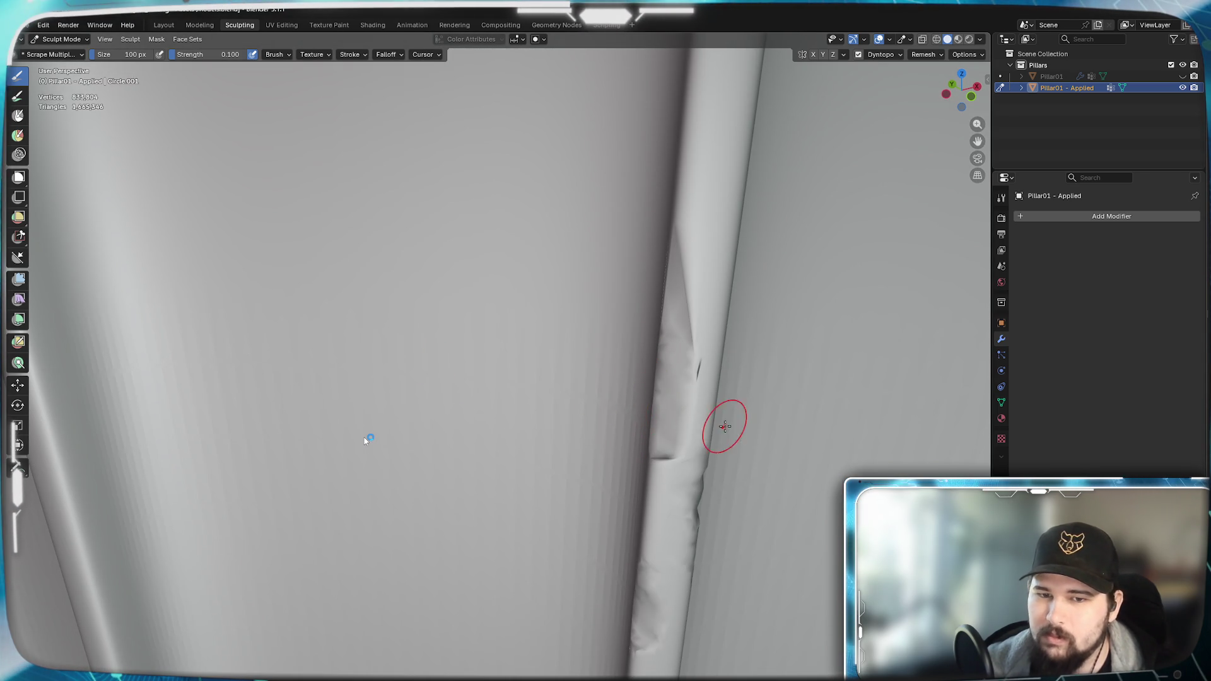
- Scrape the seam surface up to the pillar top, then carve jagged folds into the next seam over
{"action": "mouse_move", "coordinate": [722, 432]}
{"action": "middle_mouse_down"}
{"action": "mouse_move", "coordinate": [625, 445]}
{"action": "mouse_move", "coordinate": [716, 423]}
{"action": "mouse_move", "coordinate": [747, 390]}
{"action": "middle_mouse_up"}
{"action": "left_click_drag", "start_coordinate": [747, 390], "coordinate": [713, 366]}
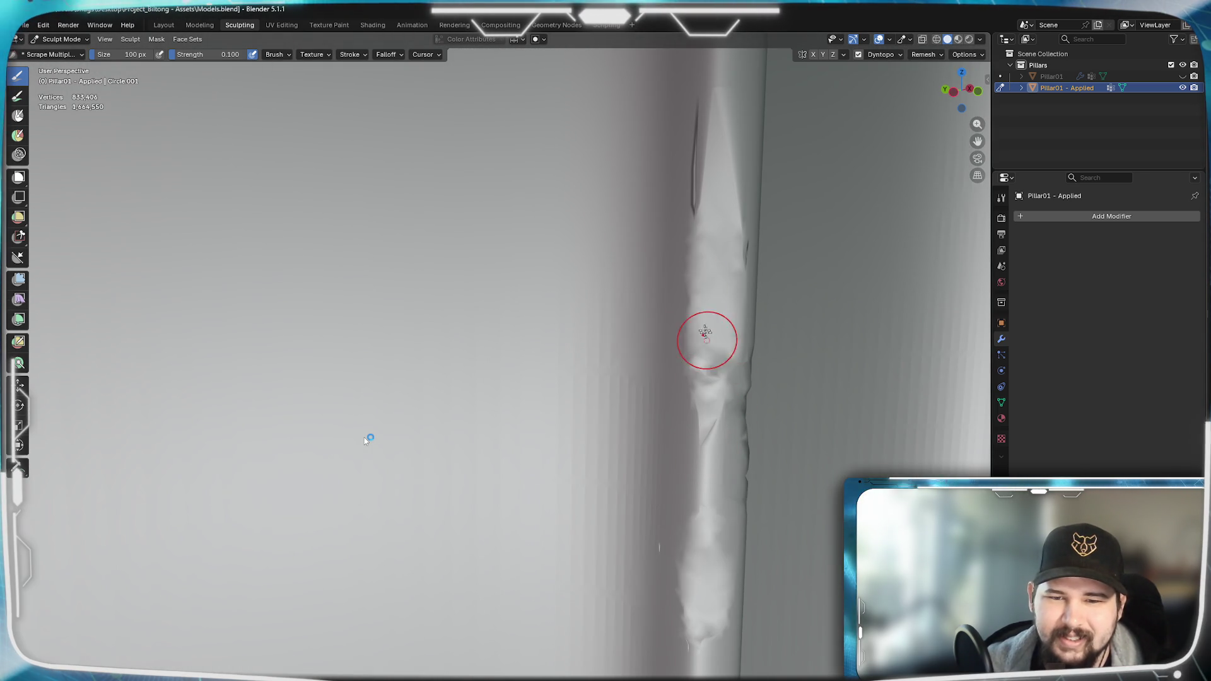
{"action": "left_click_drag", "start_coordinate": [691, 186], "coordinate": [698, 182]}
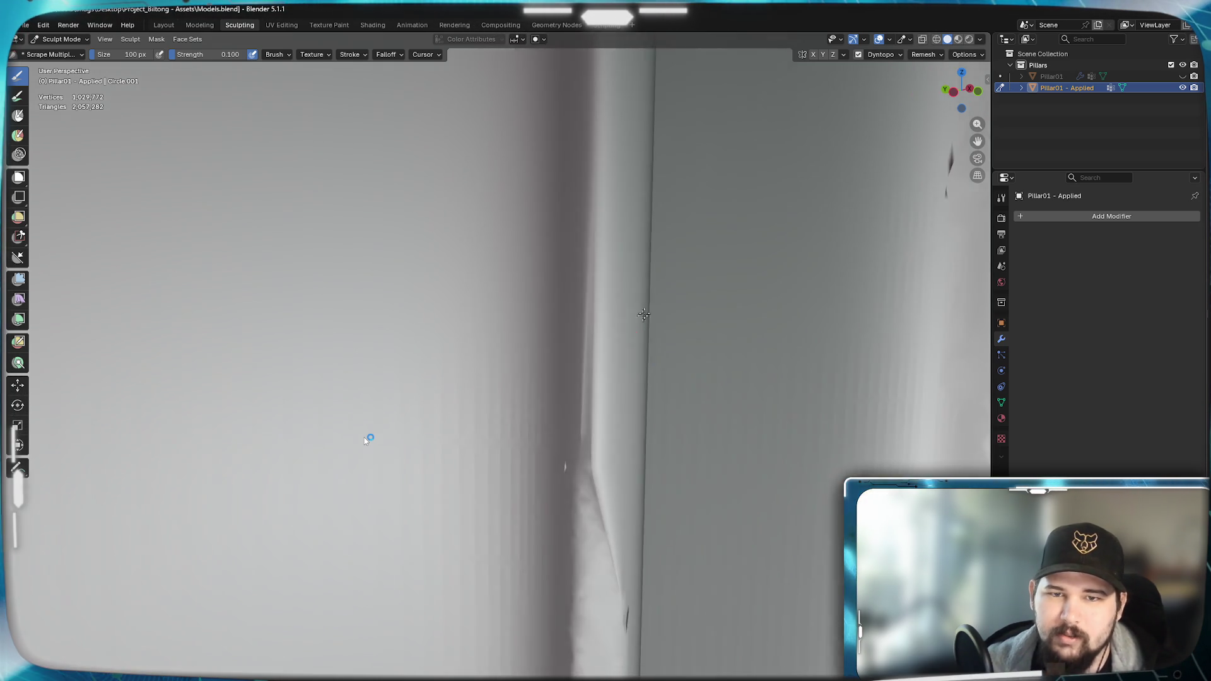
{"action": "mouse_move", "coordinate": [684, 112]}
{"action": "middle_mouse_down"}
{"action": "mouse_move", "coordinate": [663, 364]}
{"action": "mouse_move", "coordinate": [814, 441]}
{"action": "middle_mouse_up"}
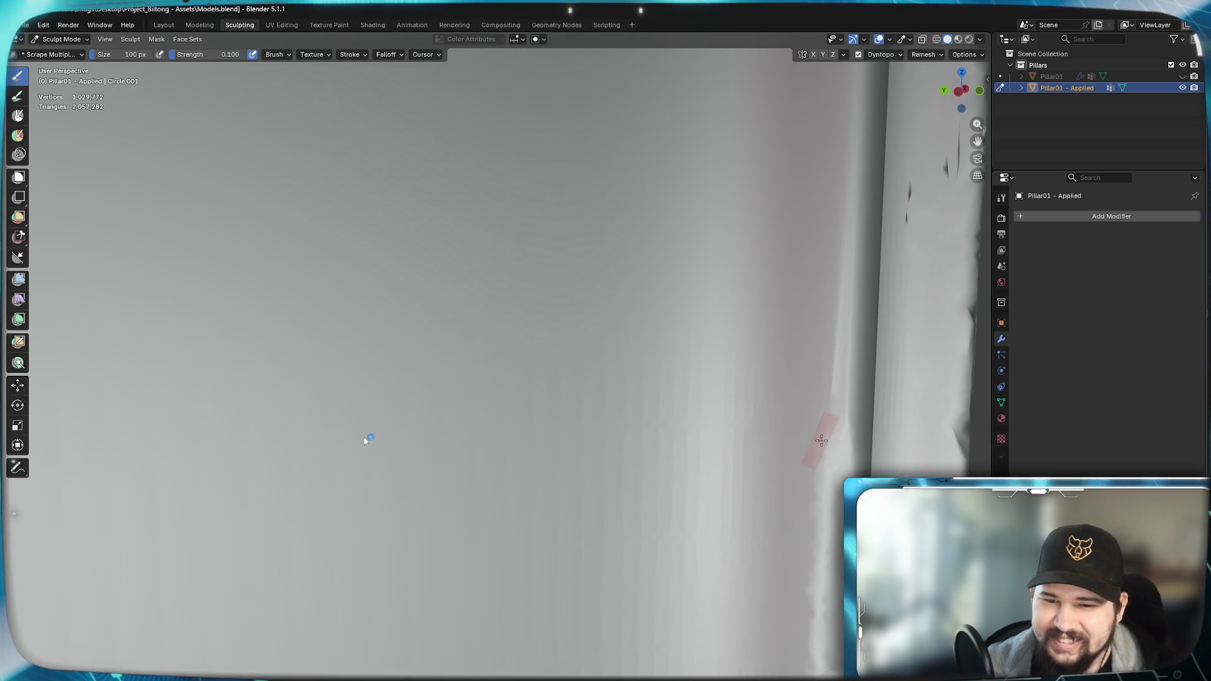
{"action": "middle_click_drag", "start_coordinate": [845, 485], "coordinate": [369, 502], "text": "shift"}
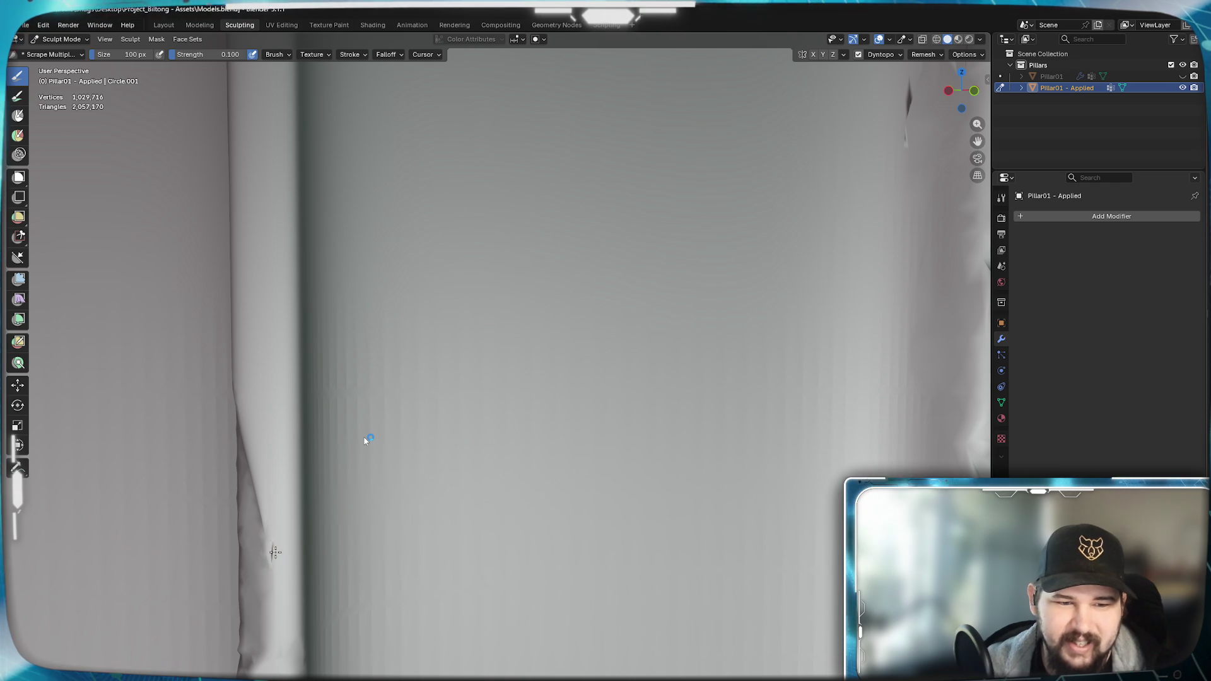
{"action": "left_click_drag", "start_coordinate": [272, 551], "coordinate": [279, 539]}
- Carve folds and scraped detail along further seams and check the pillar top
{"action": "middle_click_drag", "start_coordinate": [331, 420], "coordinate": [398, 549]}
{"action": "scroll", "coordinate": [530, 417], "scroll_direction": "down", "scroll_amount": 3}
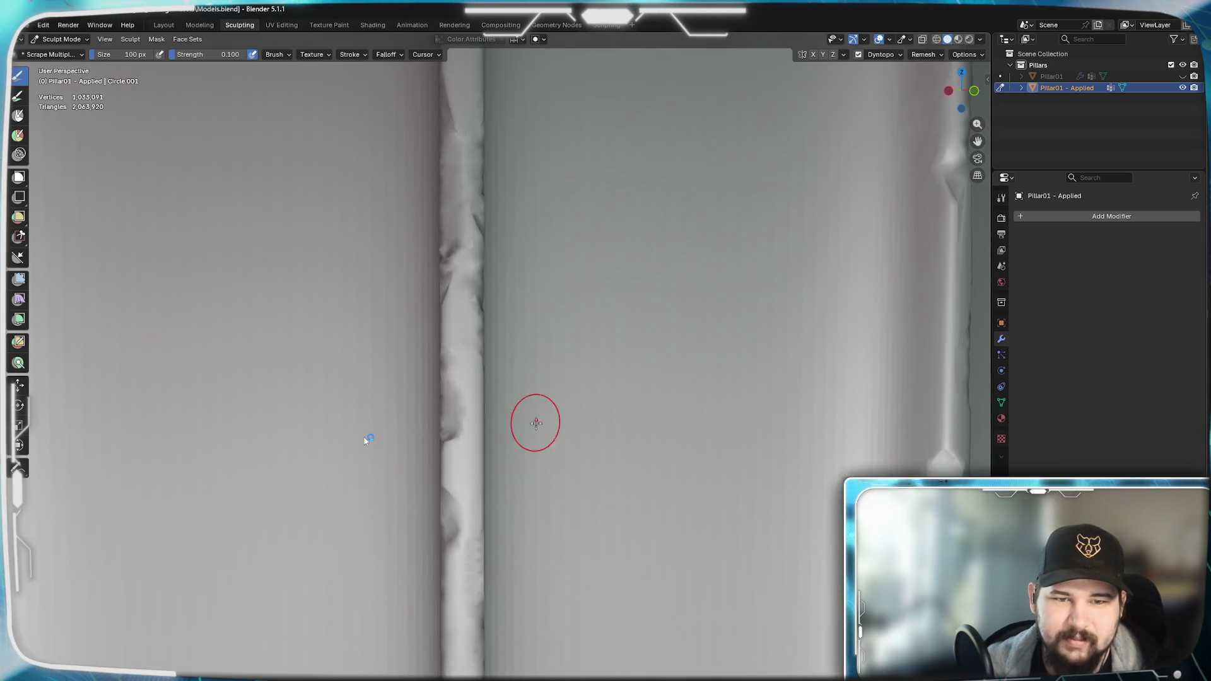
{"action": "mouse_move", "coordinate": [531, 417]}
{"action": "middle_mouse_down"}
{"action": "mouse_move", "coordinate": [454, 491]}
{"action": "mouse_move", "coordinate": [431, 492]}
{"action": "mouse_move", "coordinate": [482, 478]}
{"action": "mouse_move", "coordinate": [501, 502]}
{"action": "mouse_move", "coordinate": [412, 396]}
{"action": "middle_mouse_up"}
{"action": "left_click_drag", "start_coordinate": [423, 380], "coordinate": [422, 370]}
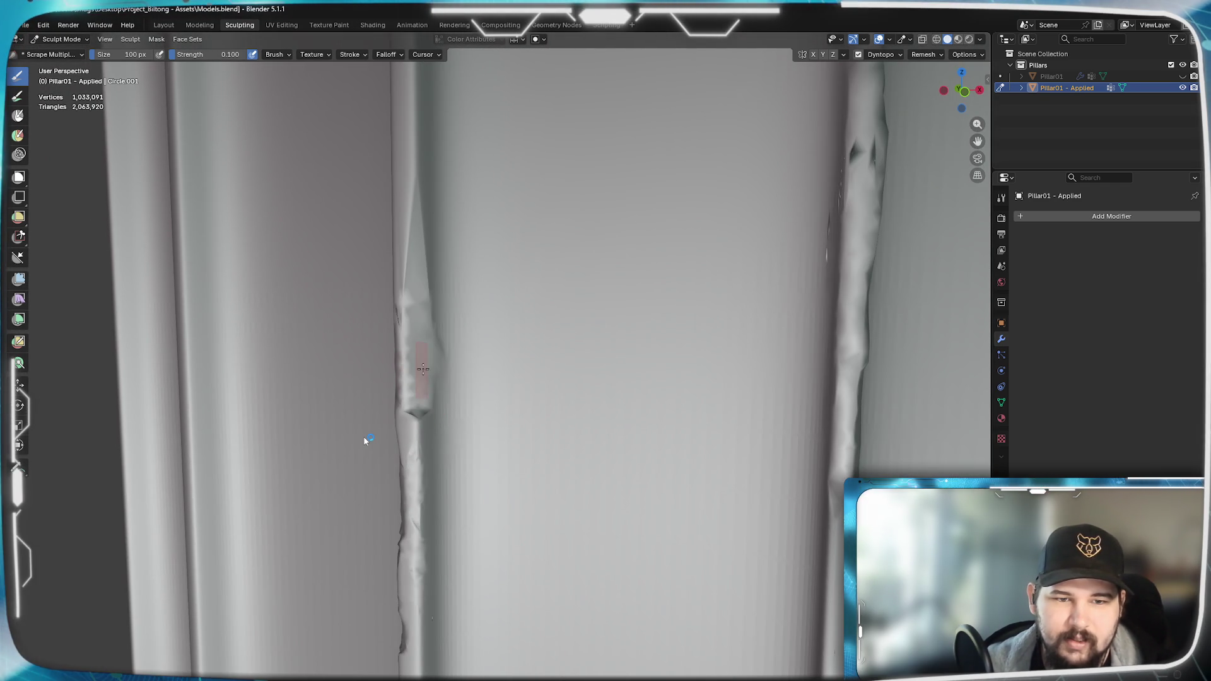
{"action": "mouse_move", "coordinate": [429, 313]}
{"action": "middle_mouse_down"}
{"action": "mouse_move", "coordinate": [379, 350]}
{"action": "mouse_move", "coordinate": [455, 359]}
{"action": "mouse_move", "coordinate": [447, 338]}
{"action": "mouse_move", "coordinate": [519, 384]}
{"action": "mouse_move", "coordinate": [471, 372]}
{"action": "middle_mouse_up"}
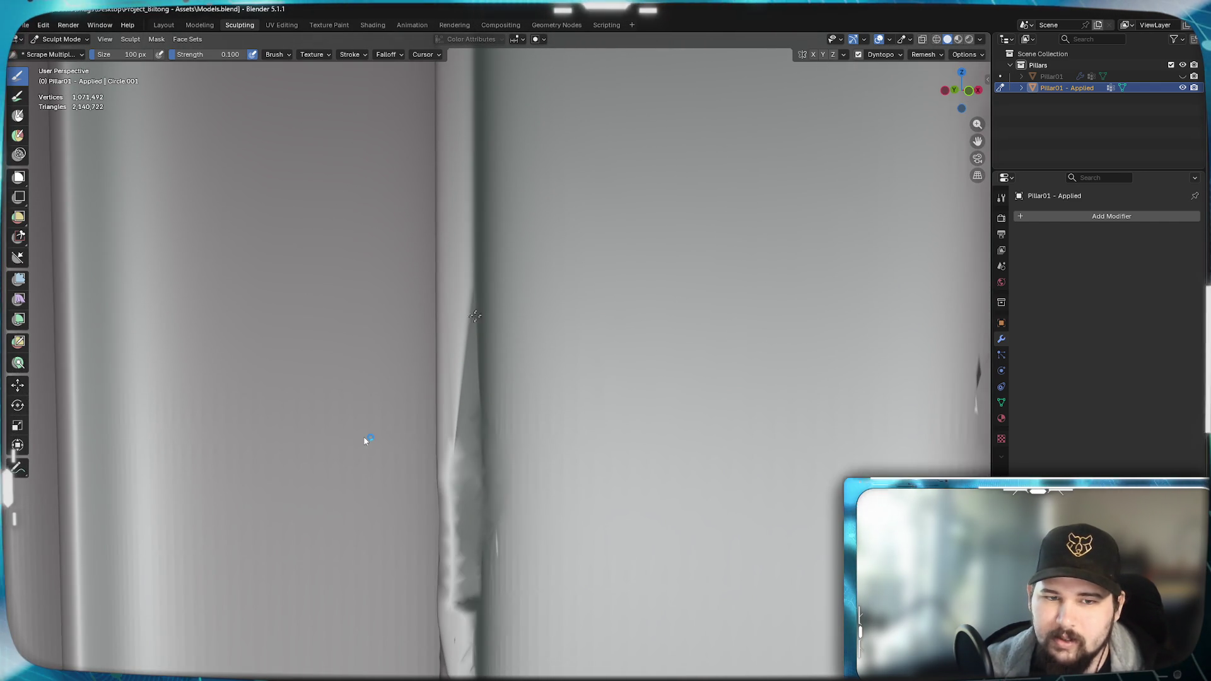
{"action": "left_click_drag", "start_coordinate": [497, 418], "coordinate": [534, 445]}
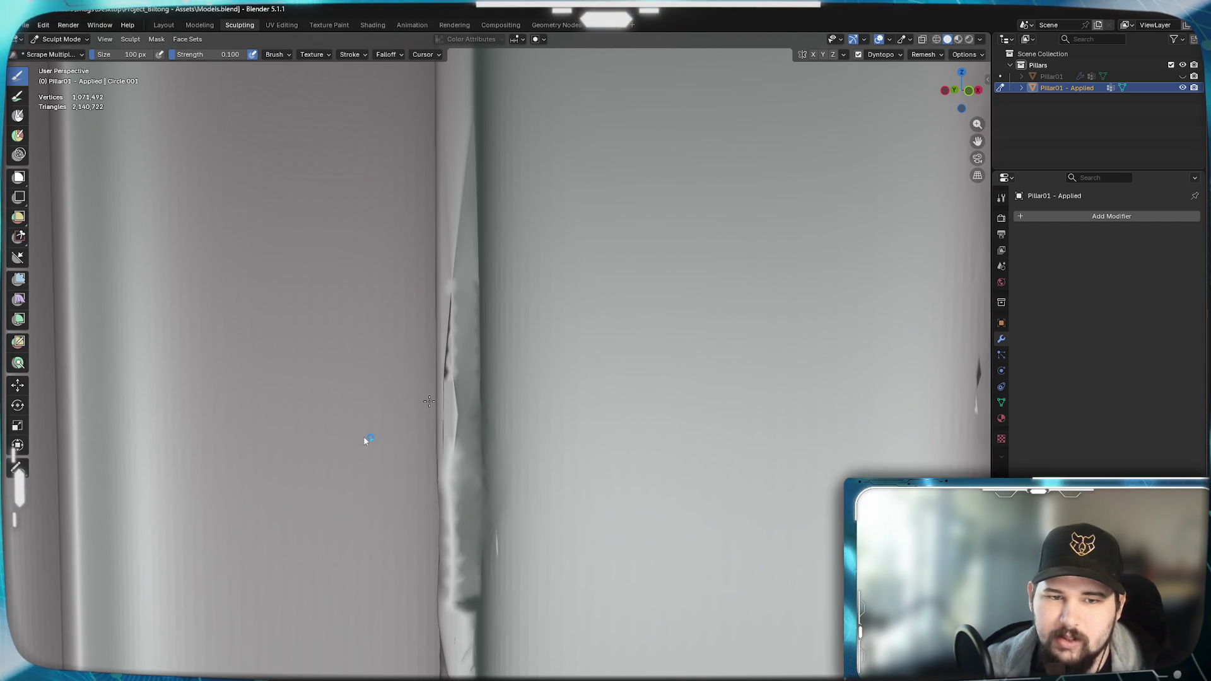
{"action": "scroll", "coordinate": [430, 401], "scroll_direction": "down", "scroll_amount": 2}
{"action": "scroll", "coordinate": [445, 398], "scroll_direction": "down", "scroll_amount": 3}
{"action": "scroll", "coordinate": [569, 469], "scroll_direction": "down", "scroll_amount": 3}
{"action": "mouse_move", "coordinate": [568, 468]}
{"action": "middle_mouse_down"}
{"action": "mouse_move", "coordinate": [554, 360]}
{"action": "mouse_move", "coordinate": [587, 484]}
{"action": "mouse_move", "coordinate": [562, 487]}
{"action": "middle_mouse_up"}
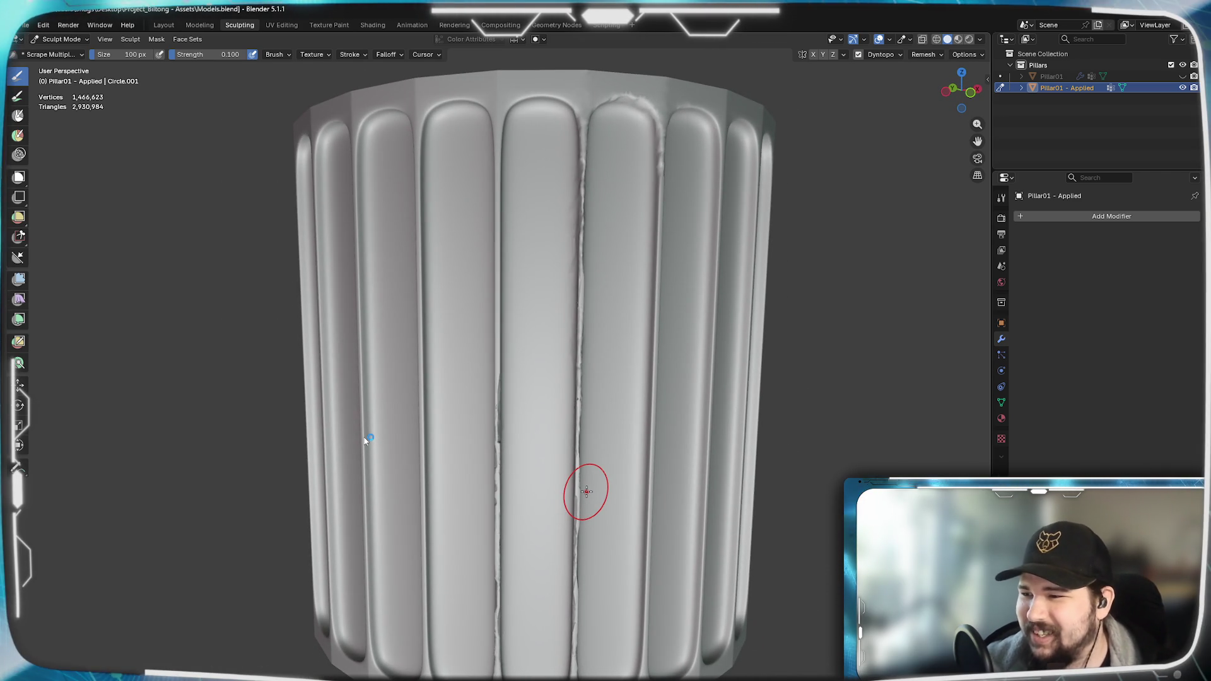
- Move in close on the flutes and lay light scraped chips along two flute edges
{"action": "mouse_move", "coordinate": [567, 454]}
{"action": "middle_mouse_down"}
{"action": "mouse_move", "coordinate": [554, 331]}
{"action": "mouse_move", "coordinate": [498, 495]}
{"action": "mouse_move", "coordinate": [378, 430]}
{"action": "mouse_move", "coordinate": [554, 516]}
{"action": "mouse_move", "coordinate": [577, 511]}
{"action": "mouse_move", "coordinate": [511, 445]}
{"action": "mouse_move", "coordinate": [628, 438]}
{"action": "middle_mouse_up"}
{"action": "scroll", "coordinate": [561, 522], "scroll_direction": "up", "scroll_amount": 4}
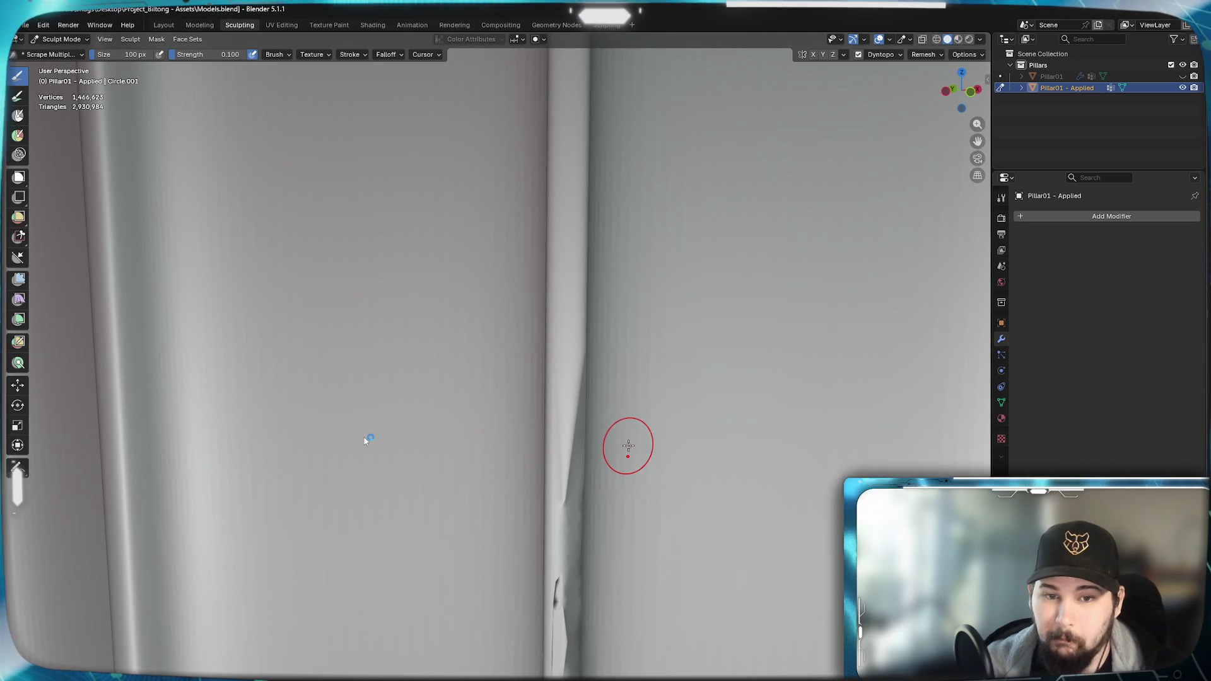
{"action": "mouse_move", "coordinate": [627, 501]}
{"action": "middle_mouse_down"}
{"action": "mouse_move", "coordinate": [645, 440]}
{"action": "mouse_move", "coordinate": [678, 465]}
{"action": "middle_mouse_up"}
{"action": "scroll", "coordinate": [718, 334], "scroll_direction": "up", "scroll_amount": 2}
{"action": "left_click_drag", "start_coordinate": [772, 332], "coordinate": [778, 356]}
{"action": "middle_click_drag", "start_coordinate": [832, 381], "coordinate": [568, 381], "text": "shift"}
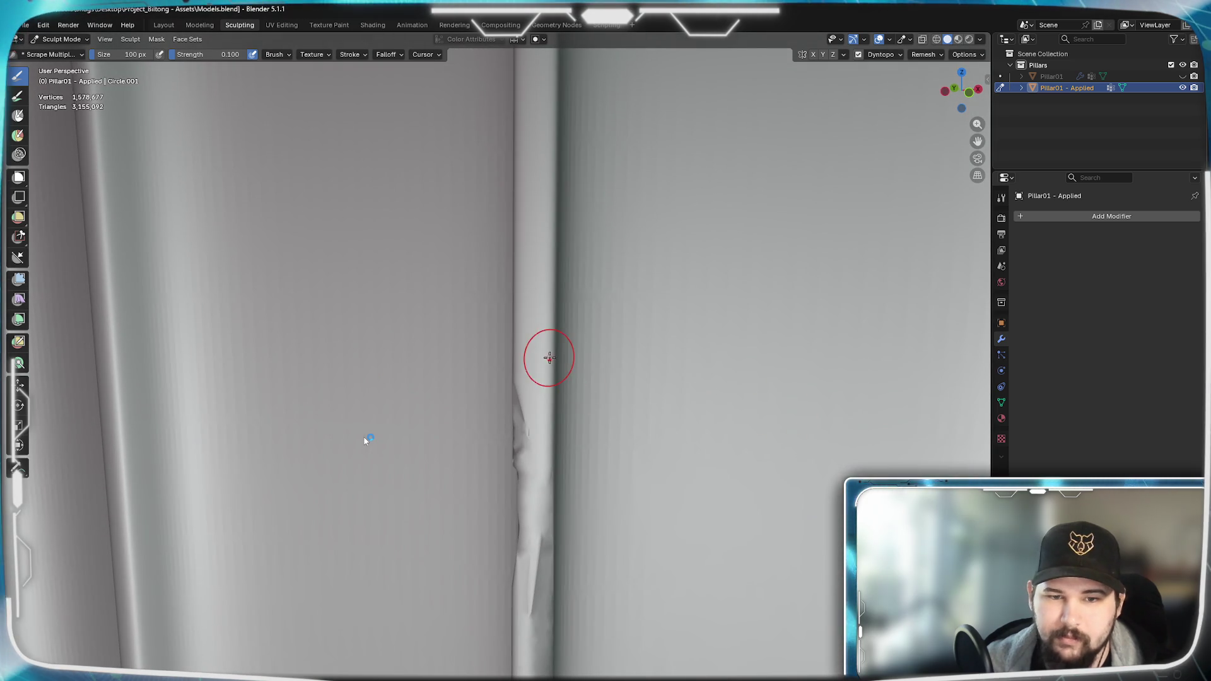
{"action": "left_click_drag", "start_coordinate": [544, 341], "coordinate": [559, 350]}
{"action": "left_click_drag", "start_coordinate": [551, 284], "coordinate": [549, 217]}
{"action": "mouse_move", "coordinate": [583, 285]}
{"action": "middle_mouse_down"}
{"action": "mouse_move", "coordinate": [568, 294]}
{"action": "mouse_move", "coordinate": [594, 431]}
{"action": "mouse_move", "coordinate": [540, 374]}
{"action": "middle_mouse_up"}
{"action": "left_click_drag", "start_coordinate": [530, 397], "coordinate": [535, 322]}
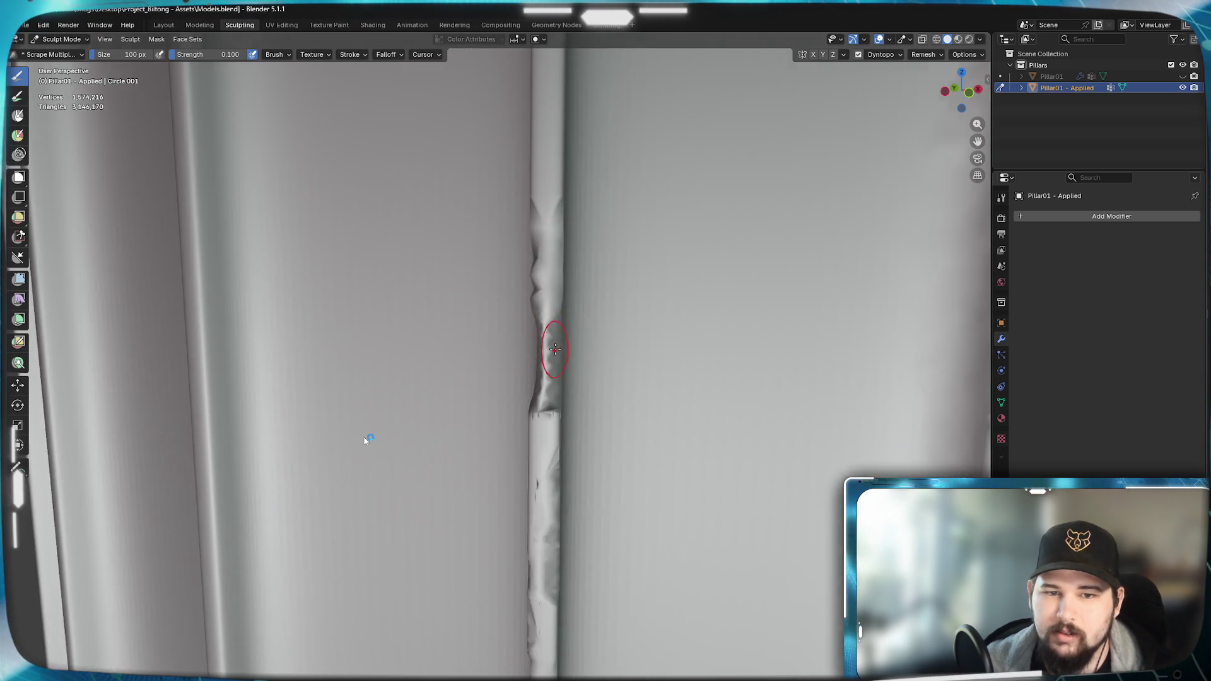
{"action": "scroll", "coordinate": [540, 331], "scroll_direction": "up", "scroll_amount": 3}
- Scrape chips into the flute edge and run long brightening scrapes up the seam
{"action": "middle_click_drag", "start_coordinate": [624, 437], "coordinate": [353, 430], "text": "shift"}
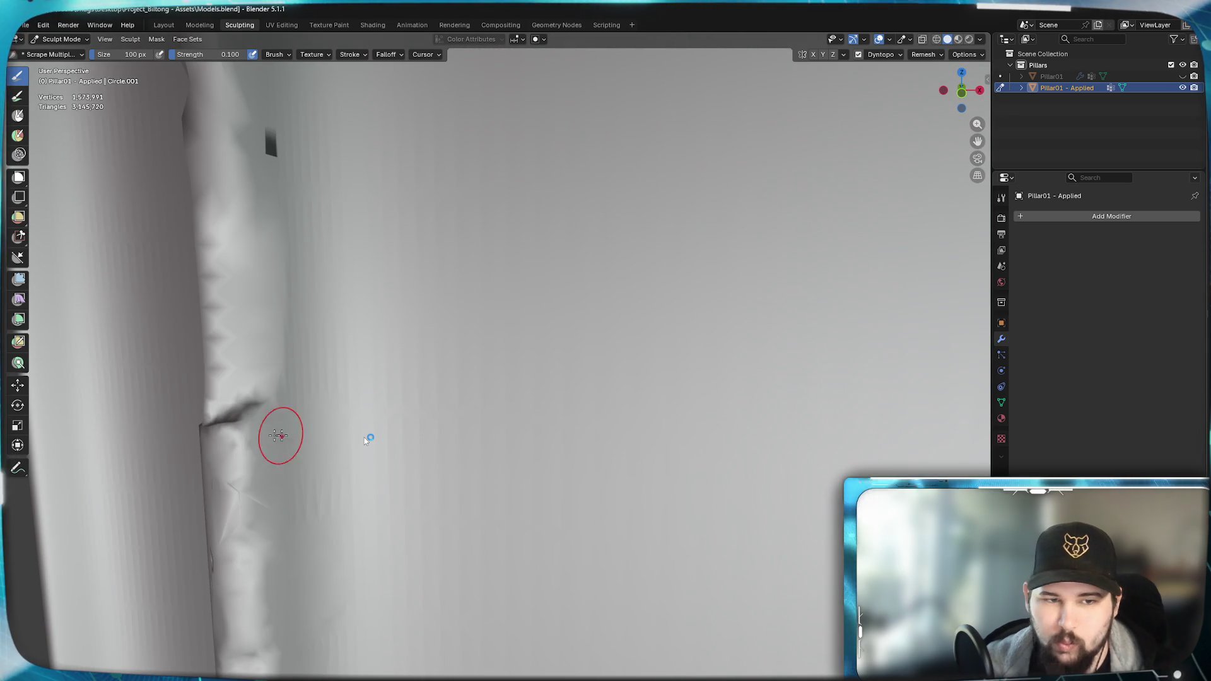
{"action": "left_click_drag", "start_coordinate": [205, 425], "coordinate": [220, 441]}
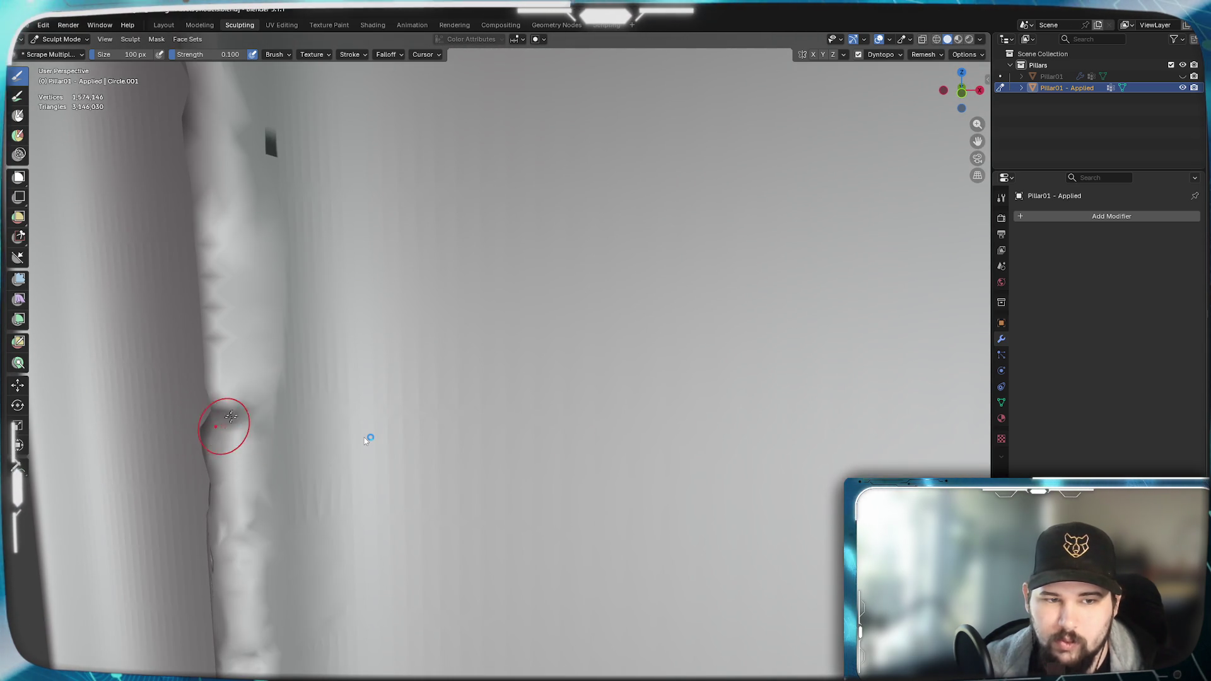
{"action": "middle_click_drag", "start_coordinate": [292, 371], "coordinate": [407, 388]}
{"action": "mouse_move", "coordinate": [644, 463]}
{"action": "middle_mouse_down"}
{"action": "mouse_move", "coordinate": [541, 522]}
{"action": "mouse_move", "coordinate": [430, 426]}
{"action": "mouse_move", "coordinate": [712, 447]}
{"action": "middle_mouse_up"}
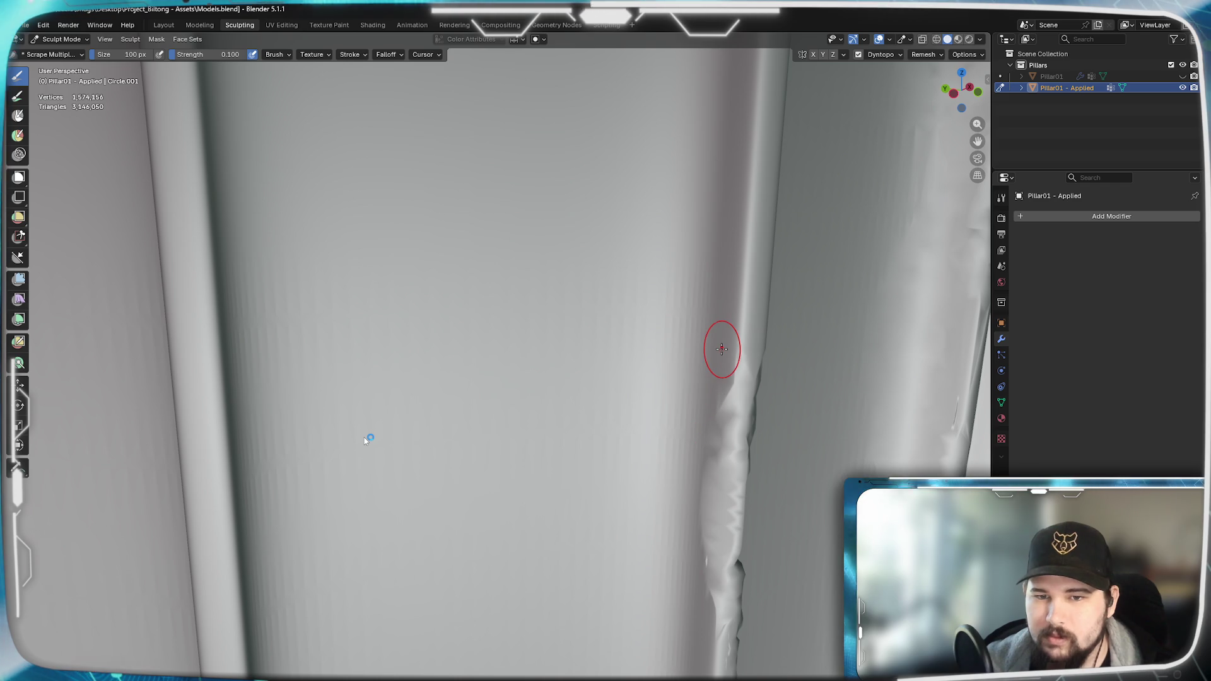
{"action": "left_click_drag", "start_coordinate": [722, 359], "coordinate": [748, 94]}
{"action": "left_click_drag", "start_coordinate": [747, 265], "coordinate": [748, 95]}
- Add small scrape marks on the next edge and scrape away the dark crease running along it
{"action": "middle_click_drag", "start_coordinate": [928, 284], "coordinate": [703, 286], "text": "shift"}
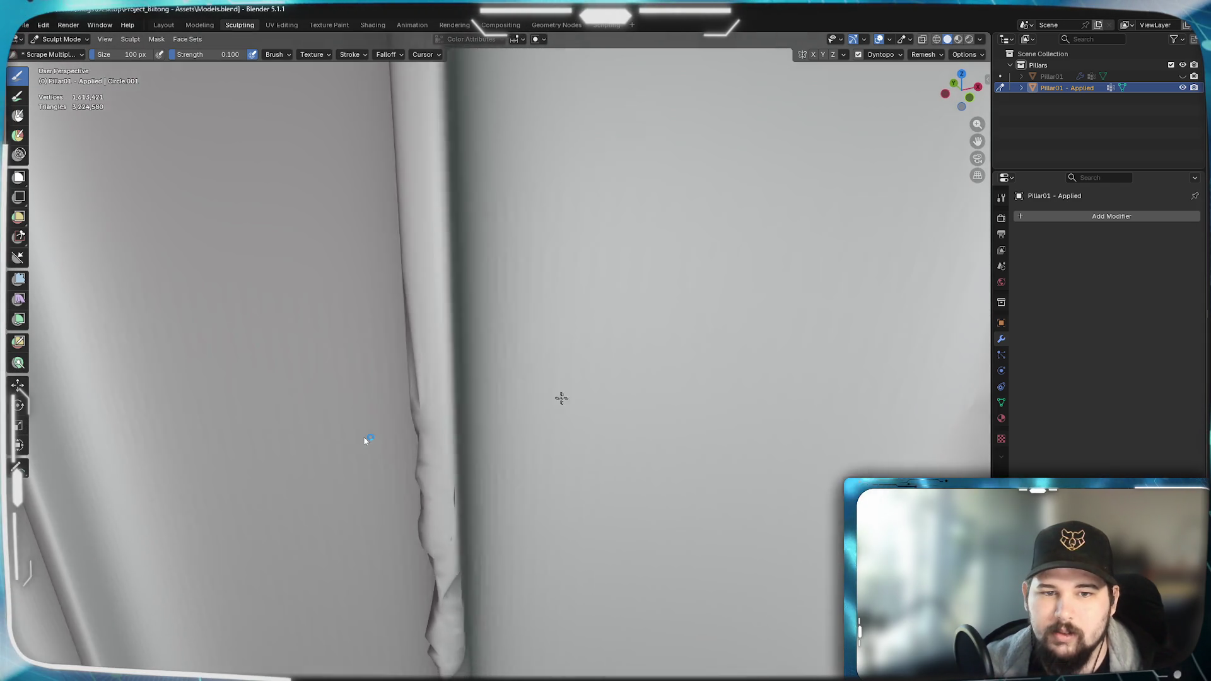
{"action": "middle_click_drag", "start_coordinate": [606, 302], "coordinate": [393, 322]}
{"action": "left_click_drag", "start_coordinate": [388, 294], "coordinate": [393, 341]}
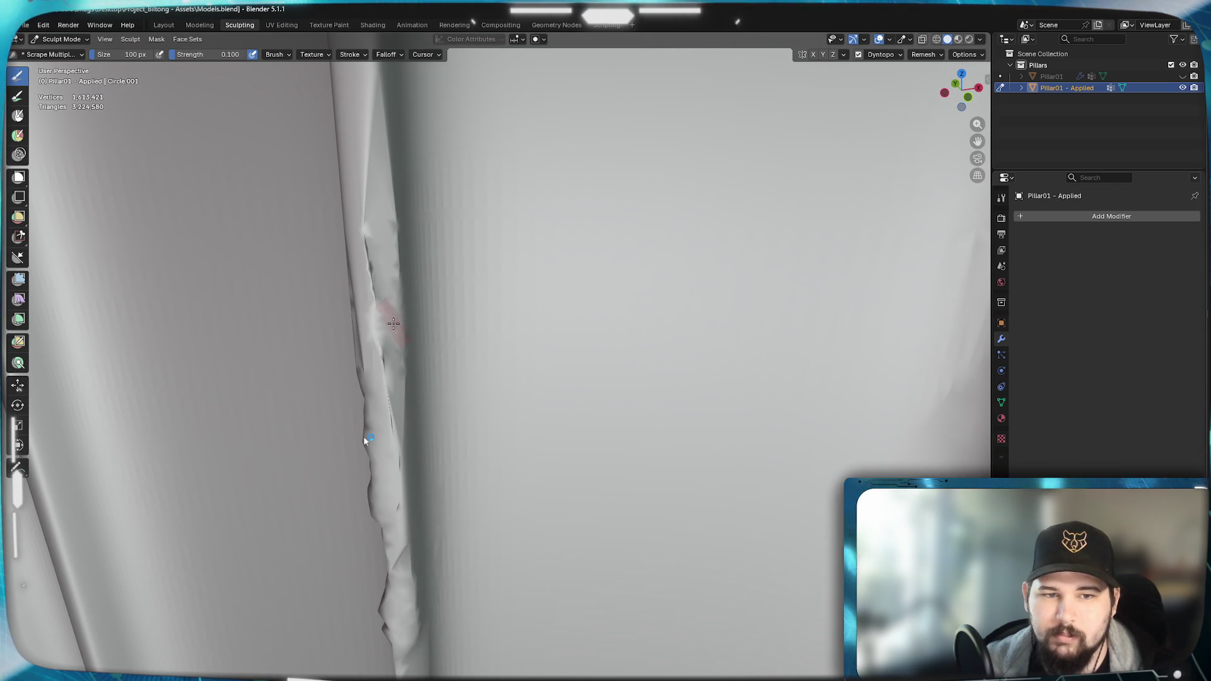
{"action": "mouse_move", "coordinate": [422, 340]}
{"action": "middle_mouse_down"}
{"action": "mouse_move", "coordinate": [365, 441]}
{"action": "mouse_move", "coordinate": [359, 416]}
{"action": "mouse_move", "coordinate": [366, 440]}
{"action": "middle_mouse_up"}
{"action": "mouse_move", "coordinate": [184, 301]}
{"action": "left_mouse_down"}
{"action": "mouse_move", "coordinate": [166, 265]}
{"action": "mouse_move", "coordinate": [245, 185]}
{"action": "left_mouse_up"}
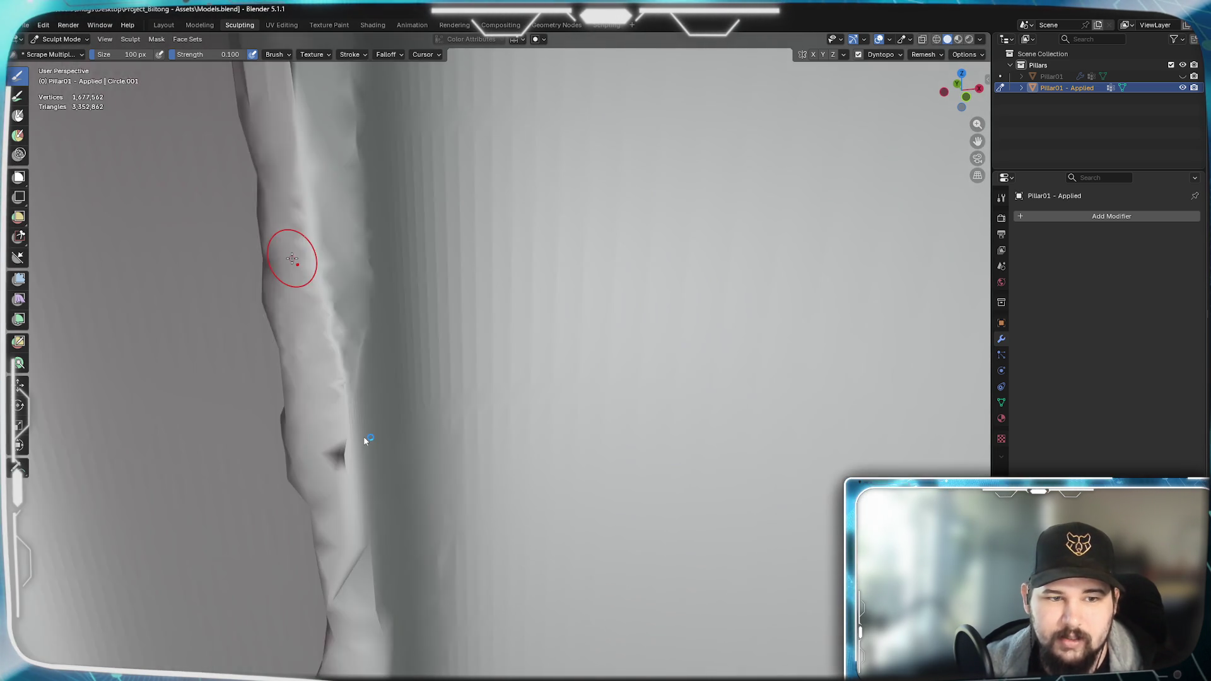
{"action": "mouse_move", "coordinate": [268, 153]}
{"action": "middle_mouse_down"}
{"action": "mouse_move", "coordinate": [171, 96]}
{"action": "mouse_move", "coordinate": [427, 442]}
{"action": "mouse_move", "coordinate": [341, 445]}
{"action": "mouse_move", "coordinate": [284, 492]}
{"action": "mouse_move", "coordinate": [435, 360]}
{"action": "mouse_move", "coordinate": [469, 430]}
{"action": "middle_mouse_up"}
{"action": "mouse_move", "coordinate": [469, 430]}
{"action": "left_mouse_down"}
{"action": "mouse_move", "coordinate": [473, 587]}
{"action": "mouse_move", "coordinate": [568, 492]}
{"action": "left_mouse_up"}
{"action": "mouse_move", "coordinate": [568, 492]}
{"action": "middle_mouse_down"}
{"action": "mouse_move", "coordinate": [566, 450]}
{"action": "mouse_move", "coordinate": [530, 408]}
{"action": "mouse_move", "coordinate": [568, 425]}
{"action": "mouse_move", "coordinate": [585, 421]}
{"action": "mouse_move", "coordinate": [597, 369]}
{"action": "mouse_move", "coordinate": [645, 378]}
{"action": "mouse_move", "coordinate": [577, 440]}
{"action": "mouse_move", "coordinate": [530, 415]}
{"action": "mouse_move", "coordinate": [513, 438]}
{"action": "mouse_move", "coordinate": [553, 424]}
{"action": "mouse_move", "coordinate": [461, 370]}
{"action": "middle_mouse_up"}
{"action": "scroll", "coordinate": [461, 369], "scroll_direction": "down", "scroll_amount": 2}
{"action": "scroll", "coordinate": [473, 380], "scroll_direction": "down", "scroll_amount": 1}
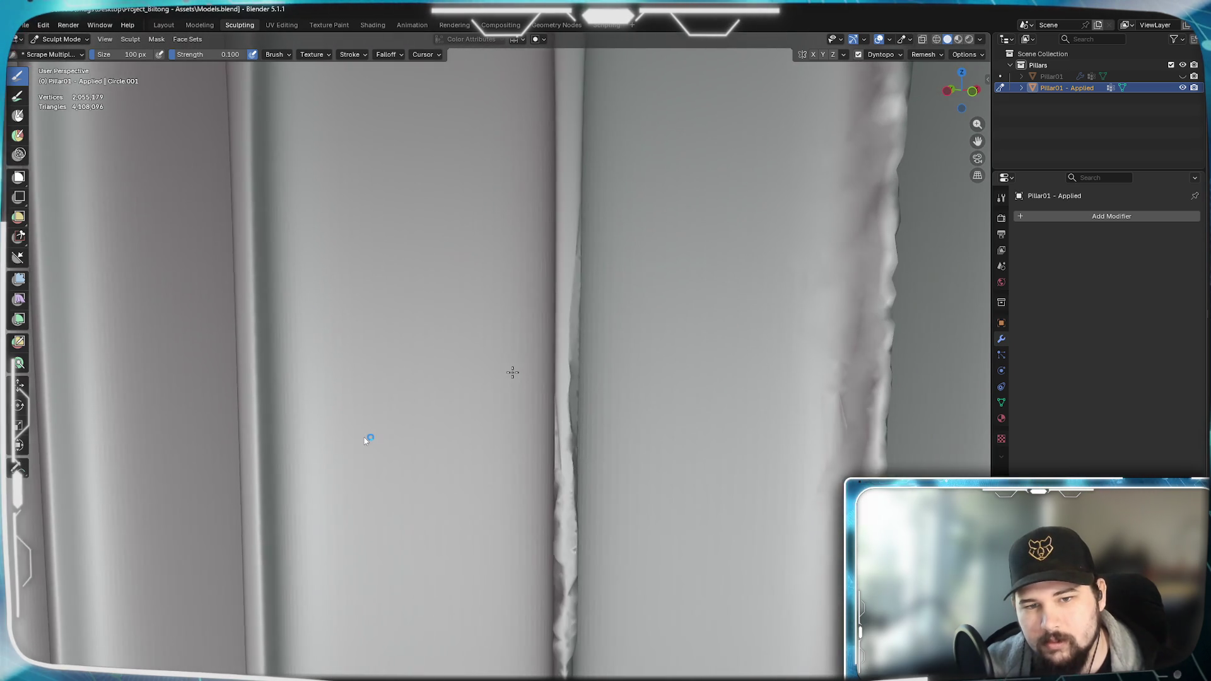
{"action": "scroll", "coordinate": [492, 389], "scroll_direction": "down", "scroll_amount": 1}
{"action": "scroll", "coordinate": [530, 428], "scroll_direction": "down", "scroll_amount": 2}
- Close in on the pillar grooves and carve scraped detail and a dent up a flute edge
{"action": "middle_click_drag", "start_coordinate": [529, 428], "coordinate": [560, 446]}
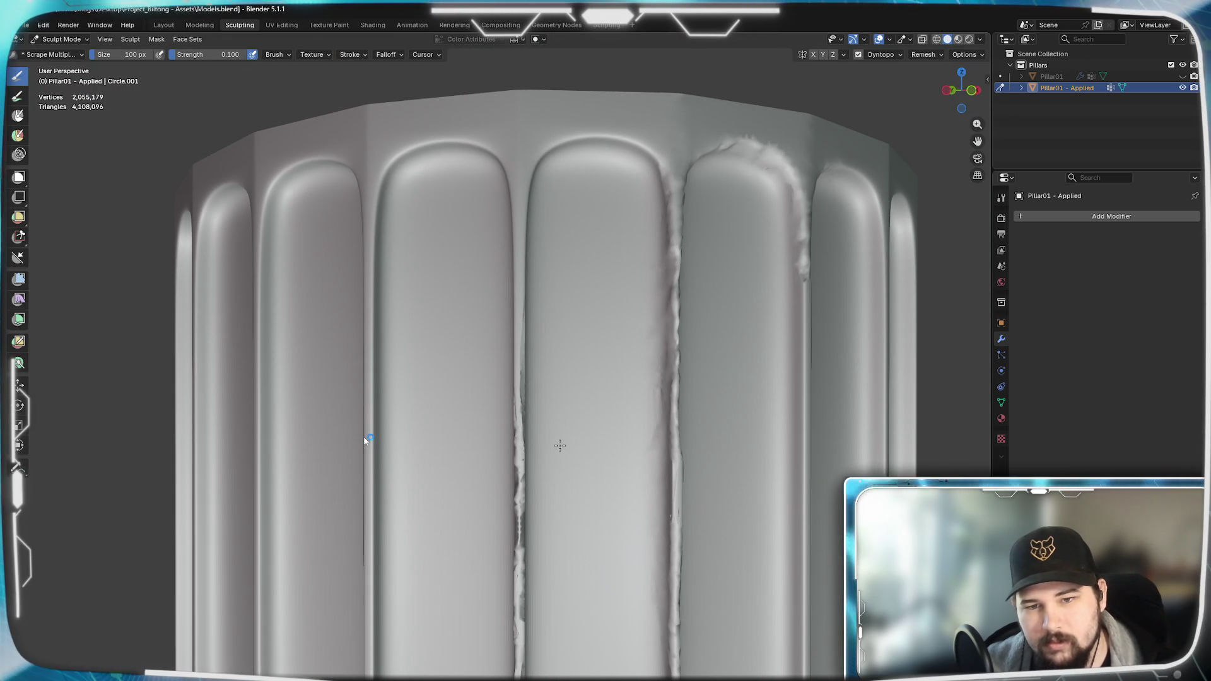
{"action": "scroll", "coordinate": [560, 446], "scroll_direction": "up", "scroll_amount": 4}
{"action": "mouse_move", "coordinate": [492, 360]}
{"action": "middle_mouse_down"}
{"action": "mouse_move", "coordinate": [690, 341]}
{"action": "mouse_move", "coordinate": [584, 436]}
{"action": "mouse_move", "coordinate": [645, 432]}
{"action": "mouse_move", "coordinate": [691, 341]}
{"action": "middle_mouse_up"}
{"action": "left_click_drag", "start_coordinate": [690, 342], "coordinate": [705, 237]}
{"action": "mouse_move", "coordinate": [705, 236]}
{"action": "middle_mouse_down"}
{"action": "mouse_move", "coordinate": [725, 286]}
{"action": "mouse_move", "coordinate": [540, 284]}
{"action": "mouse_move", "coordinate": [520, 369]}
{"action": "mouse_move", "coordinate": [539, 350]}
{"action": "middle_mouse_up"}
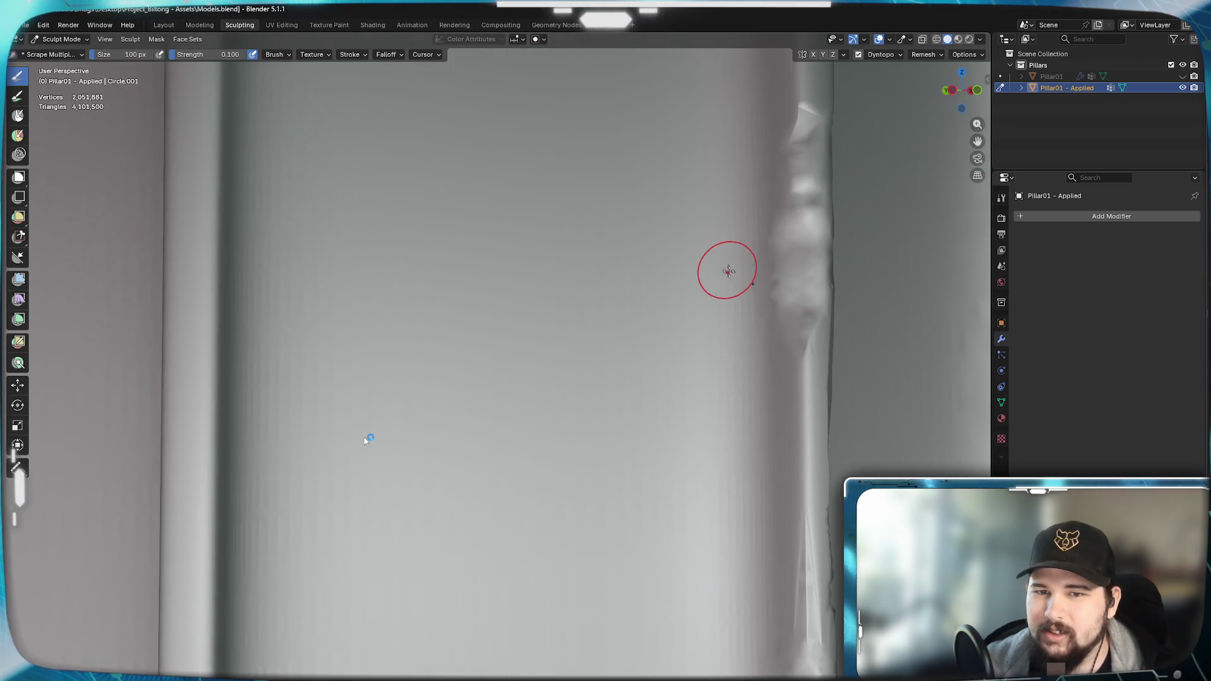
{"action": "mouse_move", "coordinate": [726, 249]}
{"action": "middle_mouse_down"}
{"action": "mouse_move", "coordinate": [644, 350]}
{"action": "mouse_move", "coordinate": [776, 274]}
{"action": "middle_mouse_up"}
{"action": "left_click_drag", "start_coordinate": [776, 275], "coordinate": [798, 341]}
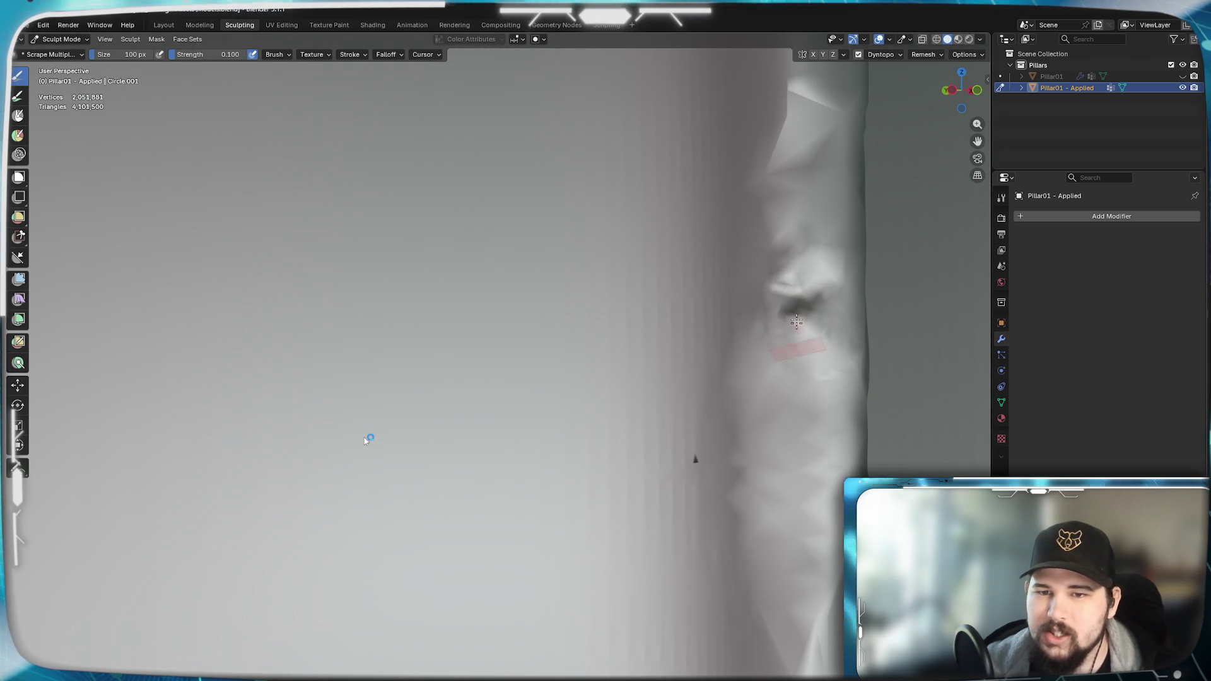
- Scrape and deform the flute edge near the pillar top, then pan across to another edge
{"action": "middle_click_drag", "start_coordinate": [776, 388], "coordinate": [653, 388], "text": "shift"}
{"action": "mouse_move", "coordinate": [686, 351]}
{"action": "left_mouse_down"}
{"action": "mouse_move", "coordinate": [720, 341]}
{"action": "mouse_move", "coordinate": [757, 375]}
{"action": "left_mouse_up"}
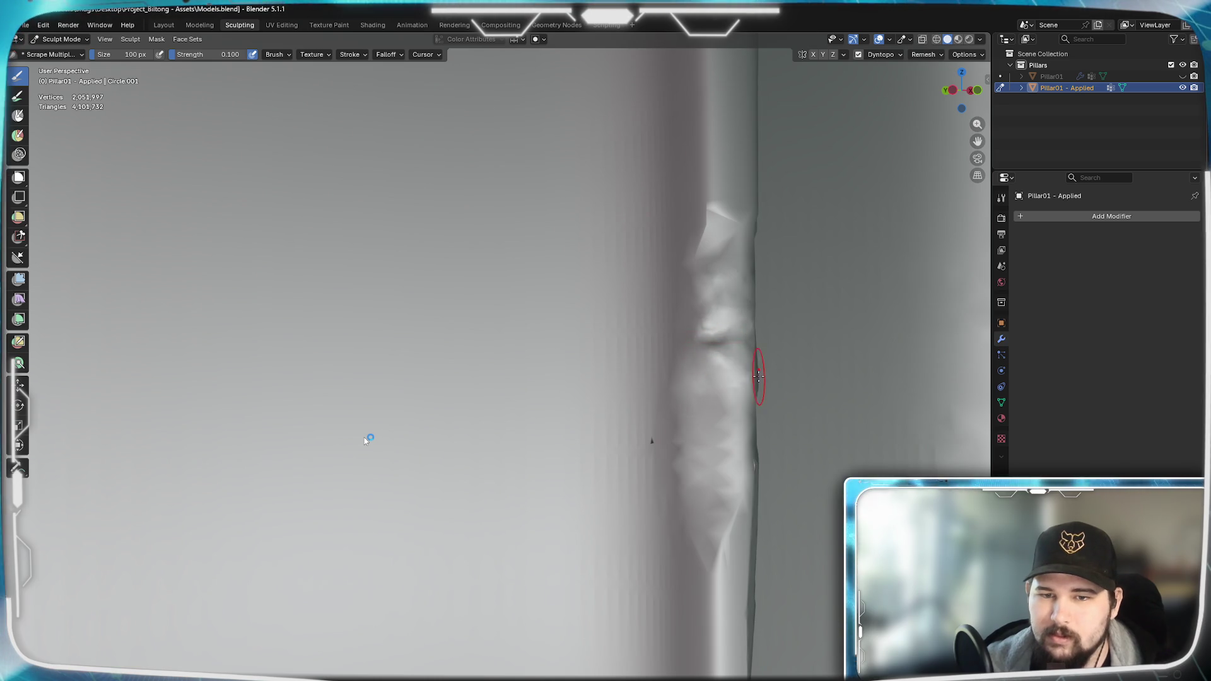
{"action": "middle_click_drag", "start_coordinate": [758, 375], "coordinate": [719, 381], "text": "shift"}
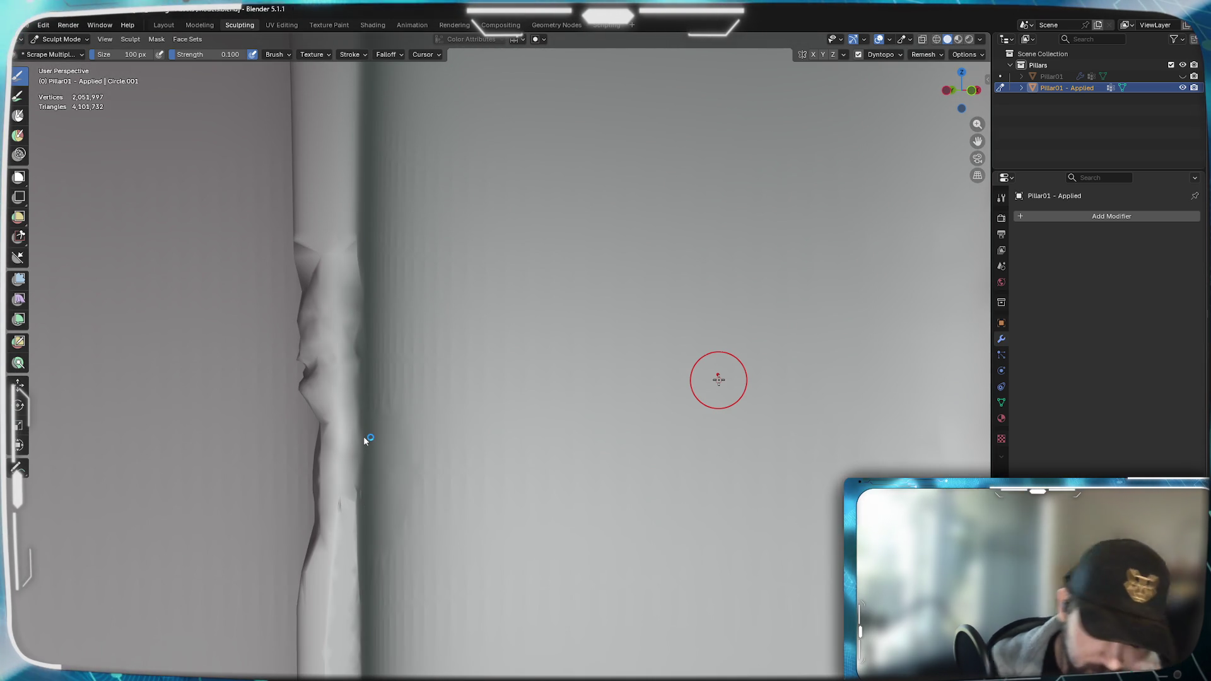
{"action": "mouse_move", "coordinate": [441, 291]}
{"action": "middle_mouse_down", "text": "shift"}
{"action": "mouse_move", "coordinate": [502, 312]}
{"action": "mouse_move", "coordinate": [474, 378]}
{"action": "mouse_move", "coordinate": [239, 358]}
{"action": "middle_mouse_up", "text": "shift"}
{"action": "mouse_move", "coordinate": [239, 359]}
{"action": "left_mouse_down"}
{"action": "mouse_move", "coordinate": [218, 305]}
{"action": "mouse_move", "coordinate": [228, 357]}
{"action": "left_mouse_up"}
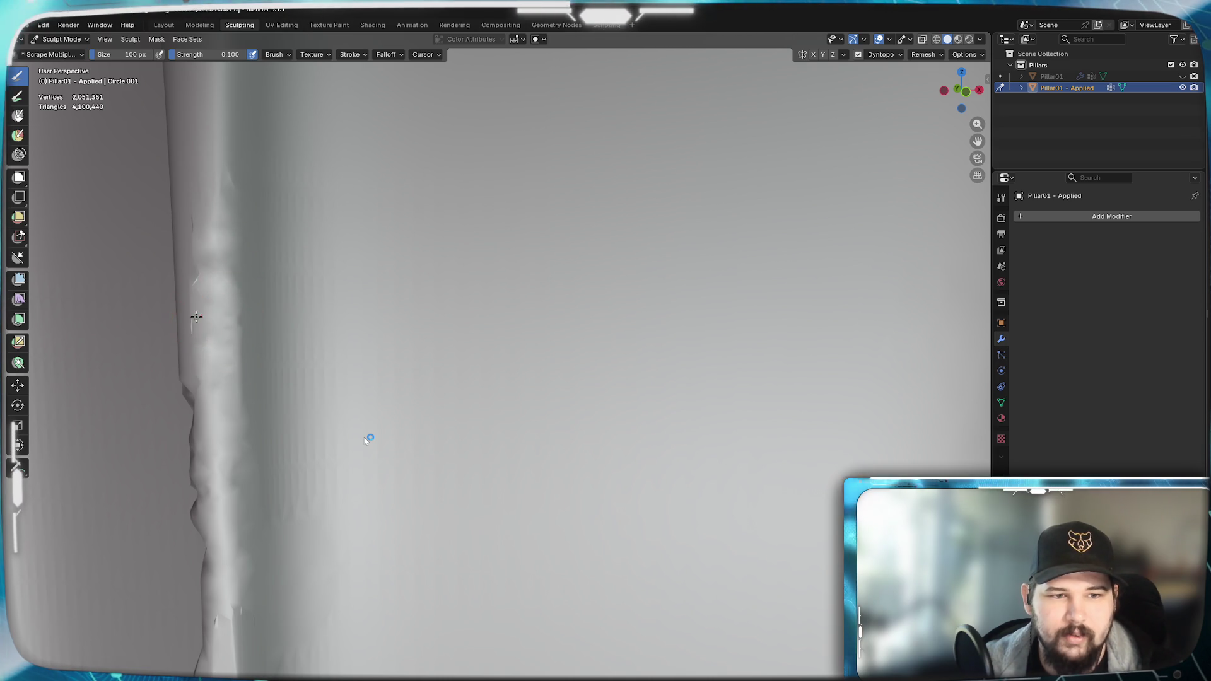
{"action": "middle_click_drag", "start_coordinate": [176, 333], "coordinate": [590, 375], "text": "shift"}
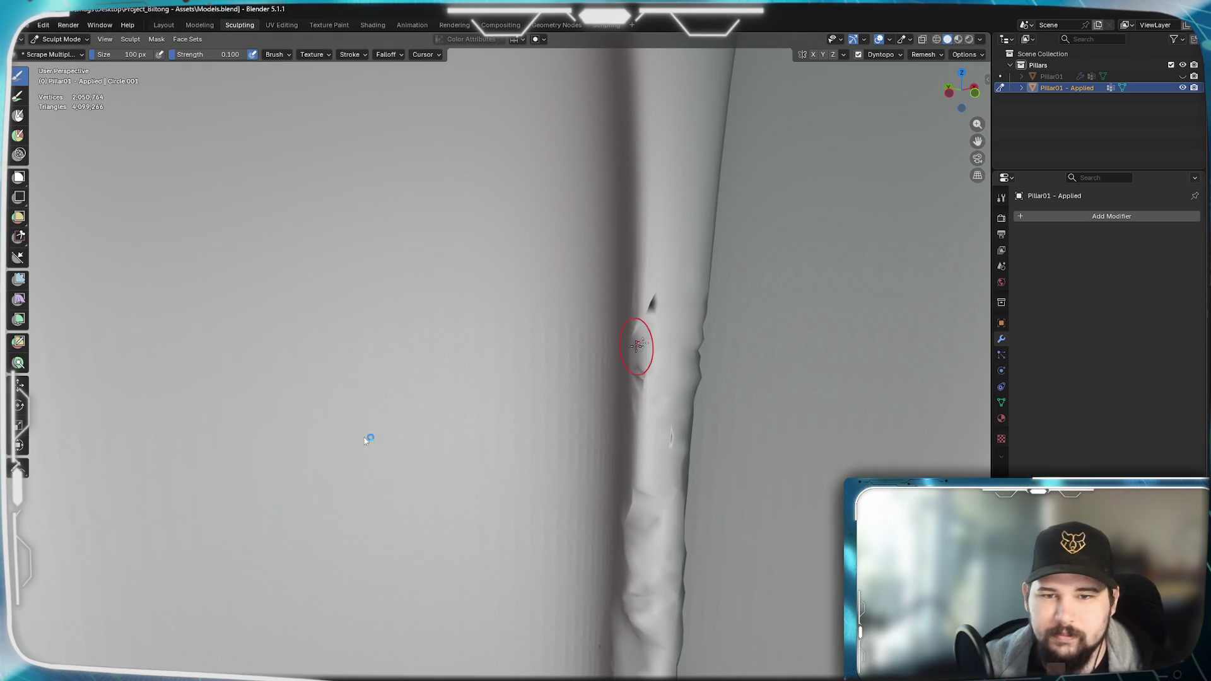
{"action": "scroll", "coordinate": [625, 395], "scroll_direction": "down", "scroll_amount": 3}
{"action": "scroll", "coordinate": [629, 379], "scroll_direction": "down", "scroll_amount": 3}
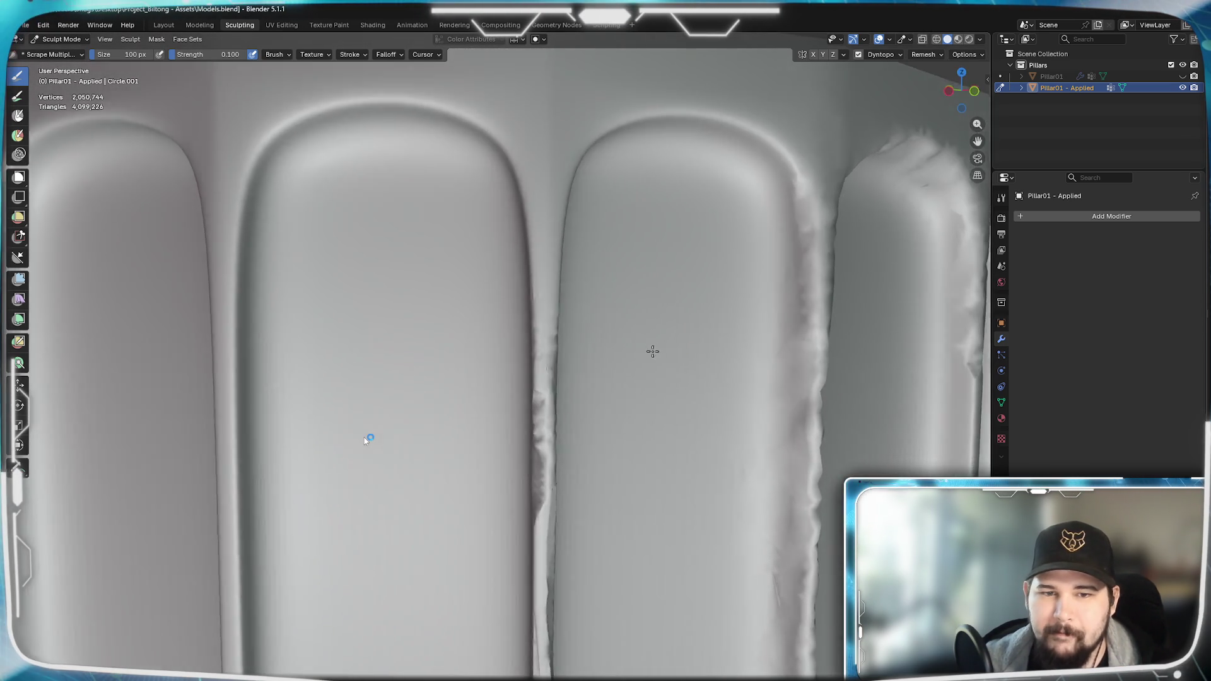
{"action": "scroll", "coordinate": [633, 363], "scroll_direction": "down", "scroll_amount": 2}
- Sculpt a rough bump onto a flute top, undo it, and orbit down toward the pillar's bottom edge
{"action": "middle_click_drag", "start_coordinate": [634, 363], "coordinate": [466, 430]}
{"action": "scroll", "coordinate": [620, 397], "scroll_direction": "up", "scroll_amount": 3}
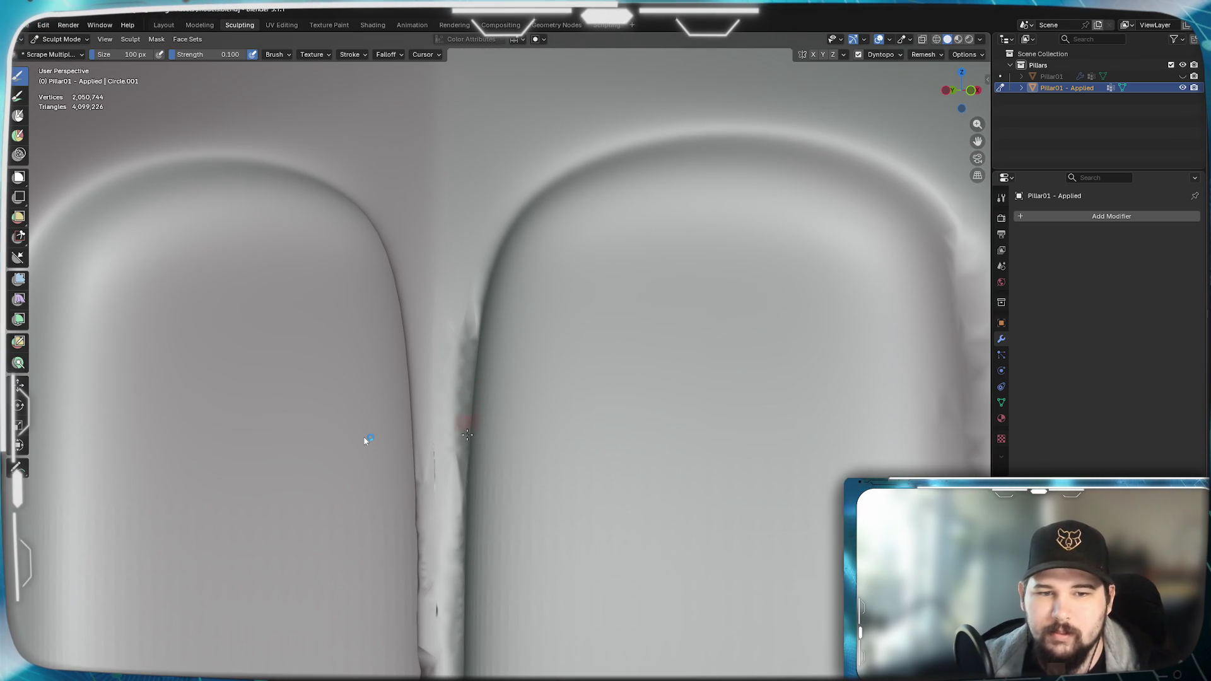
{"action": "scroll", "coordinate": [530, 232], "scroll_direction": "down", "scroll_amount": 2}
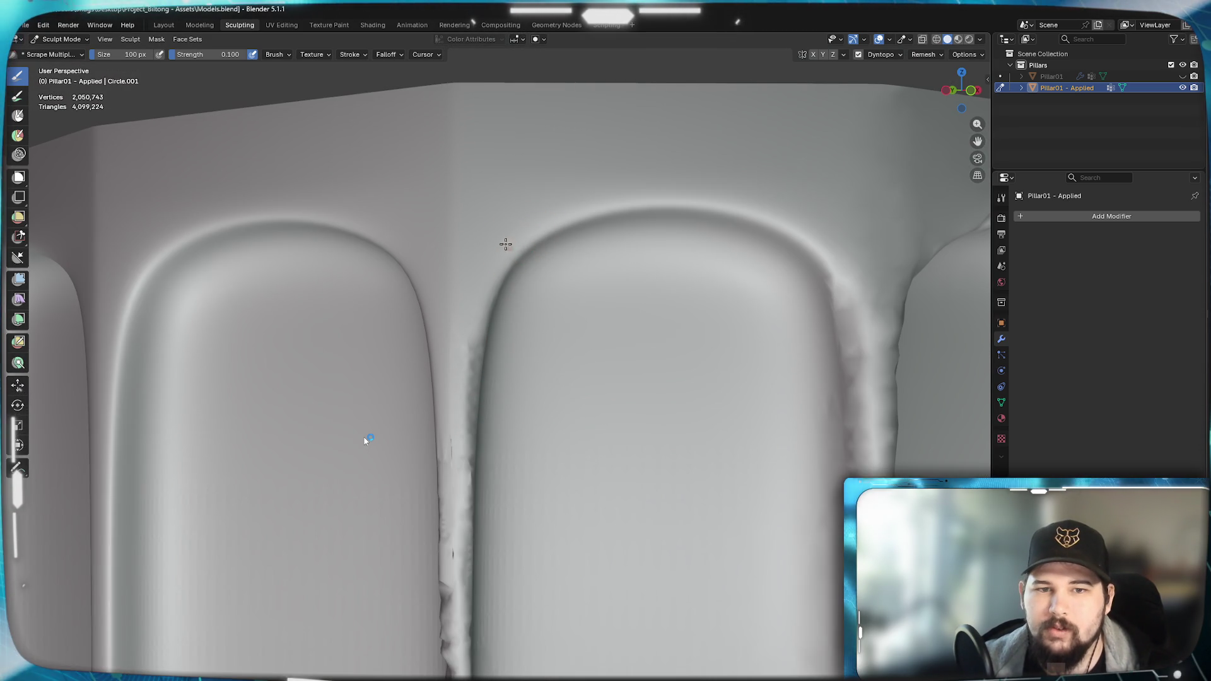
{"action": "scroll", "coordinate": [540, 274], "scroll_direction": "down", "scroll_amount": 2}
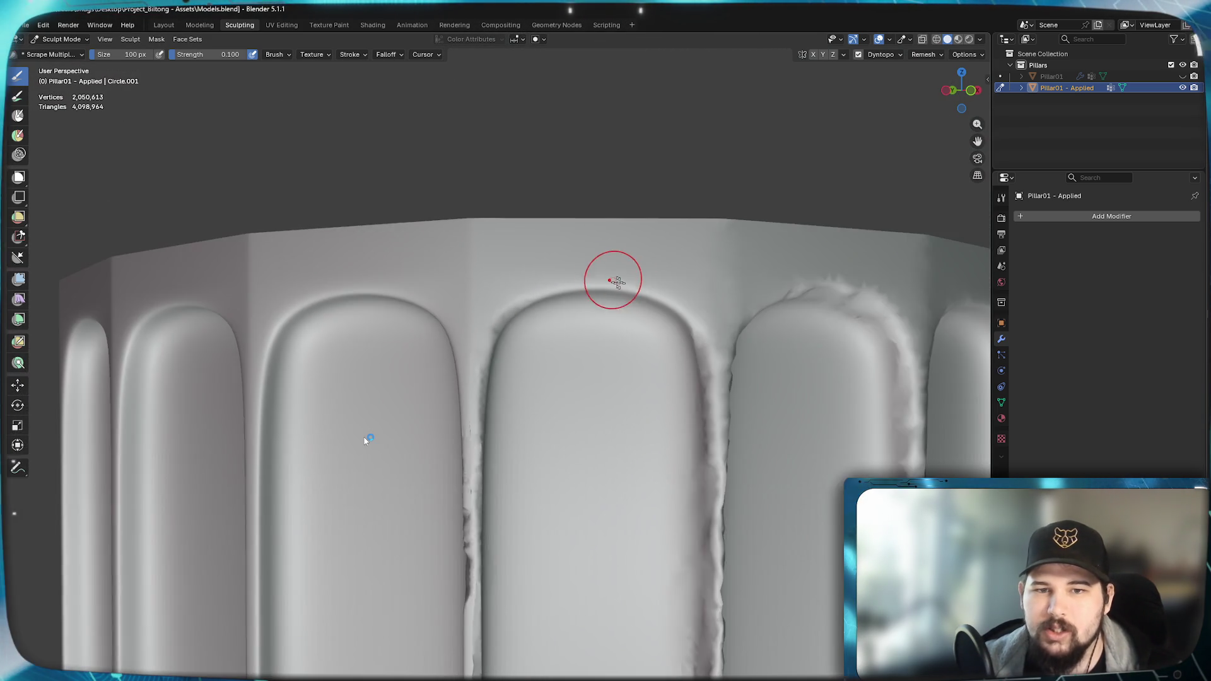
{"action": "scroll", "coordinate": [615, 274], "scroll_direction": "down", "scroll_amount": 1}
{"action": "left_click_drag", "start_coordinate": [626, 279], "coordinate": [632, 277]}
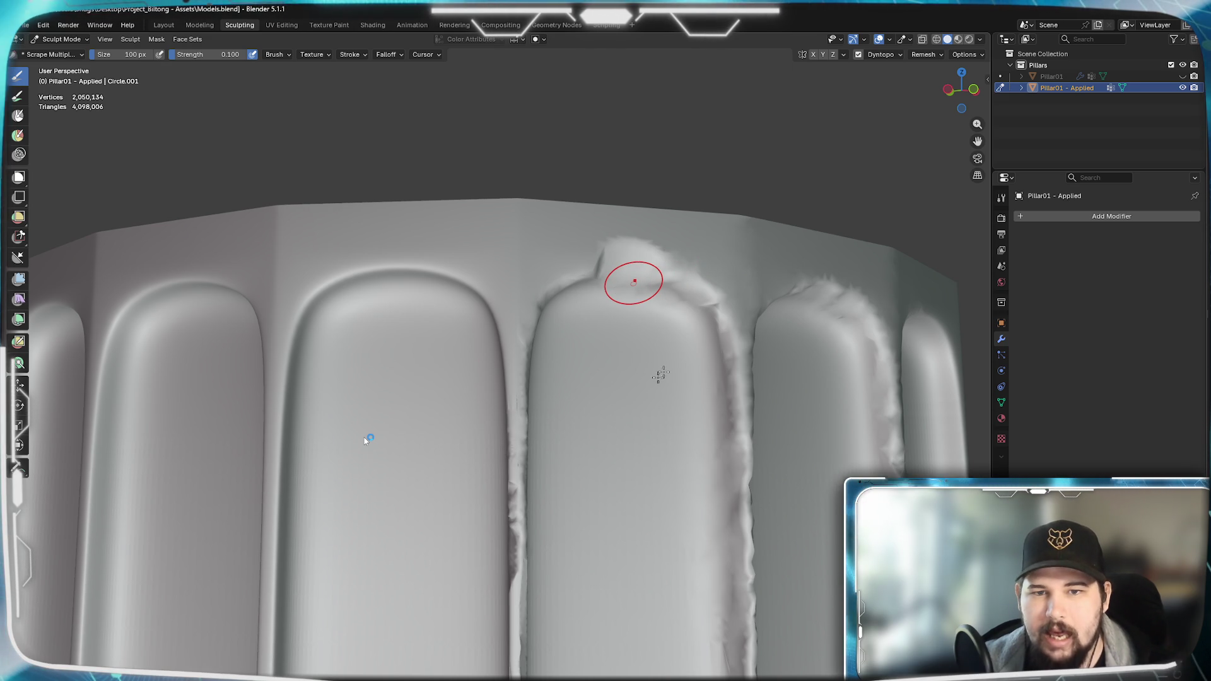
{"action": "key", "text": "ctrl+z"}
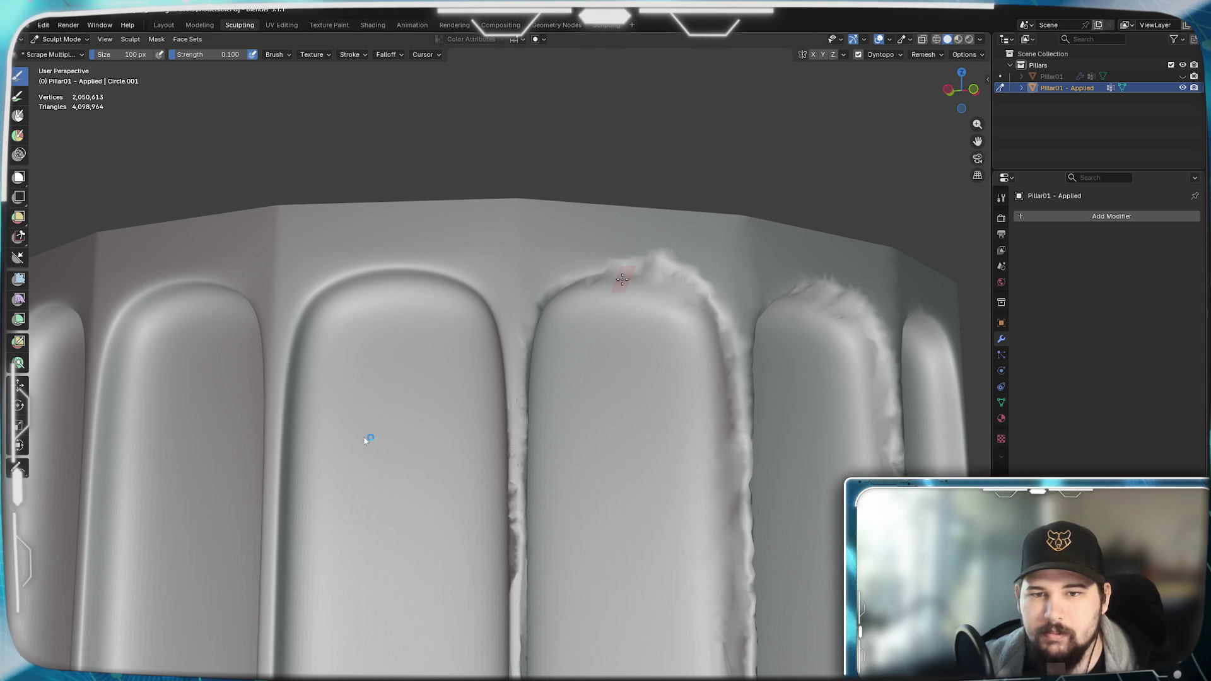
{"action": "middle_click_drag", "start_coordinate": [368, 438], "coordinate": [369, 439]}
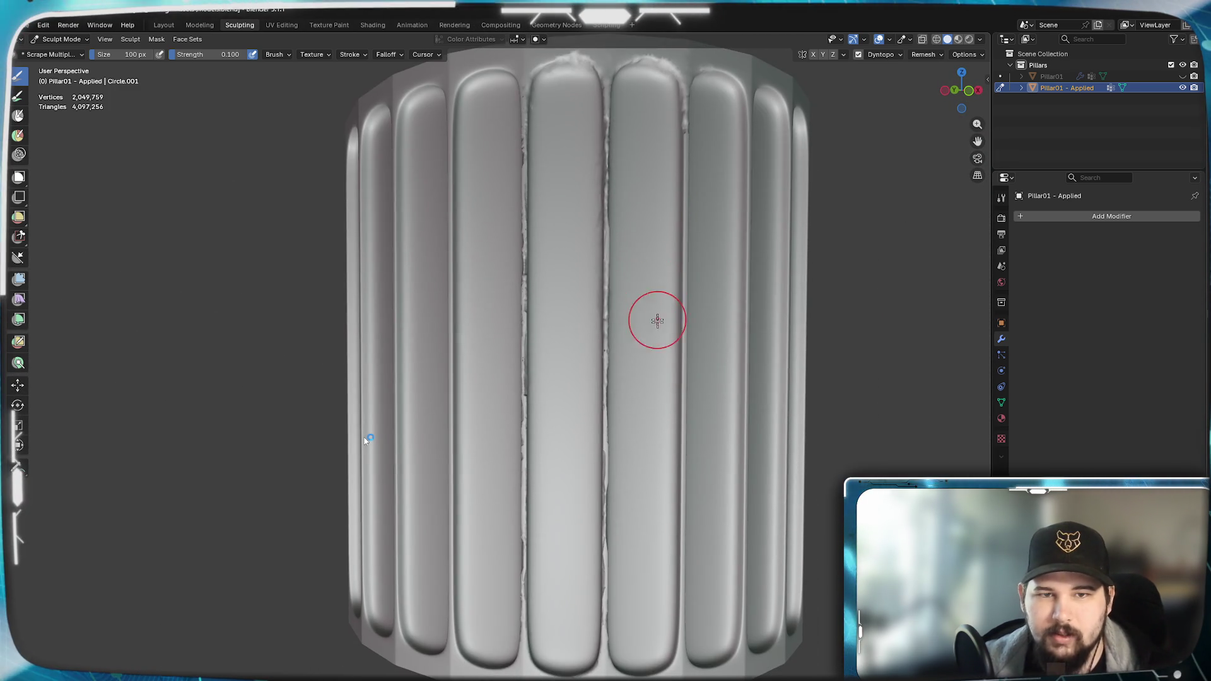
{"action": "middle_click_drag", "start_coordinate": [658, 321], "coordinate": [637, 337]}
{"action": "middle_click_drag", "start_coordinate": [367, 440], "coordinate": [366, 441]}
{"action": "scroll", "coordinate": [366, 441], "scroll_direction": "up", "scroll_amount": 5}
- Scrape the base and curved bottom of a flute and sculpt small bumps near its crease
{"action": "left_click_drag", "start_coordinate": [431, 426], "coordinate": [457, 399]}
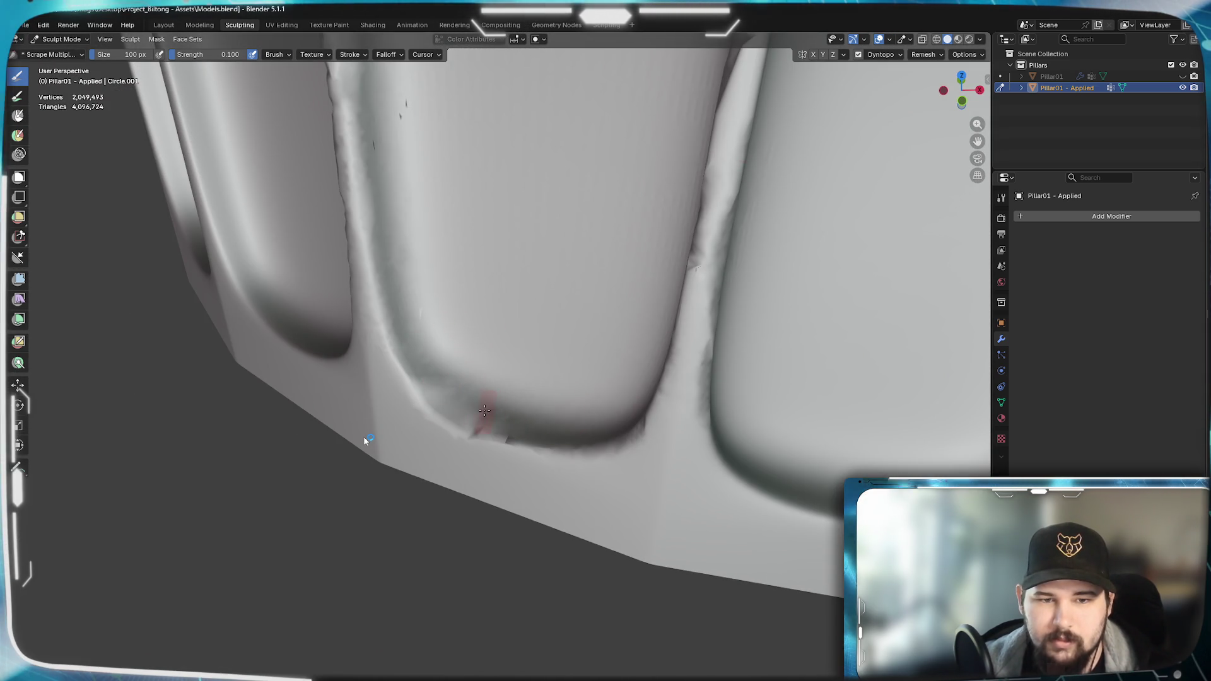
{"action": "middle_click_drag", "start_coordinate": [566, 409], "coordinate": [632, 327]}
{"action": "scroll", "coordinate": [633, 327], "scroll_direction": "down", "scroll_amount": 3}
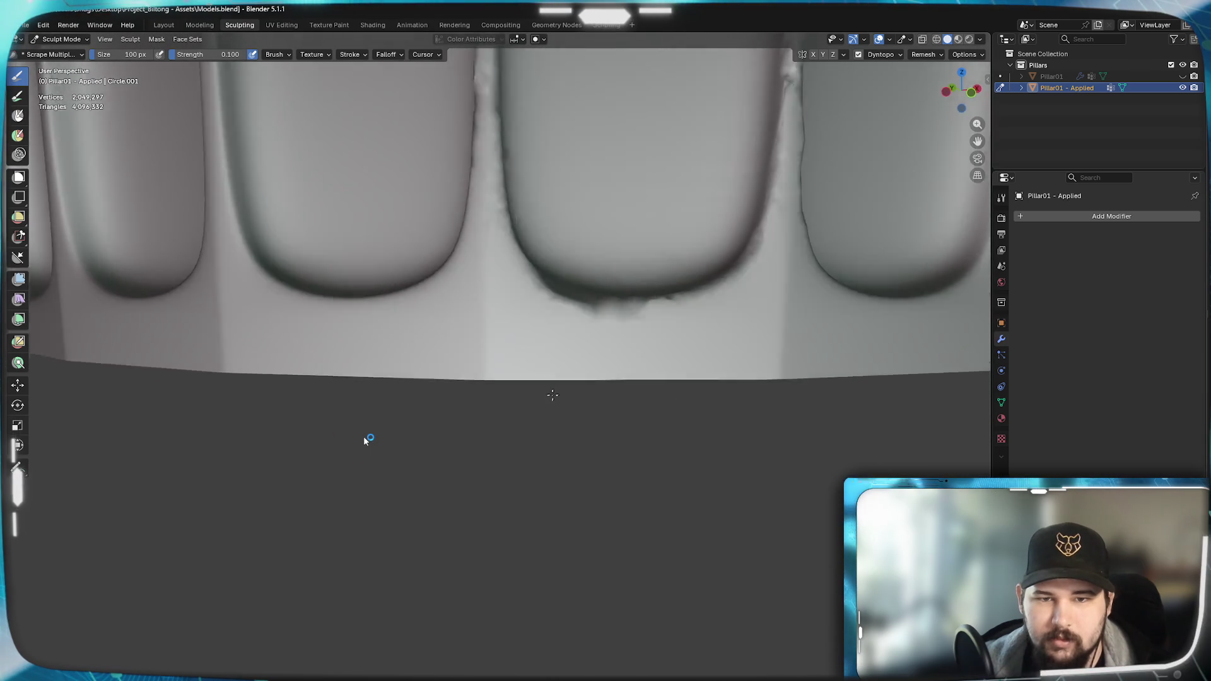
{"action": "scroll", "coordinate": [642, 320], "scroll_direction": "up", "scroll_amount": 3}
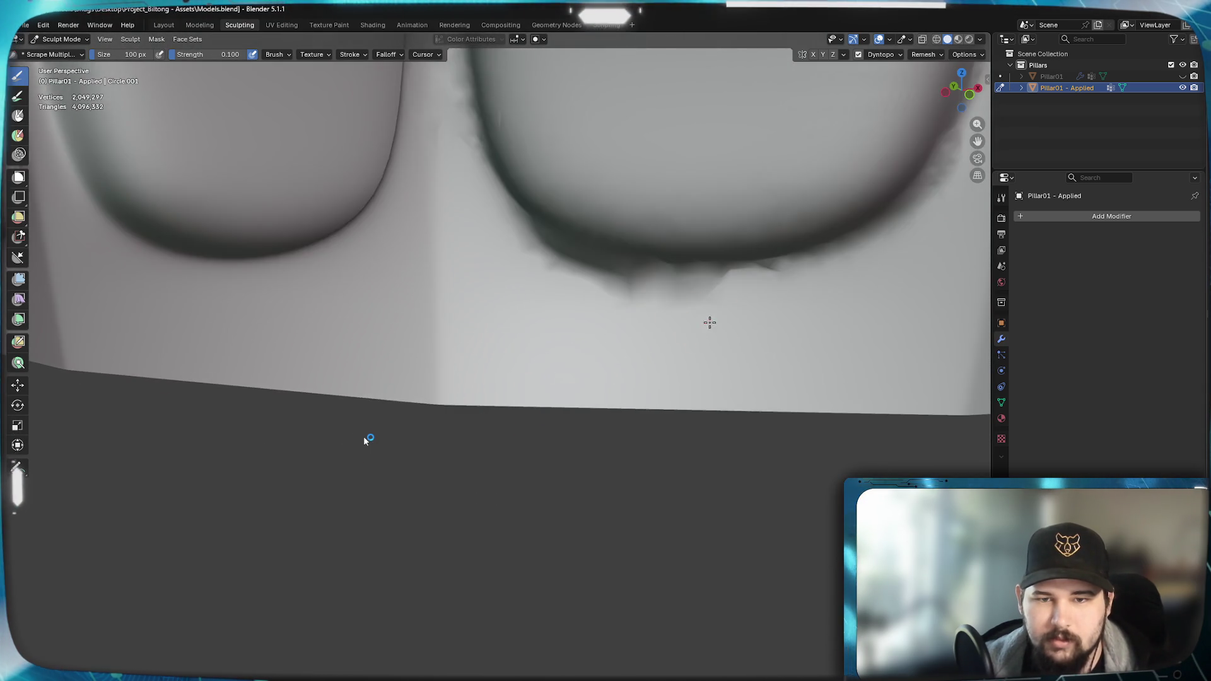
{"action": "left_click_drag", "start_coordinate": [658, 340], "coordinate": [719, 351]}
{"action": "mouse_move", "coordinate": [739, 350]}
{"action": "middle_mouse_down"}
{"action": "mouse_move", "coordinate": [785, 353]}
{"action": "mouse_move", "coordinate": [566, 434]}
{"action": "middle_mouse_up"}
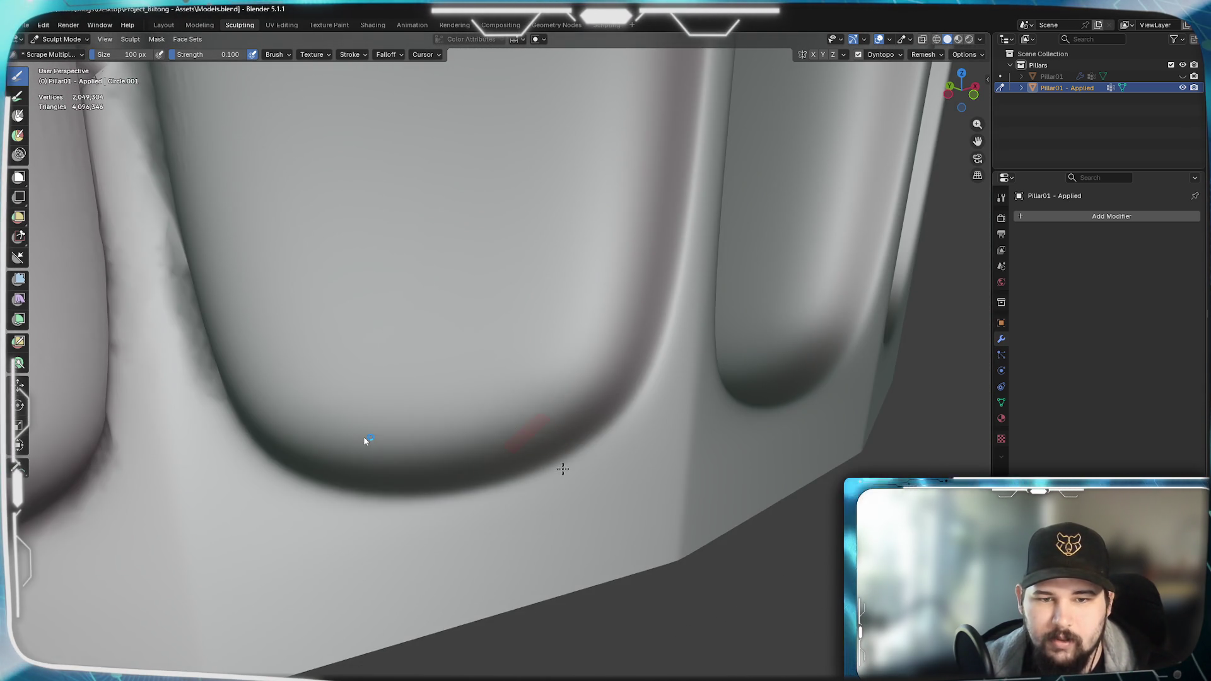
{"action": "left_click_drag", "start_coordinate": [522, 487], "coordinate": [563, 463]}
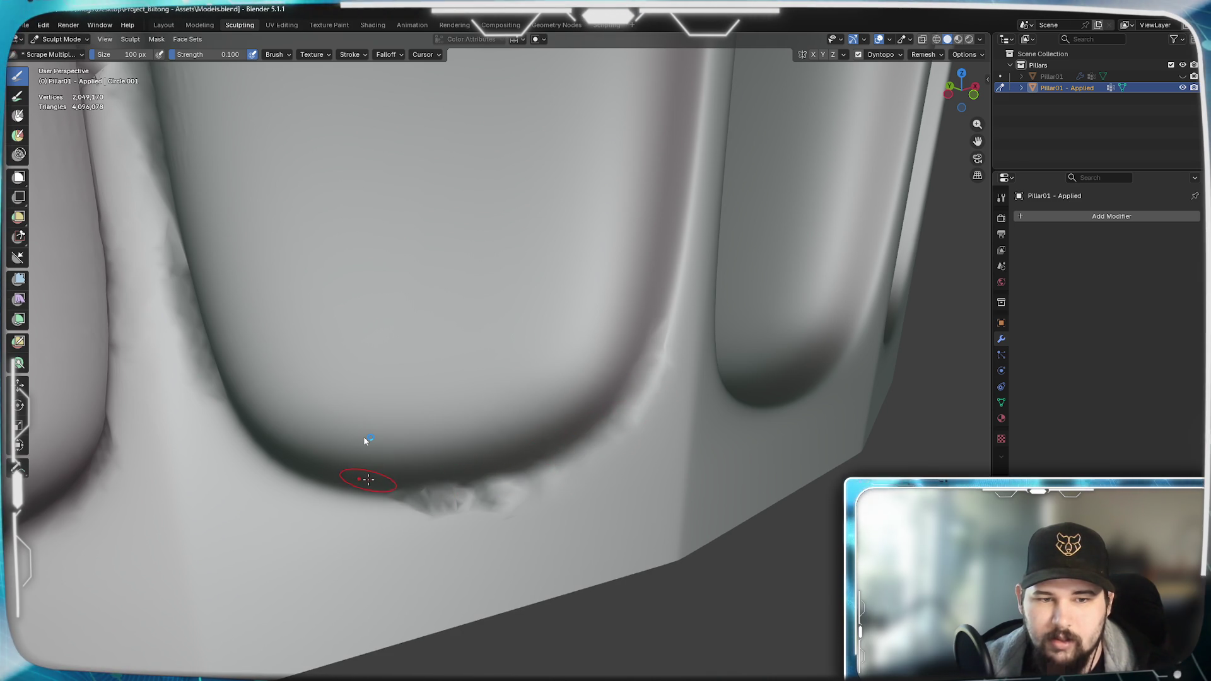
- Scrape a groove along the crease beside the flute and extend it upward along the flute edge
{"action": "middle_click_drag", "start_coordinate": [679, 368], "coordinate": [559, 388]}
{"action": "mouse_move", "coordinate": [554, 407]}
{"action": "left_mouse_down"}
{"action": "mouse_move", "coordinate": [564, 189]}
{"action": "mouse_move", "coordinate": [576, 336]}
{"action": "left_mouse_up"}
{"action": "middle_click_drag", "start_coordinate": [577, 335], "coordinate": [498, 360]}
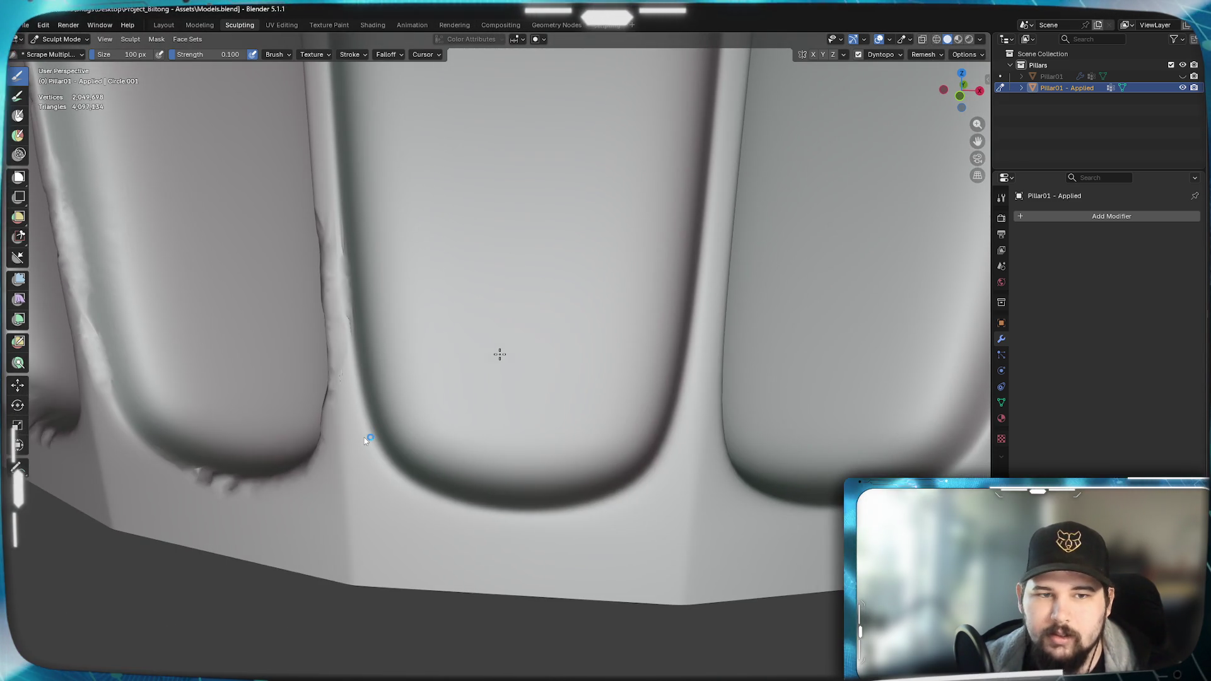
{"action": "left_click_drag", "start_coordinate": [352, 284], "coordinate": [357, 408]}
{"action": "mouse_move", "coordinate": [357, 409]}
{"action": "middle_mouse_down"}
{"action": "mouse_move", "coordinate": [285, 313]}
{"action": "mouse_move", "coordinate": [473, 426]}
{"action": "middle_mouse_up"}
{"action": "scroll", "coordinate": [552, 386], "scroll_direction": "up", "scroll_amount": 3}
{"action": "scroll", "coordinate": [542, 307], "scroll_direction": "down", "scroll_amount": 3}
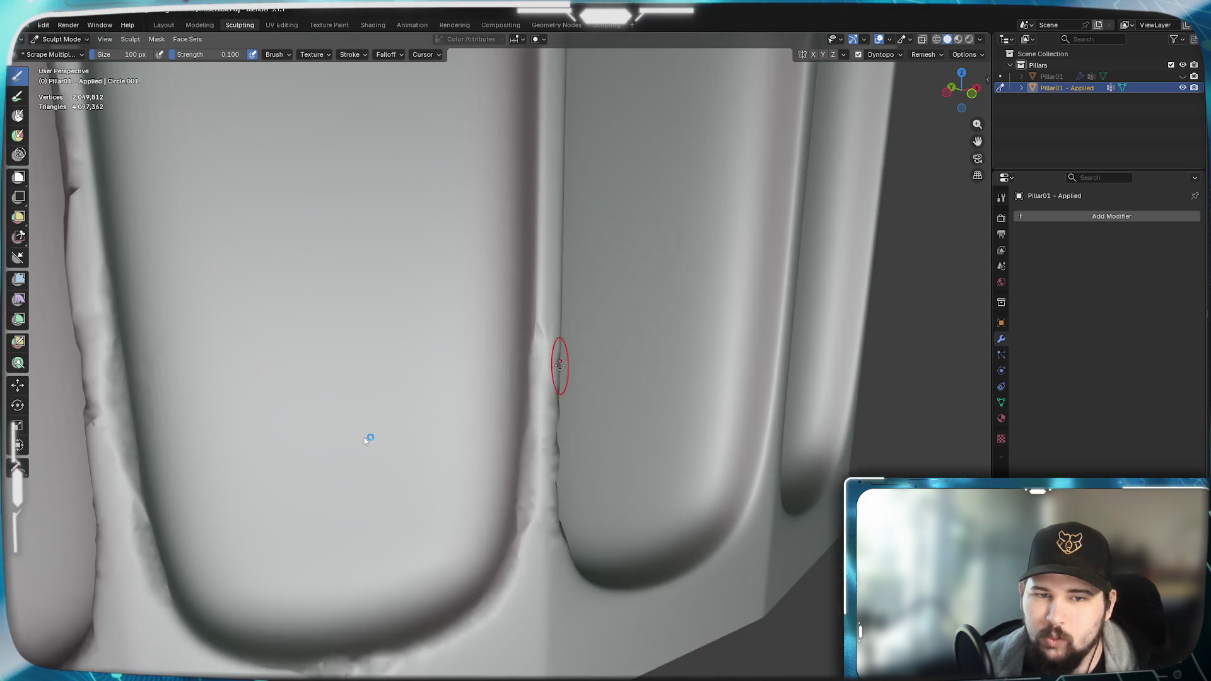
{"action": "middle_click_drag", "start_coordinate": [543, 308], "coordinate": [577, 393]}
{"action": "scroll", "coordinate": [568, 303], "scroll_direction": "down", "scroll_amount": 3}
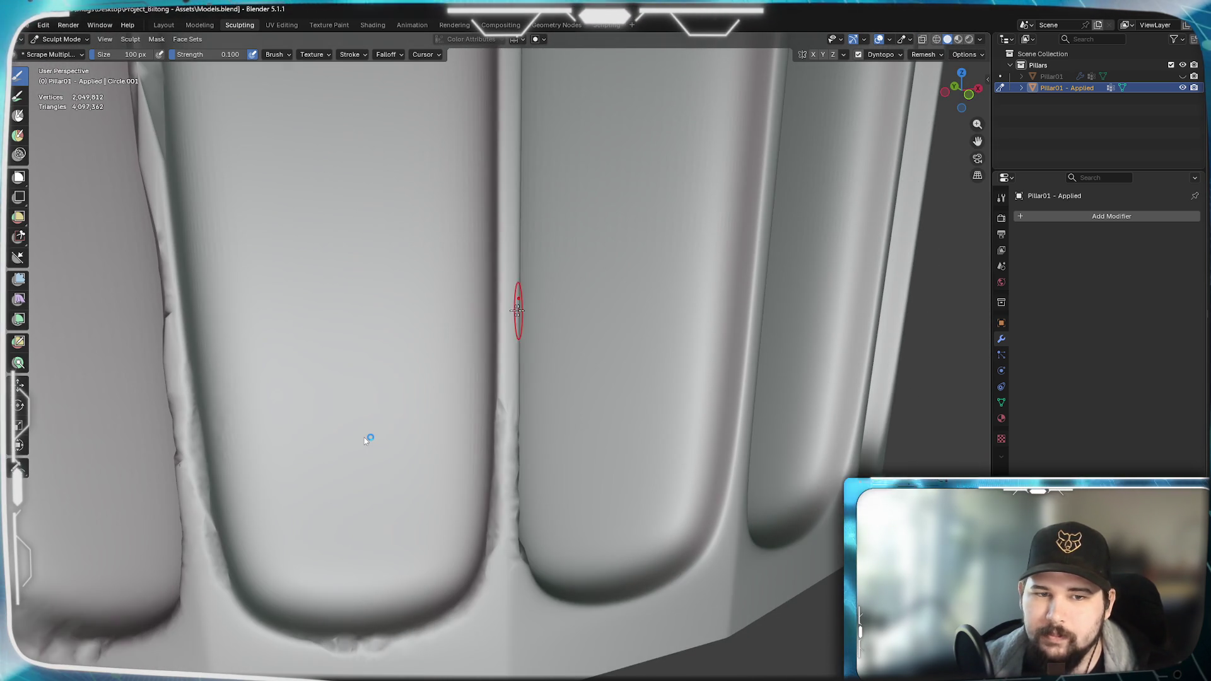
{"action": "left_click_drag", "start_coordinate": [510, 299], "coordinate": [499, 273]}
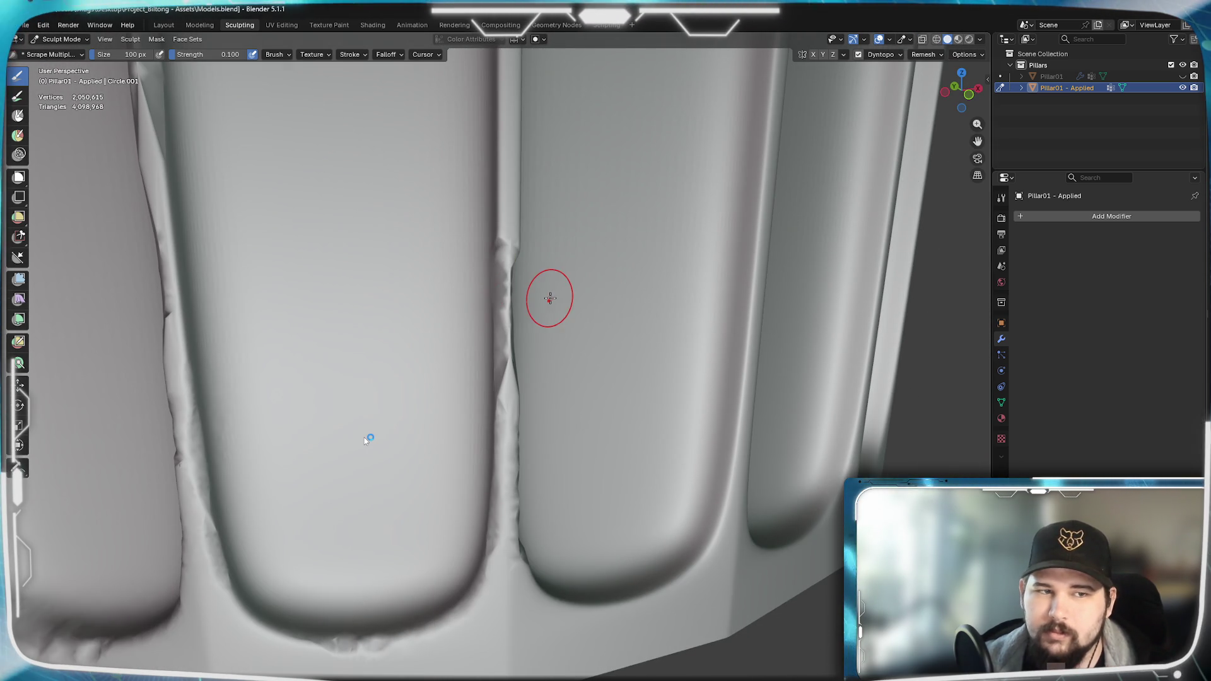
{"action": "scroll", "coordinate": [531, 303], "scroll_direction": "up", "scroll_amount": 3}
{"action": "scroll", "coordinate": [360, 303], "scroll_direction": "up", "scroll_amount": 3}
{"action": "scroll", "coordinate": [454, 400], "scroll_direction": "up", "scroll_amount": 2}
{"action": "scroll", "coordinate": [454, 401], "scroll_direction": "up", "scroll_amount": 1}
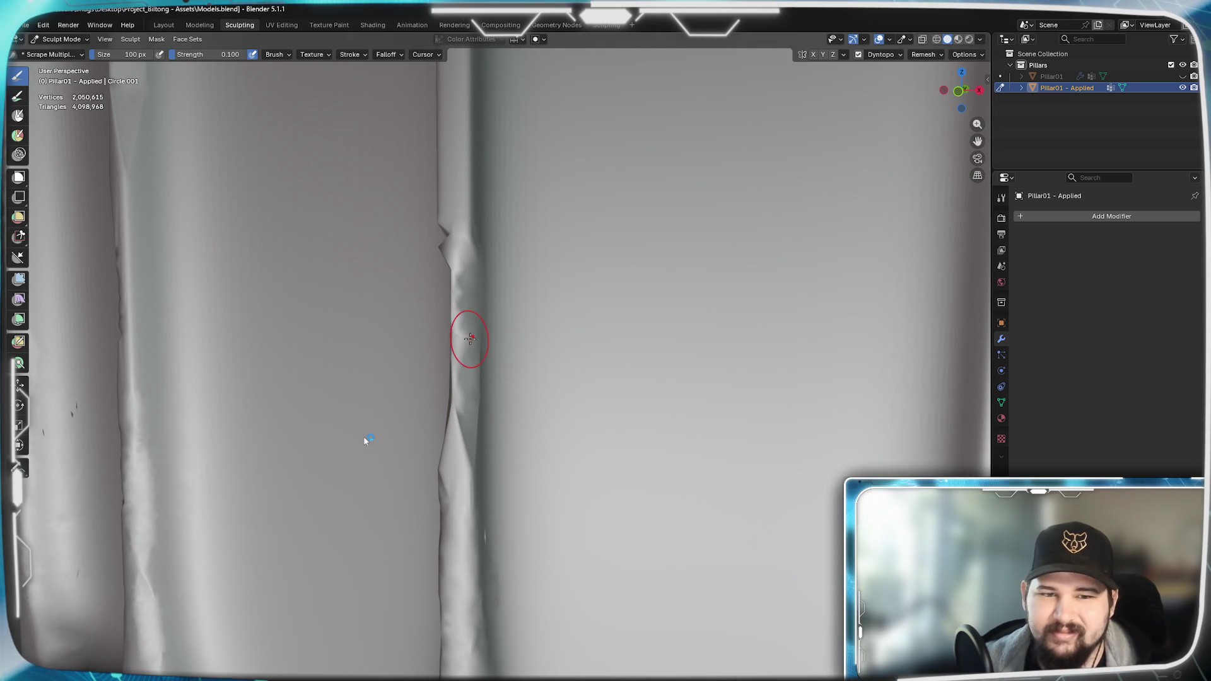
- Orbit around the lower pillar to inspect the sculpted crease between two flutes from several angles
{"action": "mouse_move", "coordinate": [451, 324]}
{"action": "middle_mouse_down"}
{"action": "mouse_move", "coordinate": [718, 359]}
{"action": "mouse_move", "coordinate": [776, 398]}
{"action": "mouse_move", "coordinate": [617, 405]}
{"action": "mouse_move", "coordinate": [423, 373]}
{"action": "middle_mouse_up"}
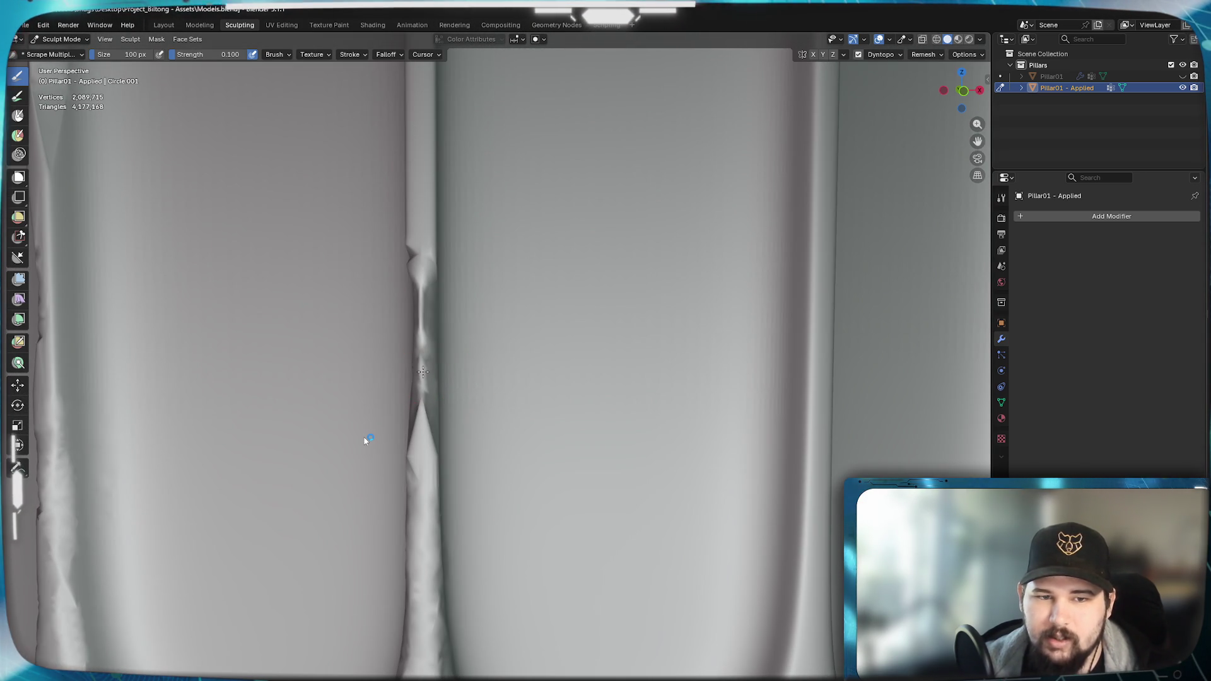
{"action": "scroll", "coordinate": [424, 344], "scroll_direction": "down", "scroll_amount": 2}
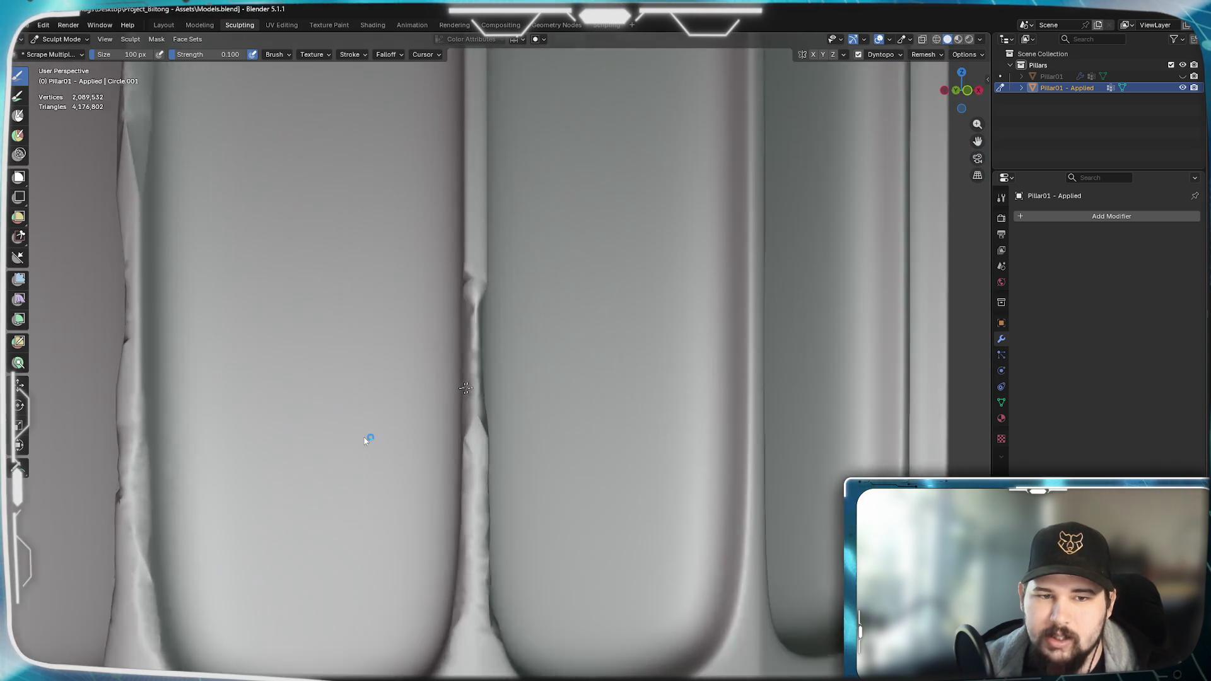
{"action": "middle_click_drag", "start_coordinate": [439, 377], "coordinate": [465, 399]}
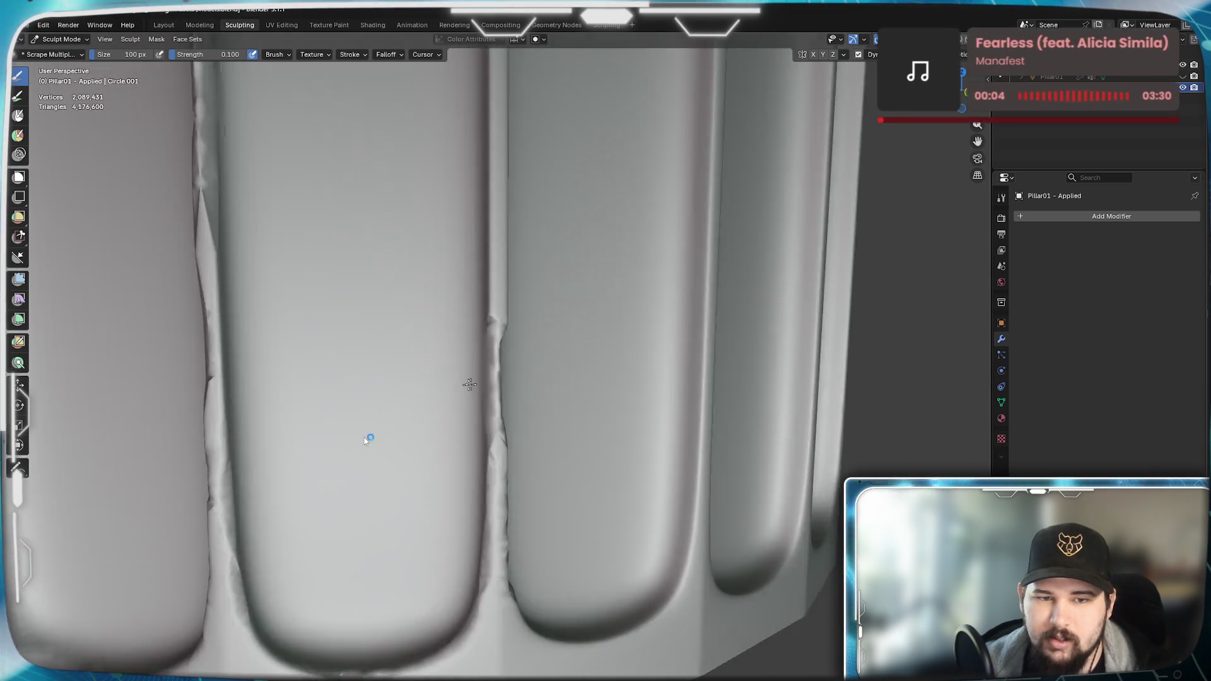
{"action": "middle_click_drag", "start_coordinate": [472, 393], "coordinate": [487, 384]}
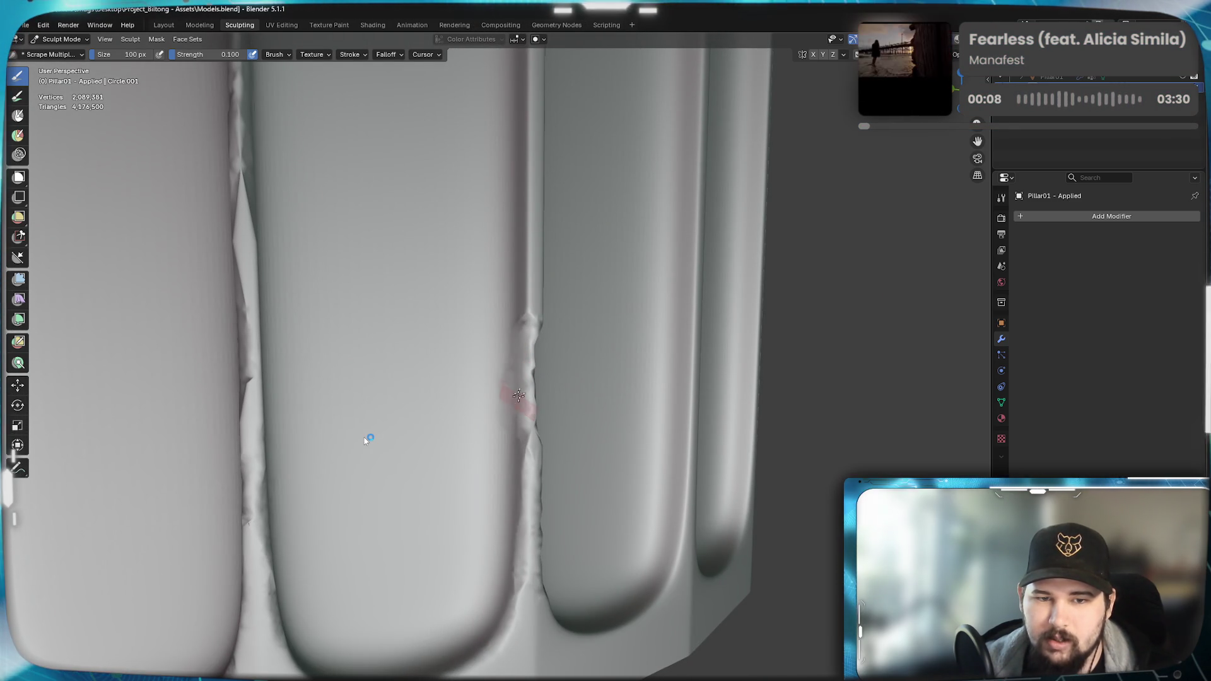
{"action": "middle_click_drag", "start_coordinate": [576, 418], "coordinate": [522, 415]}
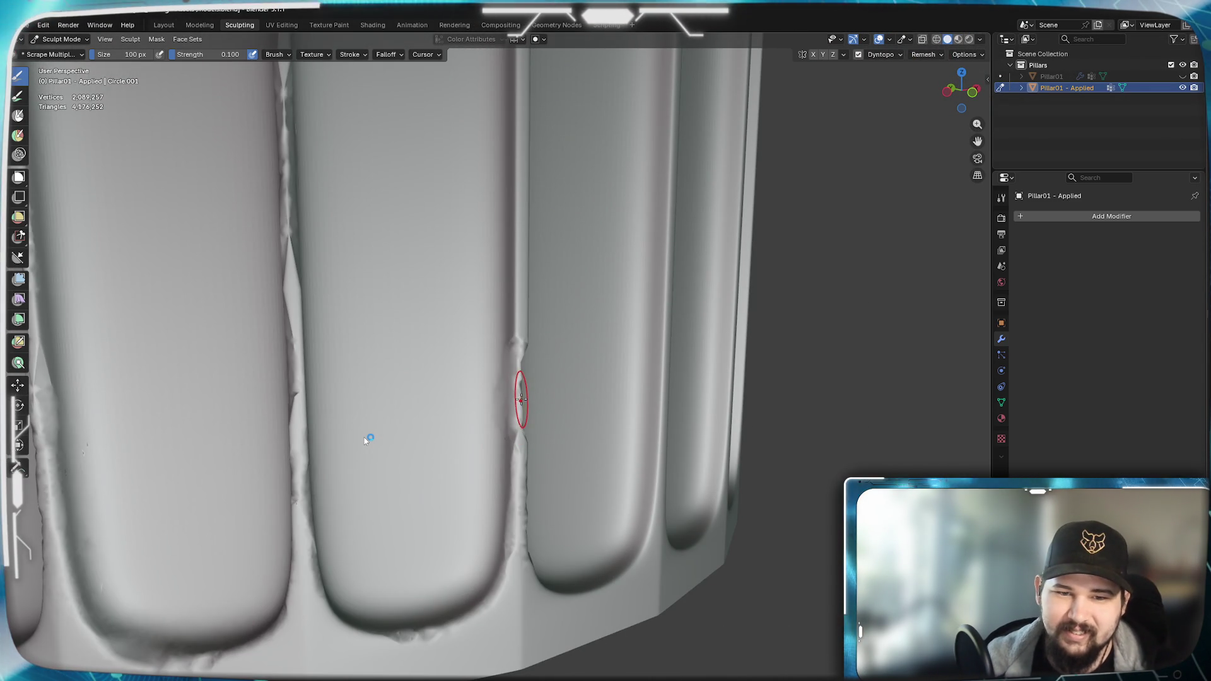
{"action": "middle_click_drag", "start_coordinate": [516, 410], "coordinate": [452, 416]}
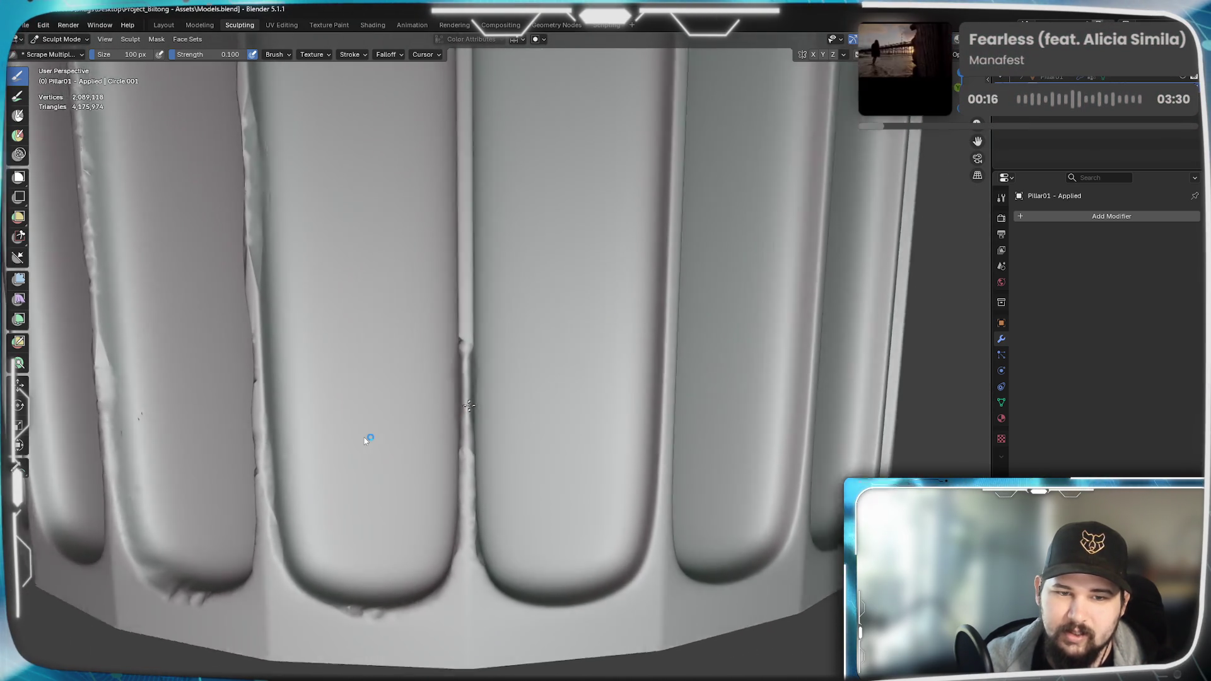
{"action": "middle_click_drag", "start_coordinate": [452, 416], "coordinate": [517, 416]}
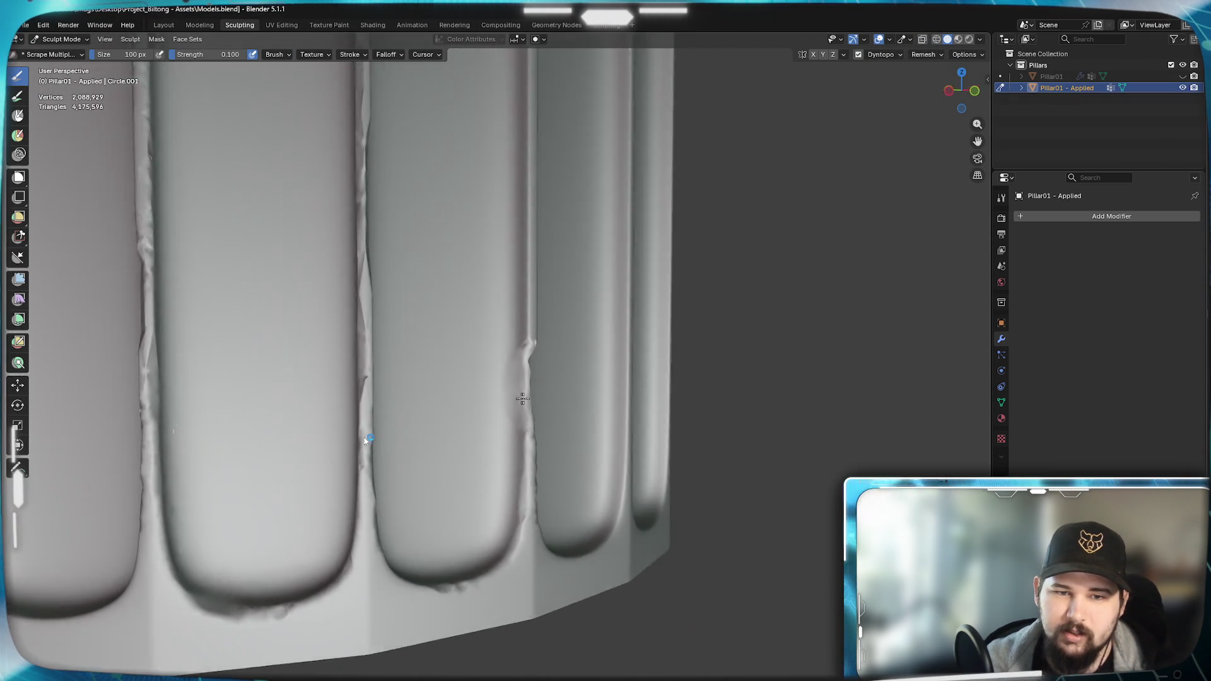
{"action": "mouse_move", "coordinate": [500, 389]}
{"action": "middle_mouse_down"}
{"action": "mouse_move", "coordinate": [512, 406]}
{"action": "mouse_move", "coordinate": [484, 409]}
{"action": "middle_mouse_up"}
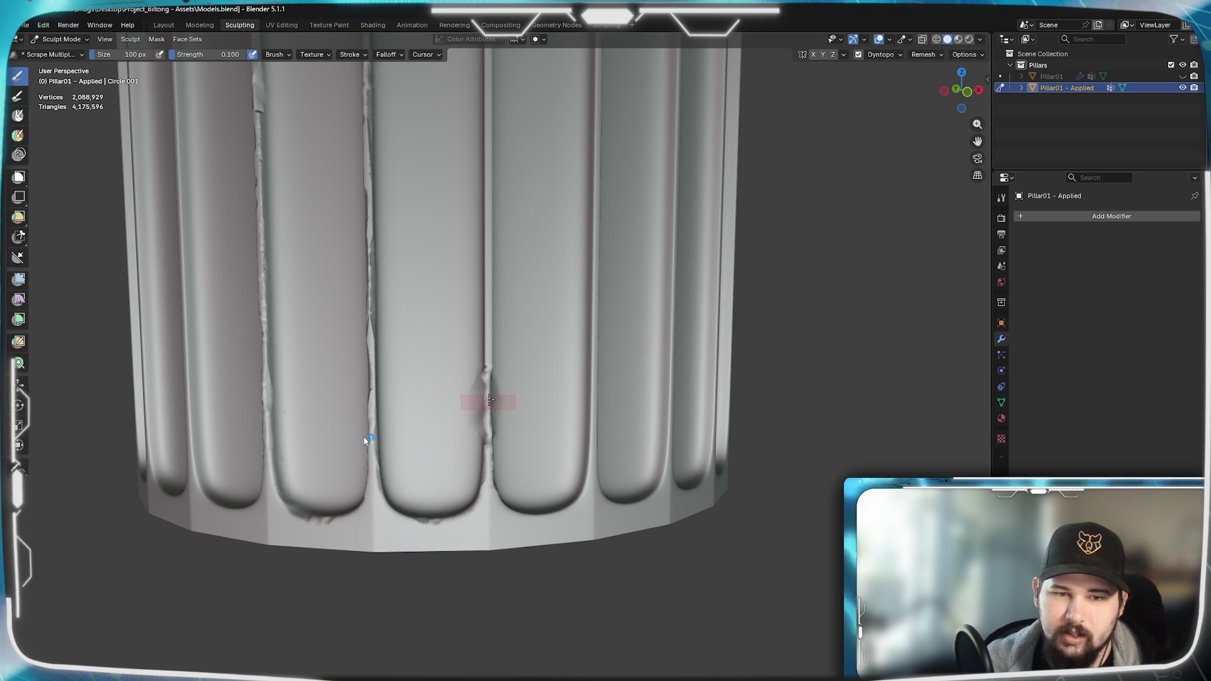
- Scrape rough wear along a flute edge, undoing a stroke that left dark artifacts, then work the seam
{"action": "mouse_move", "coordinate": [487, 408]}
{"action": "middle_mouse_down"}
{"action": "mouse_move", "coordinate": [547, 409]}
{"action": "mouse_move", "coordinate": [540, 435]}
{"action": "mouse_move", "coordinate": [506, 436]}
{"action": "mouse_move", "coordinate": [497, 462]}
{"action": "middle_mouse_up"}
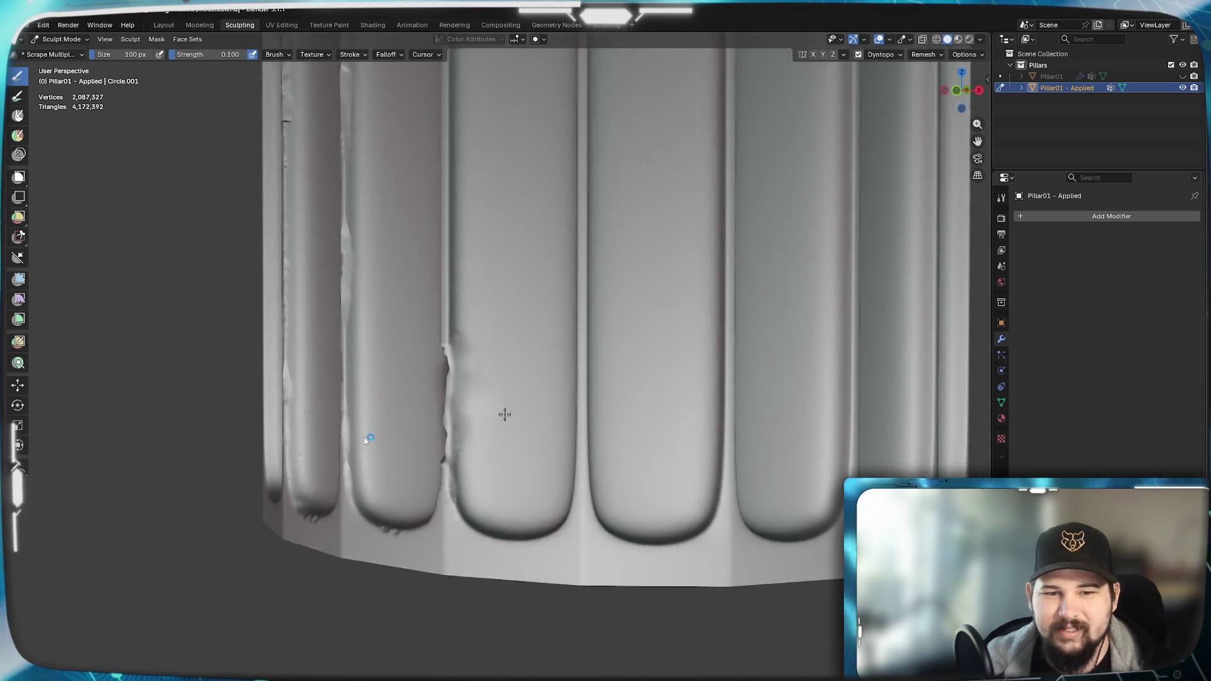
{"action": "mouse_move", "coordinate": [477, 431]}
{"action": "middle_mouse_down"}
{"action": "mouse_move", "coordinate": [512, 407]}
{"action": "mouse_move", "coordinate": [454, 436]}
{"action": "mouse_move", "coordinate": [384, 404]}
{"action": "middle_mouse_up"}
{"action": "scroll", "coordinate": [532, 402], "scroll_direction": "up", "scroll_amount": 5}
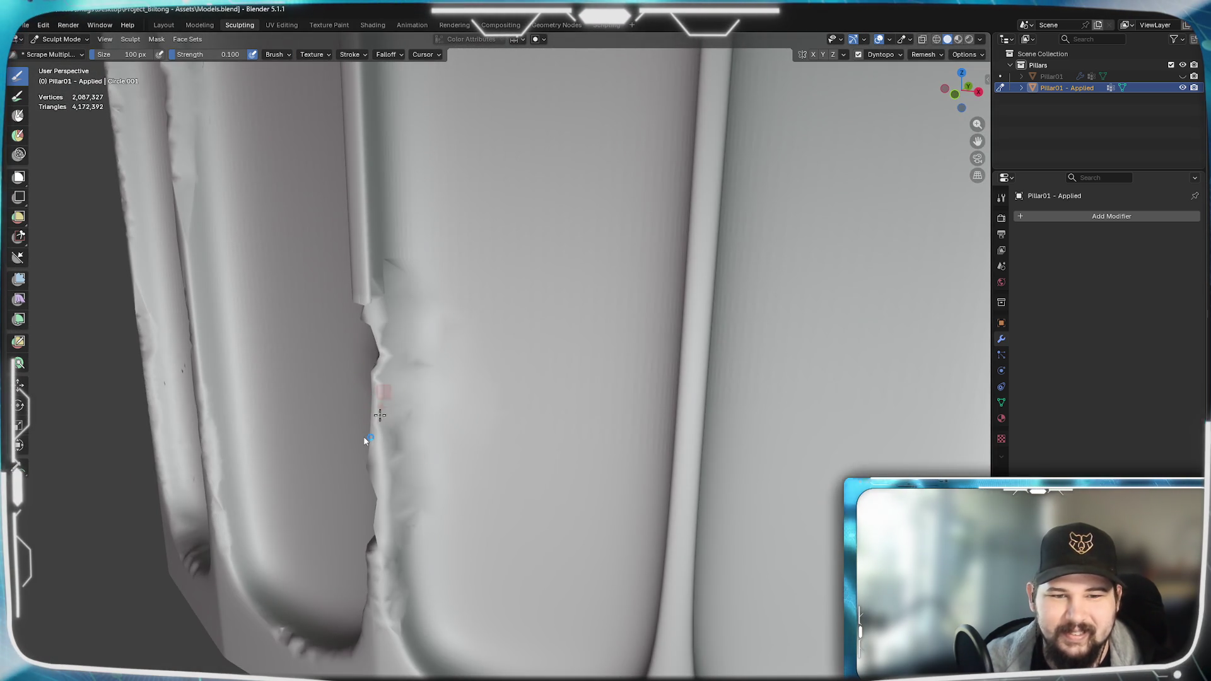
{"action": "mouse_move", "coordinate": [421, 352]}
{"action": "left_mouse_down"}
{"action": "mouse_move", "coordinate": [407, 274]}
{"action": "mouse_move", "coordinate": [408, 379]}
{"action": "left_mouse_up"}
{"action": "mouse_move", "coordinate": [407, 379]}
{"action": "middle_mouse_down"}
{"action": "mouse_move", "coordinate": [455, 280]}
{"action": "mouse_move", "coordinate": [464, 368]}
{"action": "middle_mouse_up"}
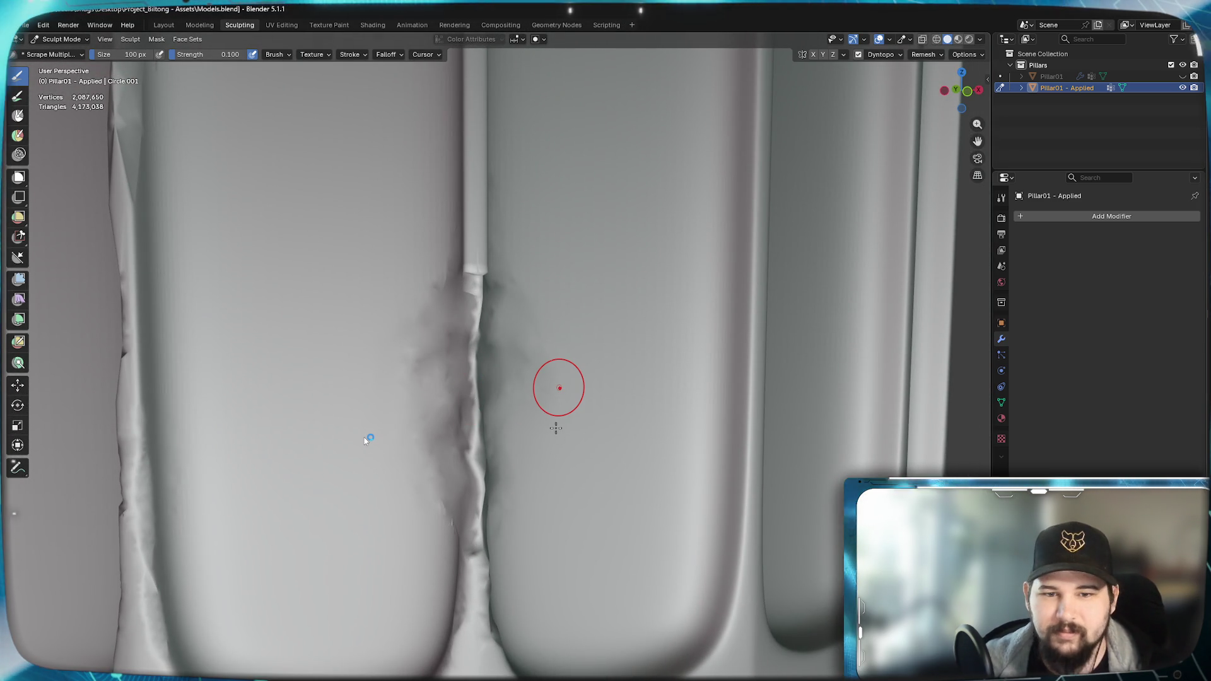
{"action": "key", "text": "ctrl+z"}
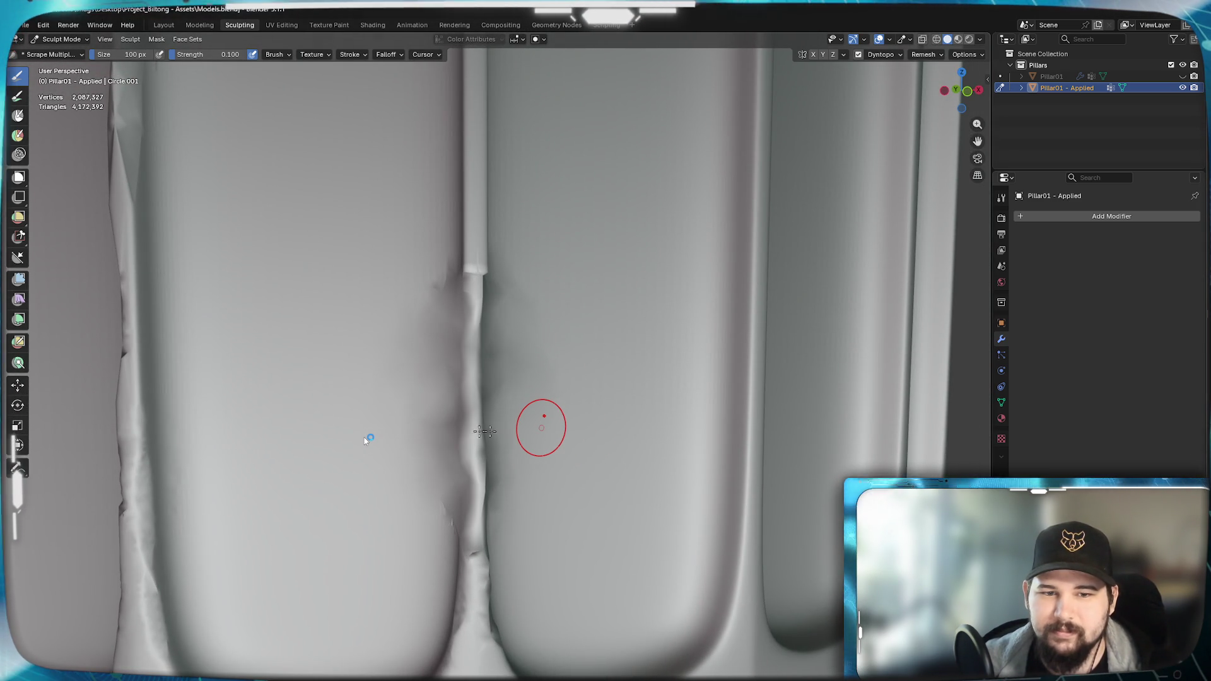
{"action": "left_click_drag", "start_coordinate": [468, 303], "coordinate": [469, 459]}
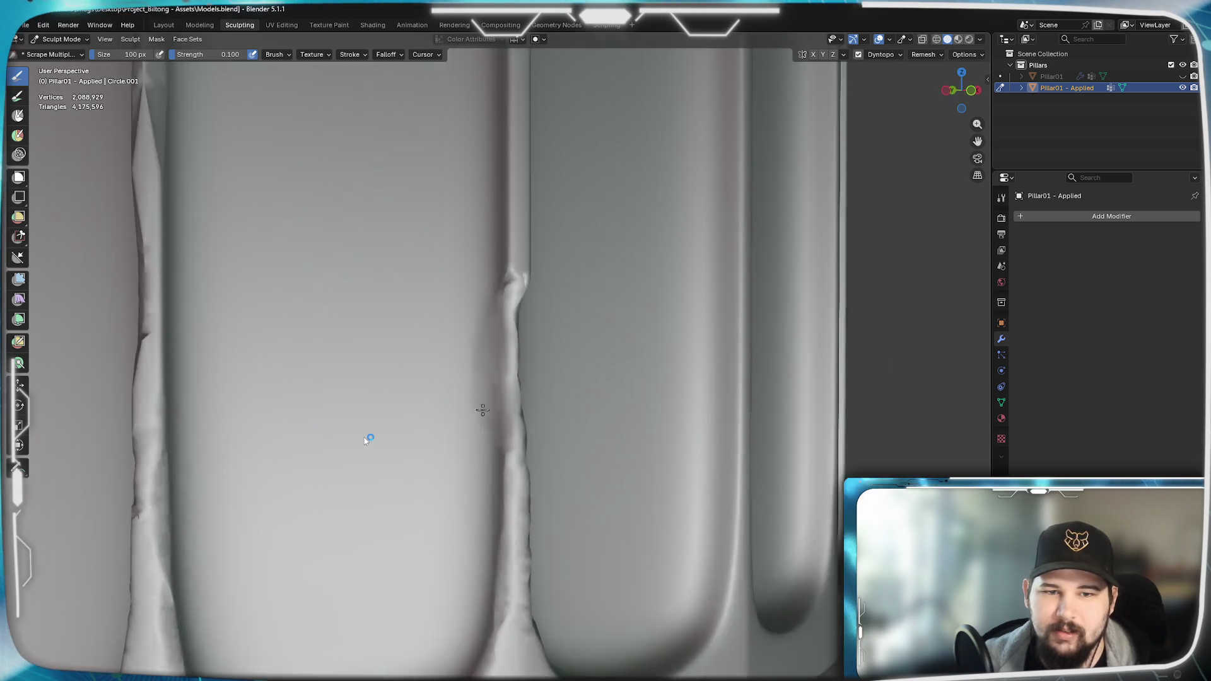
- Orbit around the pillar to review the scraped seam and flutes from several angles
{"action": "middle_click_drag", "start_coordinate": [486, 436], "coordinate": [537, 421]}
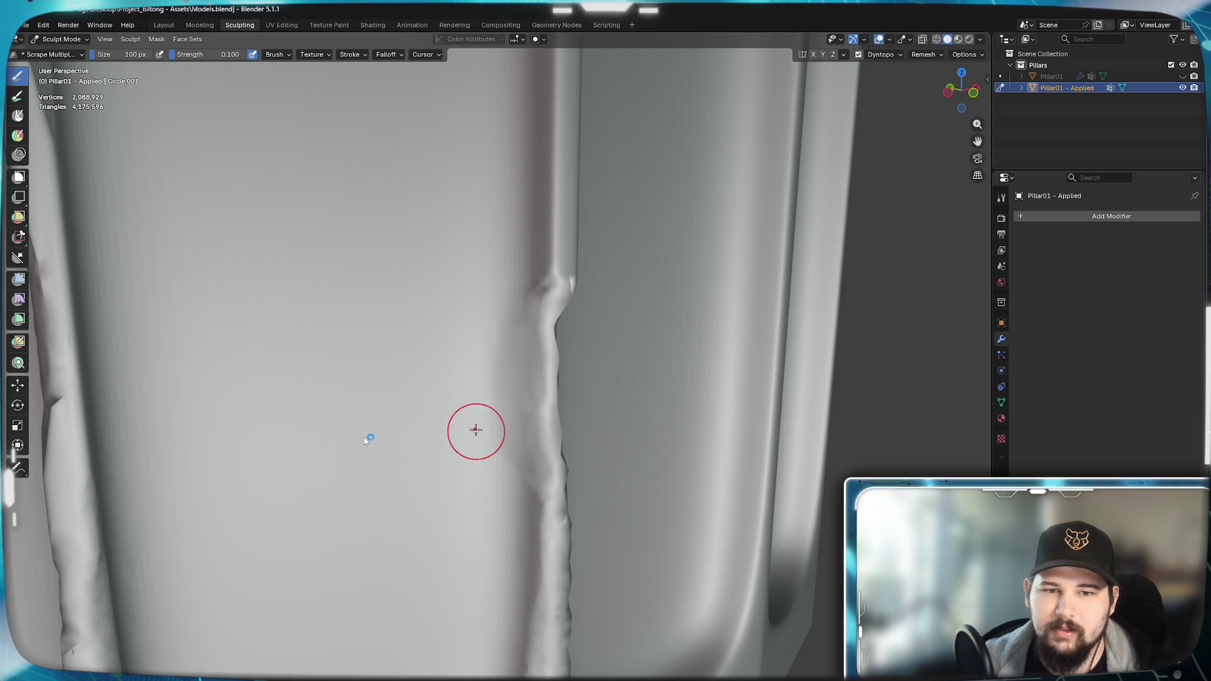
{"action": "middle_click_drag", "start_coordinate": [536, 420], "coordinate": [525, 436]}
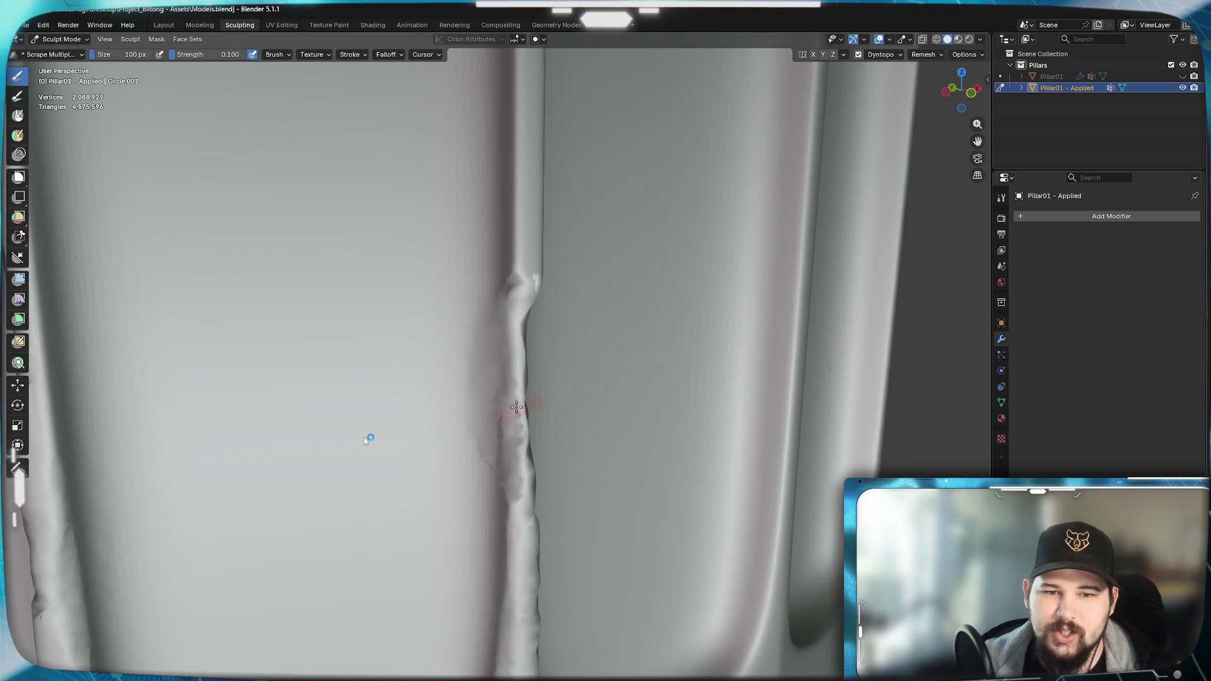
{"action": "mouse_move", "coordinate": [517, 417]}
{"action": "middle_mouse_down"}
{"action": "mouse_move", "coordinate": [481, 417]}
{"action": "mouse_move", "coordinate": [499, 302]}
{"action": "middle_mouse_up"}
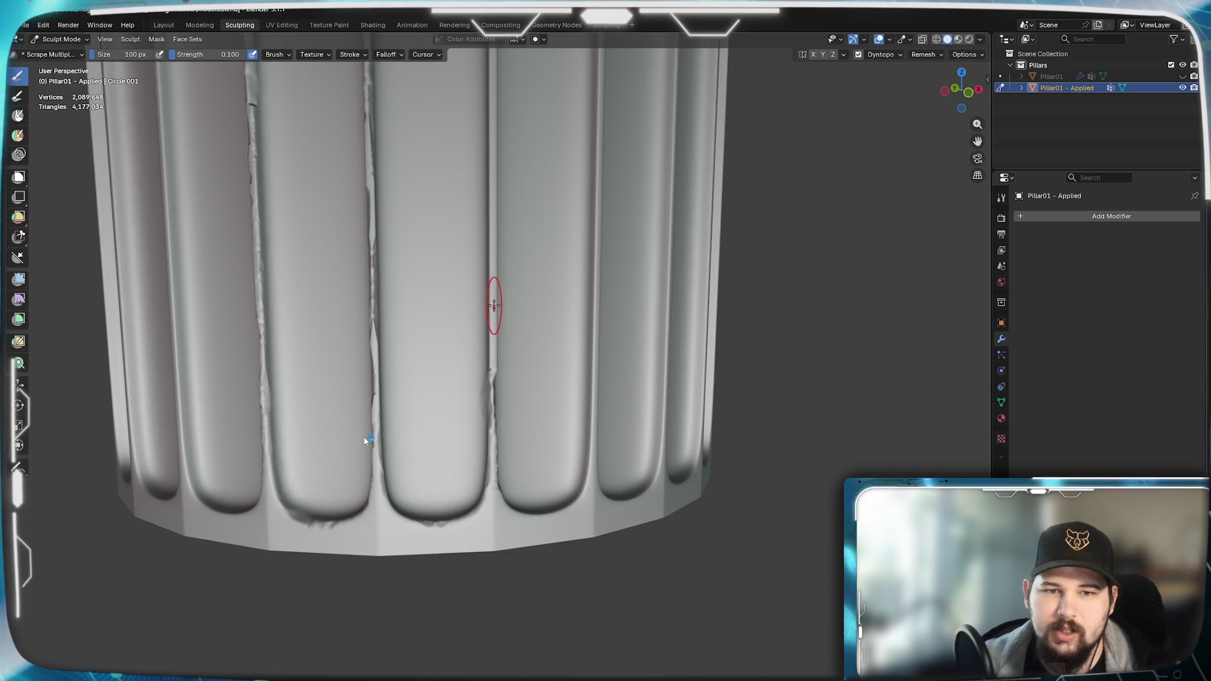
{"action": "mouse_move", "coordinate": [459, 368]}
{"action": "middle_mouse_down"}
{"action": "mouse_move", "coordinate": [407, 378]}
{"action": "mouse_move", "coordinate": [379, 416]}
{"action": "mouse_move", "coordinate": [443, 354]}
{"action": "mouse_move", "coordinate": [370, 417]}
{"action": "mouse_move", "coordinate": [341, 379]}
{"action": "mouse_move", "coordinate": [459, 363]}
{"action": "middle_mouse_up"}
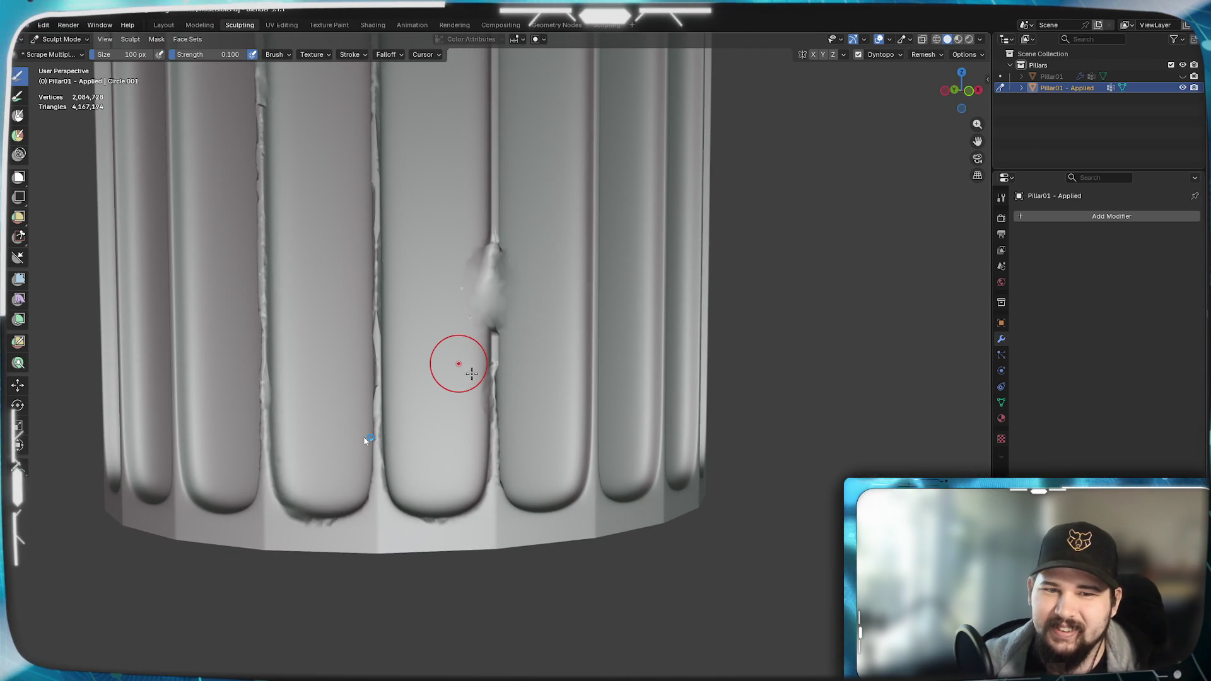
{"action": "scroll", "coordinate": [514, 366], "scroll_direction": "up", "scroll_amount": 2}
{"action": "scroll", "coordinate": [513, 366], "scroll_direction": "up", "scroll_amount": 2}
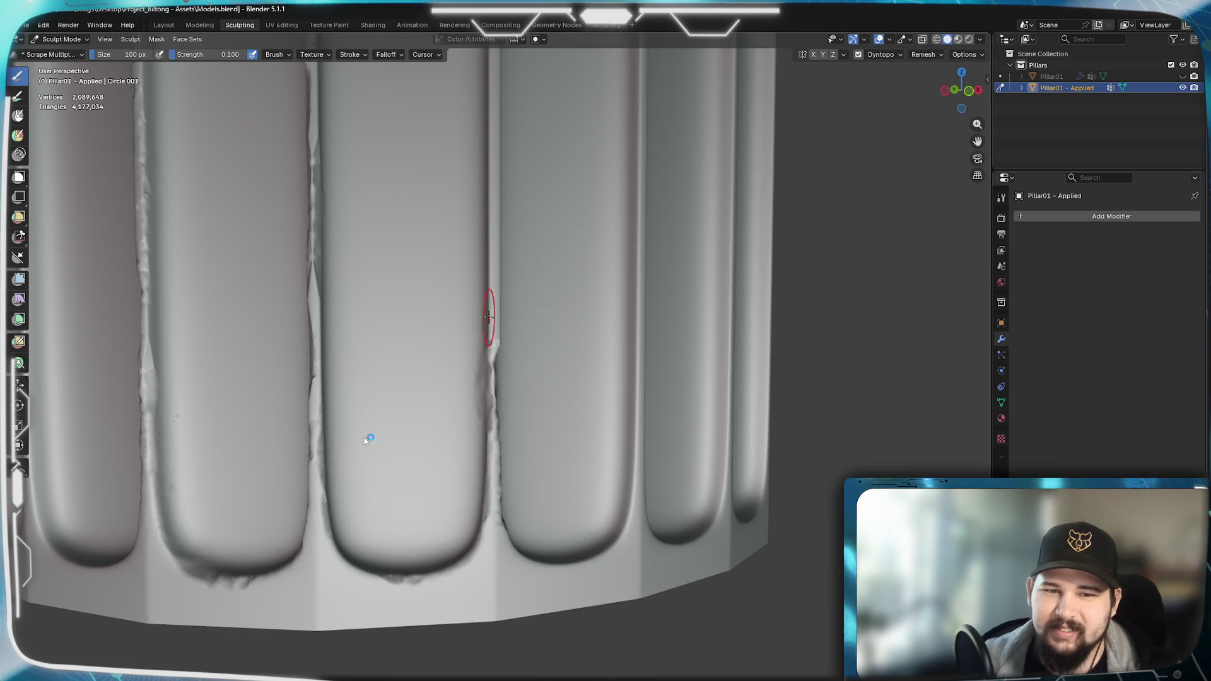
{"action": "mouse_move", "coordinate": [482, 286]}
{"action": "middle_mouse_down"}
{"action": "mouse_move", "coordinate": [379, 303]}
{"action": "mouse_move", "coordinate": [480, 304]}
{"action": "middle_mouse_up"}
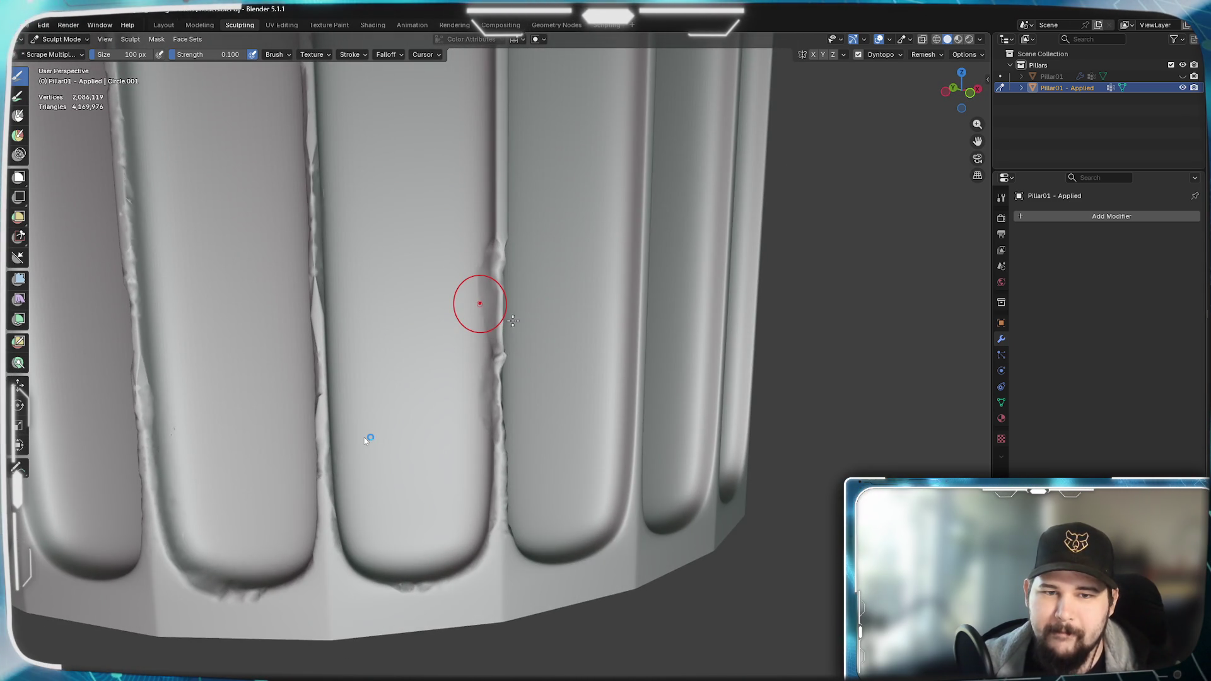
{"action": "middle_click_drag", "start_coordinate": [519, 326], "coordinate": [508, 321]}
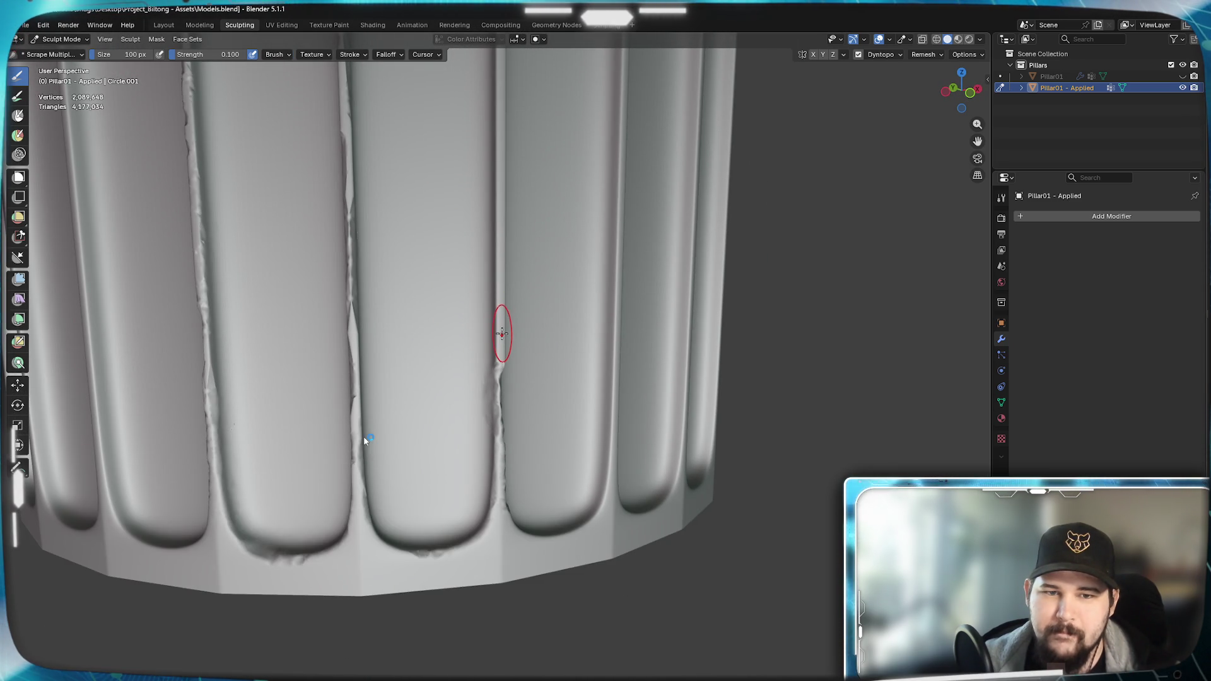
- Scrape into the flute ridge, undo the unwanted dent, and inspect the edge from below
{"action": "left_click_drag", "start_coordinate": [503, 334], "coordinate": [498, 326]}
{"action": "middle_click_drag", "start_coordinate": [499, 327], "coordinate": [557, 332]}
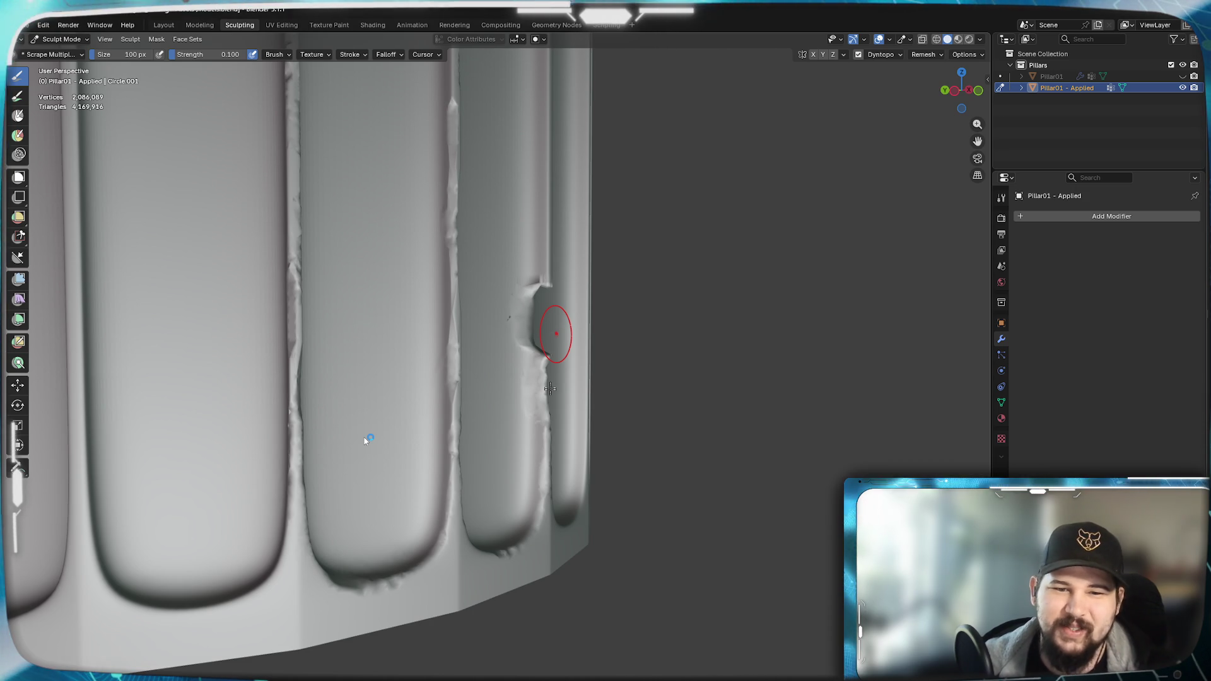
{"action": "key", "text": "ctrl+z"}
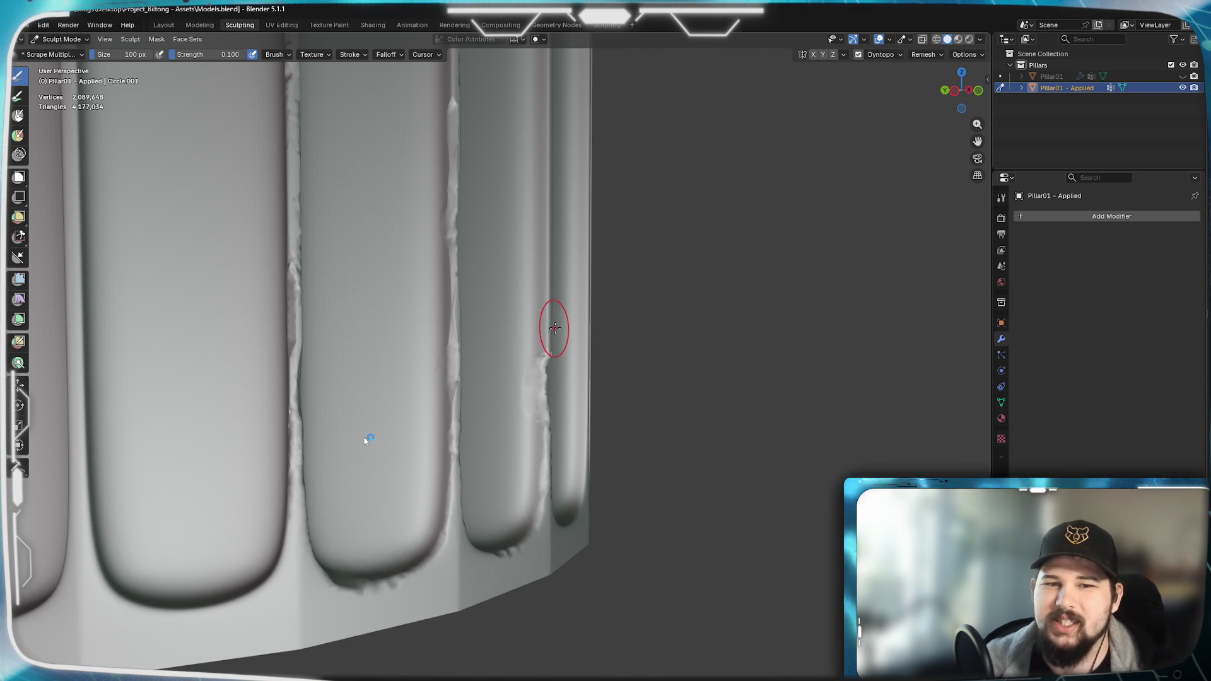
{"action": "scroll", "coordinate": [558, 330], "scroll_direction": "up", "scroll_amount": 2}
{"action": "mouse_move", "coordinate": [610, 346]}
{"action": "middle_mouse_down"}
{"action": "mouse_move", "coordinate": [483, 337]}
{"action": "mouse_move", "coordinate": [530, 359]}
{"action": "mouse_move", "coordinate": [510, 377]}
{"action": "middle_mouse_up"}
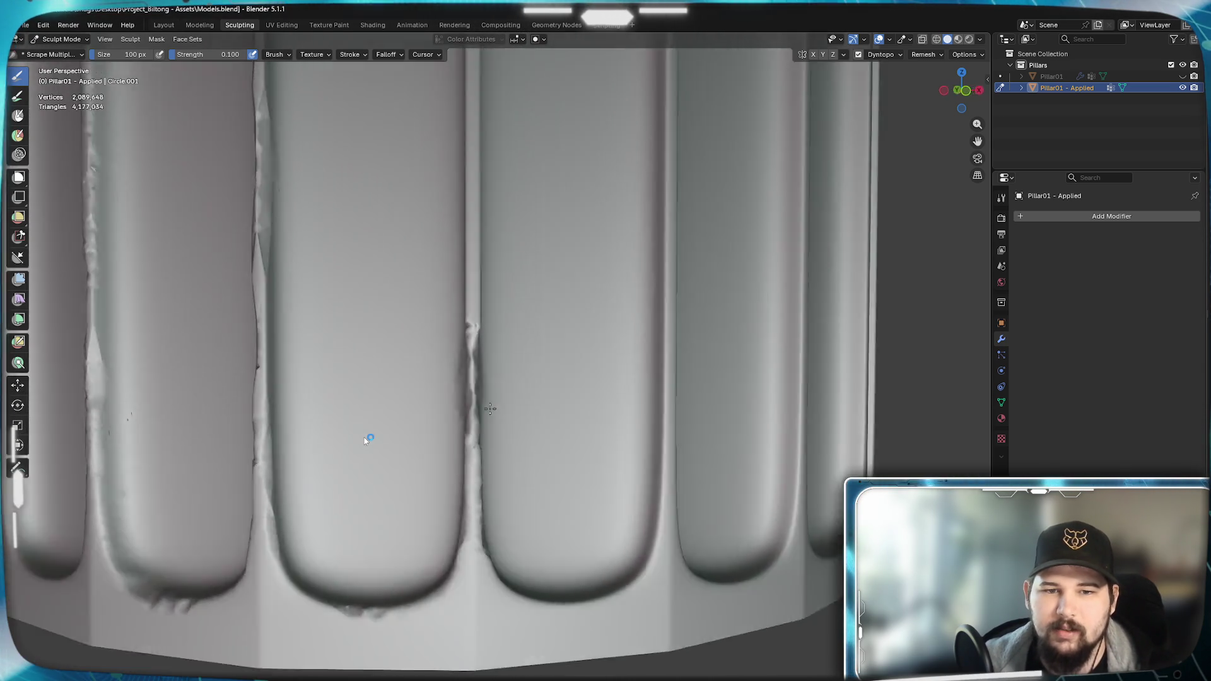
{"action": "middle_click_drag", "start_coordinate": [554, 409], "coordinate": [408, 405]}
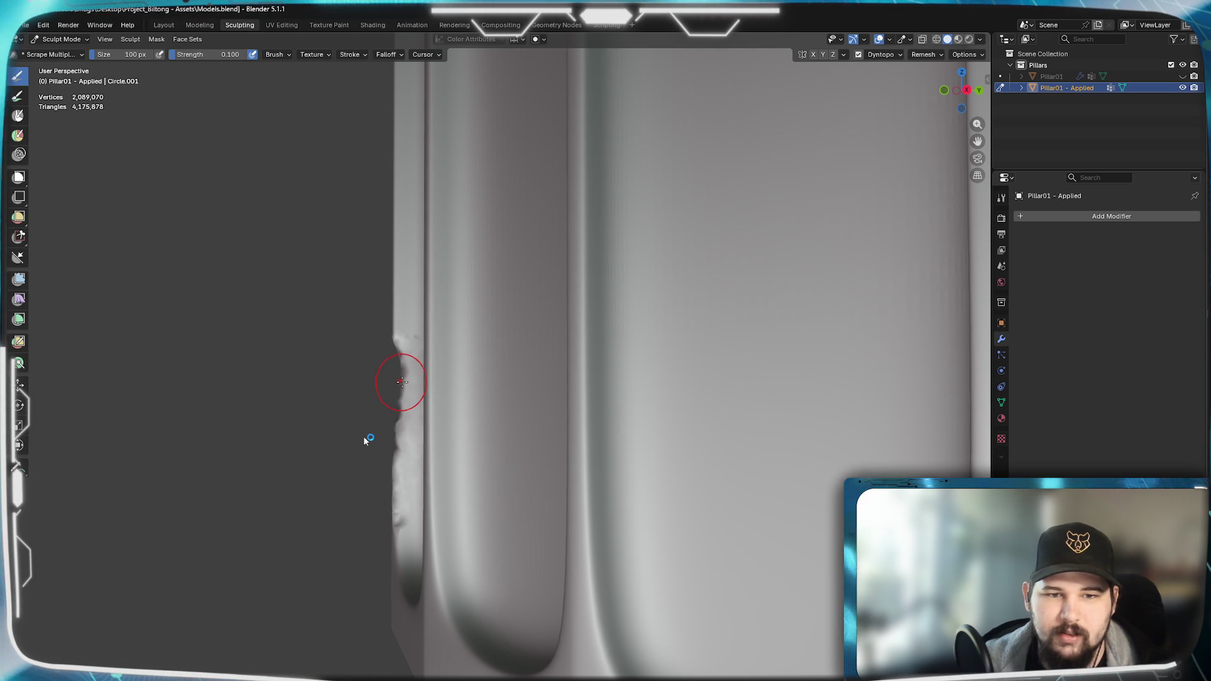
- Resculpt the seam between two flutes from a straight-on numpad view with Scrape Multiplane
{"action": "mouse_move", "coordinate": [403, 394]}
{"action": "middle_mouse_down"}
{"action": "mouse_move", "coordinate": [388, 407]}
{"action": "mouse_move", "coordinate": [378, 397]}
{"action": "mouse_move", "coordinate": [440, 358]}
{"action": "mouse_move", "coordinate": [463, 379]}
{"action": "middle_mouse_up"}
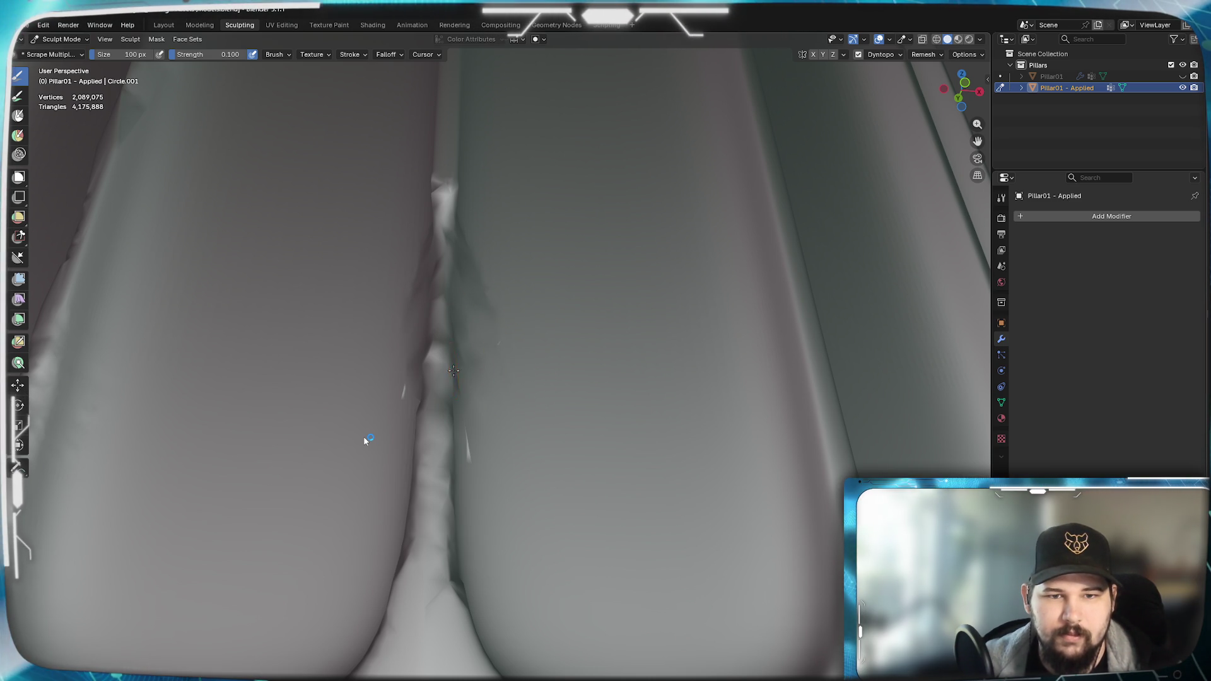
{"action": "middle_click_drag", "start_coordinate": [454, 371], "coordinate": [486, 388]}
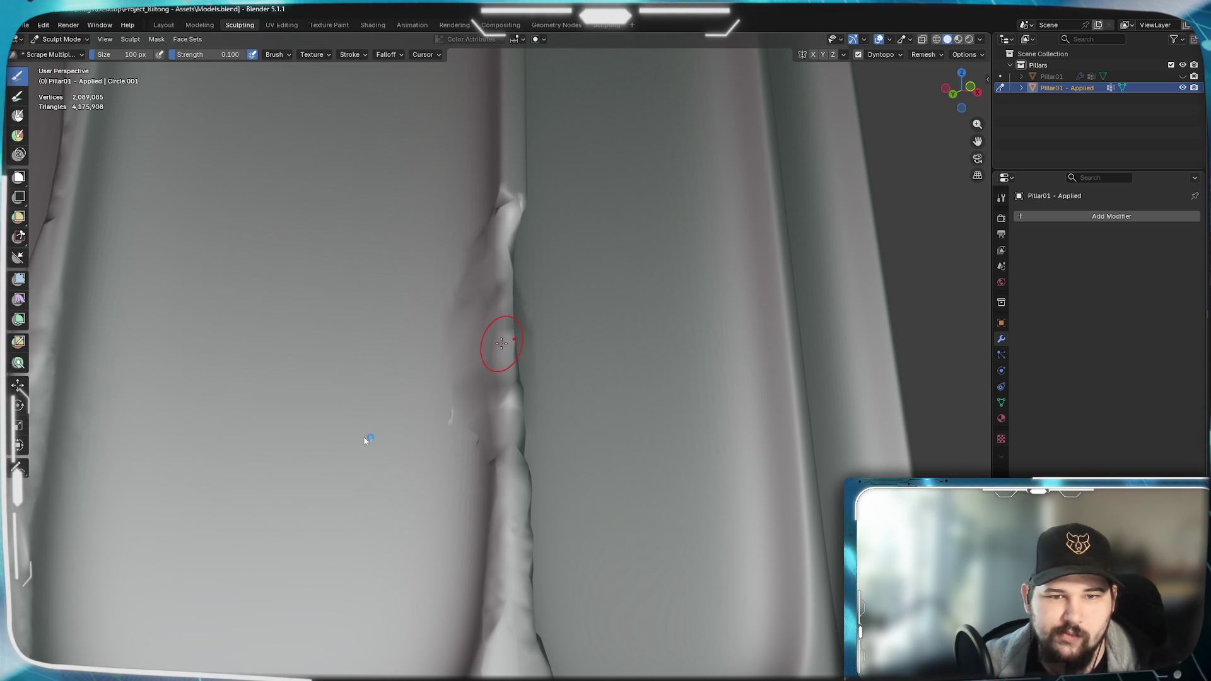
{"action": "key", "text": "KP_1"}
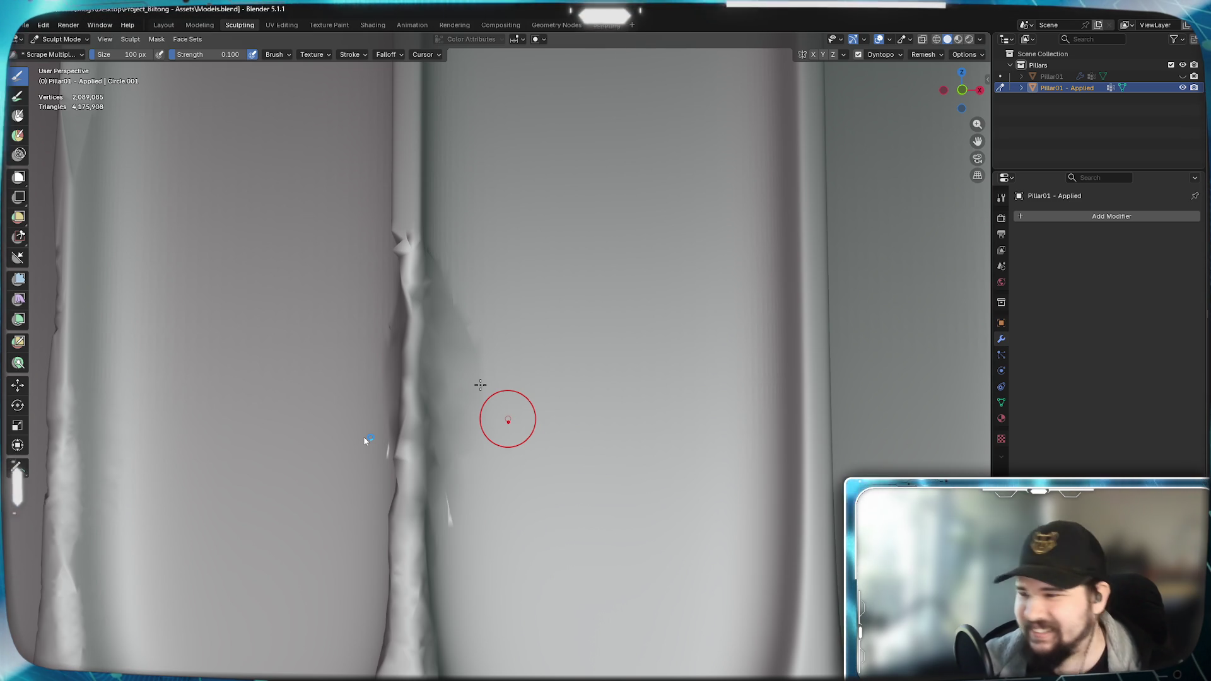
{"action": "left_click_drag", "start_coordinate": [409, 294], "coordinate": [414, 442]}
{"action": "middle_click_drag", "start_coordinate": [368, 441], "coordinate": [368, 439]}
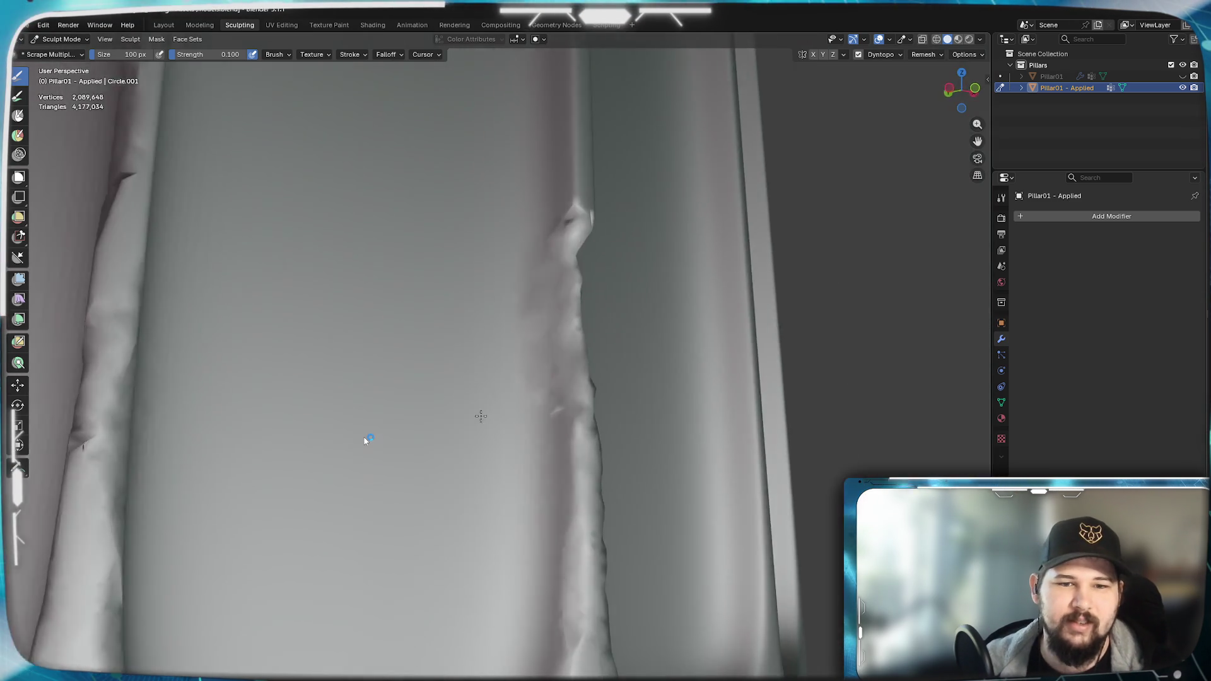
{"action": "left_click", "coordinate": [53, 54]}
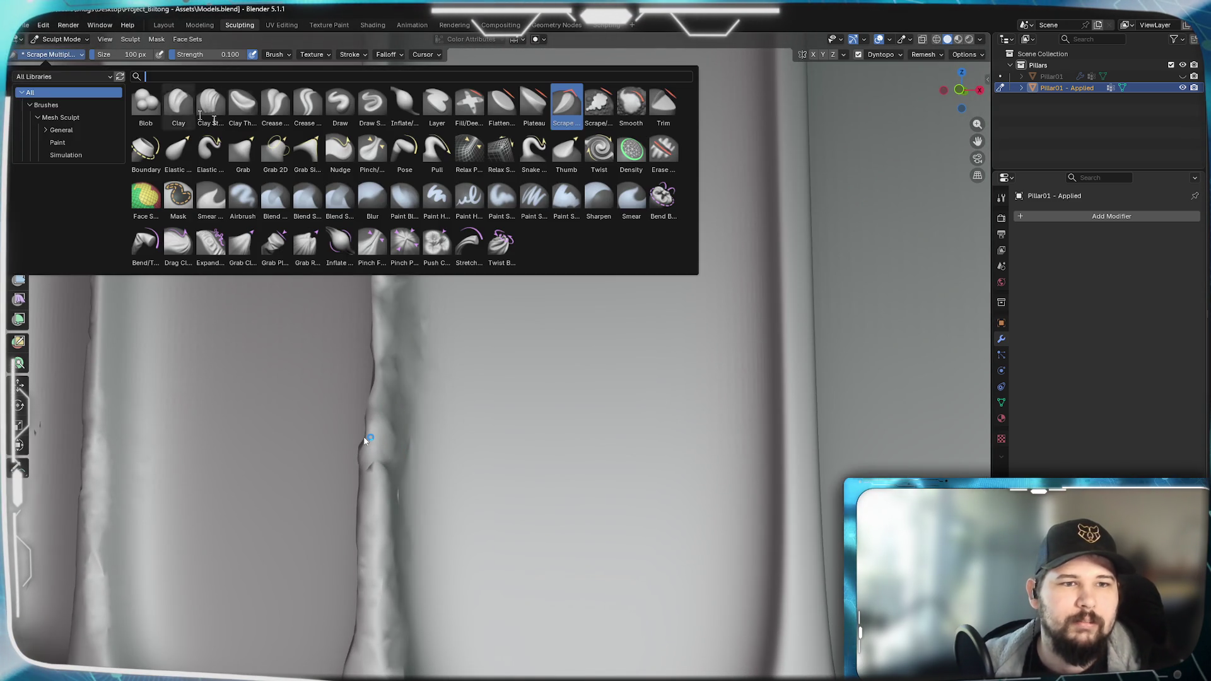
- Fill the jagged seam with the Clay brush, building up its lower and upper parts
{"action": "left_click", "coordinate": [143, 196]}
{"action": "middle_click_drag", "start_coordinate": [367, 439], "coordinate": [369, 438]}
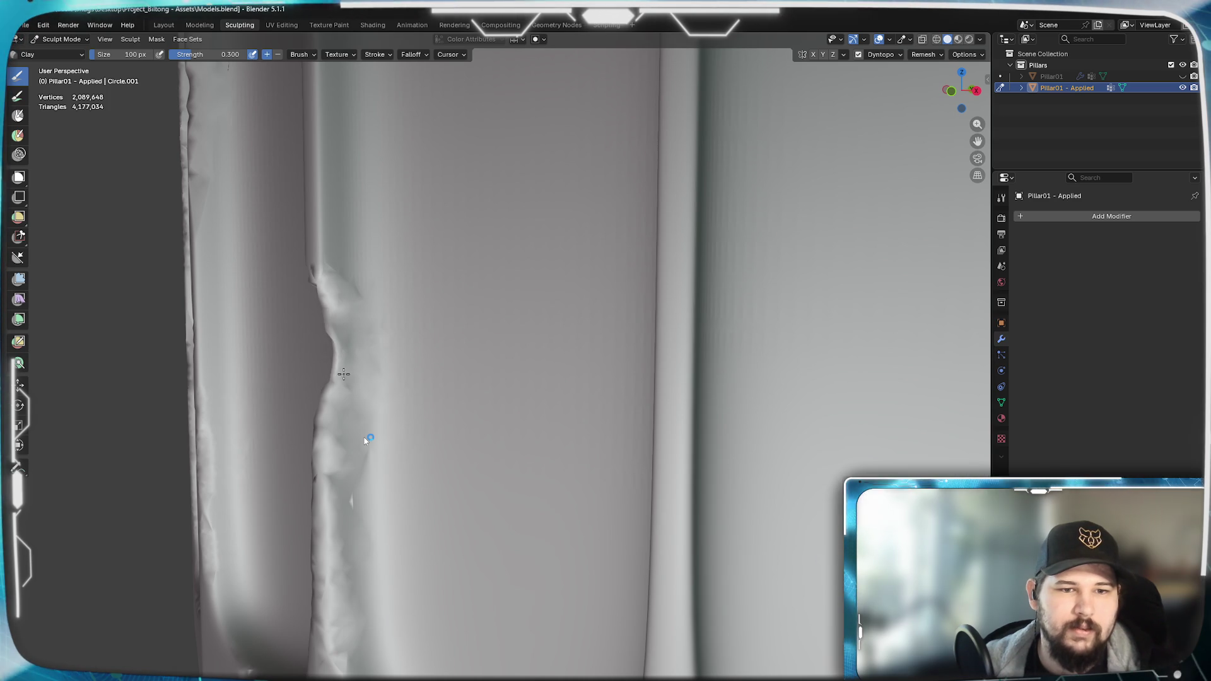
{"action": "left_click_drag", "start_coordinate": [331, 314], "coordinate": [331, 441]}
{"action": "left_click_drag", "start_coordinate": [330, 483], "coordinate": [340, 397]}
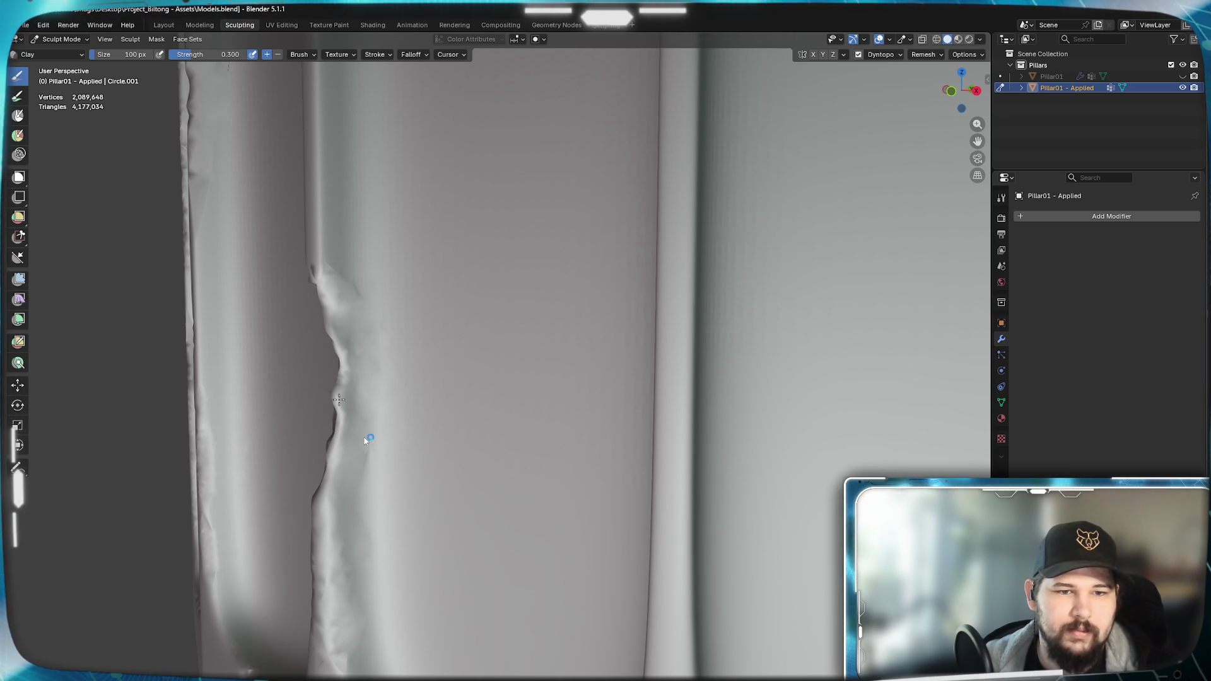
{"action": "middle_click_drag", "start_coordinate": [339, 398], "coordinate": [401, 421]}
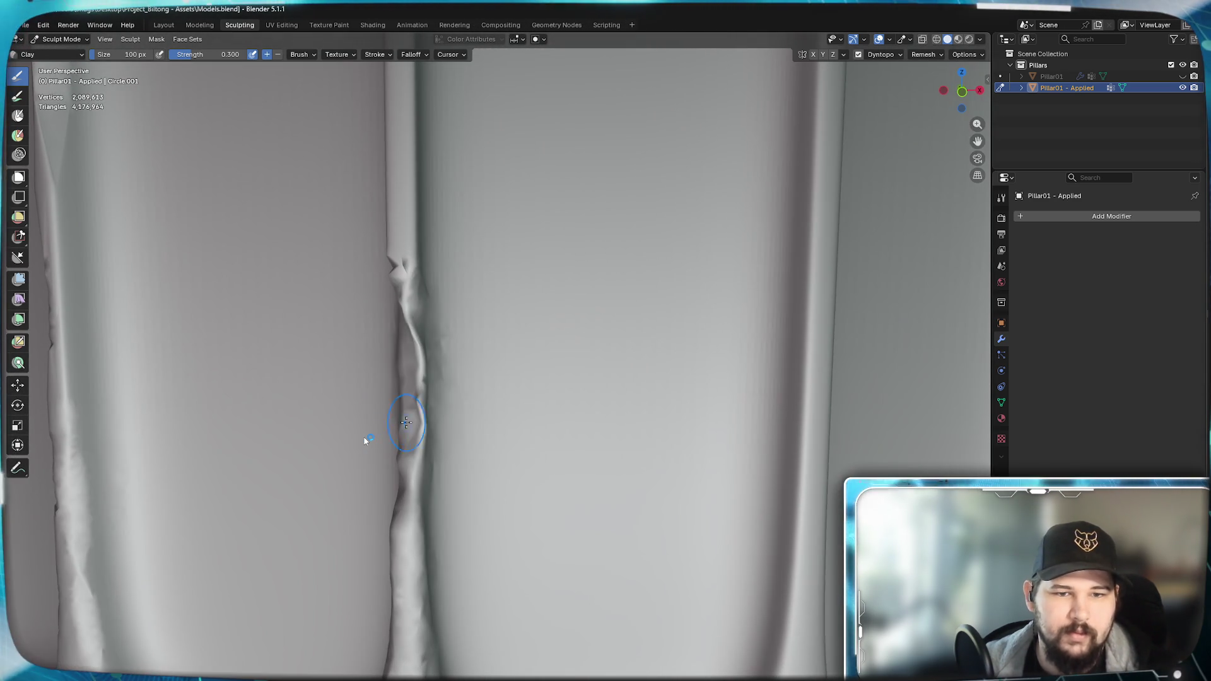
{"action": "mouse_move", "coordinate": [401, 421]}
{"action": "middle_mouse_down"}
{"action": "mouse_move", "coordinate": [414, 313]}
{"action": "mouse_move", "coordinate": [158, 143]}
{"action": "middle_mouse_up"}
- Switch back to Scrape Multiplane and scrape the filled seam smoother, checking it edge-on
{"action": "left_click", "coordinate": [90, 54]}
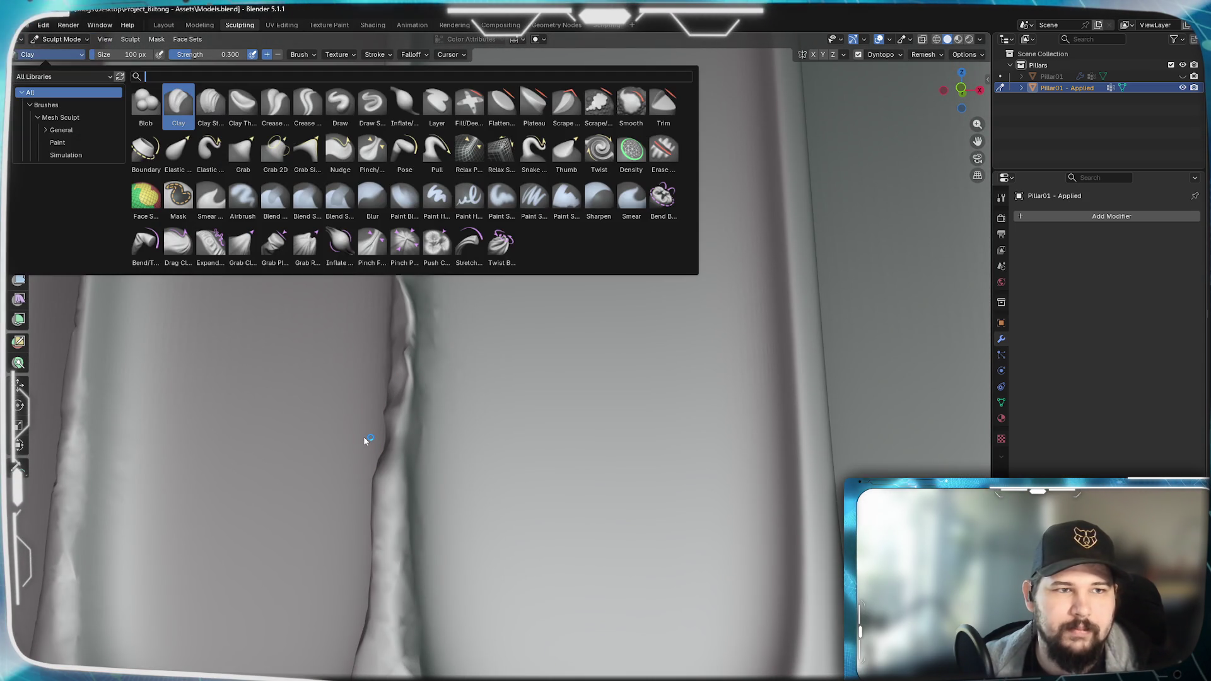
{"action": "left_click", "coordinate": [549, 107]}
{"action": "middle_click_drag", "start_coordinate": [441, 255], "coordinate": [511, 398]}
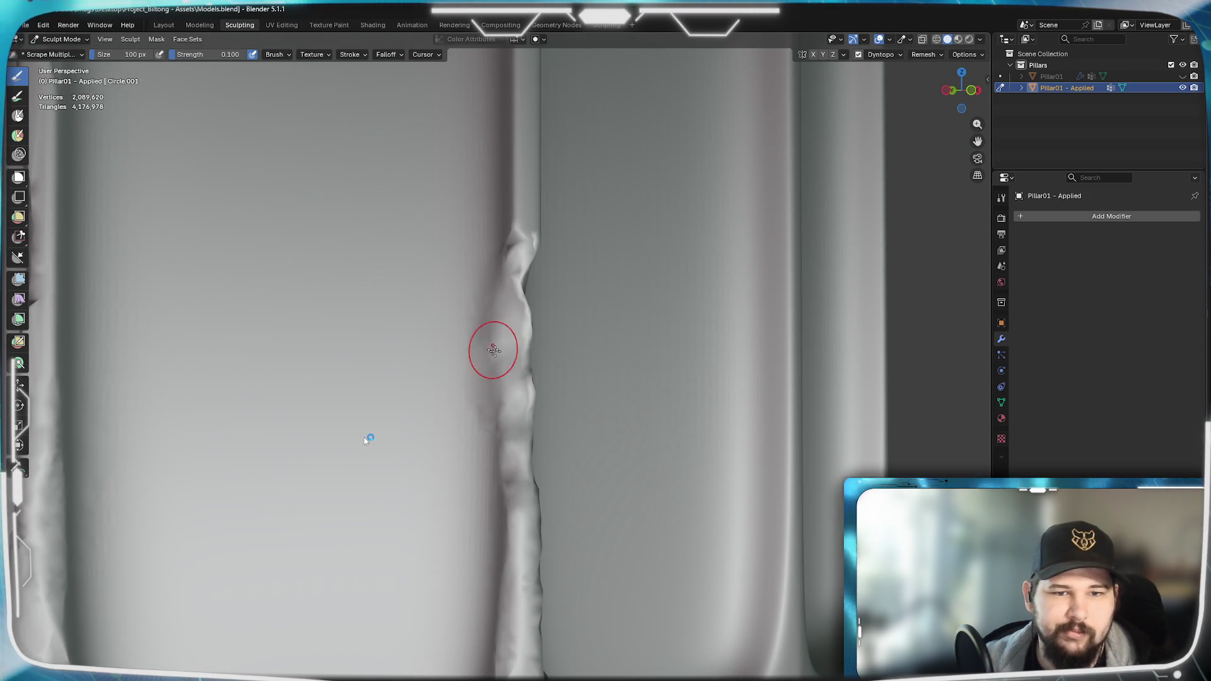
{"action": "middle_click_drag", "start_coordinate": [370, 438], "coordinate": [473, 360]}
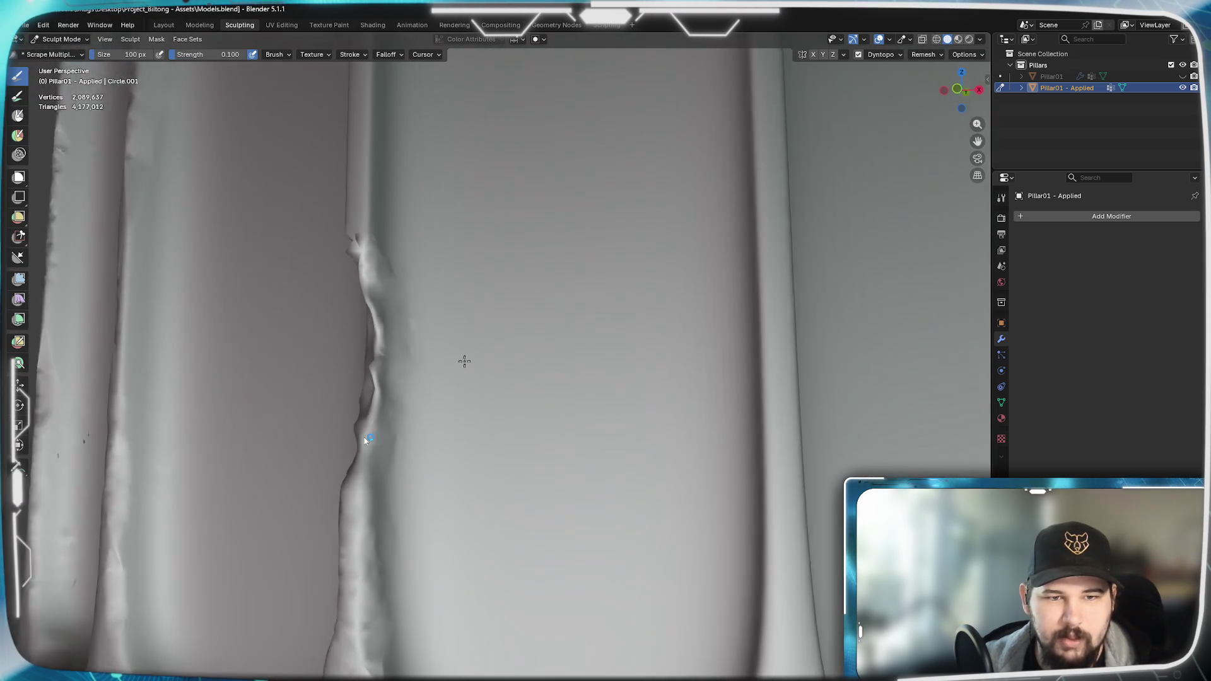
{"action": "middle_click_drag", "start_coordinate": [358, 388], "coordinate": [369, 408]}
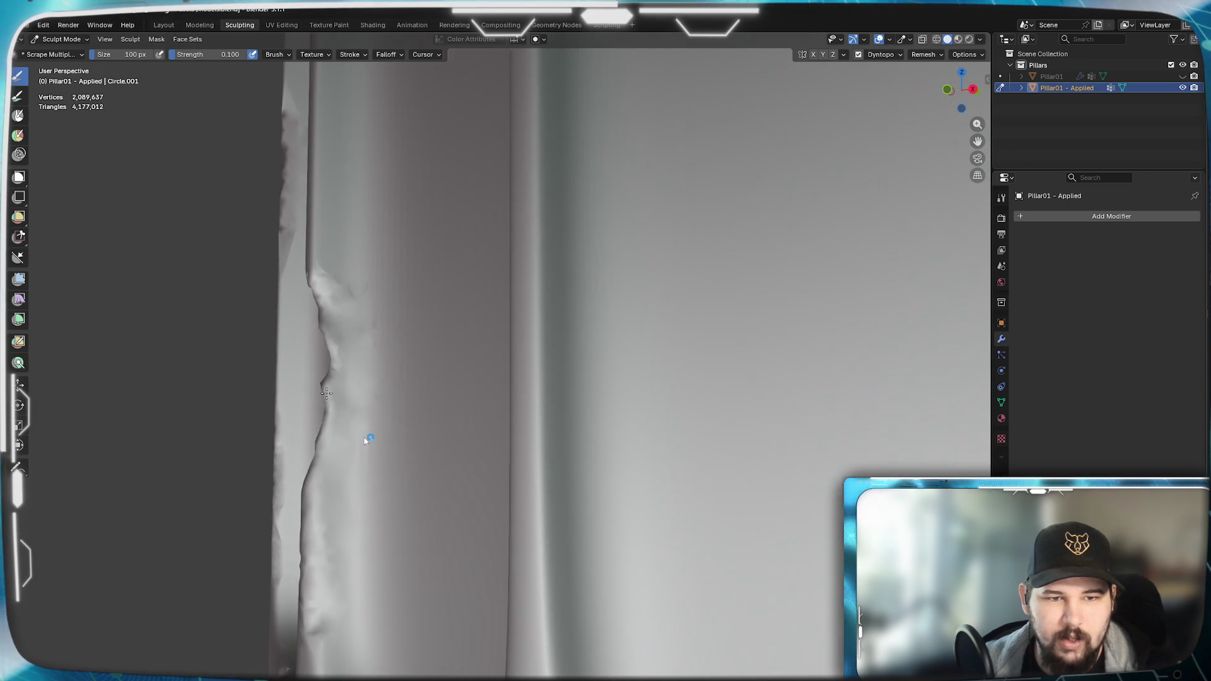
{"action": "left_click_drag", "start_coordinate": [356, 341], "coordinate": [374, 425]}
{"action": "middle_click_drag", "start_coordinate": [366, 441], "coordinate": [367, 440]}
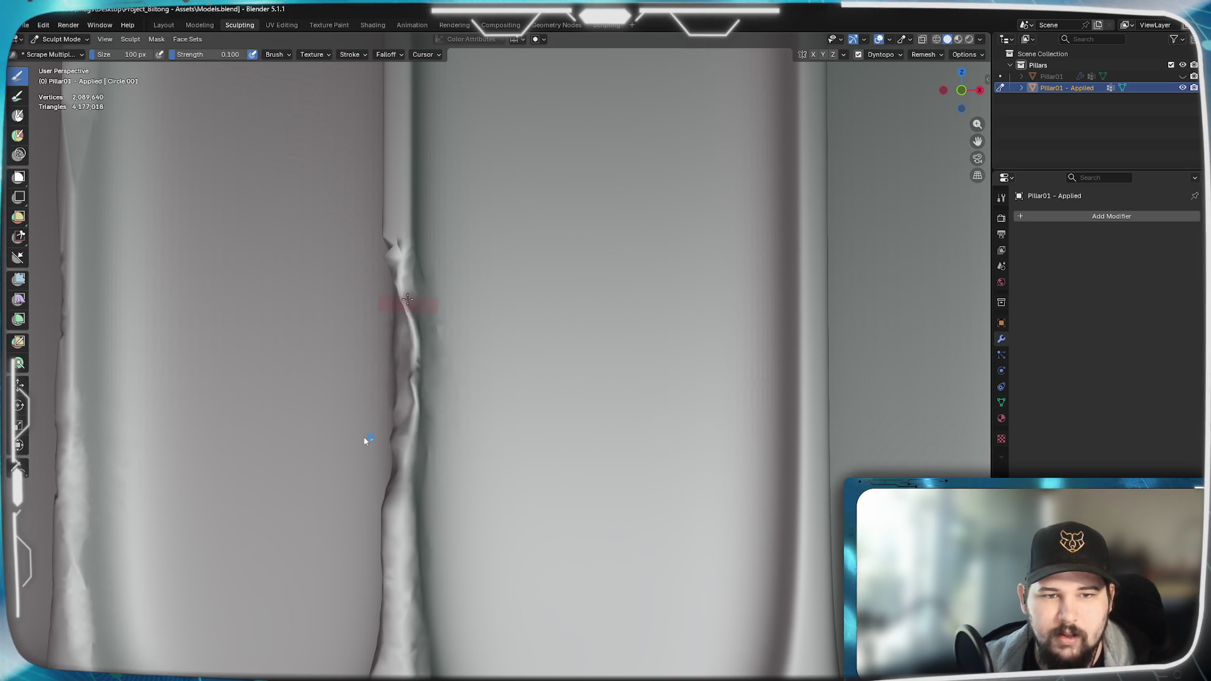
{"action": "middle_click_drag", "start_coordinate": [415, 393], "coordinate": [463, 390]}
{"action": "middle_click_drag", "start_coordinate": [368, 440], "coordinate": [368, 440]}
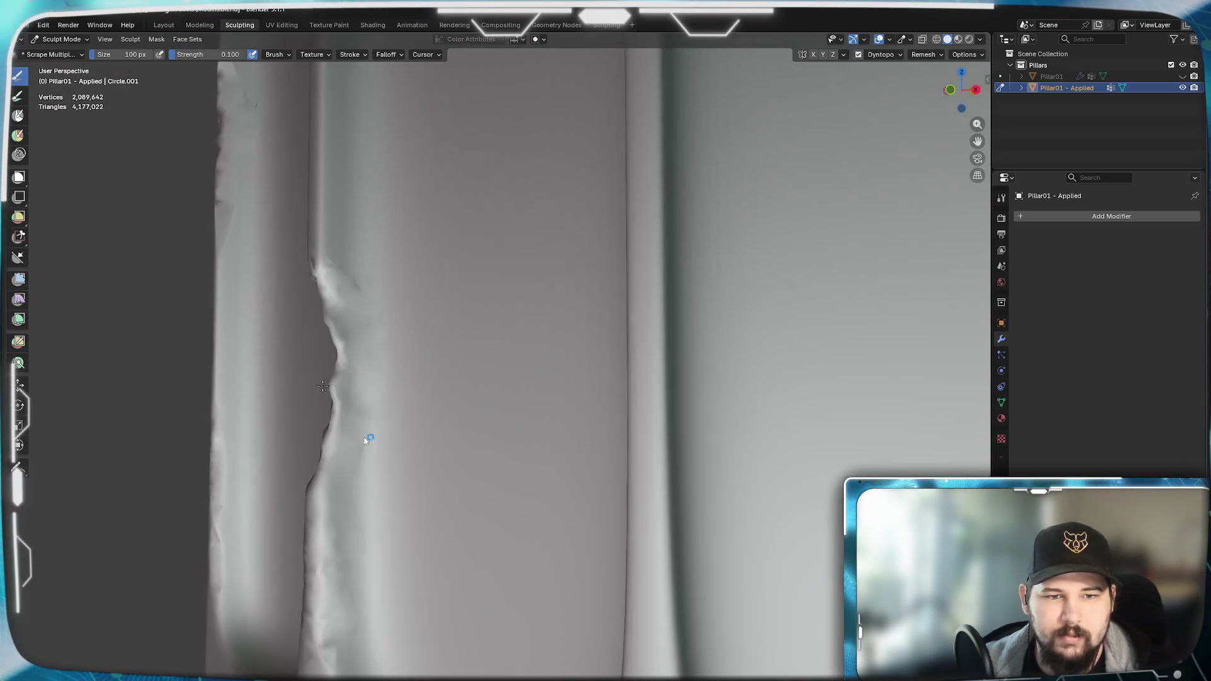
{"action": "key", "text": "shift+space"}
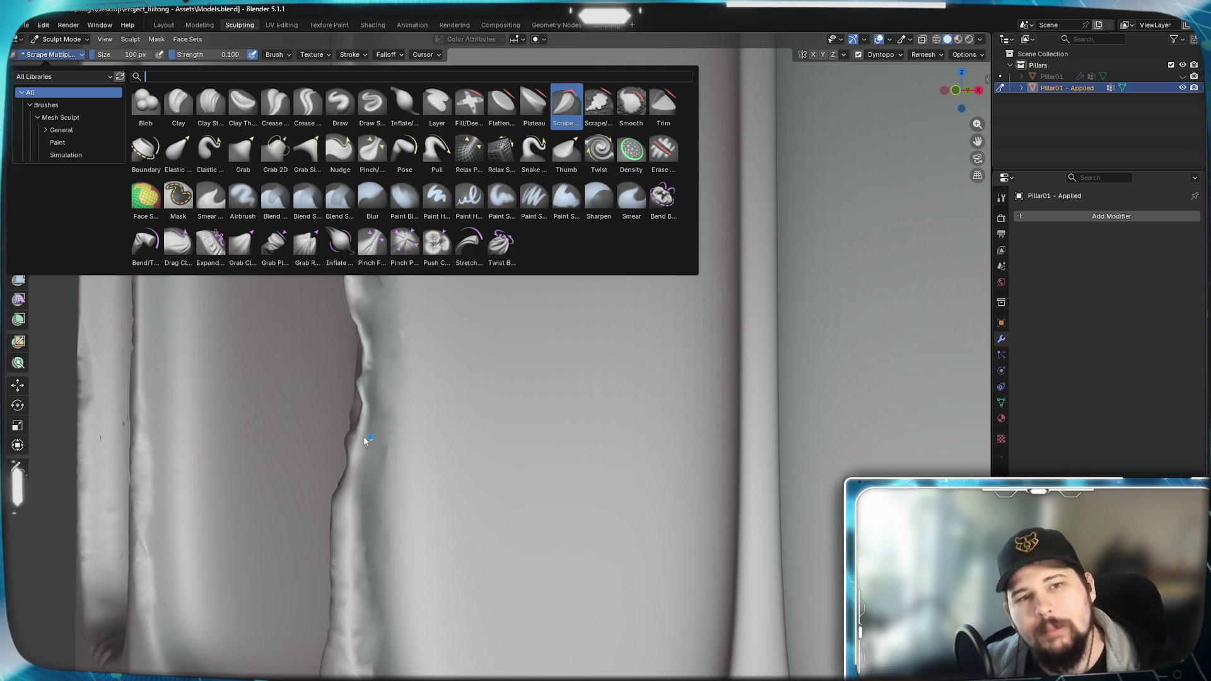
- Smooth the ridge along the seam with the Smooth brush
{"action": "key", "text": "Escape"}
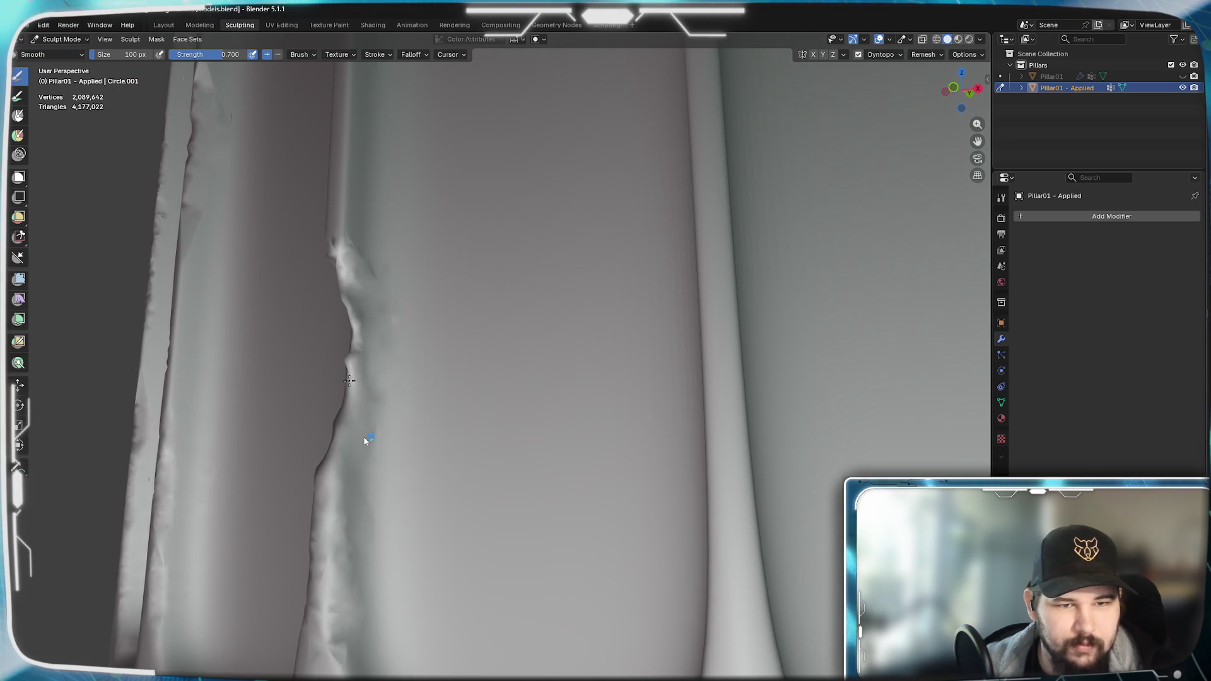
{"action": "left_click_drag", "start_coordinate": [351, 380], "coordinate": [346, 285]}
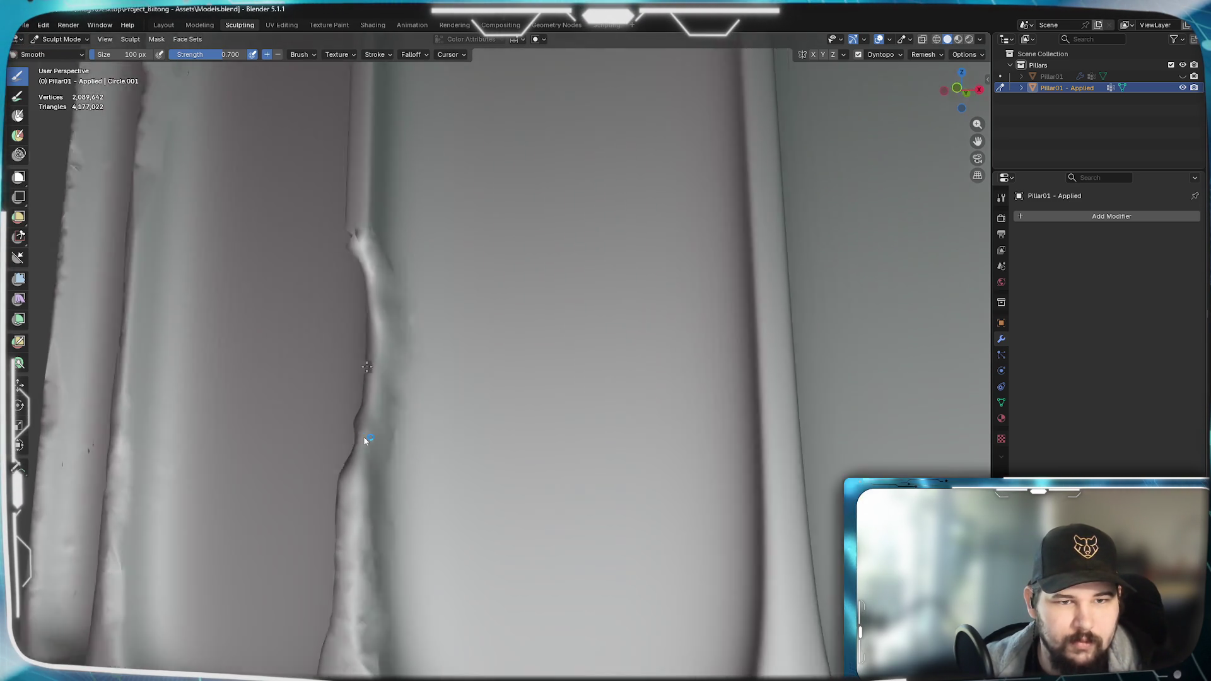
{"action": "mouse_move", "coordinate": [350, 284]}
{"action": "middle_mouse_down"}
{"action": "mouse_move", "coordinate": [449, 377]}
{"action": "mouse_move", "coordinate": [439, 405]}
{"action": "middle_mouse_up"}
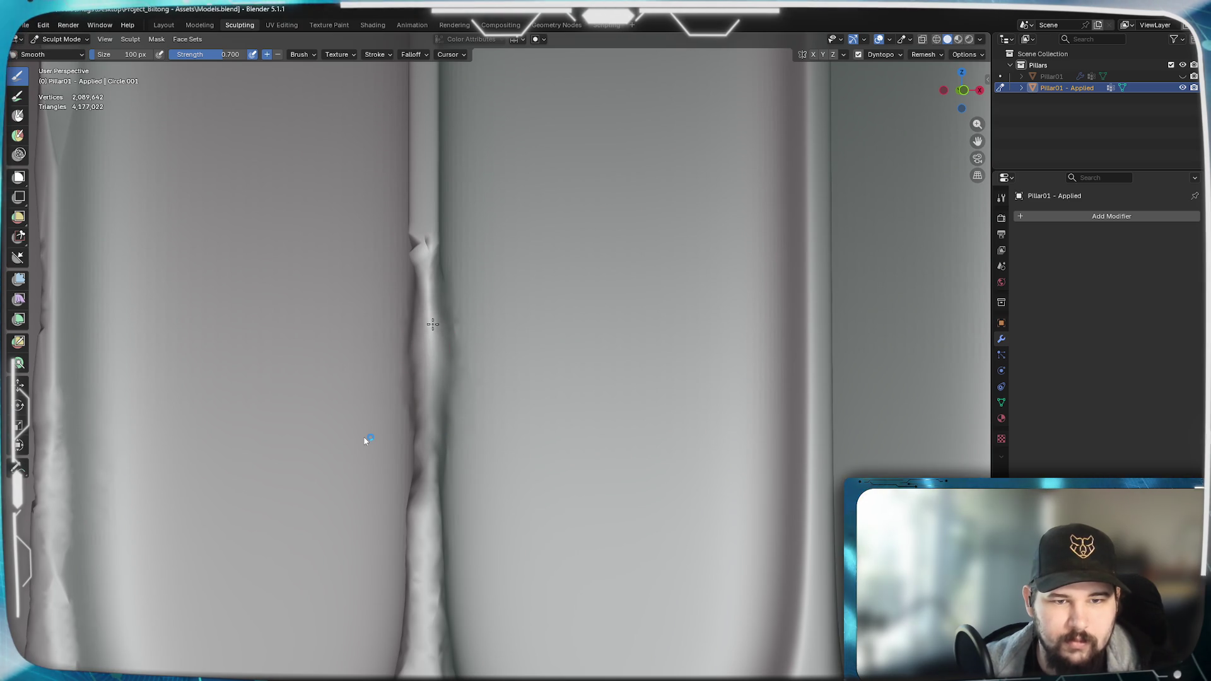
{"action": "middle_click_drag", "start_coordinate": [439, 405], "coordinate": [492, 394]}
{"action": "scroll", "coordinate": [490, 393], "scroll_direction": "down", "scroll_amount": 5}
{"action": "scroll", "coordinate": [580, 429], "scroll_direction": "up", "scroll_amount": 5}
{"action": "scroll", "coordinate": [579, 429], "scroll_direction": "down", "scroll_amount": 4}
{"action": "scroll", "coordinate": [398, 383], "scroll_direction": "up", "scroll_amount": 4}
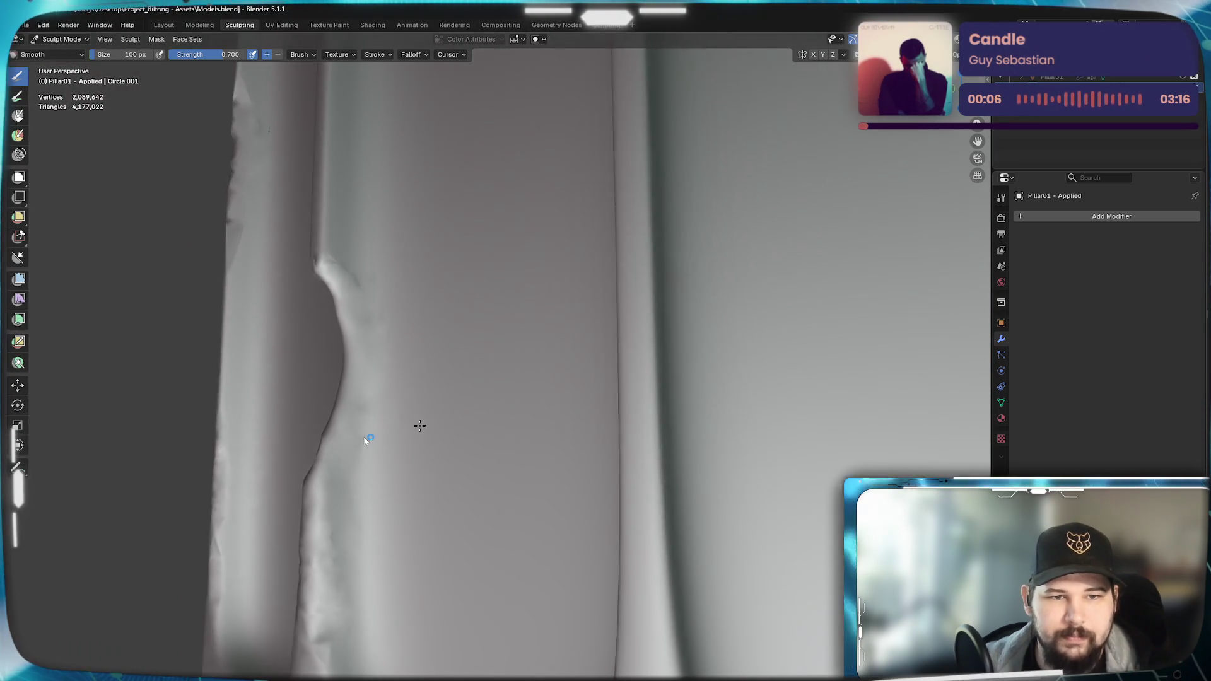
{"action": "middle_click_drag", "start_coordinate": [416, 407], "coordinate": [398, 383]}
- Return to Scrape Multiplane and scrape the pillar edge near the seam
{"action": "key", "text": "shift+space"}
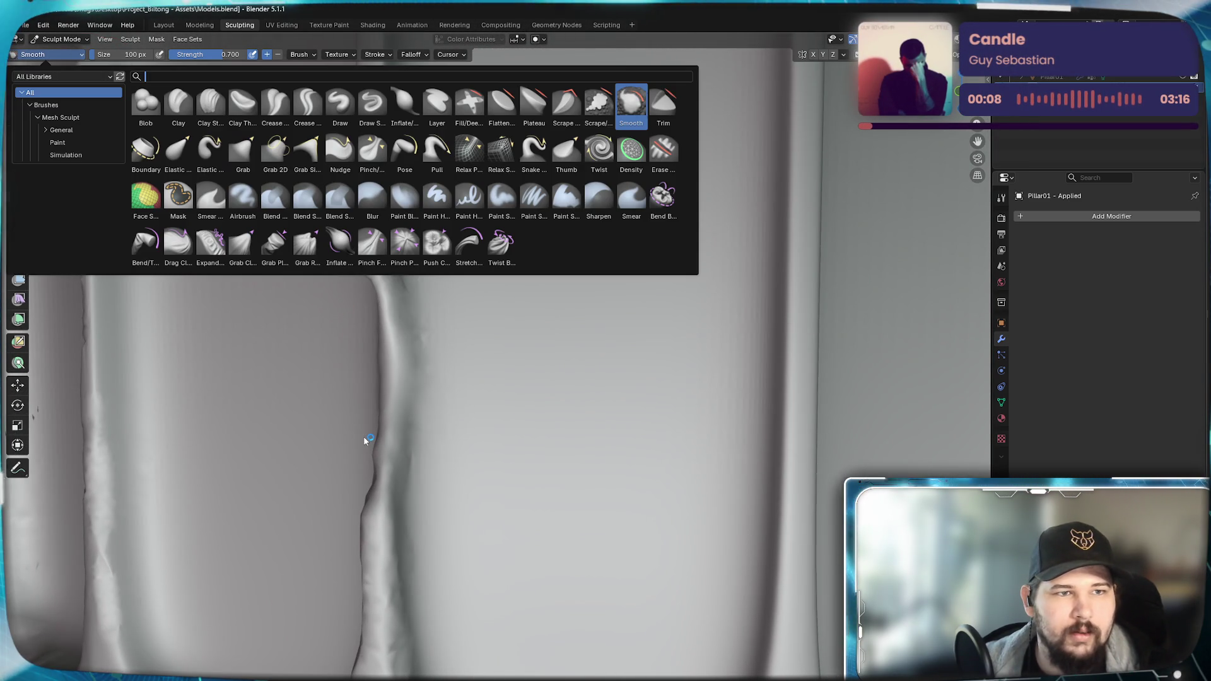
{"action": "type", "text": "scr"}
{"action": "left_click", "coordinate": [50, 56]}
{"action": "key", "text": "Escape"}
{"action": "middle_click_drag", "start_coordinate": [416, 531], "coordinate": [382, 511], "text": "shift"}
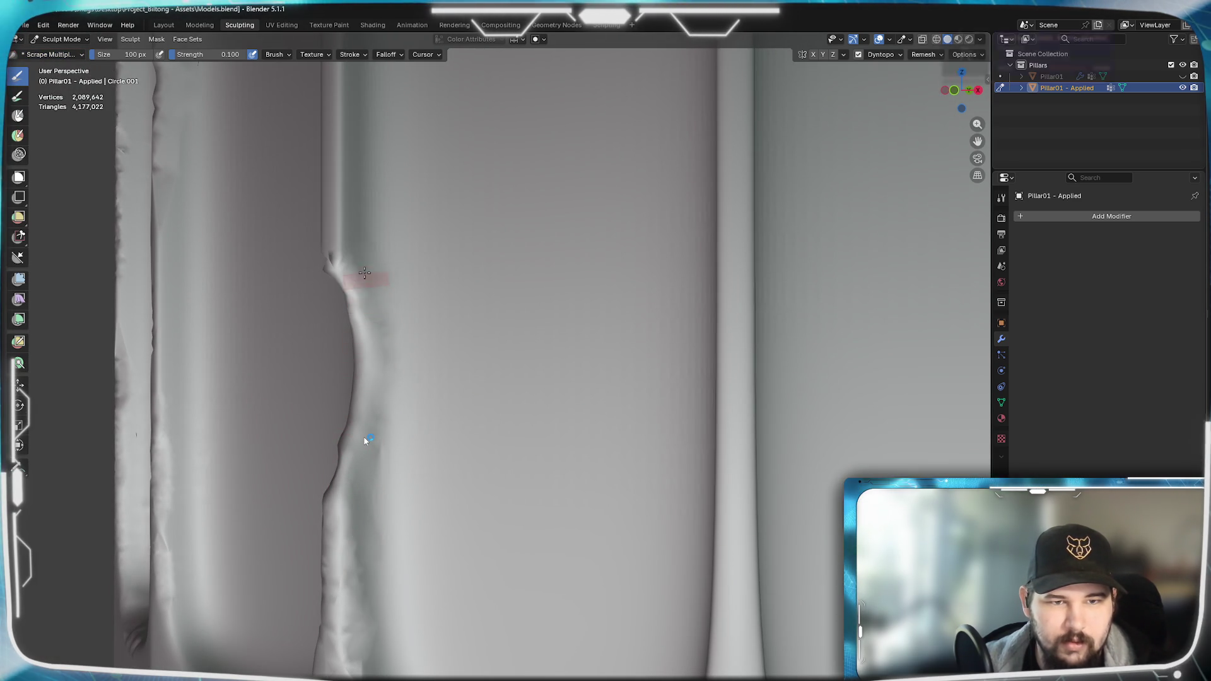
{"action": "left_click_drag", "start_coordinate": [367, 277], "coordinate": [333, 218]}
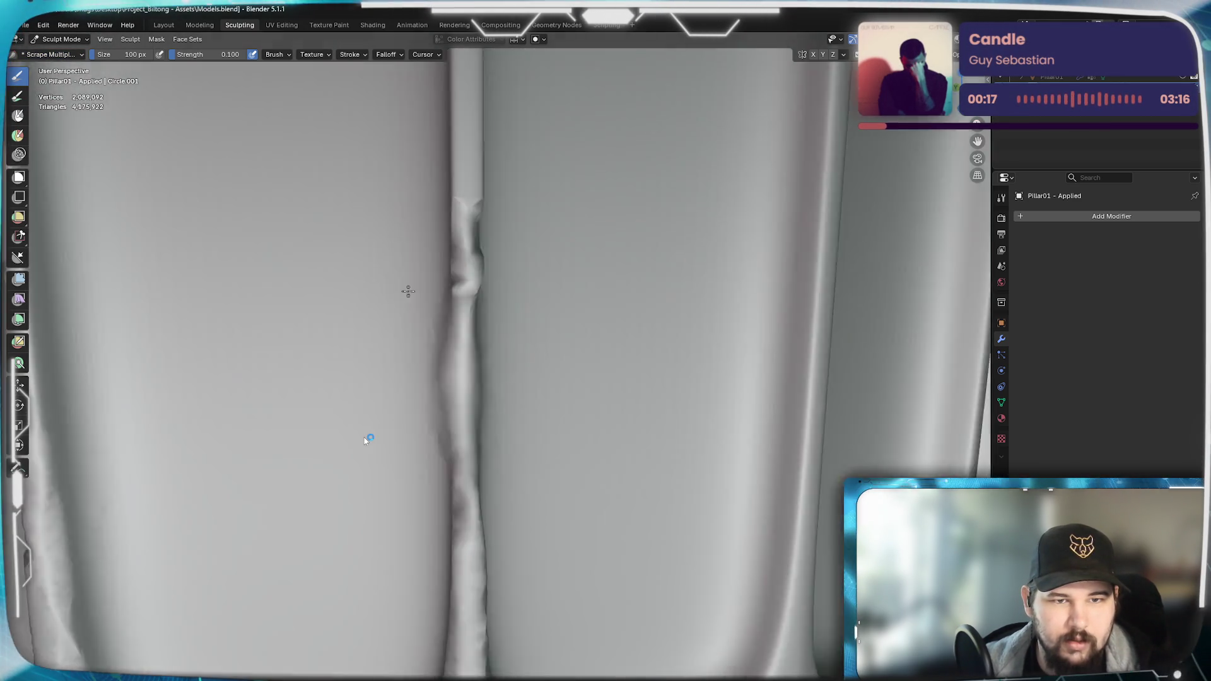
{"action": "middle_click_drag", "start_coordinate": [333, 273], "coordinate": [588, 275], "text": "ctrl"}
{"action": "key", "text": "a"}
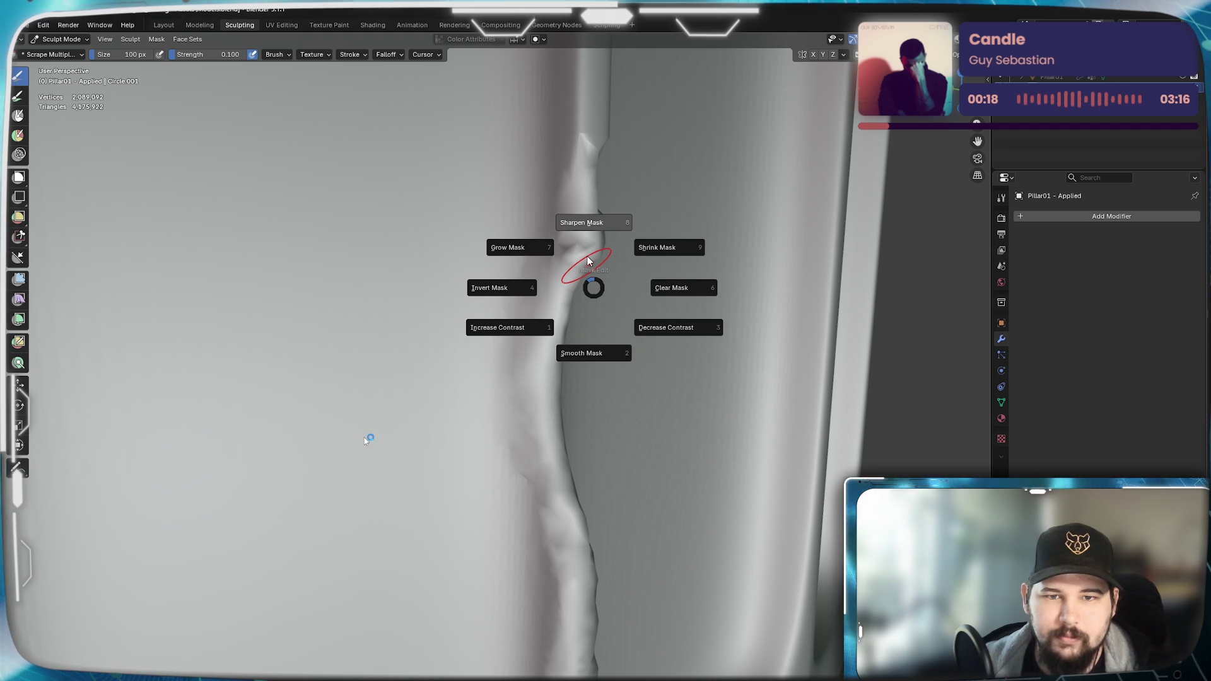
- Dismiss the mask pie and reframe the view down along the sculpted ridge
{"action": "left_click", "coordinate": [452, 188]}
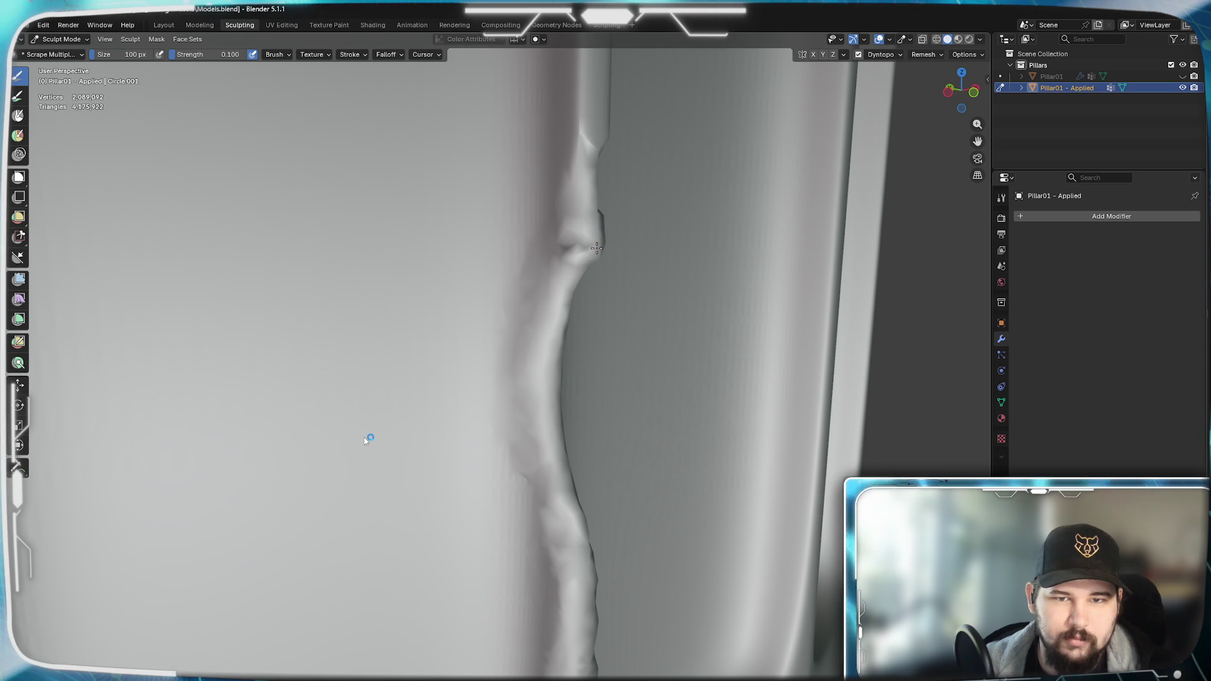
{"action": "mouse_move", "coordinate": [593, 237]}
{"action": "middle_mouse_down", "text": "shift"}
{"action": "mouse_move", "coordinate": [376, 257]}
{"action": "mouse_move", "coordinate": [558, 341]}
{"action": "mouse_move", "coordinate": [380, 301]}
{"action": "middle_mouse_up", "text": "shift"}
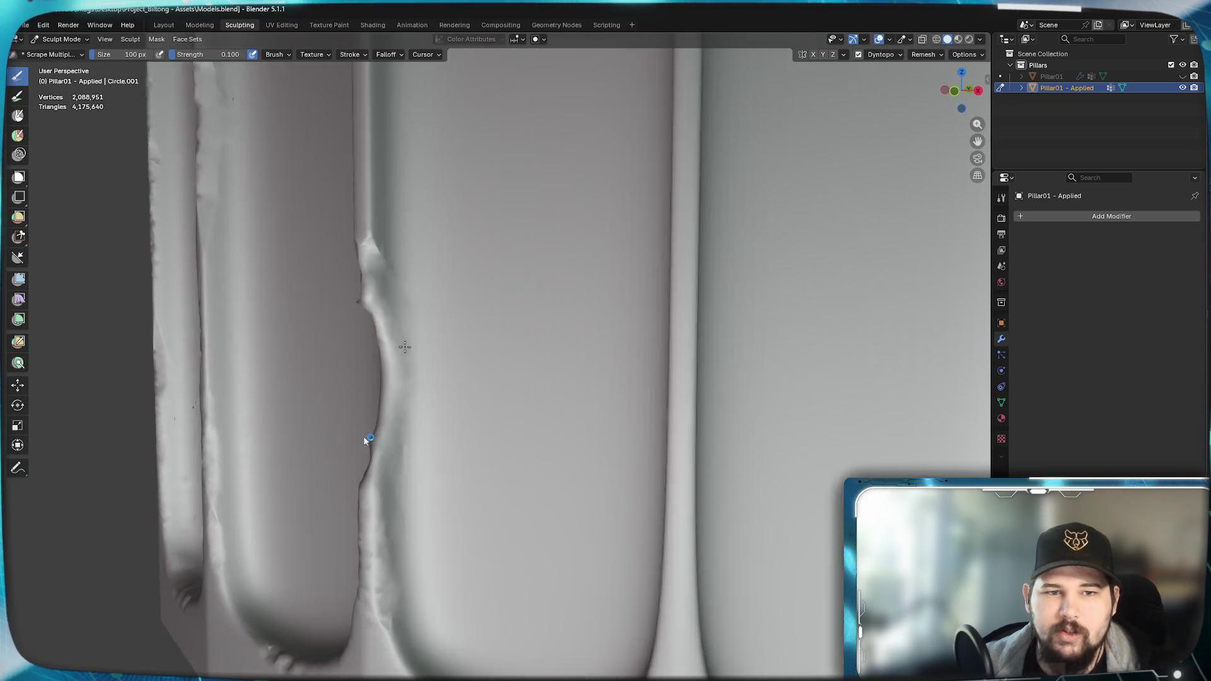
{"action": "middle_click_drag", "start_coordinate": [366, 440], "coordinate": [368, 438]}
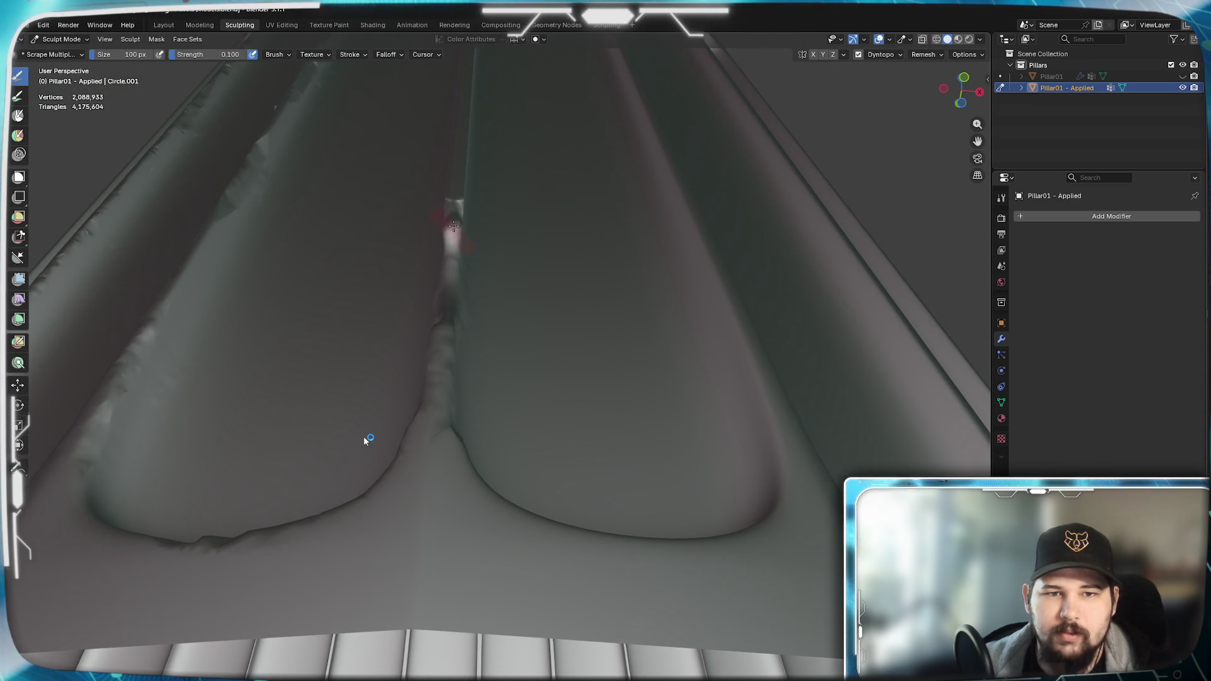
{"action": "scroll", "coordinate": [366, 440], "scroll_direction": "down", "scroll_amount": 3}
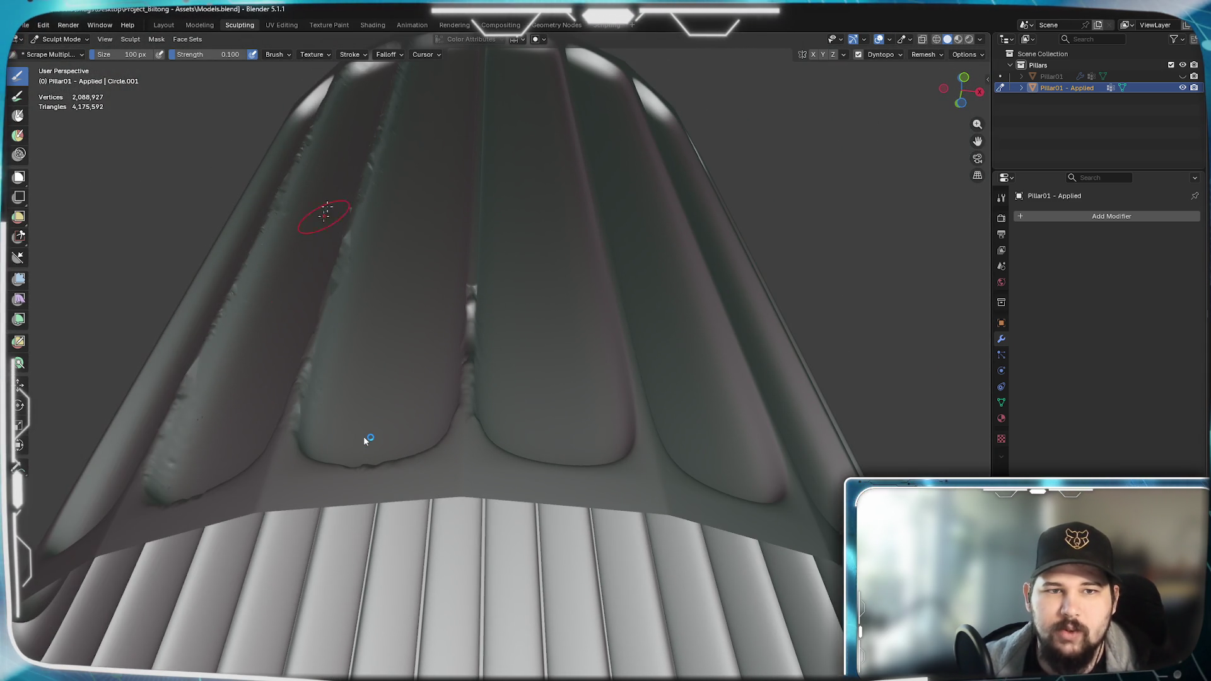
- Orbit in close around one pillar to examine its flute edges
{"action": "middle_click_drag", "start_coordinate": [491, 321], "coordinate": [519, 460]}
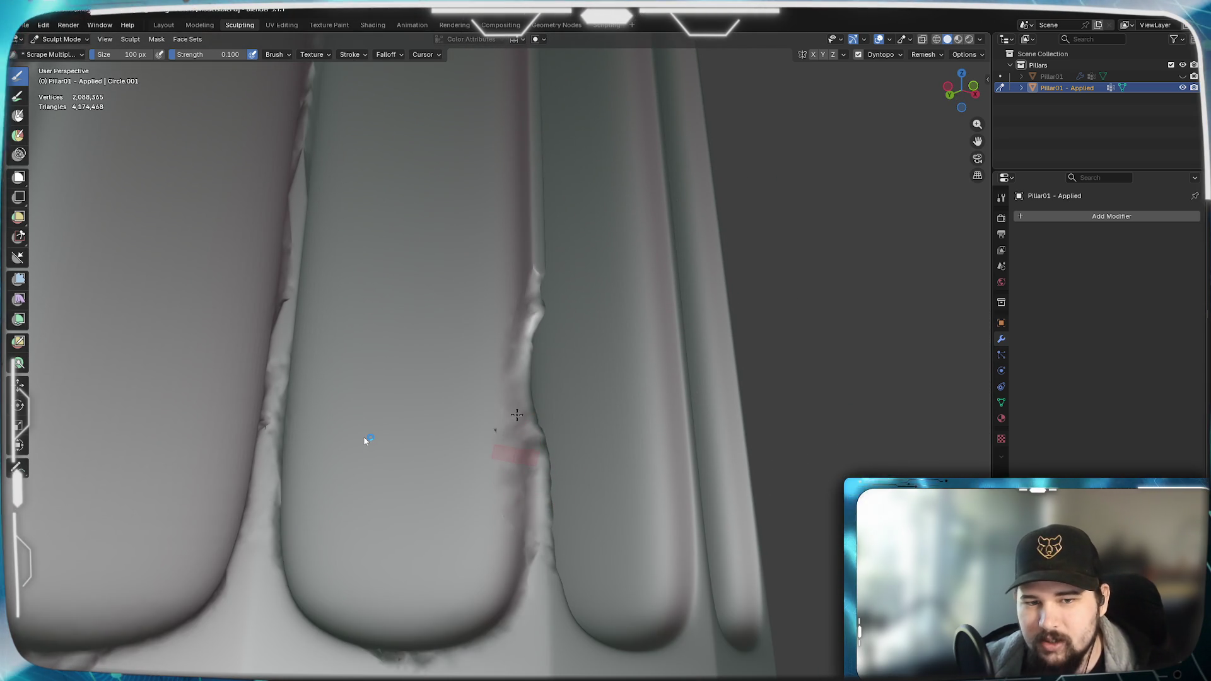
{"action": "middle_click_drag", "start_coordinate": [600, 423], "coordinate": [444, 411]}
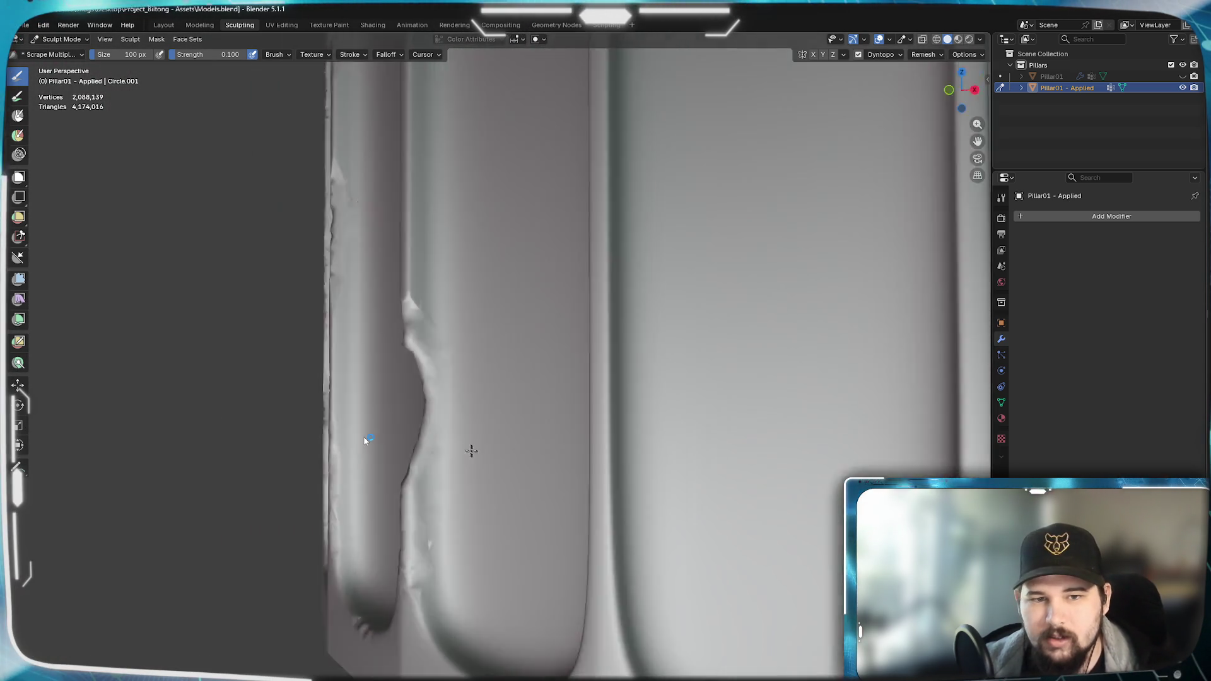
{"action": "scroll", "coordinate": [535, 500], "scroll_direction": "up", "scroll_amount": 1}
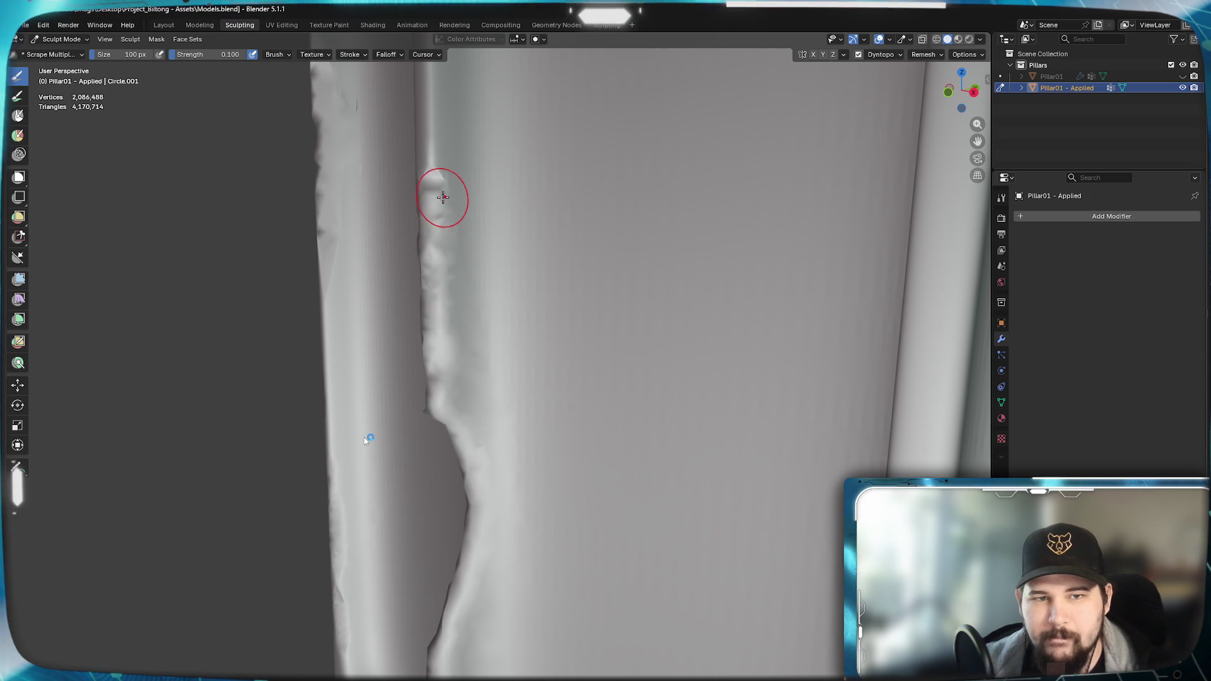
{"action": "mouse_move", "coordinate": [434, 419]}
{"action": "middle_mouse_down"}
{"action": "mouse_move", "coordinate": [587, 408]}
{"action": "mouse_move", "coordinate": [557, 428]}
{"action": "mouse_move", "coordinate": [531, 407]}
{"action": "mouse_move", "coordinate": [577, 426]}
{"action": "middle_mouse_up"}
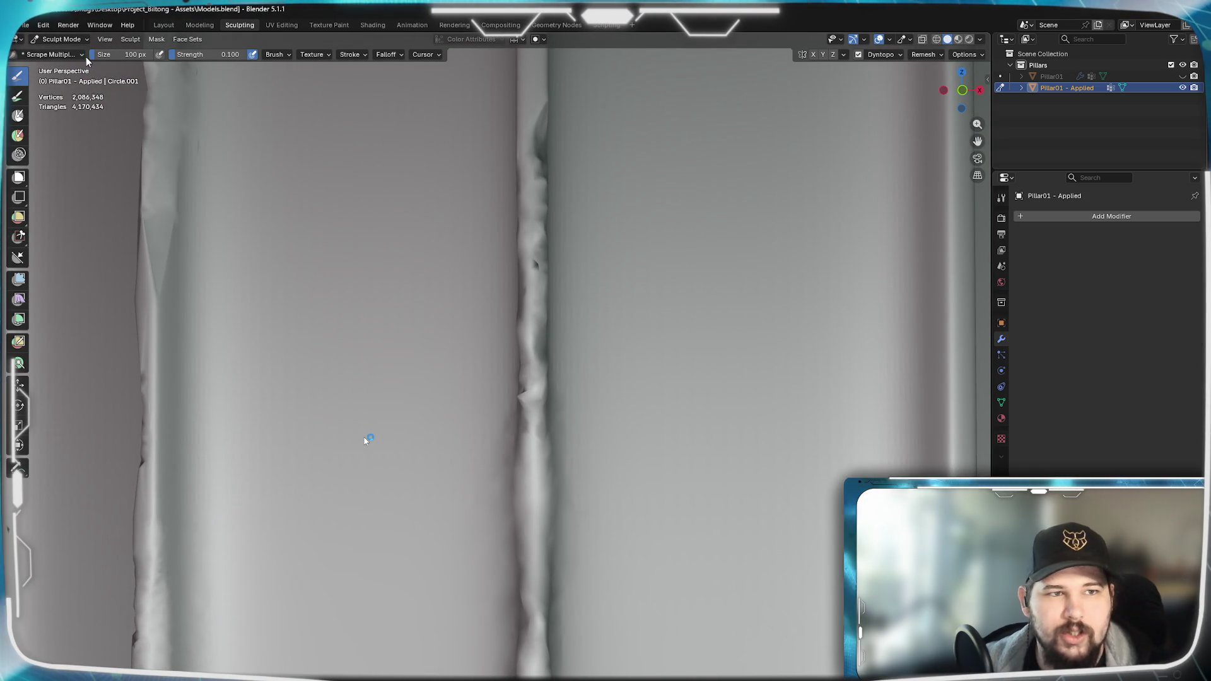
- Smooth the bumps along the flute edge with the Smooth brush
{"action": "left_click", "coordinate": [52, 54]}
{"action": "left_click", "coordinate": [568, 103]}
{"action": "middle_click_drag", "start_coordinate": [530, 397], "coordinate": [599, 388]}
{"action": "left_click_drag", "start_coordinate": [599, 388], "coordinate": [579, 303]}
{"action": "mouse_move", "coordinate": [579, 302]}
{"action": "middle_mouse_down"}
{"action": "mouse_move", "coordinate": [637, 417]}
{"action": "mouse_move", "coordinate": [493, 332]}
{"action": "mouse_move", "coordinate": [567, 410]}
{"action": "mouse_move", "coordinate": [508, 332]}
{"action": "middle_mouse_up"}
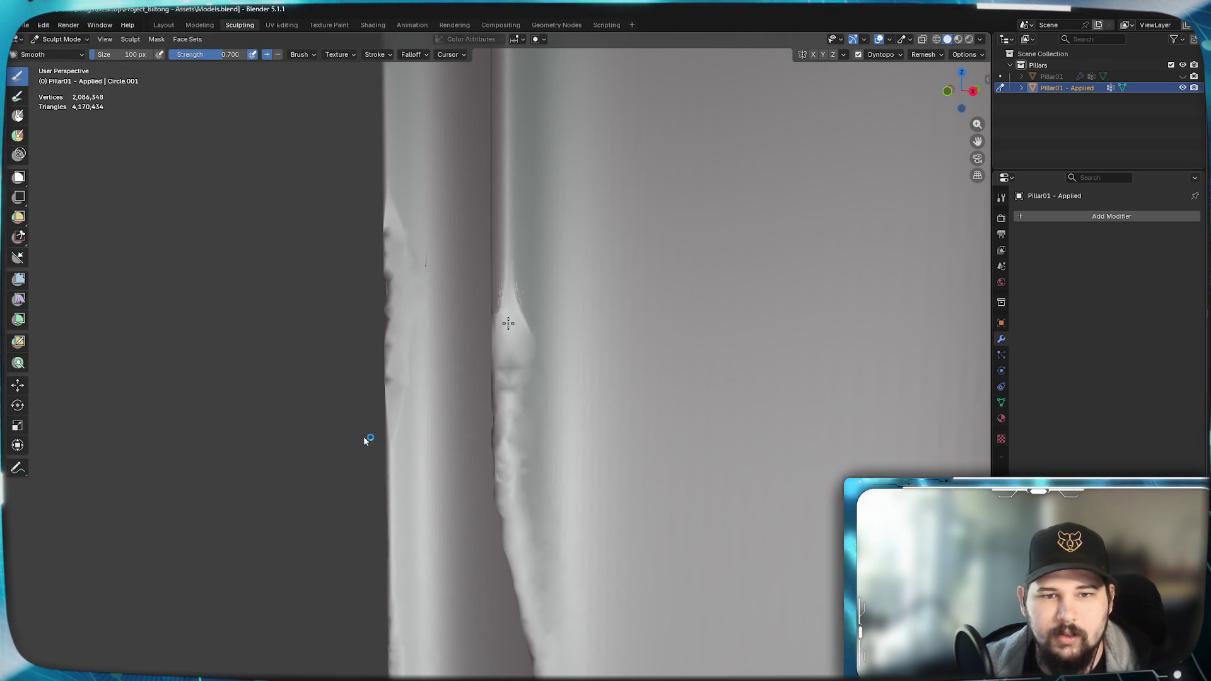
- Switch back to Scrape Multiplane and carve down the rough flute edge near the top
{"action": "left_click", "coordinate": [52, 54]}
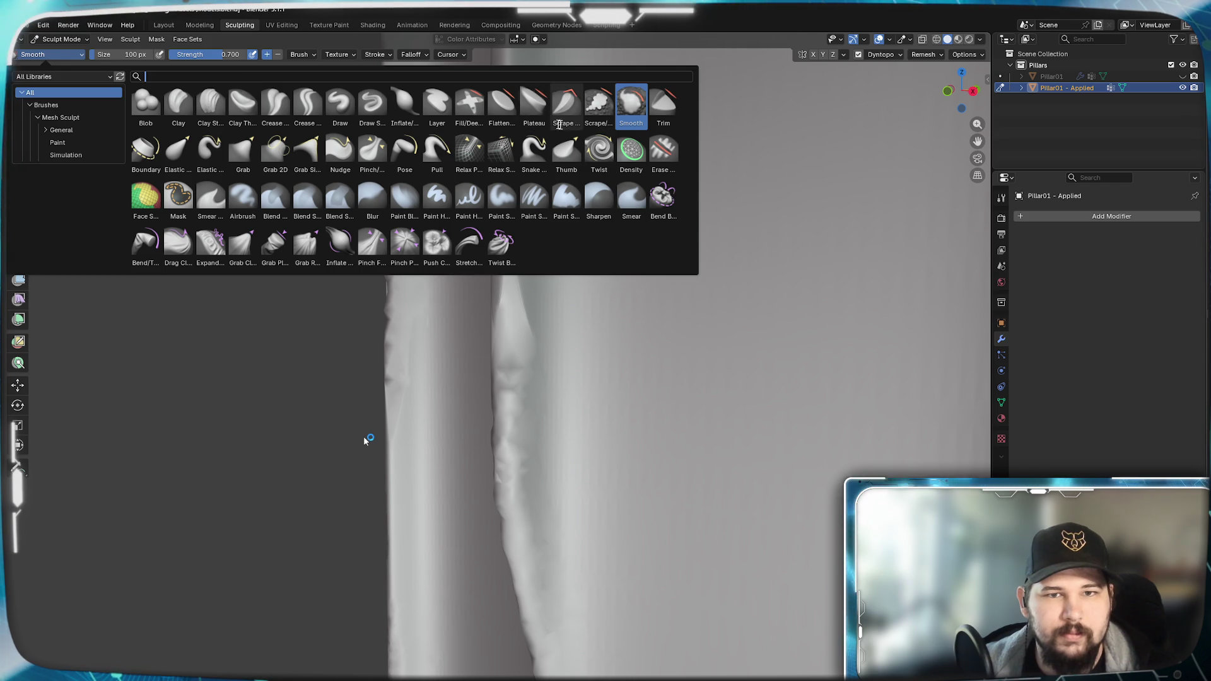
{"action": "left_click", "coordinate": [142, 104]}
{"action": "mouse_move", "coordinate": [531, 313]}
{"action": "middle_mouse_down"}
{"action": "mouse_move", "coordinate": [568, 359]}
{"action": "mouse_move", "coordinate": [559, 351]}
{"action": "middle_mouse_up"}
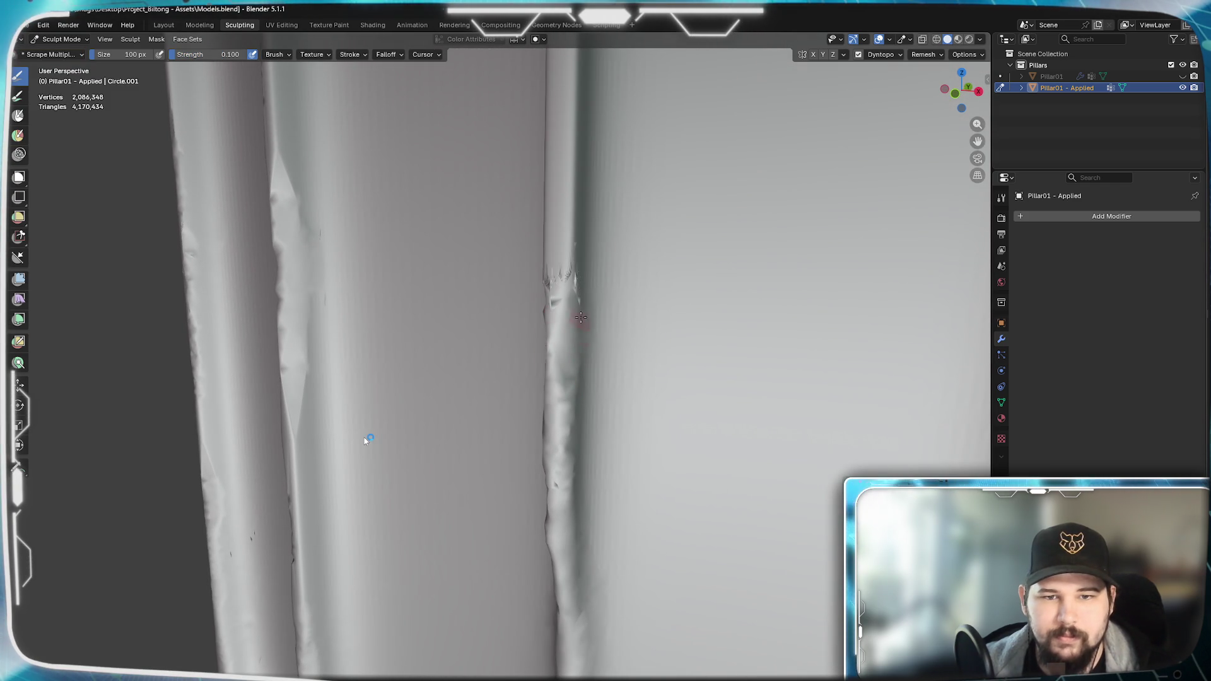
{"action": "left_click_drag", "start_coordinate": [568, 322], "coordinate": [574, 213]}
{"action": "middle_click_drag", "start_coordinate": [575, 214], "coordinate": [596, 303]}
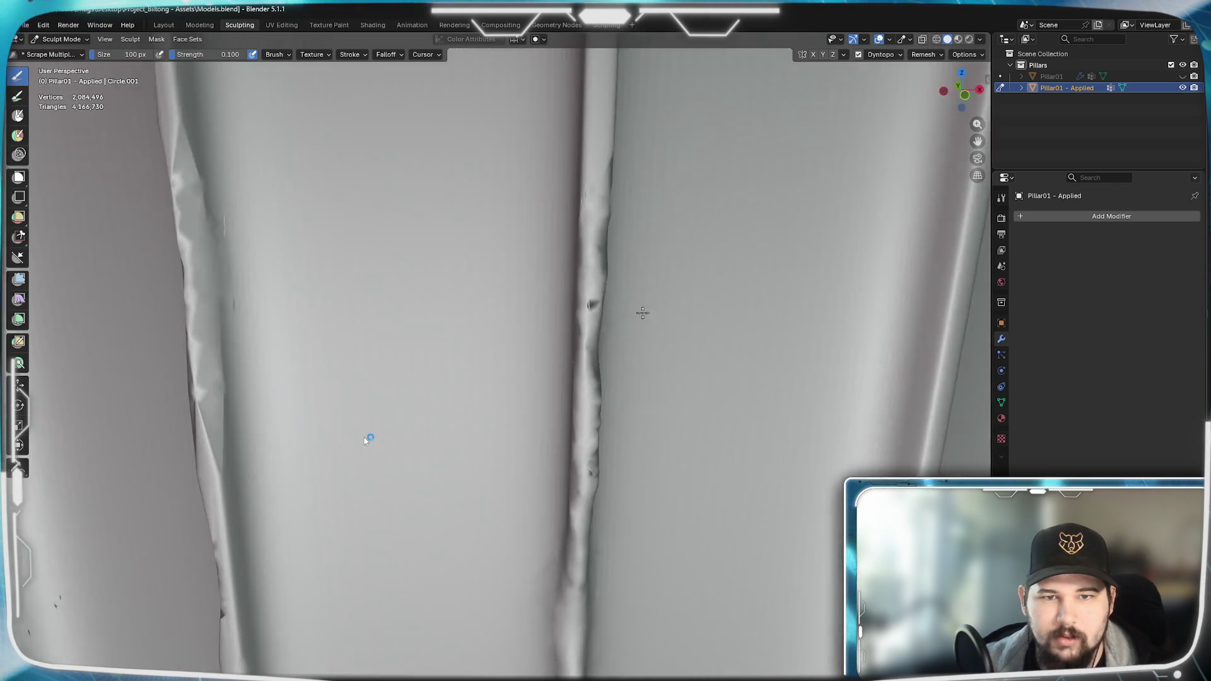
{"action": "left_click_drag", "start_coordinate": [597, 227], "coordinate": [572, 268]}
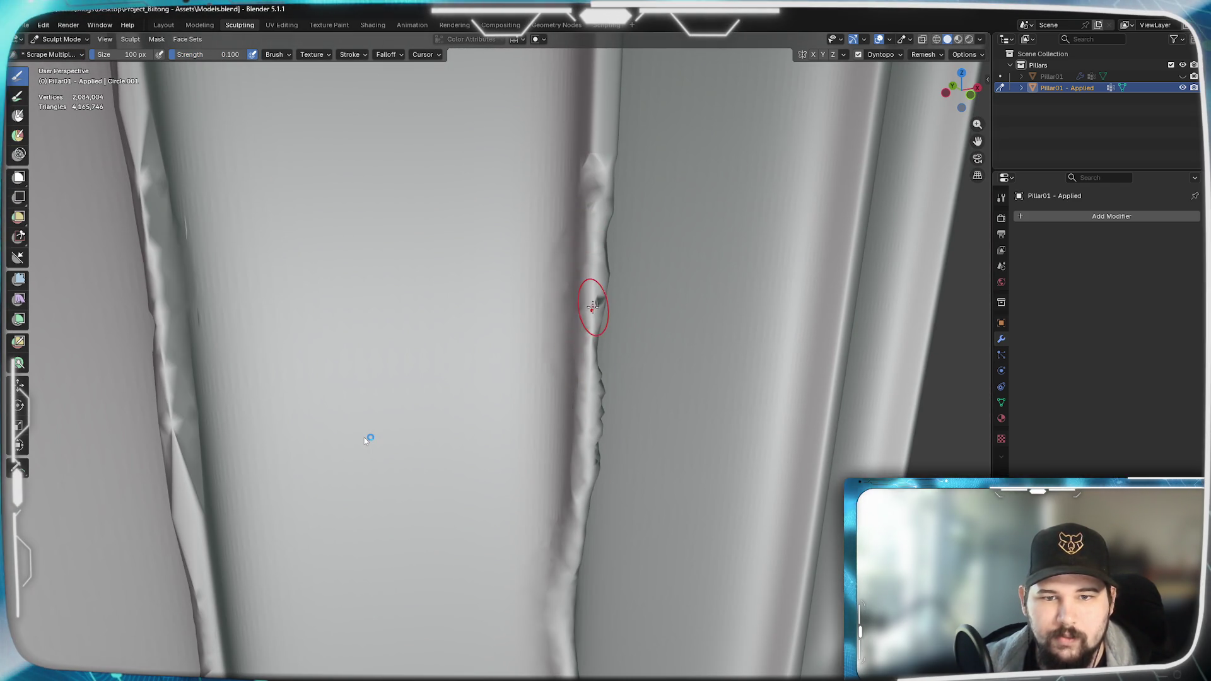
- Orbit all around the pillar to inspect the scraped flute edges and bottoms
{"action": "mouse_move", "coordinate": [594, 320]}
{"action": "middle_mouse_down"}
{"action": "mouse_move", "coordinate": [598, 271]}
{"action": "mouse_move", "coordinate": [613, 357]}
{"action": "middle_mouse_up"}
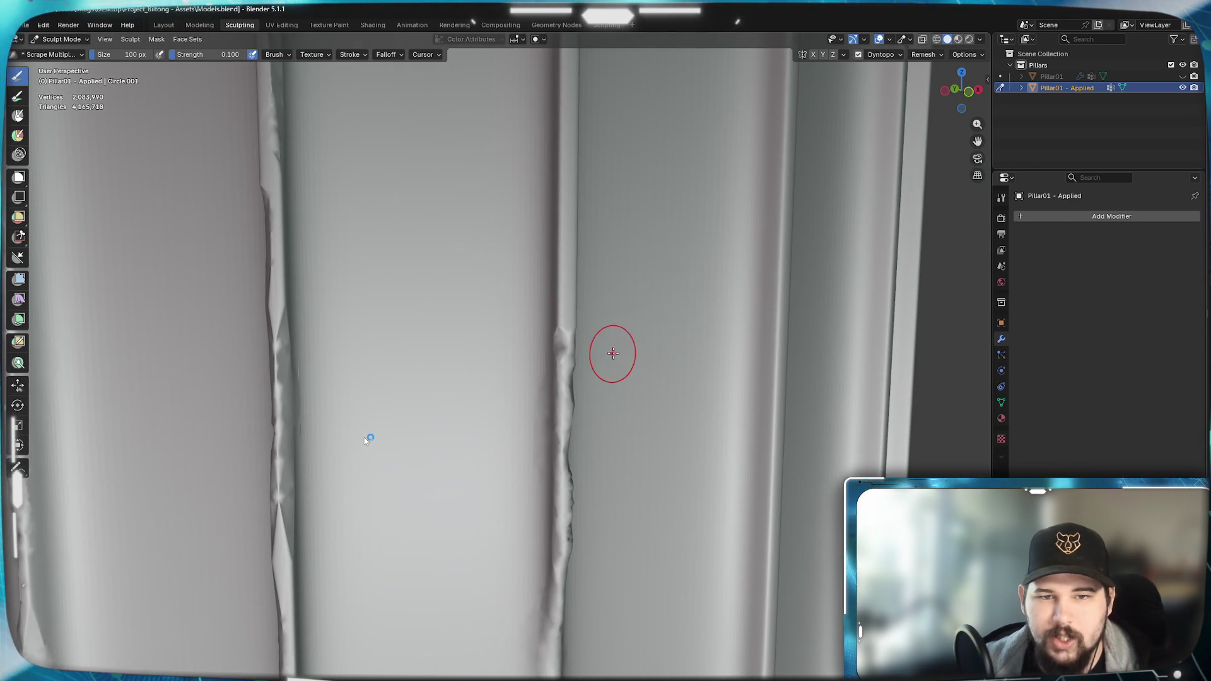
{"action": "mouse_move", "coordinate": [614, 357]}
{"action": "middle_mouse_down"}
{"action": "mouse_move", "coordinate": [620, 292]}
{"action": "mouse_move", "coordinate": [564, 322]}
{"action": "middle_mouse_up"}
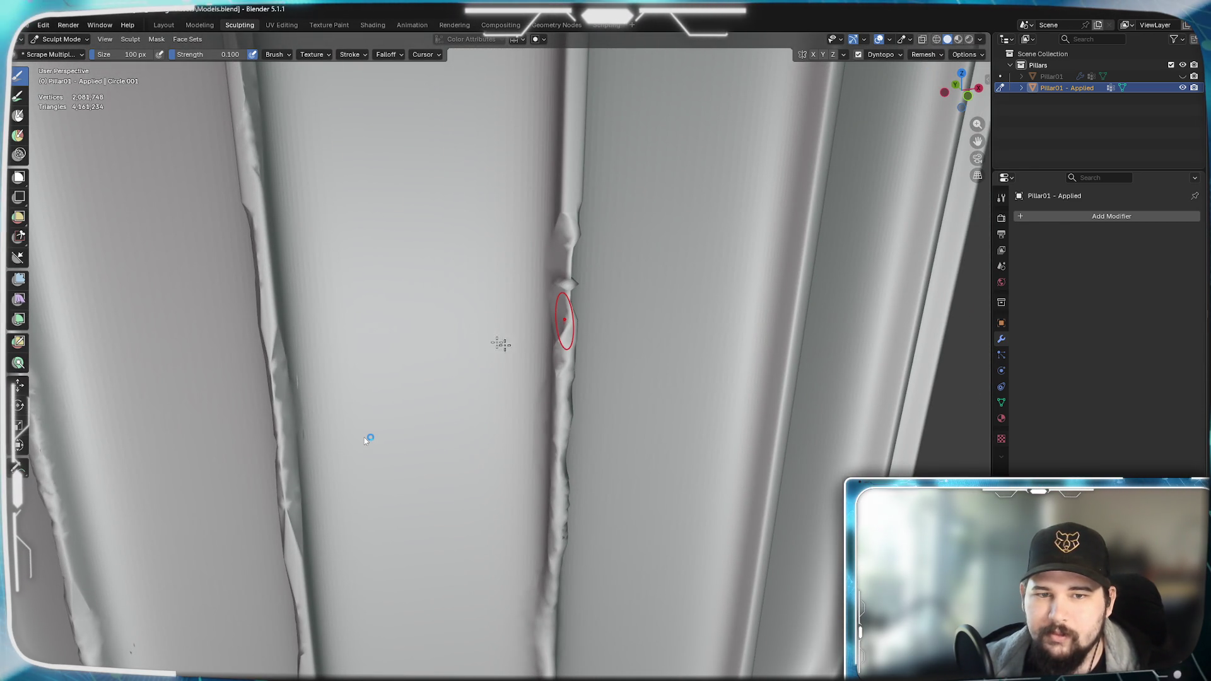
{"action": "mouse_move", "coordinate": [591, 399]}
{"action": "middle_mouse_down"}
{"action": "mouse_move", "coordinate": [587, 378]}
{"action": "mouse_move", "coordinate": [655, 331]}
{"action": "middle_mouse_up"}
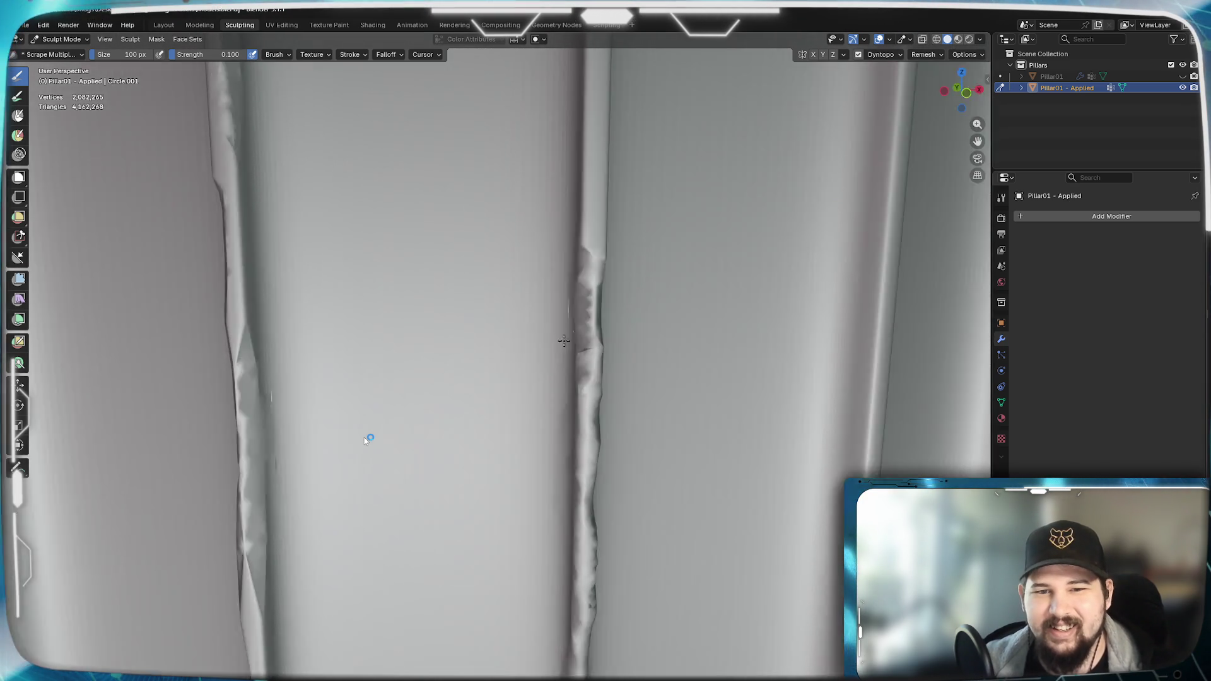
{"action": "mouse_move", "coordinate": [586, 285]}
{"action": "middle_mouse_down"}
{"action": "mouse_move", "coordinate": [587, 321]}
{"action": "mouse_move", "coordinate": [591, 291]}
{"action": "mouse_move", "coordinate": [565, 310]}
{"action": "mouse_move", "coordinate": [492, 313]}
{"action": "mouse_move", "coordinate": [443, 295]}
{"action": "middle_mouse_up"}
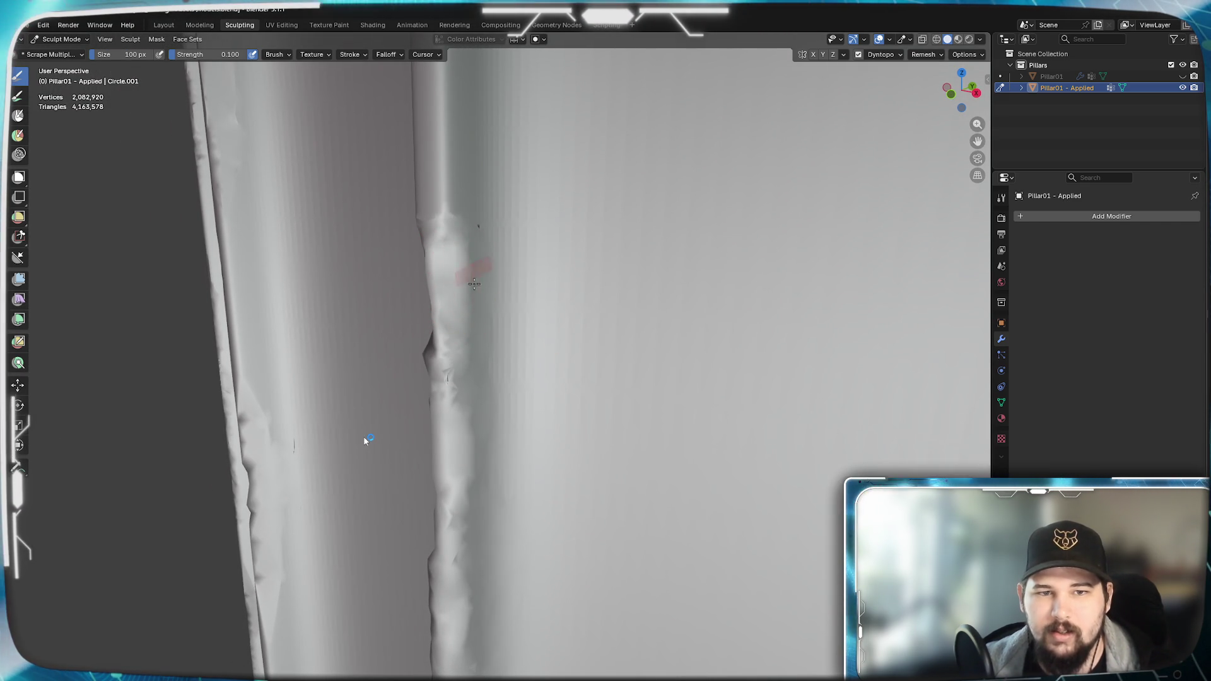
{"action": "mouse_move", "coordinate": [467, 314]}
{"action": "middle_mouse_down"}
{"action": "mouse_move", "coordinate": [473, 339]}
{"action": "mouse_move", "coordinate": [520, 330]}
{"action": "mouse_move", "coordinate": [520, 345]}
{"action": "mouse_move", "coordinate": [458, 352]}
{"action": "mouse_move", "coordinate": [532, 380]}
{"action": "middle_mouse_up"}
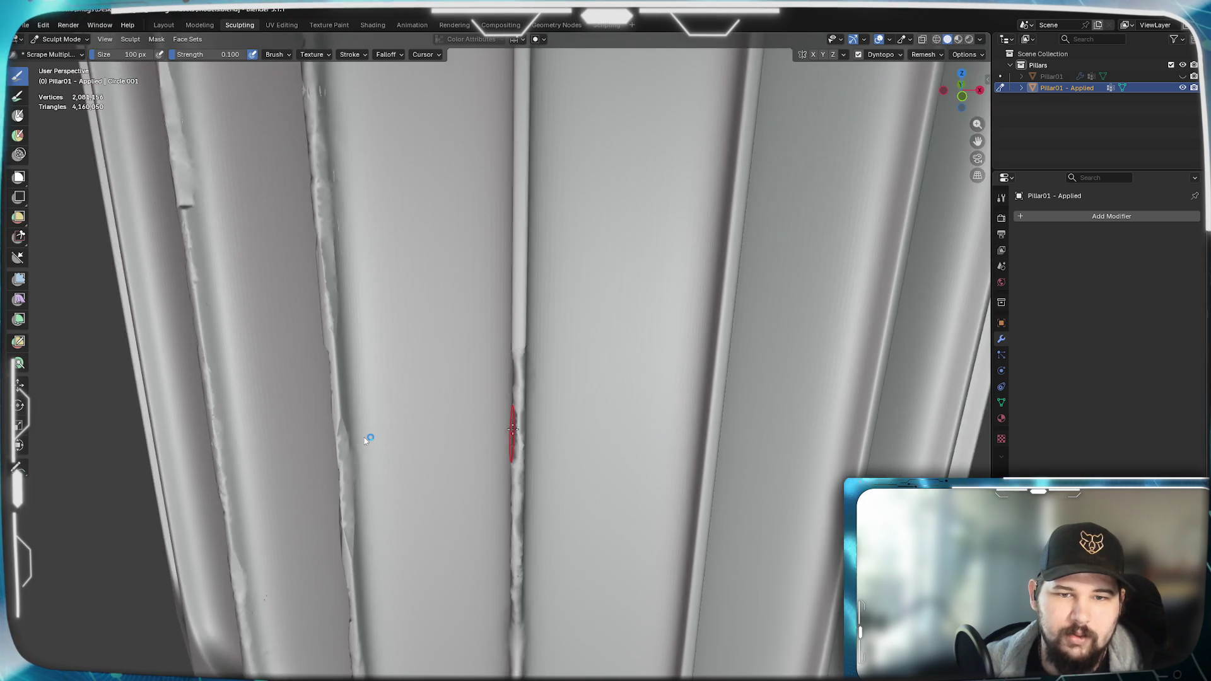
{"action": "mouse_move", "coordinate": [572, 399]}
{"action": "middle_mouse_down"}
{"action": "mouse_move", "coordinate": [603, 416]}
{"action": "mouse_move", "coordinate": [578, 436]}
{"action": "middle_mouse_up"}
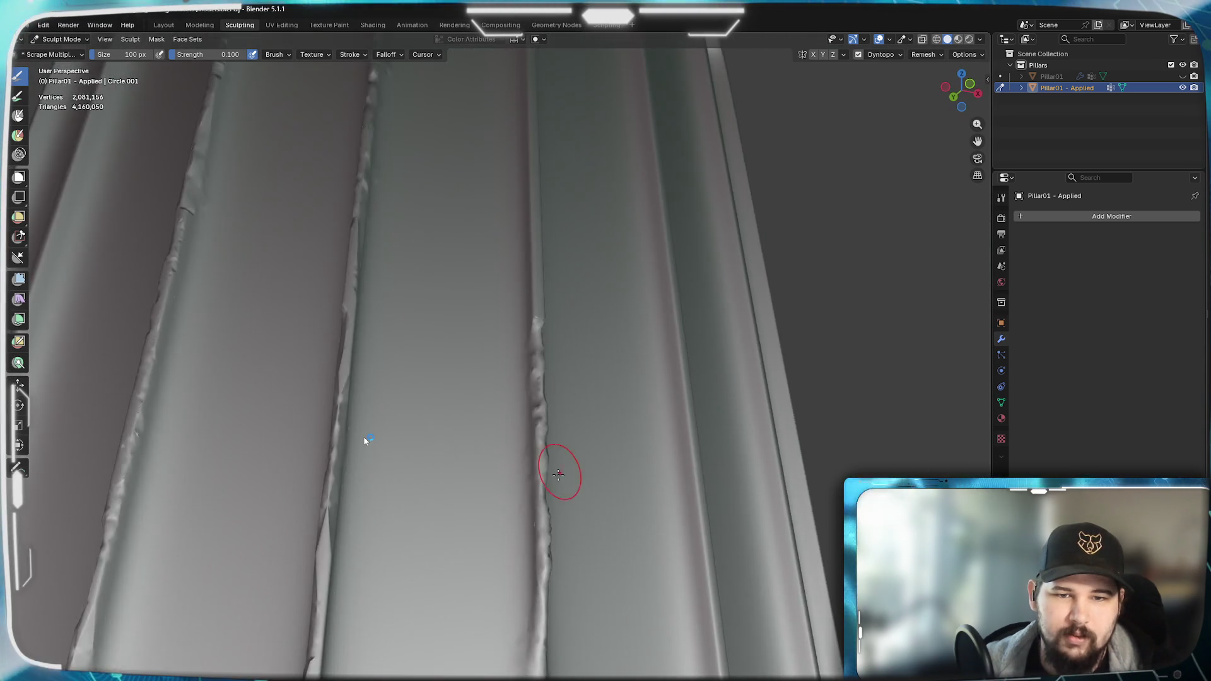
{"action": "mouse_move", "coordinate": [516, 469]}
{"action": "middle_mouse_down"}
{"action": "mouse_move", "coordinate": [568, 473]}
{"action": "mouse_move", "coordinate": [584, 500]}
{"action": "mouse_move", "coordinate": [404, 535]}
{"action": "mouse_move", "coordinate": [367, 440]}
{"action": "middle_mouse_up"}
{"action": "key", "text": "shift+space"}
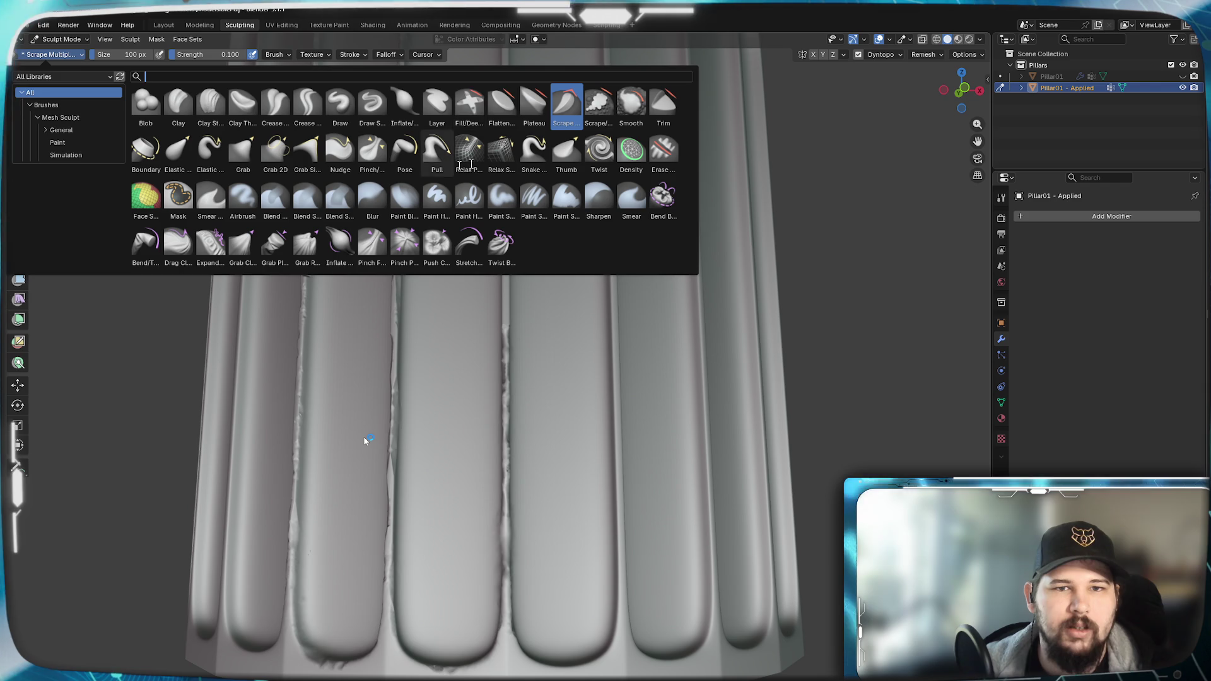
- Switch to the Clay brush and build up material along the dented flute edge
{"action": "key", "text": "Return"}
{"action": "left_click", "coordinate": [45, 57]}
{"action": "left_click", "coordinate": [190, 198]}
{"action": "scroll", "coordinate": [426, 332], "scroll_direction": "up", "scroll_amount": 3}
{"action": "scroll", "coordinate": [469, 332], "scroll_direction": "up", "scroll_amount": 2}
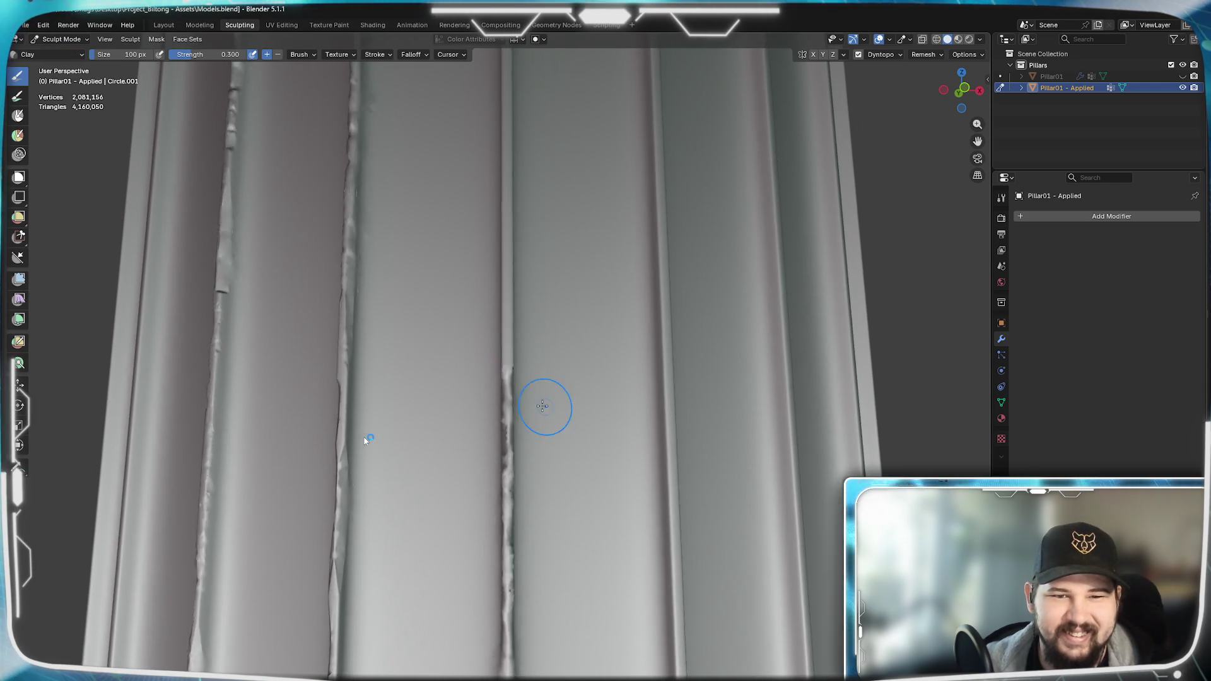
{"action": "scroll", "coordinate": [544, 407], "scroll_direction": "up", "scroll_amount": 3}
{"action": "middle_click_drag", "start_coordinate": [605, 380], "coordinate": [567, 407]}
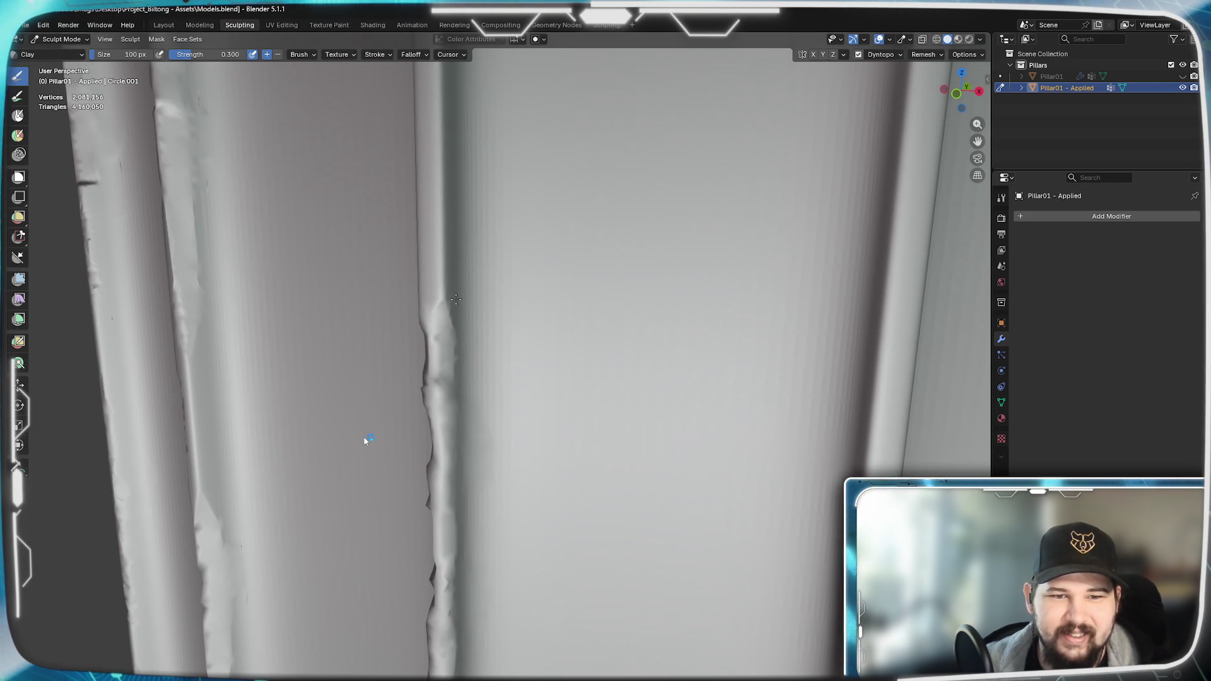
{"action": "mouse_move", "coordinate": [469, 359]}
{"action": "middle_mouse_down"}
{"action": "mouse_move", "coordinate": [486, 396]}
{"action": "mouse_move", "coordinate": [434, 346]}
{"action": "middle_mouse_up"}
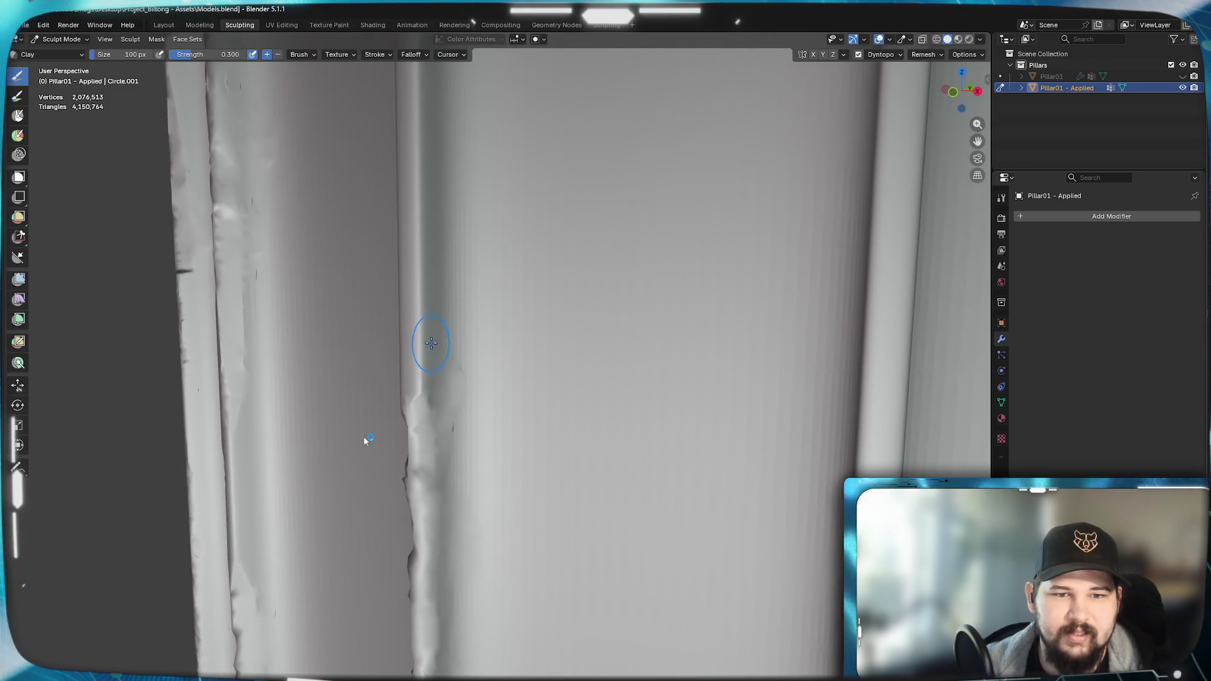
{"action": "middle_click_drag", "start_coordinate": [434, 347], "coordinate": [425, 307]}
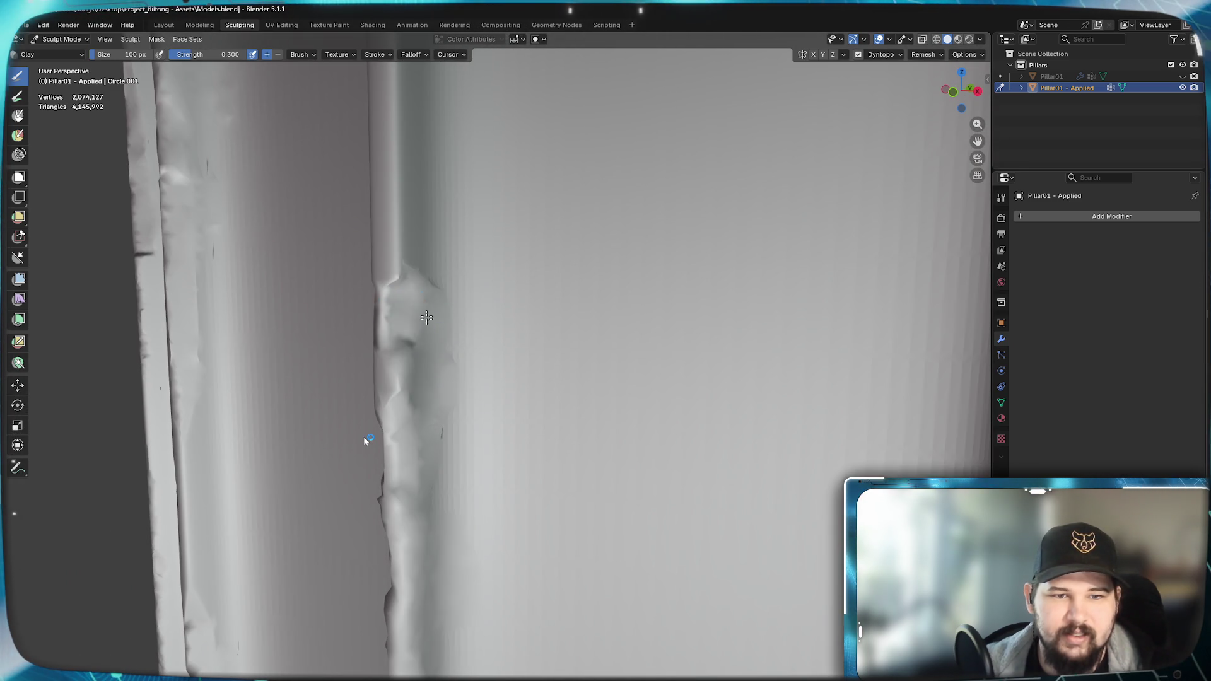
{"action": "left_click_drag", "start_coordinate": [407, 265], "coordinate": [398, 274]}
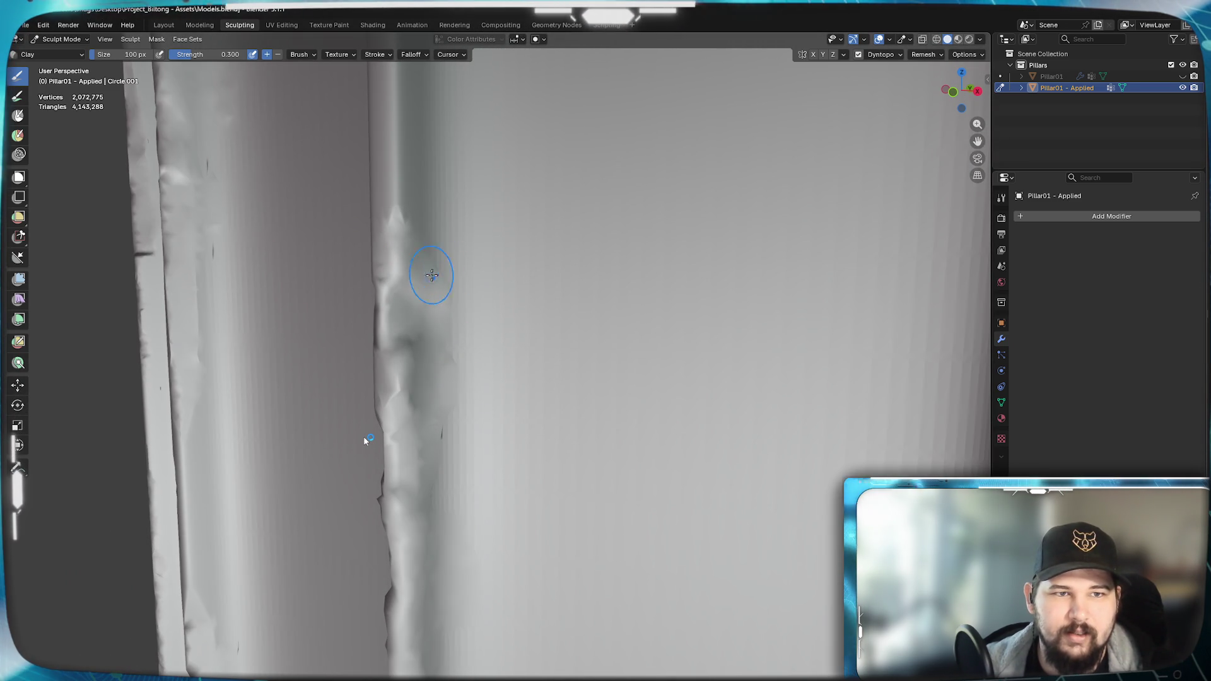
- Add more clay onto the flute edge from another angle and check the bulge
{"action": "mouse_move", "coordinate": [413, 310]}
{"action": "middle_mouse_down"}
{"action": "mouse_move", "coordinate": [620, 326]}
{"action": "mouse_move", "coordinate": [527, 358]}
{"action": "middle_mouse_up"}
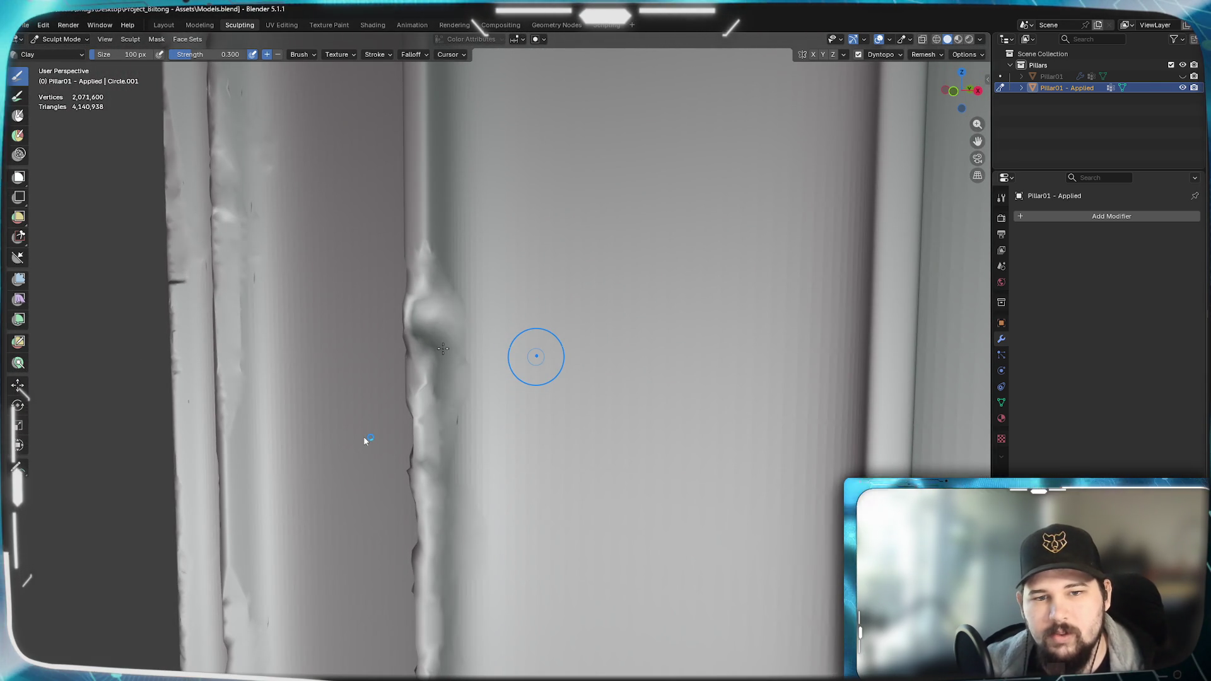
{"action": "mouse_move", "coordinate": [395, 326]}
{"action": "middle_mouse_down"}
{"action": "mouse_move", "coordinate": [429, 370]}
{"action": "mouse_move", "coordinate": [598, 339]}
{"action": "middle_mouse_up"}
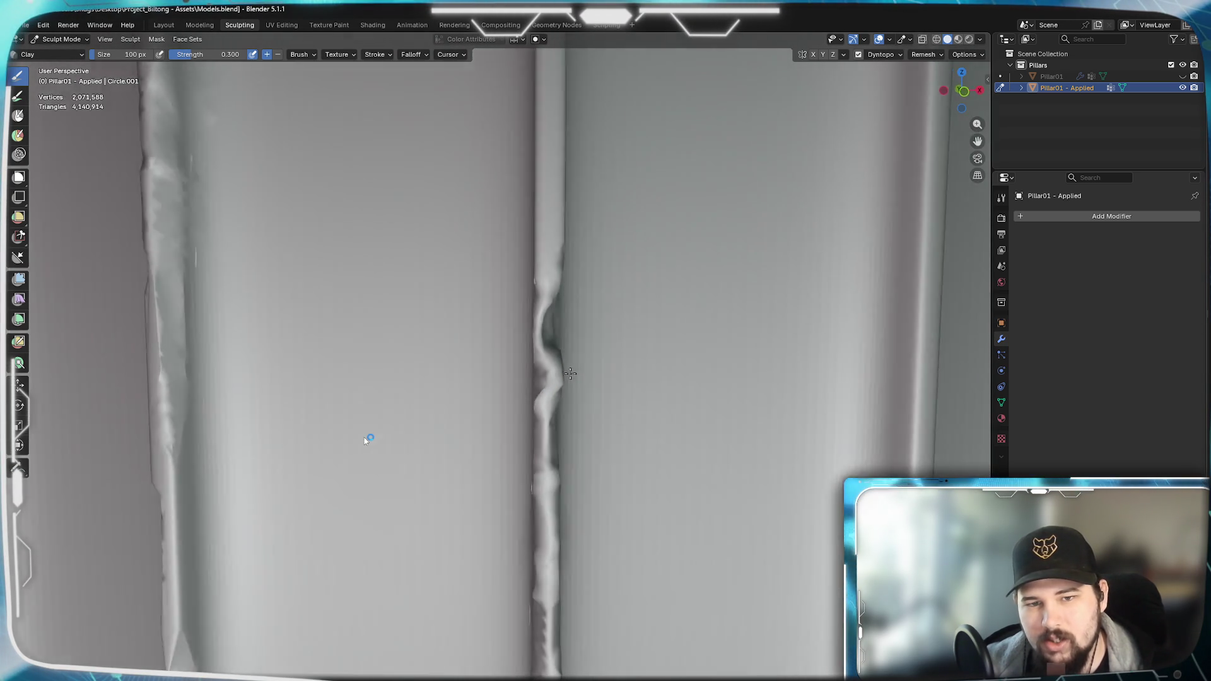
{"action": "middle_click_drag", "start_coordinate": [596, 339], "coordinate": [536, 372], "text": "shift"}
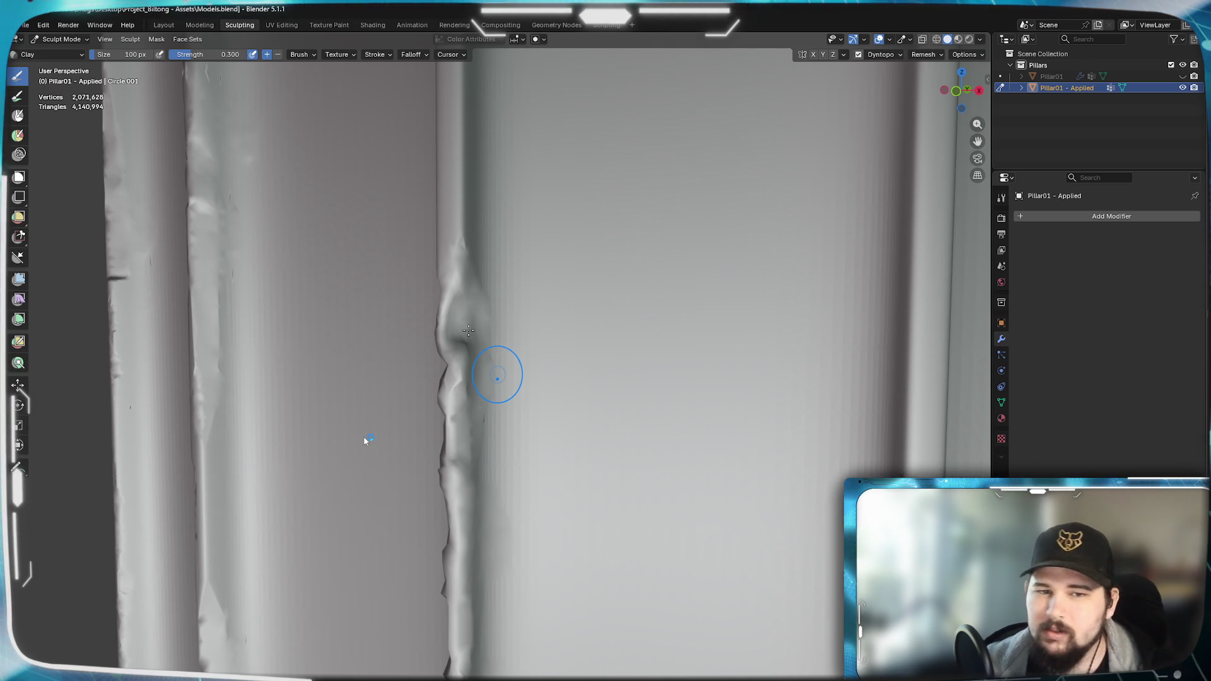
{"action": "left_click_drag", "start_coordinate": [454, 379], "coordinate": [467, 346]}
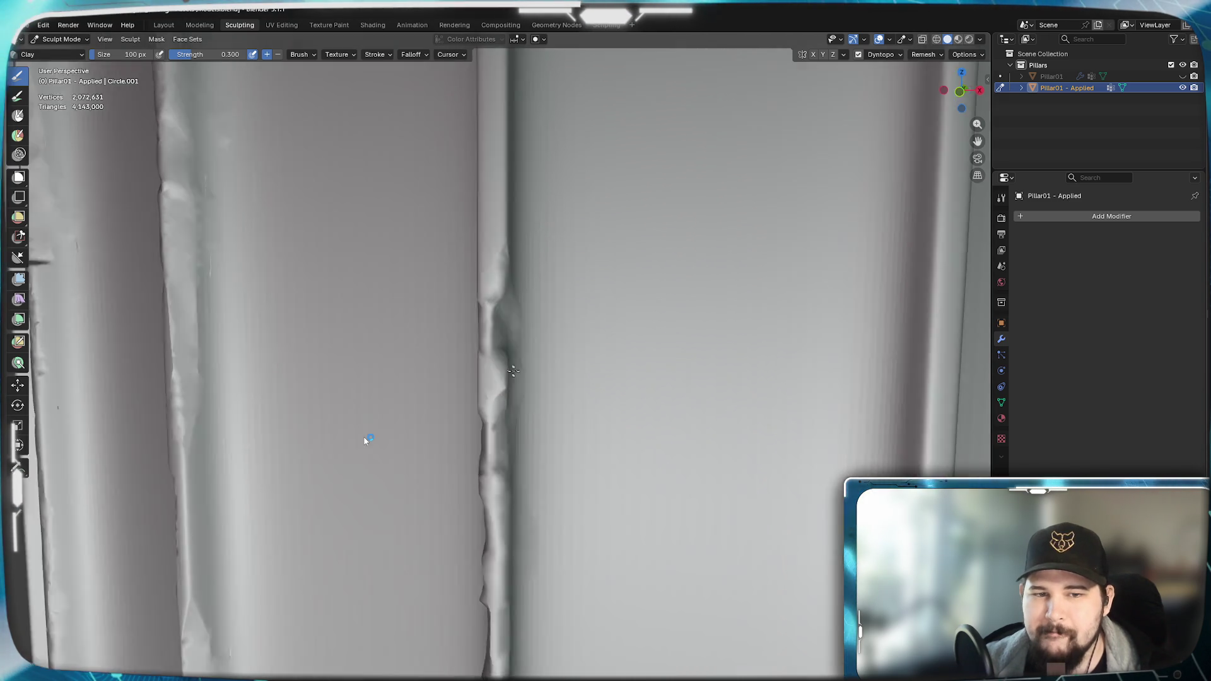
{"action": "middle_click_drag", "start_coordinate": [488, 381], "coordinate": [499, 309]}
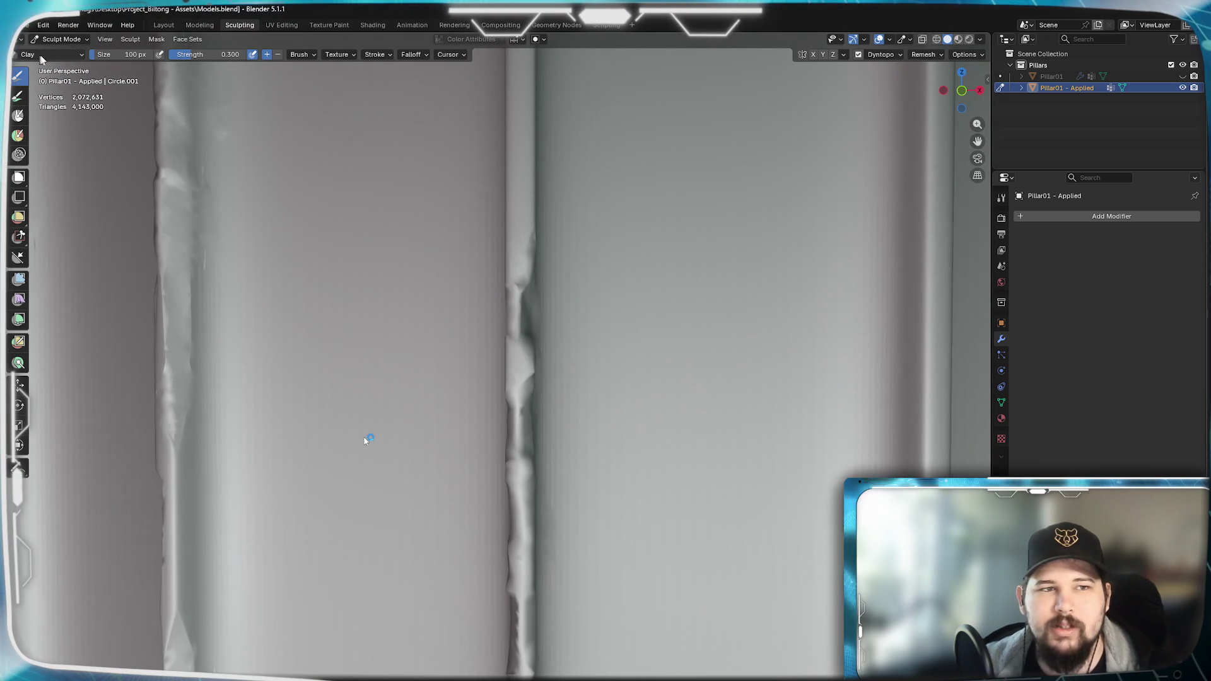
{"action": "left_click", "coordinate": [41, 55]}
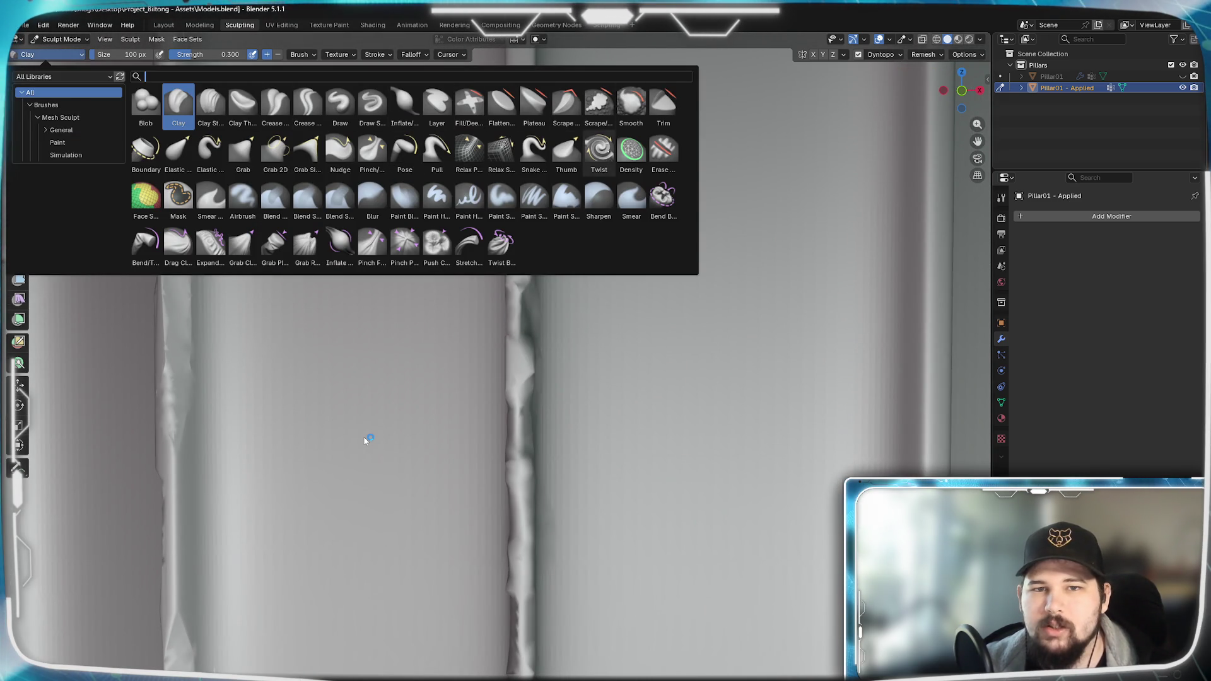
- Switch back to Scrape Multiplane and scrape worn dents into a flute ridge viewed side-on
{"action": "left_click", "coordinate": [597, 104]}
{"action": "mouse_move", "coordinate": [530, 341]}
{"action": "middle_mouse_down"}
{"action": "mouse_move", "coordinate": [570, 355]}
{"action": "mouse_move", "coordinate": [614, 322]}
{"action": "middle_mouse_up"}
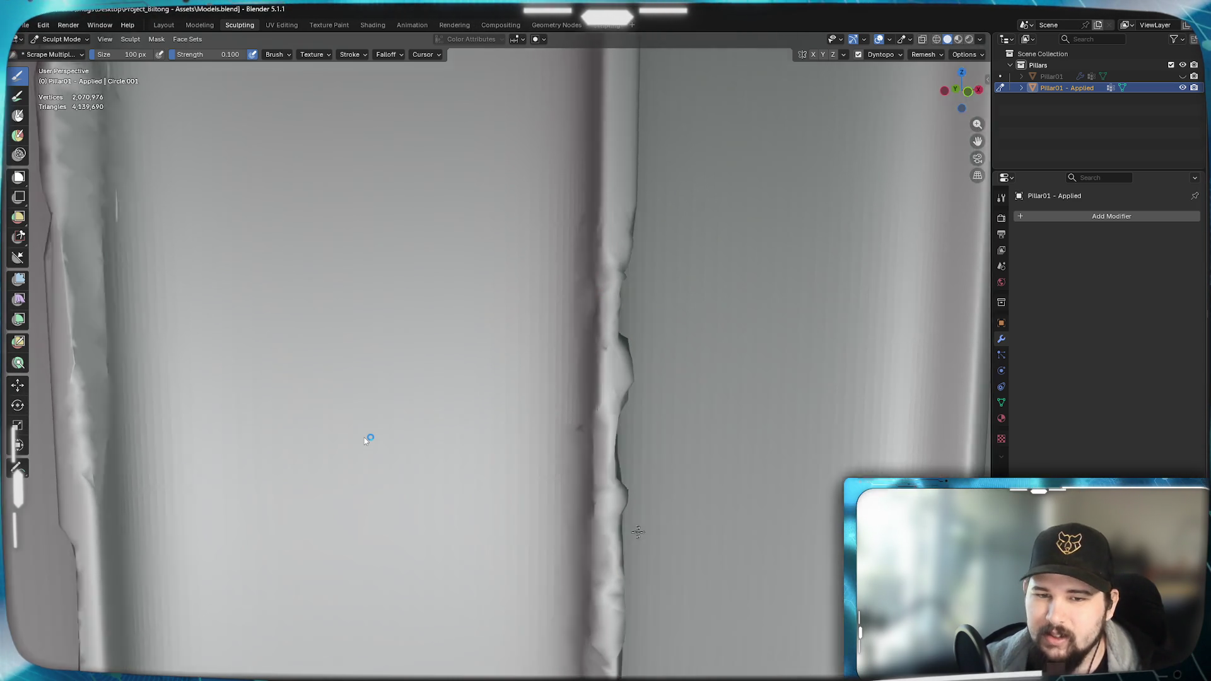
{"action": "middle_click_drag", "start_coordinate": [619, 663], "coordinate": [603, 317]}
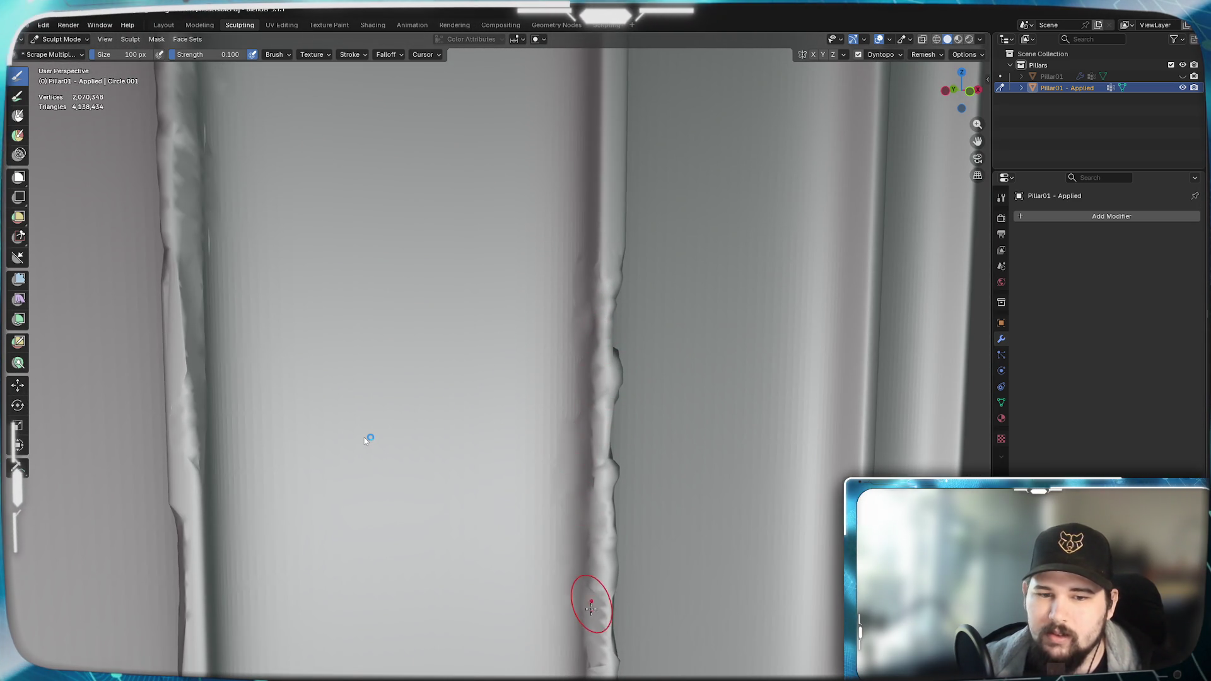
{"action": "mouse_move", "coordinate": [673, 530]}
{"action": "middle_mouse_down", "text": "shift"}
{"action": "mouse_move", "coordinate": [530, 426]}
{"action": "mouse_move", "coordinate": [505, 459]}
{"action": "mouse_move", "coordinate": [568, 285]}
{"action": "mouse_move", "coordinate": [550, 393]}
{"action": "mouse_move", "coordinate": [554, 488]}
{"action": "middle_mouse_up", "text": "shift"}
{"action": "scroll", "coordinate": [554, 512], "scroll_direction": "down", "scroll_amount": 3}
{"action": "mouse_move", "coordinate": [553, 530]}
{"action": "middle_mouse_down"}
{"action": "mouse_move", "coordinate": [591, 436]}
{"action": "mouse_move", "coordinate": [587, 398]}
{"action": "mouse_move", "coordinate": [596, 468]}
{"action": "mouse_move", "coordinate": [568, 398]}
{"action": "mouse_move", "coordinate": [649, 469]}
{"action": "middle_mouse_up"}
{"action": "scroll", "coordinate": [623, 426], "scroll_direction": "up", "scroll_amount": 3}
{"action": "scroll", "coordinate": [623, 426], "scroll_direction": "up", "scroll_amount": 3}
{"action": "scroll", "coordinate": [587, 397], "scroll_direction": "down", "scroll_amount": 3}
{"action": "scroll", "coordinate": [675, 426], "scroll_direction": "up", "scroll_amount": 3}
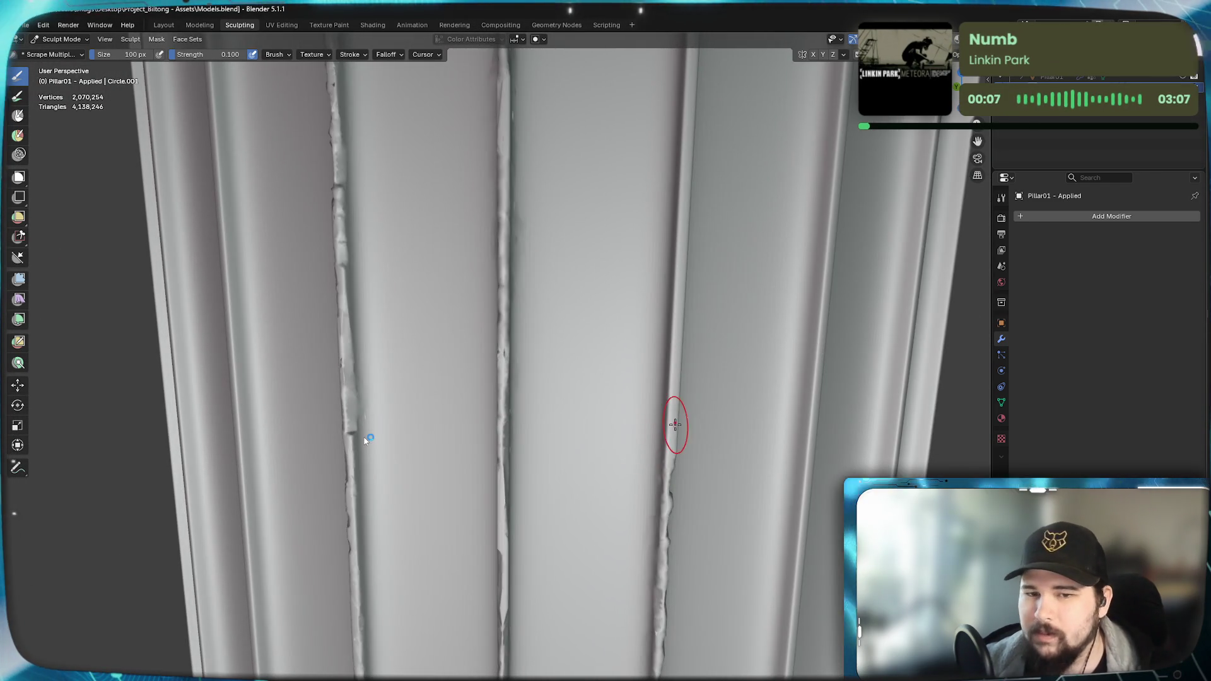
{"action": "middle_click_drag", "start_coordinate": [673, 426], "coordinate": [663, 427]}
{"action": "left_click_drag", "start_coordinate": [653, 407], "coordinate": [634, 435]}
{"action": "middle_click_drag", "start_coordinate": [630, 440], "coordinate": [577, 443]}
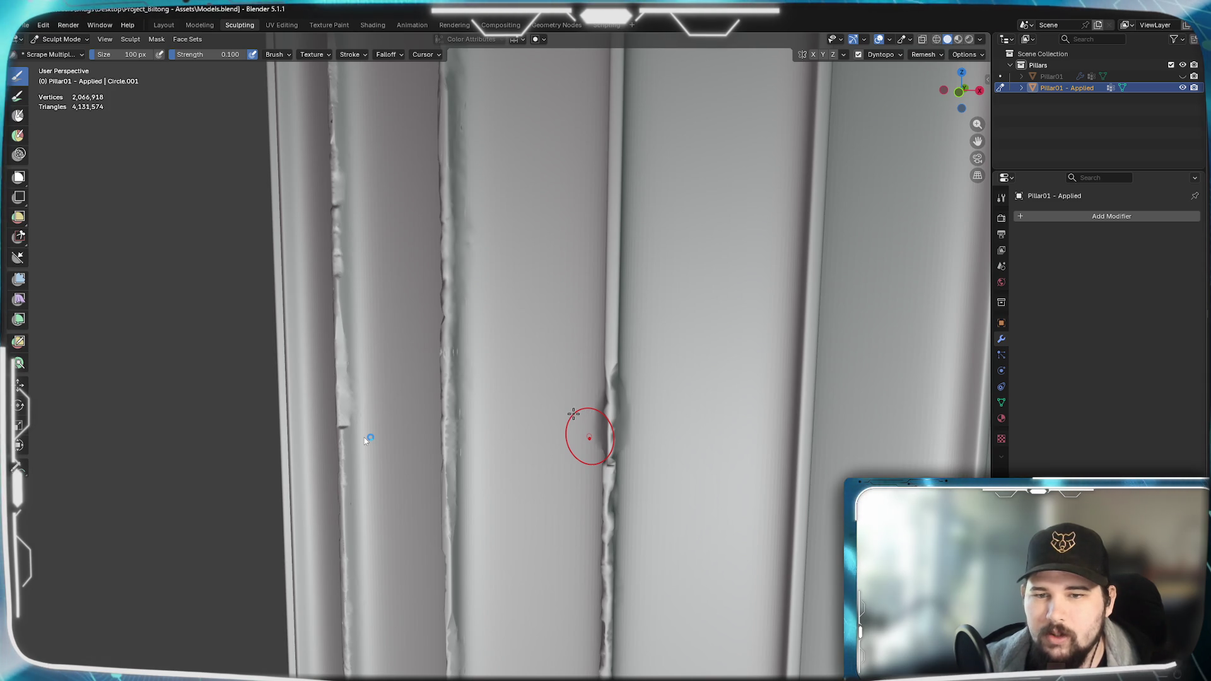
- Check the Dyntopo settings, scrape wear into the right flute edge, and review the tapering flutes
{"action": "left_click", "coordinate": [901, 54]}
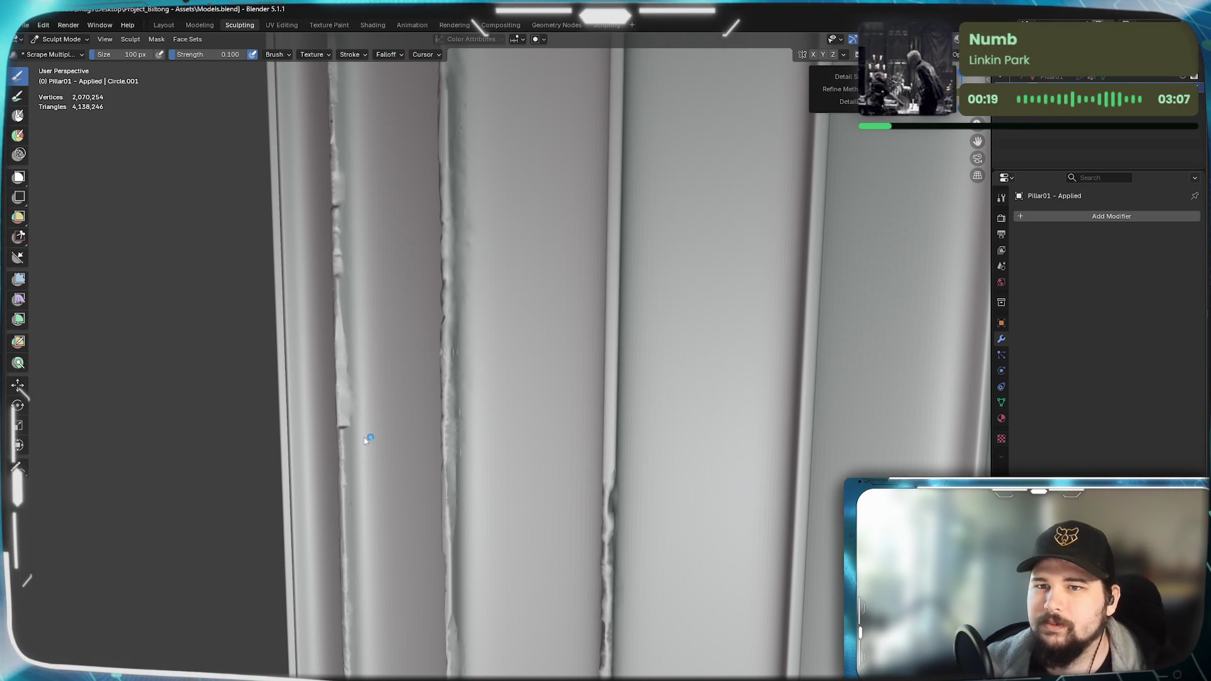
{"action": "scroll", "coordinate": [551, 380], "scroll_direction": "up", "scroll_amount": 2}
{"action": "middle_click_drag", "start_coordinate": [631, 471], "coordinate": [681, 464], "text": "shift"}
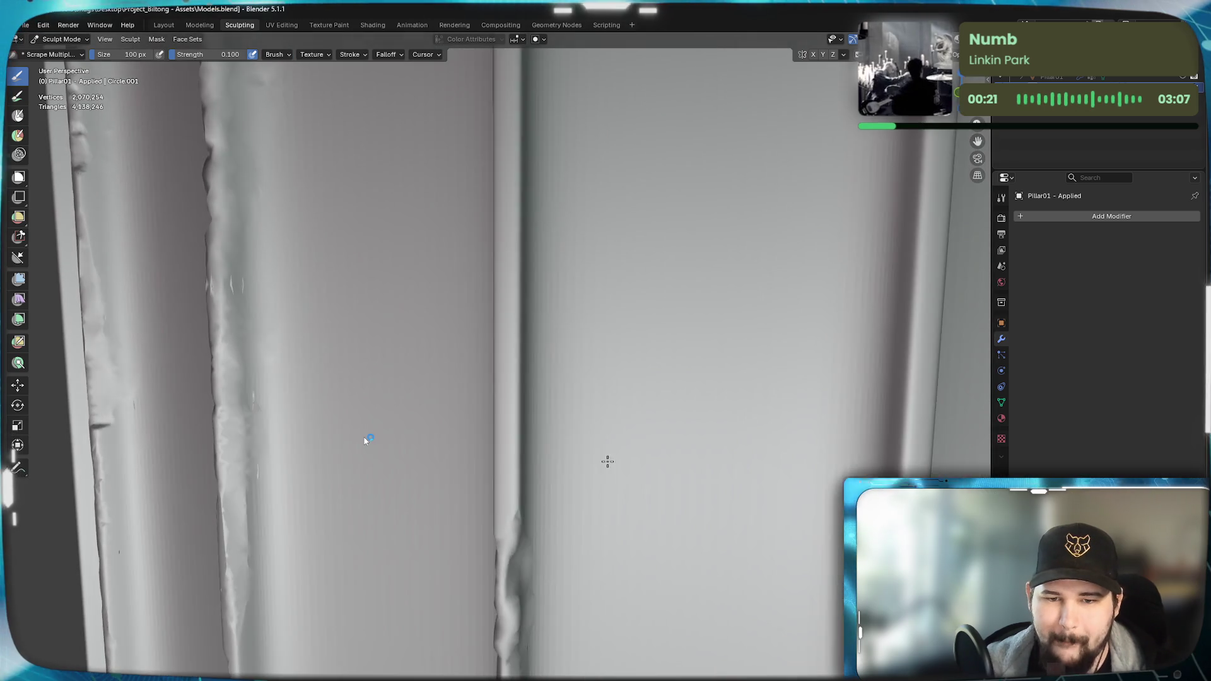
{"action": "left_click_drag", "start_coordinate": [686, 407], "coordinate": [674, 458]}
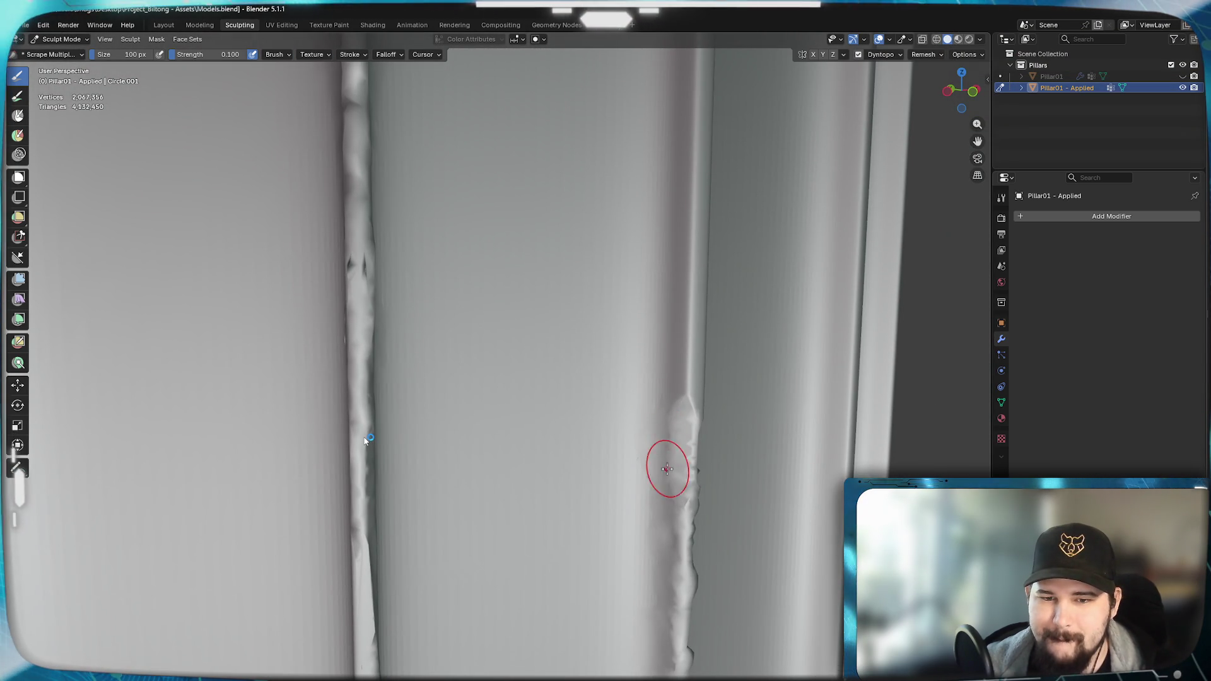
{"action": "mouse_move", "coordinate": [677, 375]}
{"action": "middle_mouse_down"}
{"action": "mouse_move", "coordinate": [626, 394]}
{"action": "mouse_move", "coordinate": [653, 371]}
{"action": "mouse_move", "coordinate": [636, 405]}
{"action": "middle_mouse_up"}
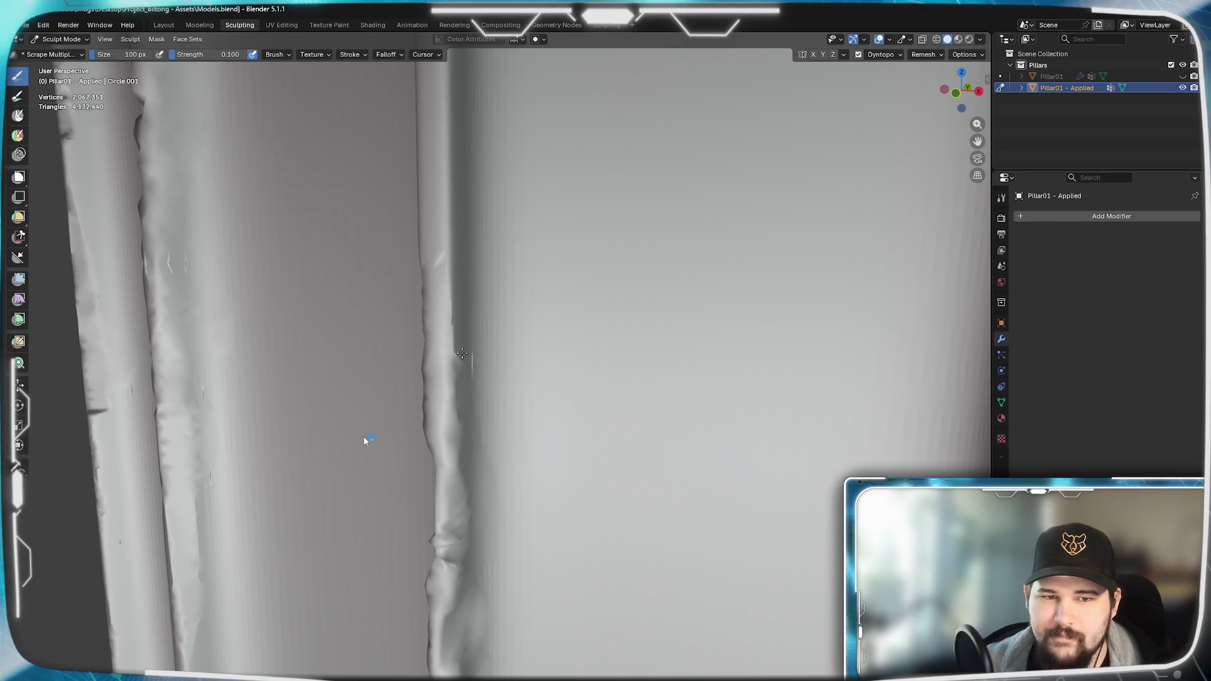
{"action": "mouse_move", "coordinate": [500, 367]}
{"action": "middle_mouse_down"}
{"action": "mouse_move", "coordinate": [479, 363]}
{"action": "mouse_move", "coordinate": [481, 338]}
{"action": "middle_mouse_up"}
{"action": "mouse_move", "coordinate": [466, 289]}
{"action": "middle_mouse_down"}
{"action": "mouse_move", "coordinate": [568, 342]}
{"action": "mouse_move", "coordinate": [628, 398]}
{"action": "mouse_move", "coordinate": [485, 417]}
{"action": "mouse_move", "coordinate": [591, 387]}
{"action": "mouse_move", "coordinate": [530, 398]}
{"action": "mouse_move", "coordinate": [548, 416]}
{"action": "mouse_move", "coordinate": [439, 414]}
{"action": "mouse_move", "coordinate": [535, 370]}
{"action": "middle_mouse_up"}
{"action": "mouse_move", "coordinate": [368, 439]}
{"action": "middle_mouse_down", "text": "ctrl"}
{"action": "mouse_move", "coordinate": [511, 396]}
{"action": "mouse_move", "coordinate": [587, 406]}
{"action": "mouse_move", "coordinate": [524, 407]}
{"action": "middle_mouse_up", "text": "ctrl"}
{"action": "scroll", "coordinate": [368, 439], "scroll_direction": "down", "scroll_amount": 1}
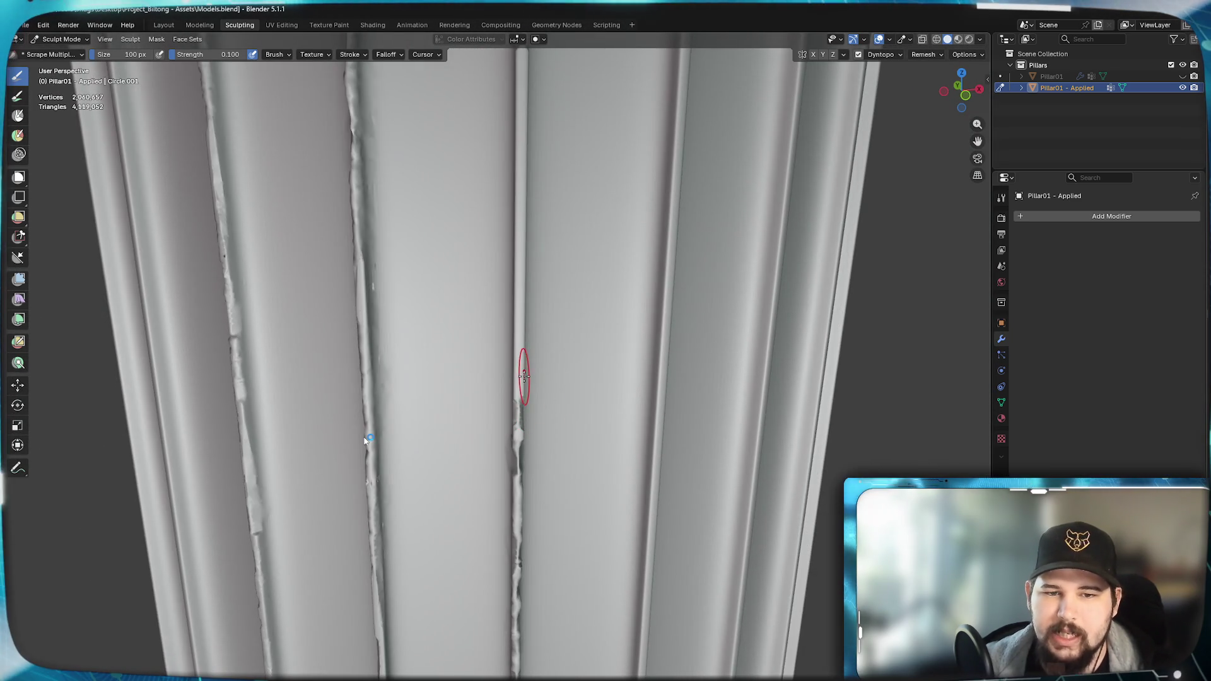
{"action": "scroll", "coordinate": [369, 440], "scroll_direction": "down", "scroll_amount": 1}
{"action": "scroll", "coordinate": [369, 439], "scroll_direction": "down", "scroll_amount": 1}
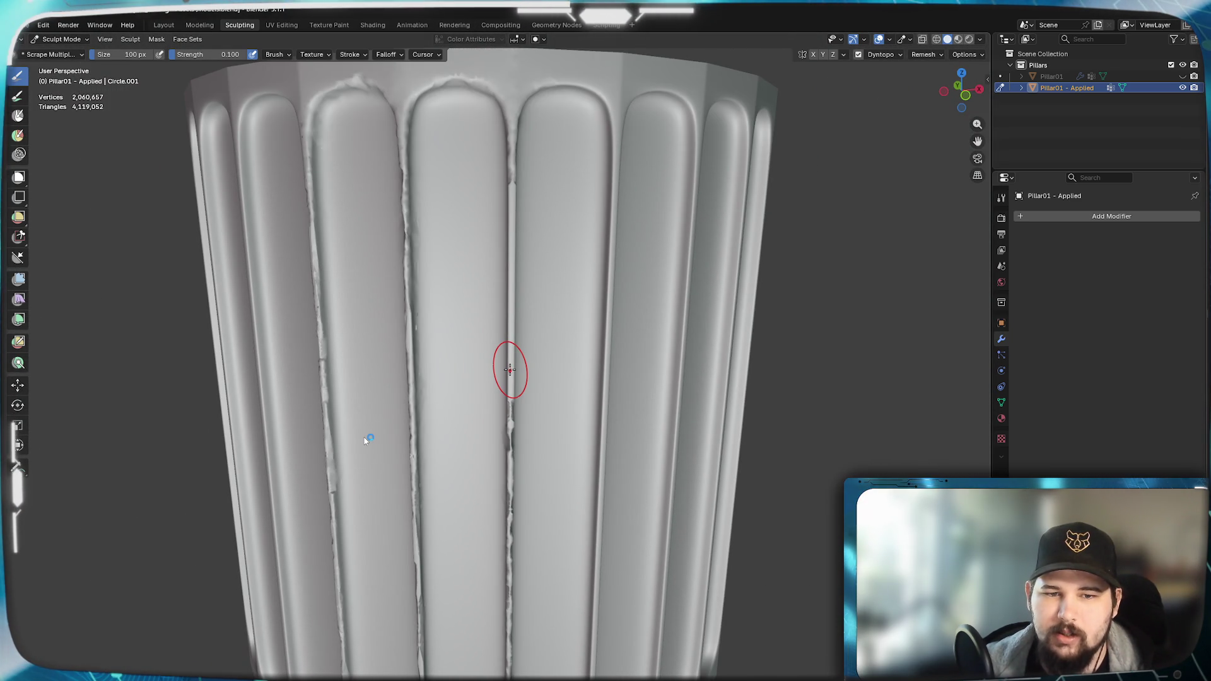
{"action": "middle_click_drag", "start_coordinate": [510, 365], "coordinate": [539, 389]}
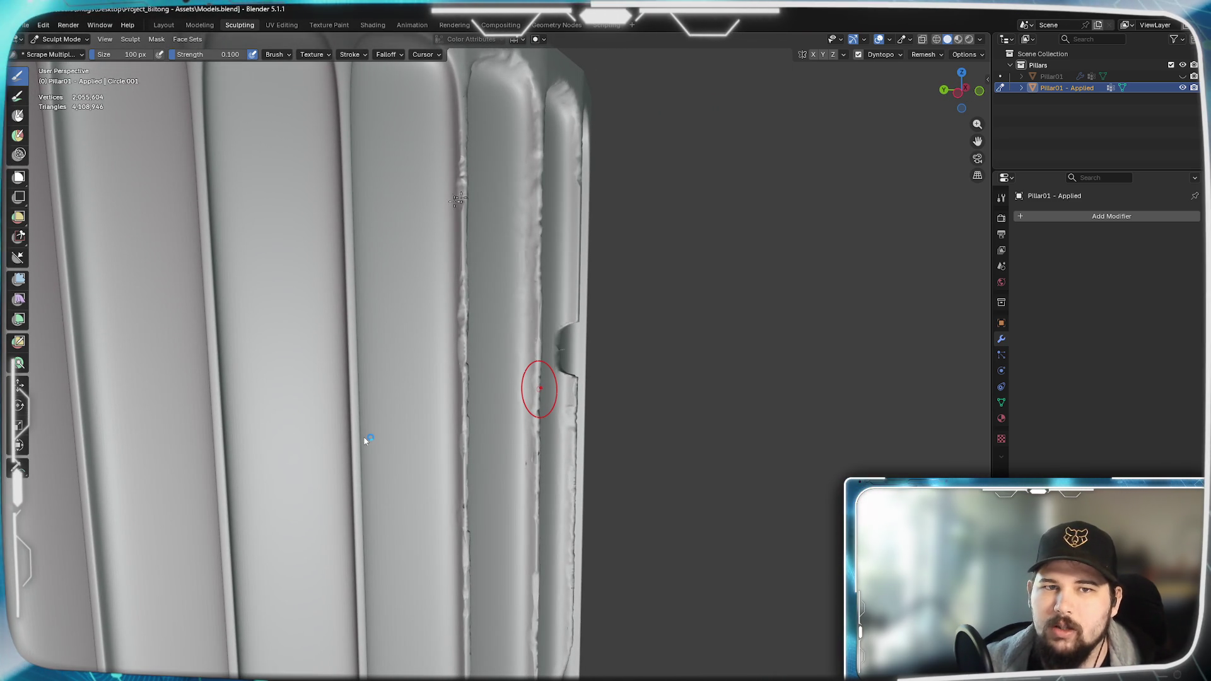
{"action": "left_click", "coordinate": [544, 39]}
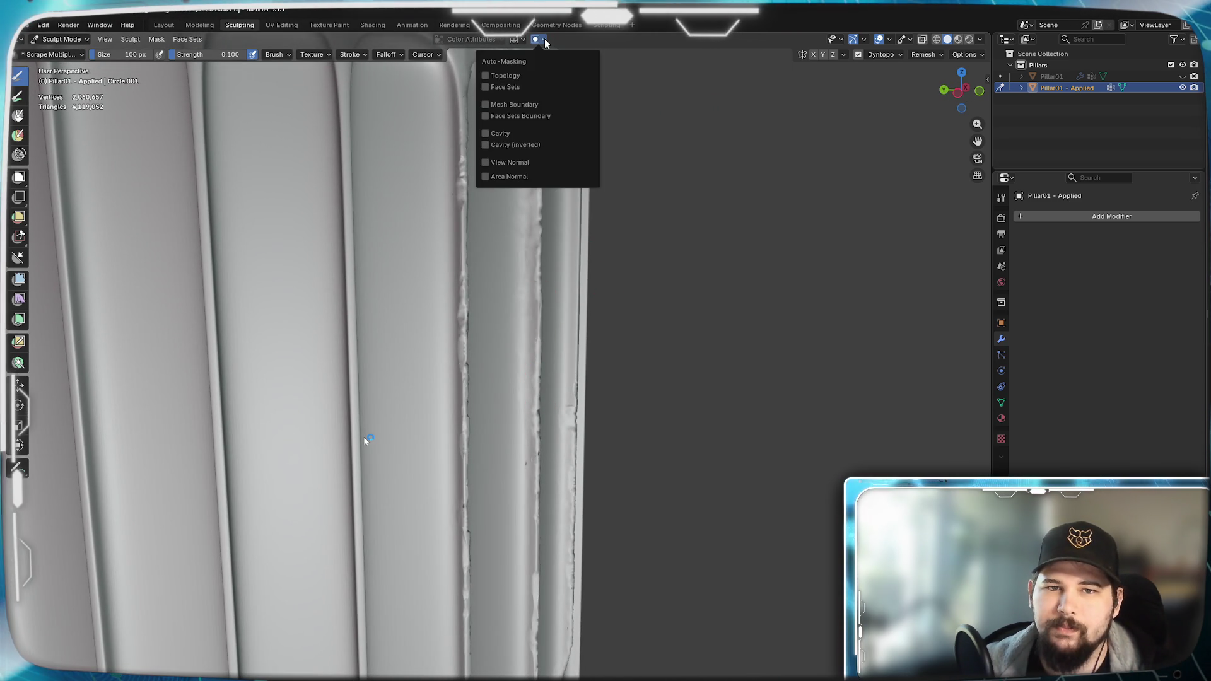
{"action": "left_click", "coordinate": [927, 54]}
{"action": "left_click", "coordinate": [886, 55]}
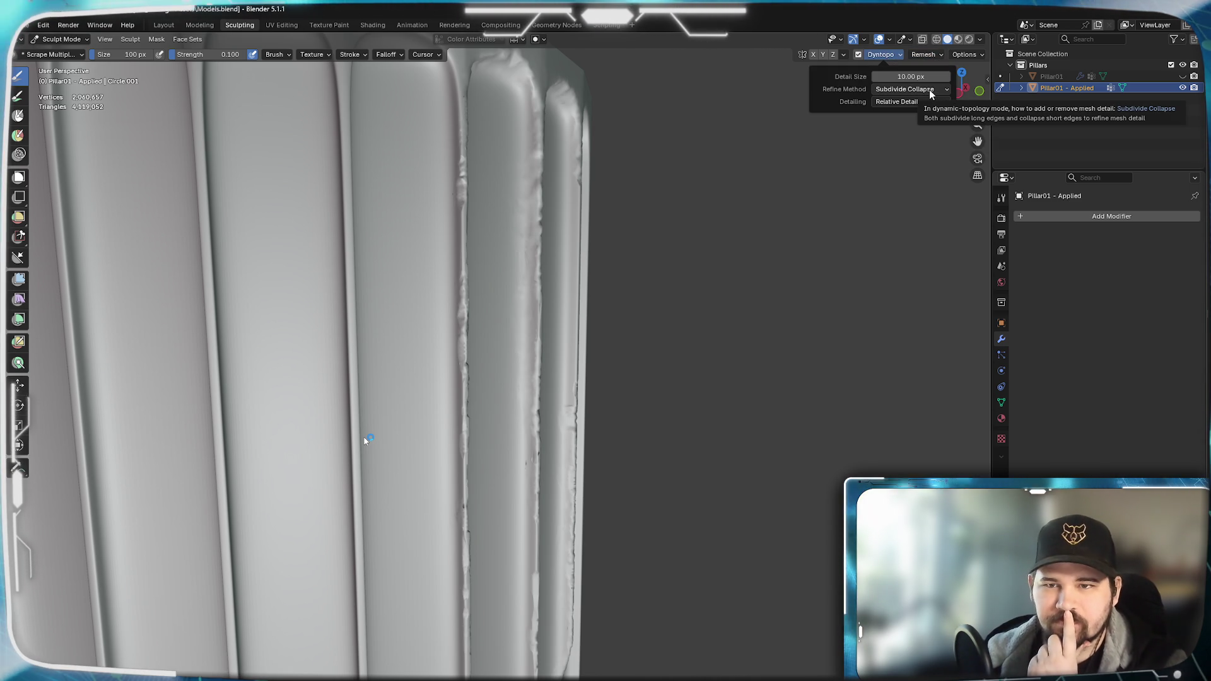
{"action": "left_click", "coordinate": [918, 102]}
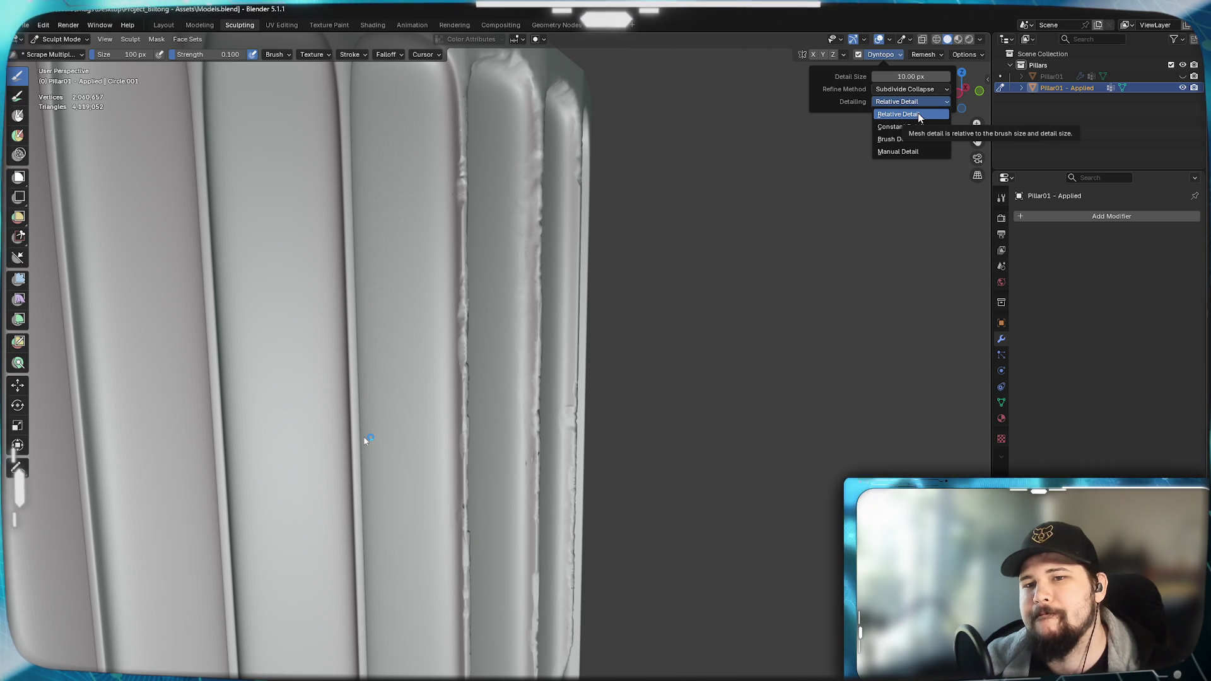
{"action": "left_click", "coordinate": [919, 113]}
{"action": "left_click", "coordinate": [313, 54]}
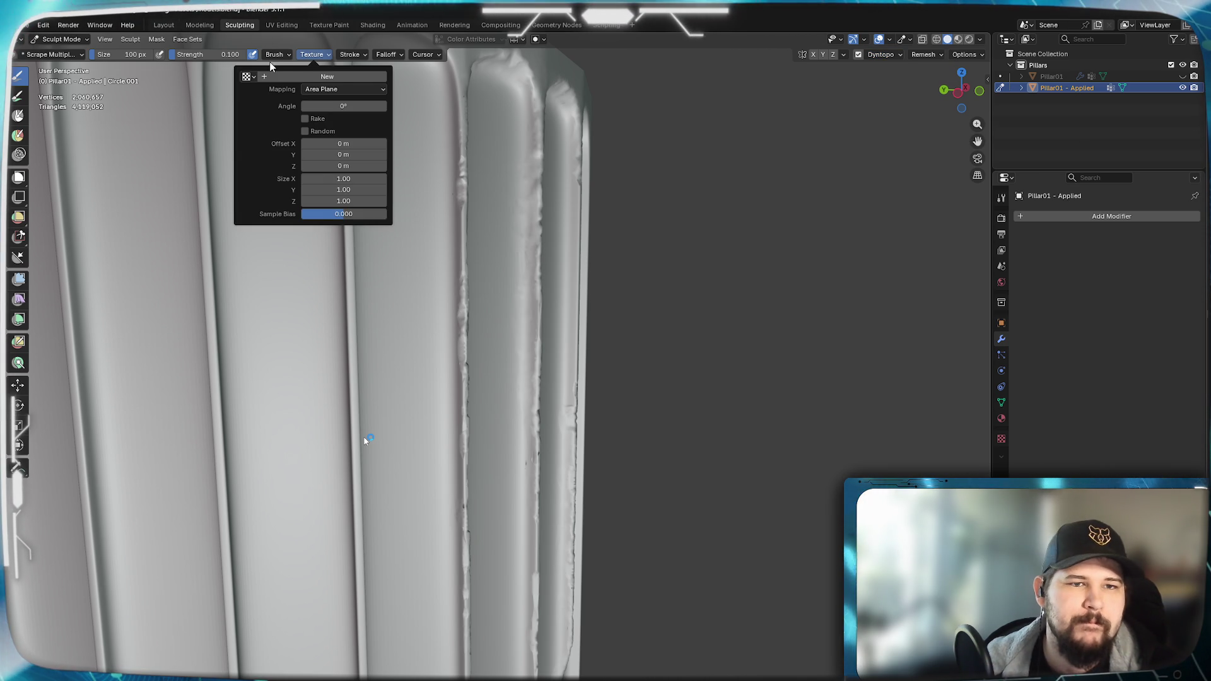
{"action": "left_click", "coordinate": [274, 54]}
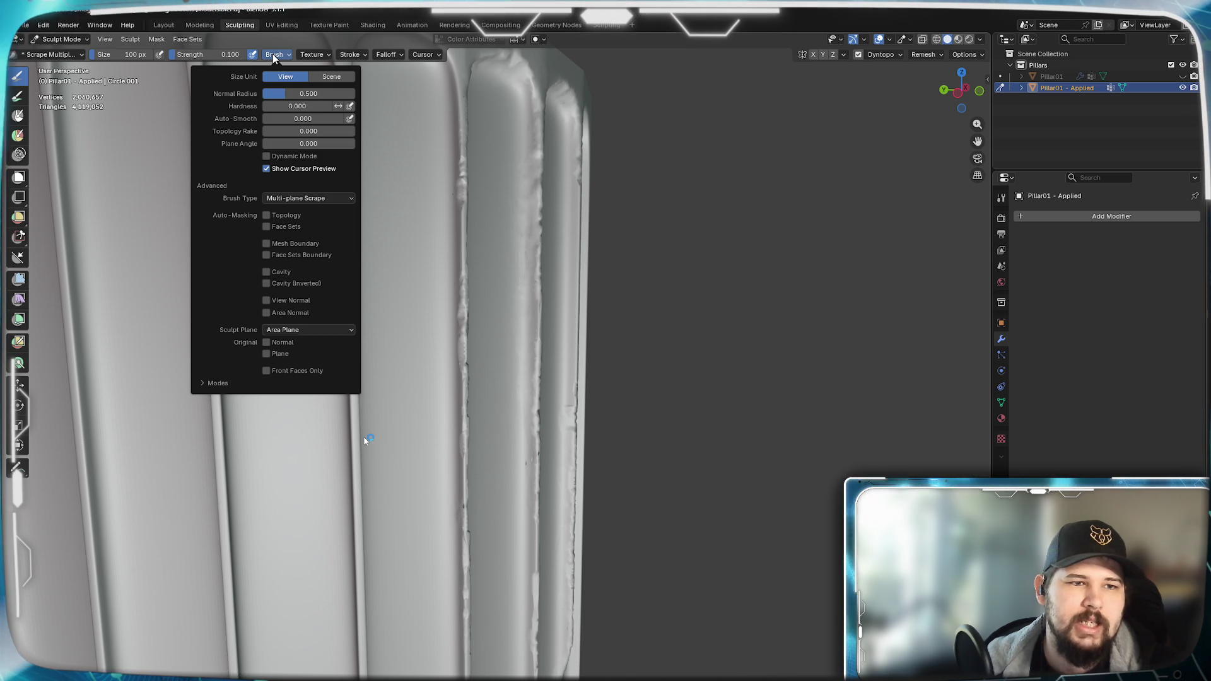
{"action": "left_click", "coordinate": [311, 53]}
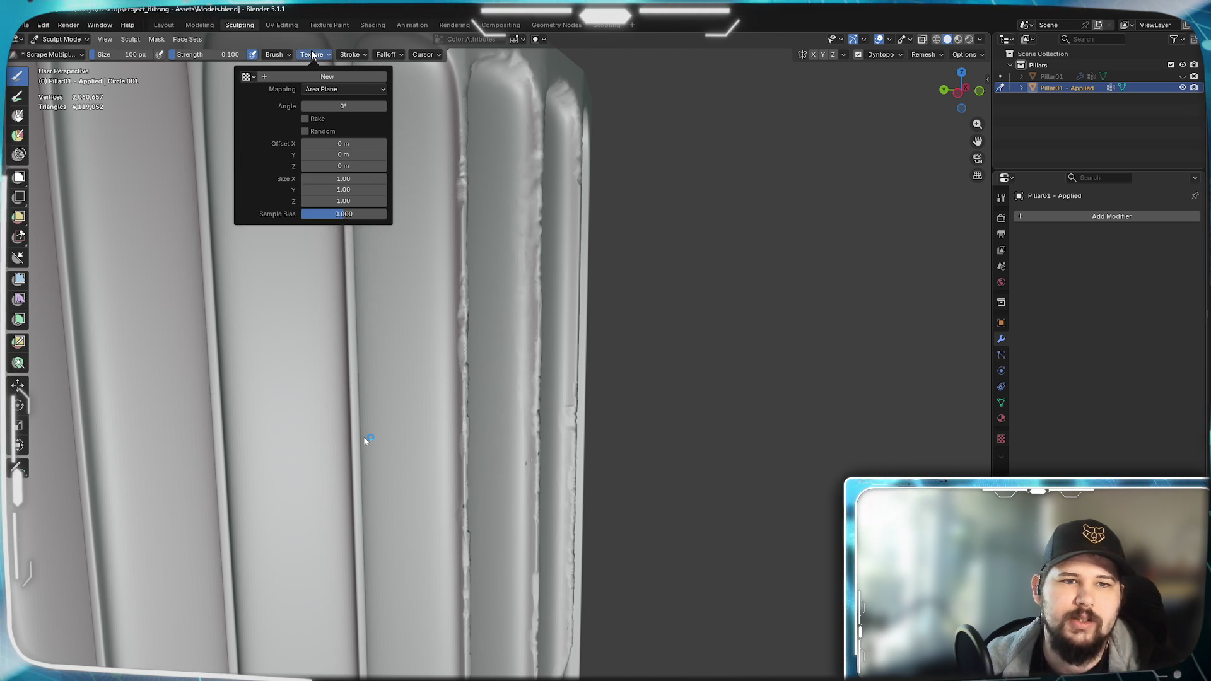
{"action": "left_click", "coordinate": [352, 54]}
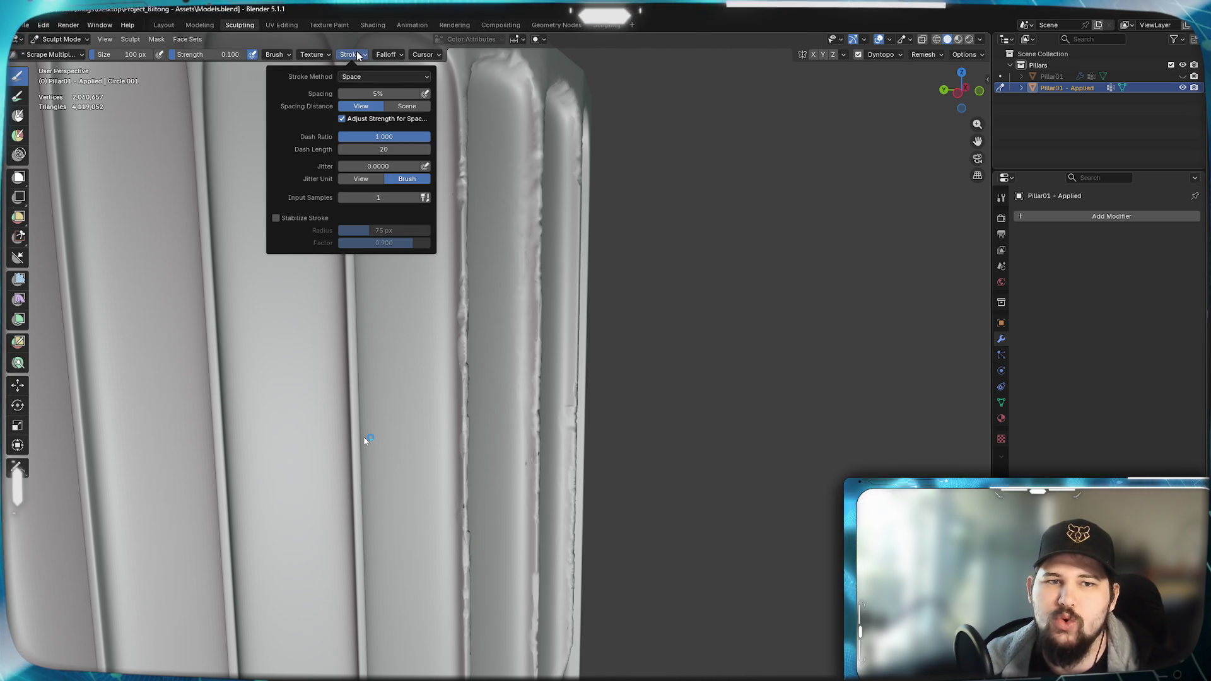
{"action": "mouse_move", "coordinate": [387, 54]}
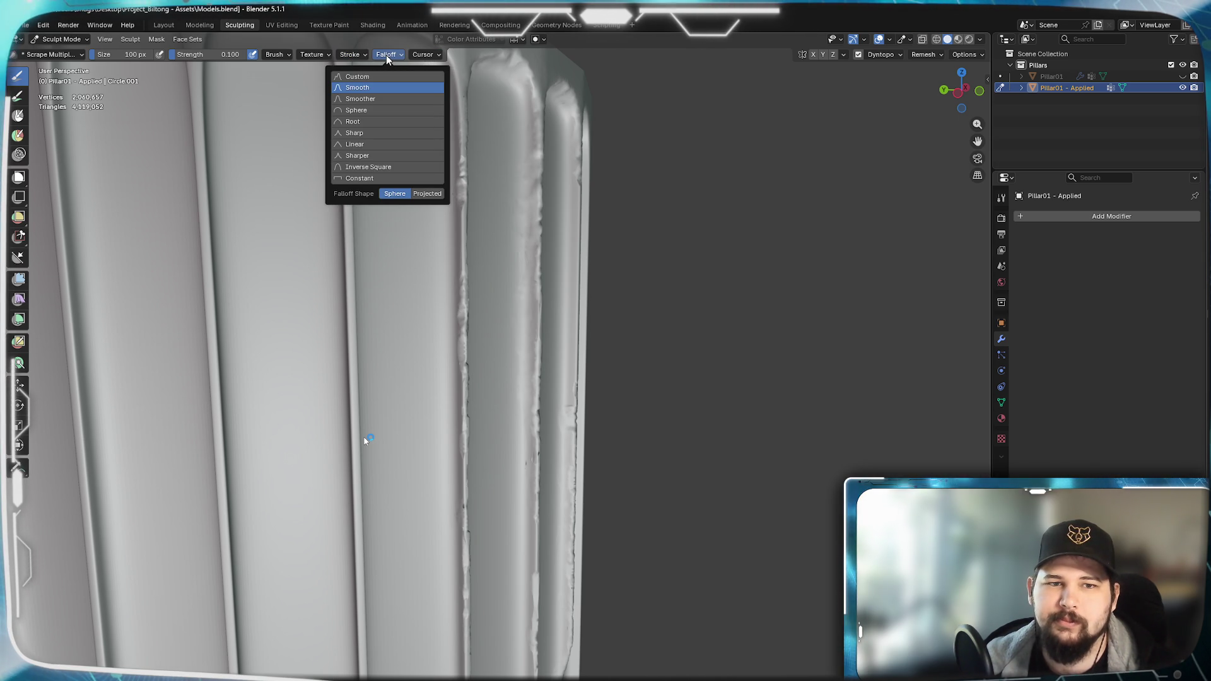
{"action": "mouse_move", "coordinate": [540, 464]}
{"action": "middle_mouse_down"}
{"action": "mouse_move", "coordinate": [355, 483]}
{"action": "mouse_move", "coordinate": [464, 454]}
{"action": "mouse_move", "coordinate": [486, 386]}
{"action": "middle_mouse_up"}
{"action": "scroll", "coordinate": [464, 455], "scroll_direction": "up", "scroll_amount": 3}
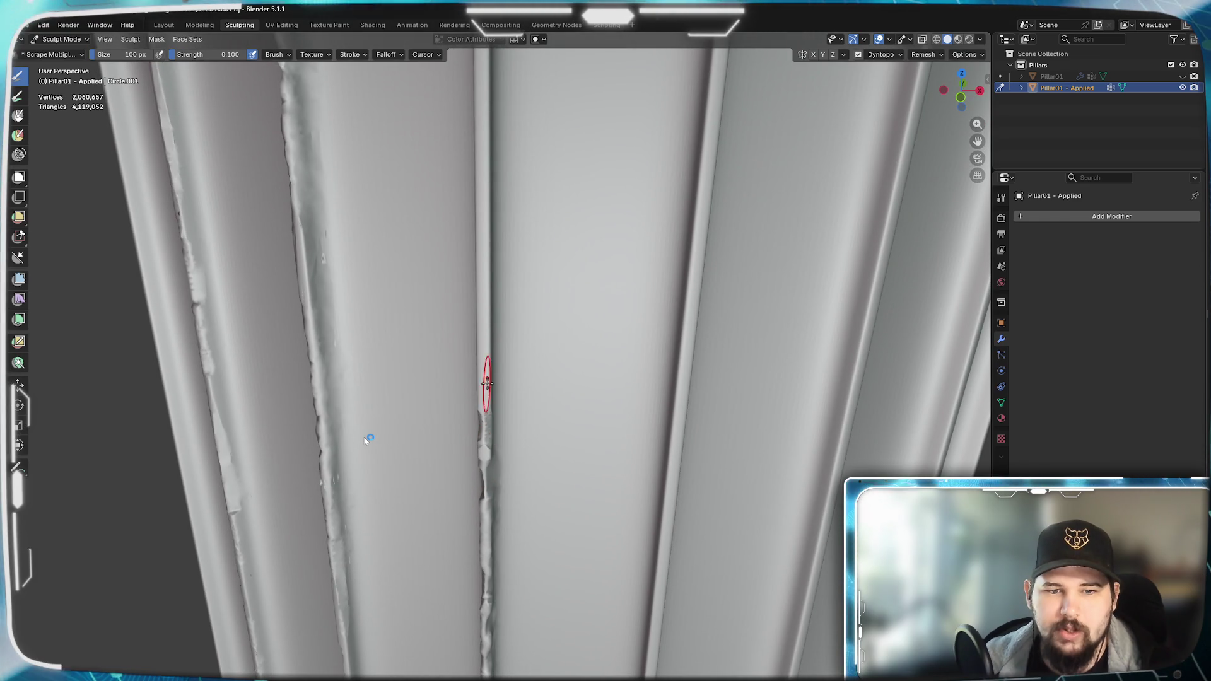
{"action": "scroll", "coordinate": [454, 370], "scroll_direction": "up", "scroll_amount": 2}
{"action": "scroll", "coordinate": [420, 347], "scroll_direction": "up", "scroll_amount": 2}
- Scrape a little wear along the groove, then switch to the Smooth brush via Shift+S
{"action": "left_click_drag", "start_coordinate": [295, 322], "coordinate": [308, 266]}
{"action": "mouse_move", "coordinate": [308, 284]}
{"action": "middle_mouse_down"}
{"action": "mouse_move", "coordinate": [503, 337]}
{"action": "mouse_move", "coordinate": [559, 436]}
{"action": "mouse_move", "coordinate": [631, 414]}
{"action": "mouse_move", "coordinate": [580, 417]}
{"action": "middle_mouse_up"}
{"action": "key", "text": "shift+s"}
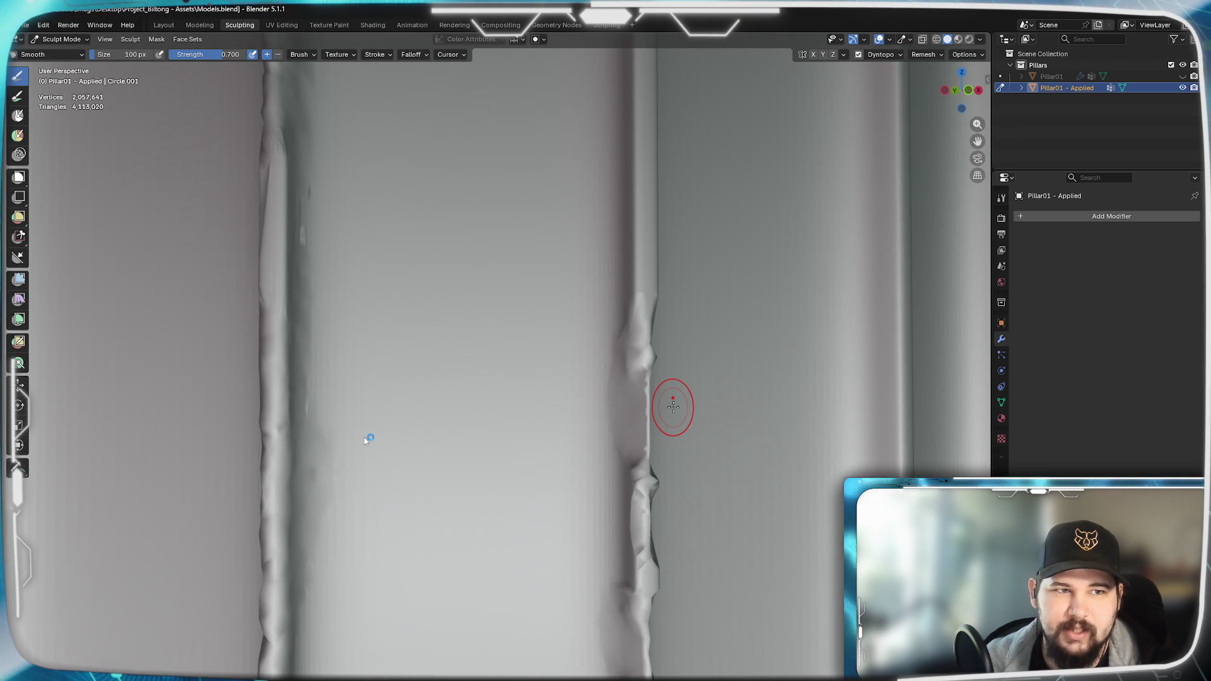
{"action": "middle_click_drag", "start_coordinate": [632, 425], "coordinate": [397, 438], "text": "shift"}
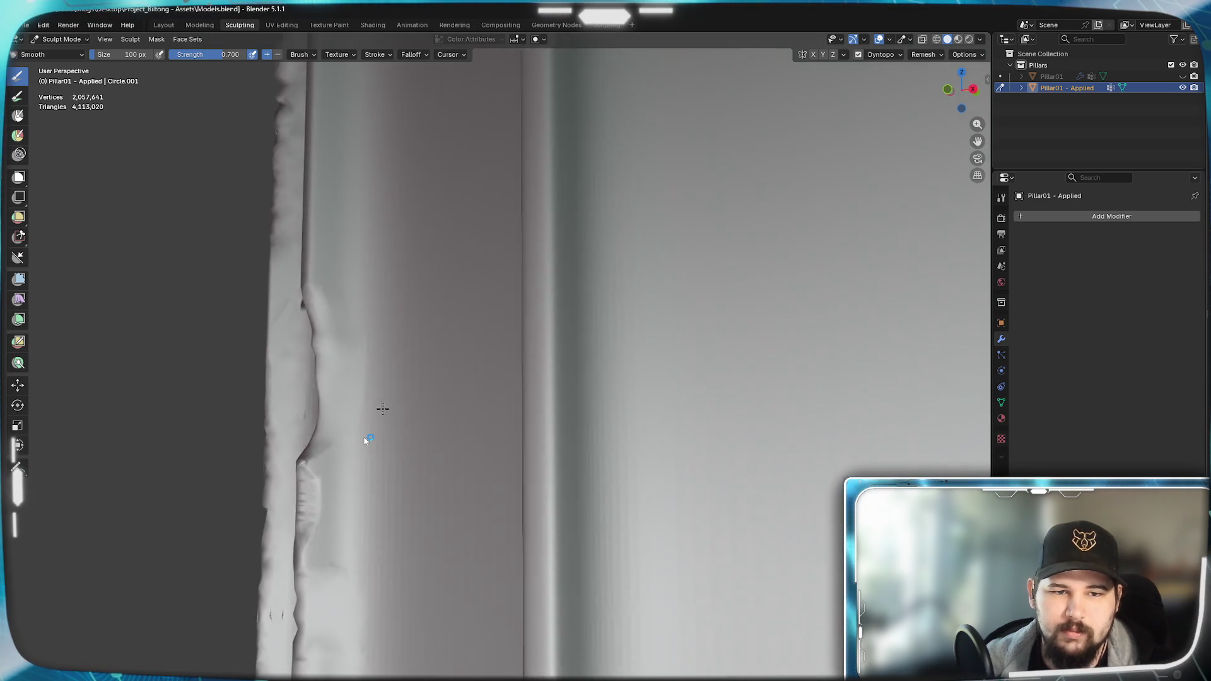
{"action": "middle_click_drag", "start_coordinate": [364, 440], "coordinate": [364, 441]}
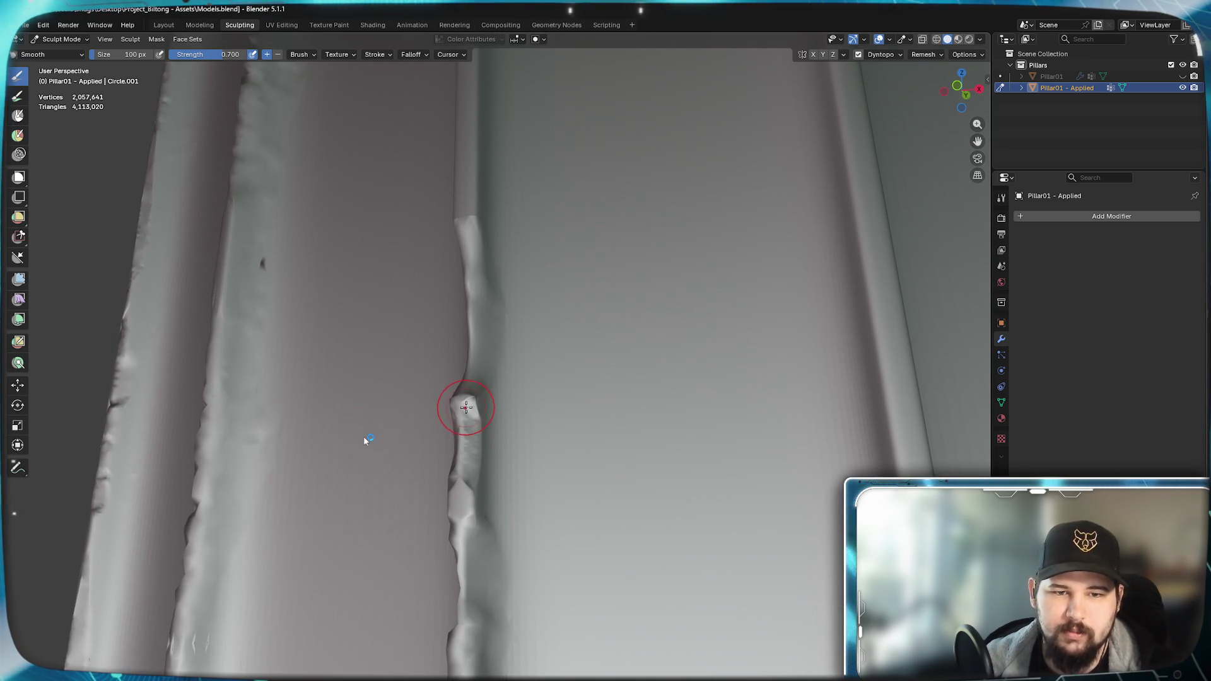
{"action": "mouse_move", "coordinate": [461, 410]}
{"action": "middle_mouse_down", "text": "shift"}
{"action": "mouse_move", "coordinate": [520, 441]}
{"action": "mouse_move", "coordinate": [679, 436]}
{"action": "middle_mouse_up", "text": "shift"}
- Orbit around the ridge to inspect the smoothed grooves
{"action": "middle_click_drag", "start_coordinate": [633, 517], "coordinate": [680, 442]}
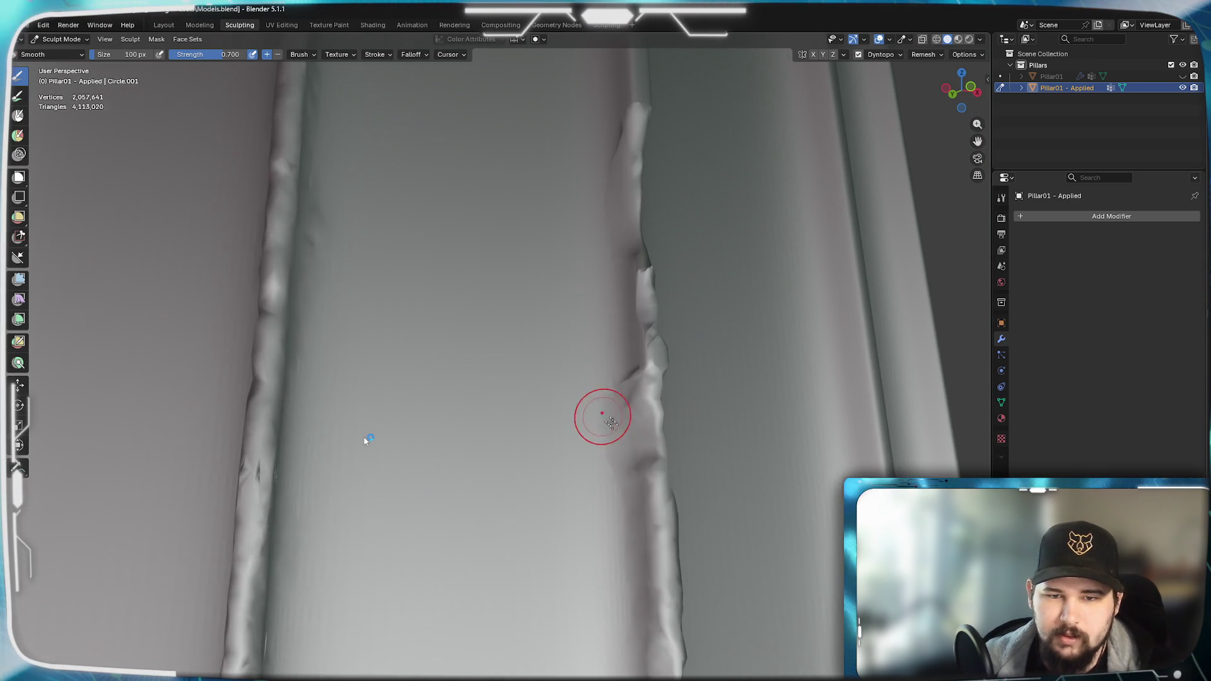
{"action": "mouse_move", "coordinate": [678, 398]}
{"action": "middle_mouse_down"}
{"action": "mouse_move", "coordinate": [625, 473]}
{"action": "mouse_move", "coordinate": [589, 560]}
{"action": "mouse_move", "coordinate": [550, 439]}
{"action": "middle_mouse_up"}
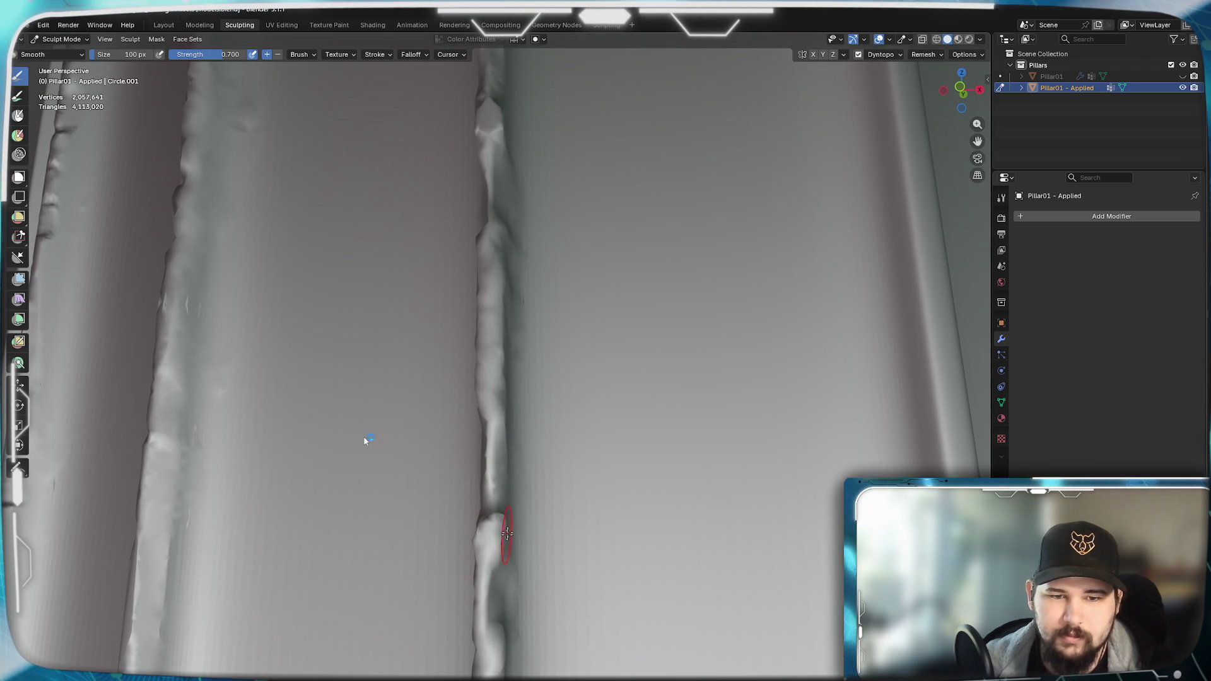
{"action": "middle_click_drag", "start_coordinate": [497, 513], "coordinate": [404, 462]}
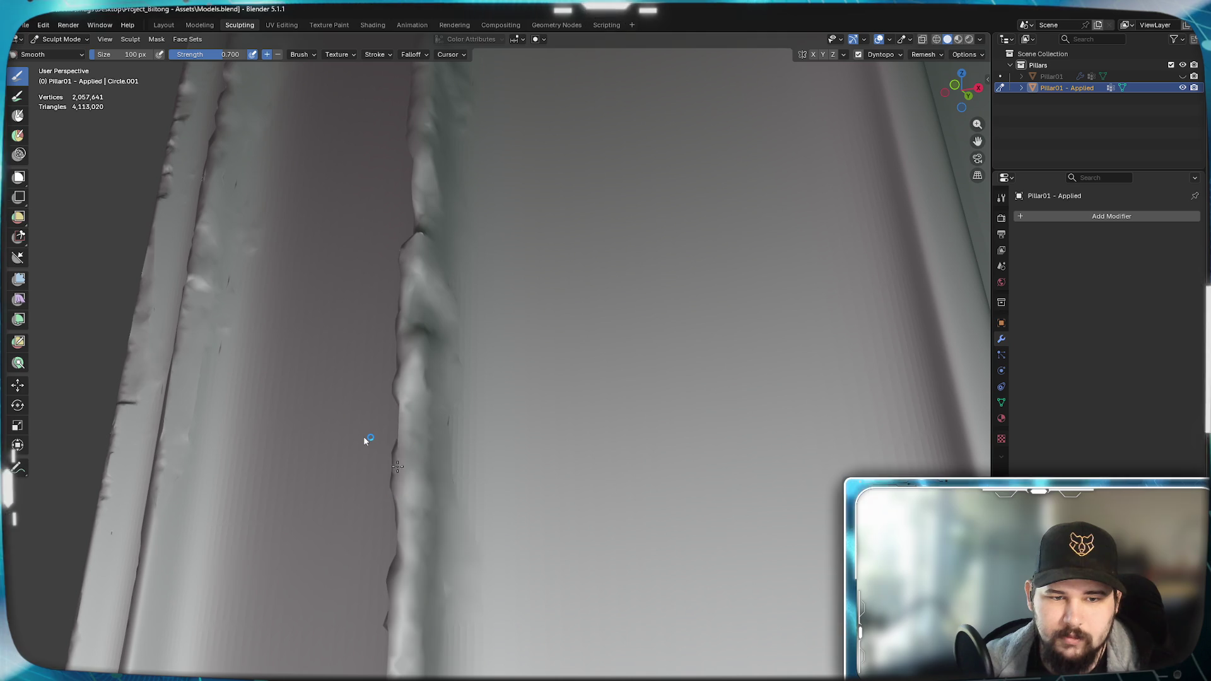
{"action": "mouse_move", "coordinate": [404, 530]}
{"action": "middle_mouse_down"}
{"action": "mouse_move", "coordinate": [474, 442]}
{"action": "mouse_move", "coordinate": [490, 476]}
{"action": "mouse_move", "coordinate": [550, 438]}
{"action": "mouse_move", "coordinate": [544, 398]}
{"action": "mouse_move", "coordinate": [516, 457]}
{"action": "middle_mouse_up"}
{"action": "scroll", "coordinate": [473, 441], "scroll_direction": "down", "scroll_amount": 4}
{"action": "scroll", "coordinate": [540, 408], "scroll_direction": "up", "scroll_amount": 5}
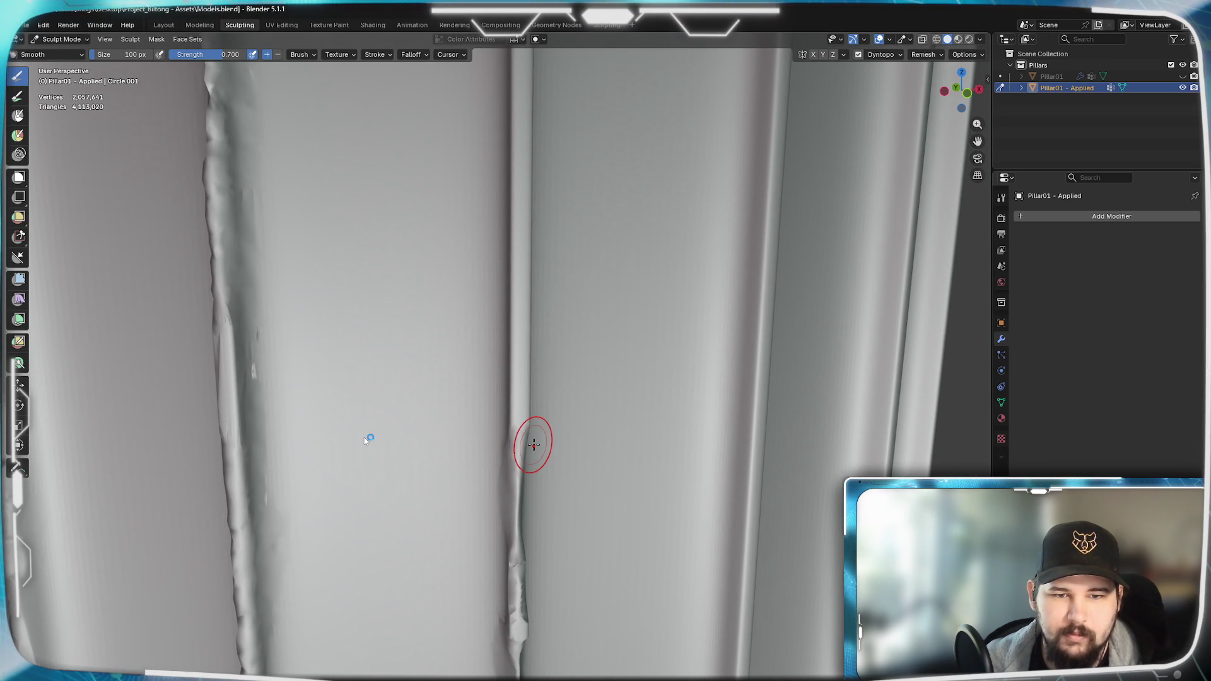
{"action": "key", "text": "a"}
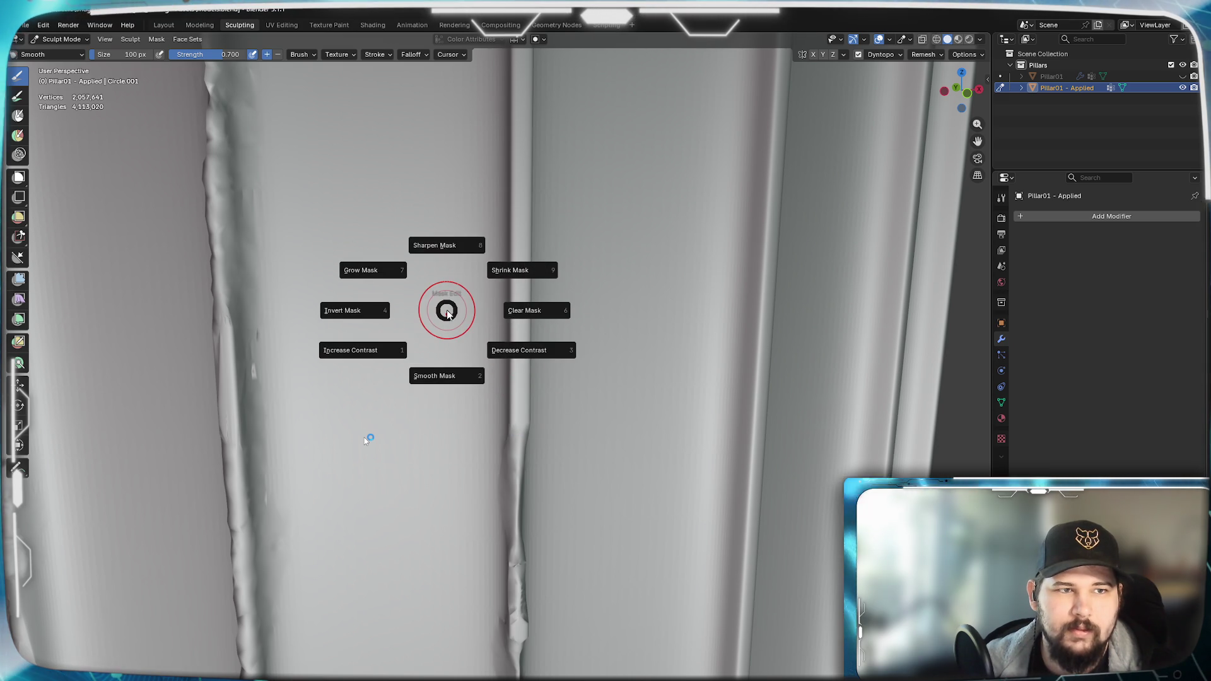
- Dismiss the masking options and switch back to the Scrape Multiplane brush from the brush library
{"action": "left_click", "coordinate": [441, 247]}
{"action": "left_click", "coordinate": [52, 54]}
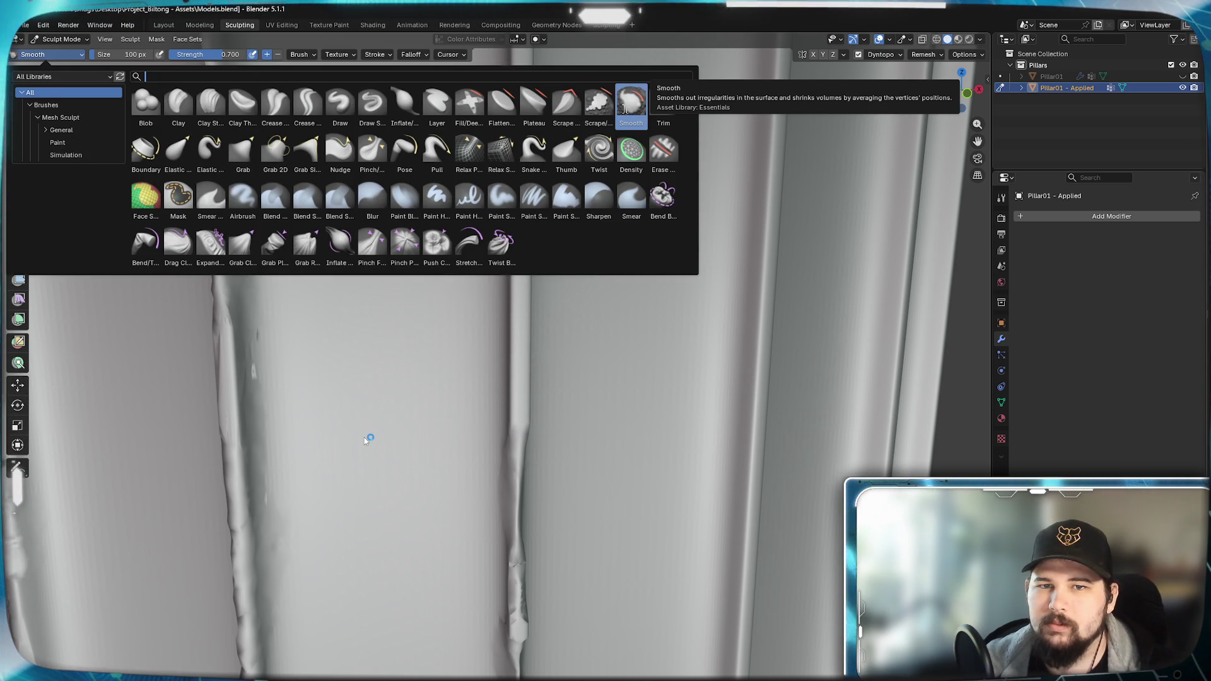
{"action": "left_click", "coordinate": [598, 102]}
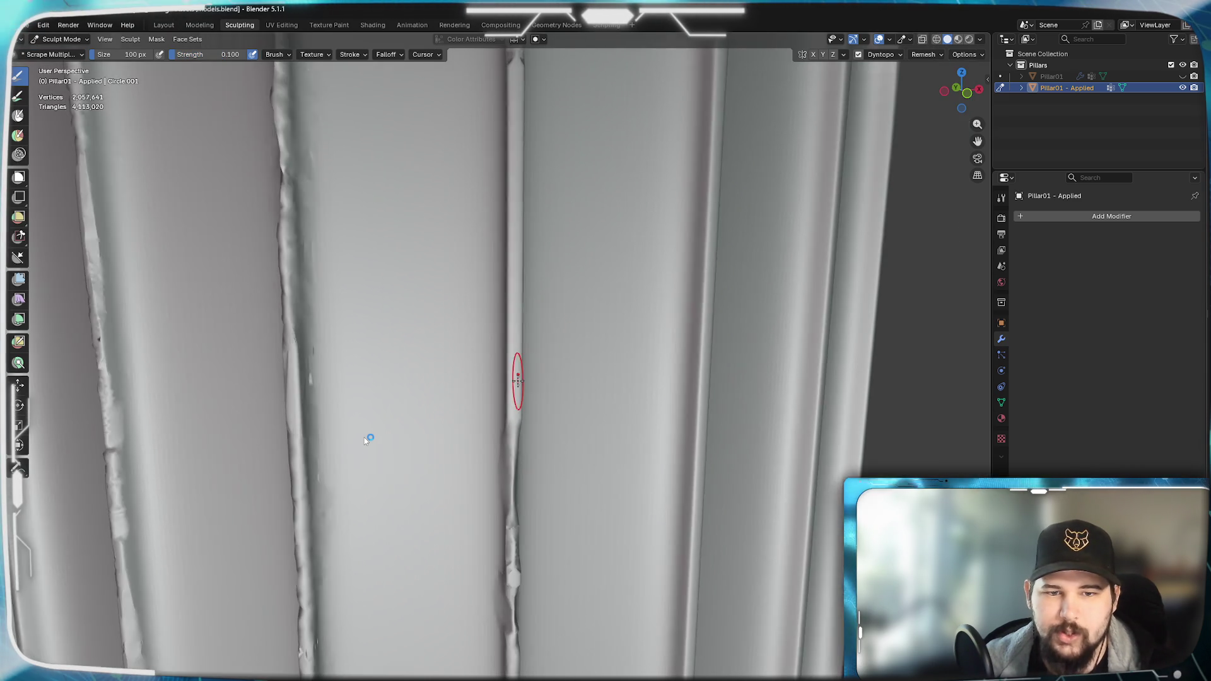
{"action": "mouse_move", "coordinate": [520, 397]}
{"action": "middle_mouse_down"}
{"action": "mouse_move", "coordinate": [574, 346]}
{"action": "mouse_move", "coordinate": [373, 414]}
{"action": "mouse_move", "coordinate": [379, 398]}
{"action": "middle_mouse_up"}
- Scrape worn bumps and chips into the first flute edge, reframing along it between strokes
{"action": "left_click_drag", "start_coordinate": [384, 369], "coordinate": [366, 441]}
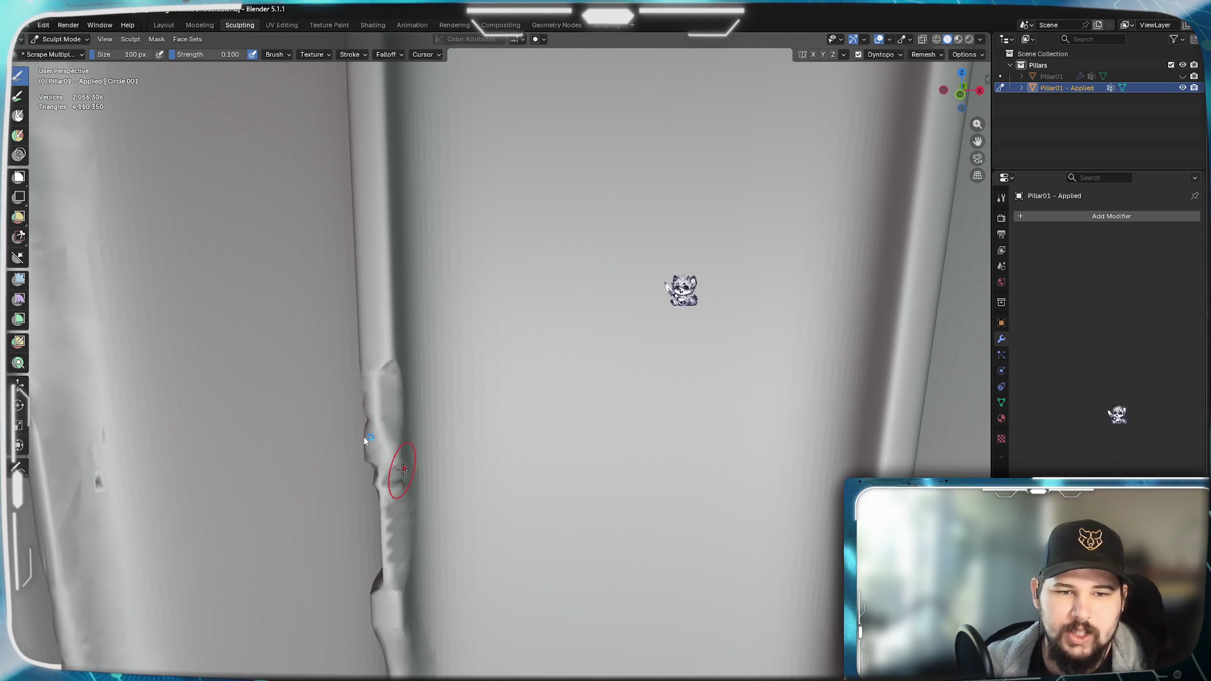
{"action": "mouse_move", "coordinate": [402, 454]}
{"action": "middle_mouse_down"}
{"action": "mouse_move", "coordinate": [530, 417]}
{"action": "mouse_move", "coordinate": [637, 326]}
{"action": "middle_mouse_up"}
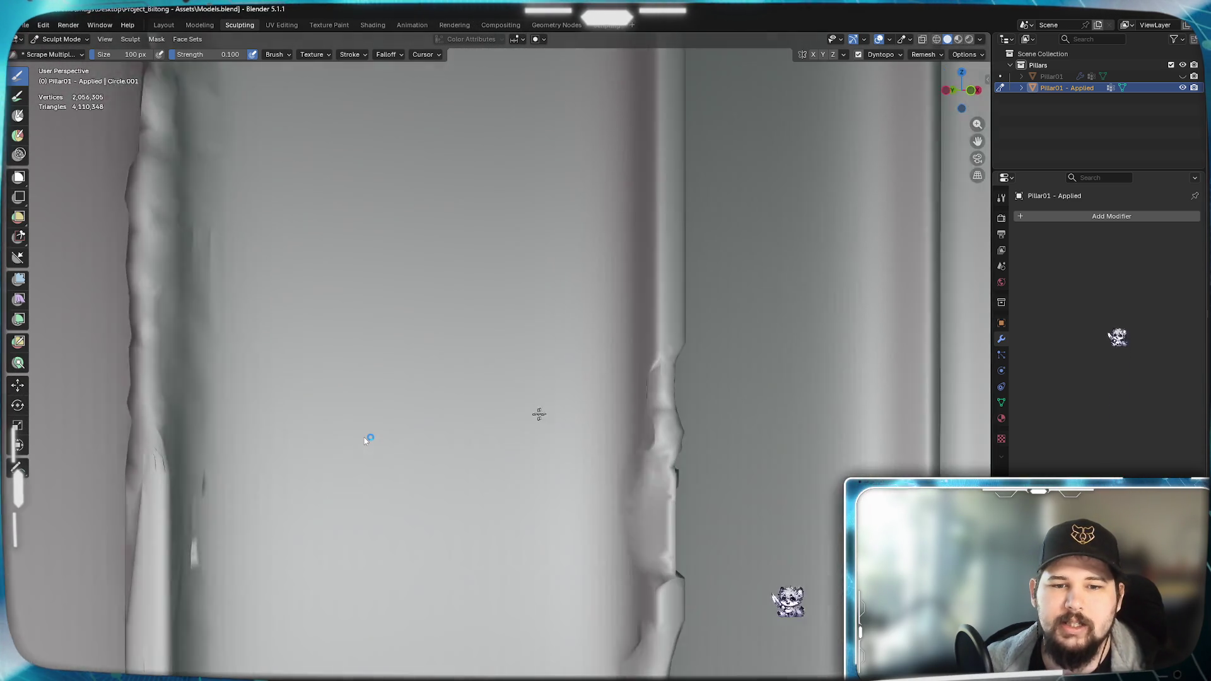
{"action": "left_click_drag", "start_coordinate": [705, 322], "coordinate": [708, 170]}
{"action": "mouse_move", "coordinate": [701, 236]}
{"action": "middle_mouse_down"}
{"action": "mouse_move", "coordinate": [536, 380]}
{"action": "mouse_move", "coordinate": [562, 397]}
{"action": "mouse_move", "coordinate": [438, 433]}
{"action": "middle_mouse_up"}
{"action": "left_click_drag", "start_coordinate": [412, 435], "coordinate": [399, 435]}
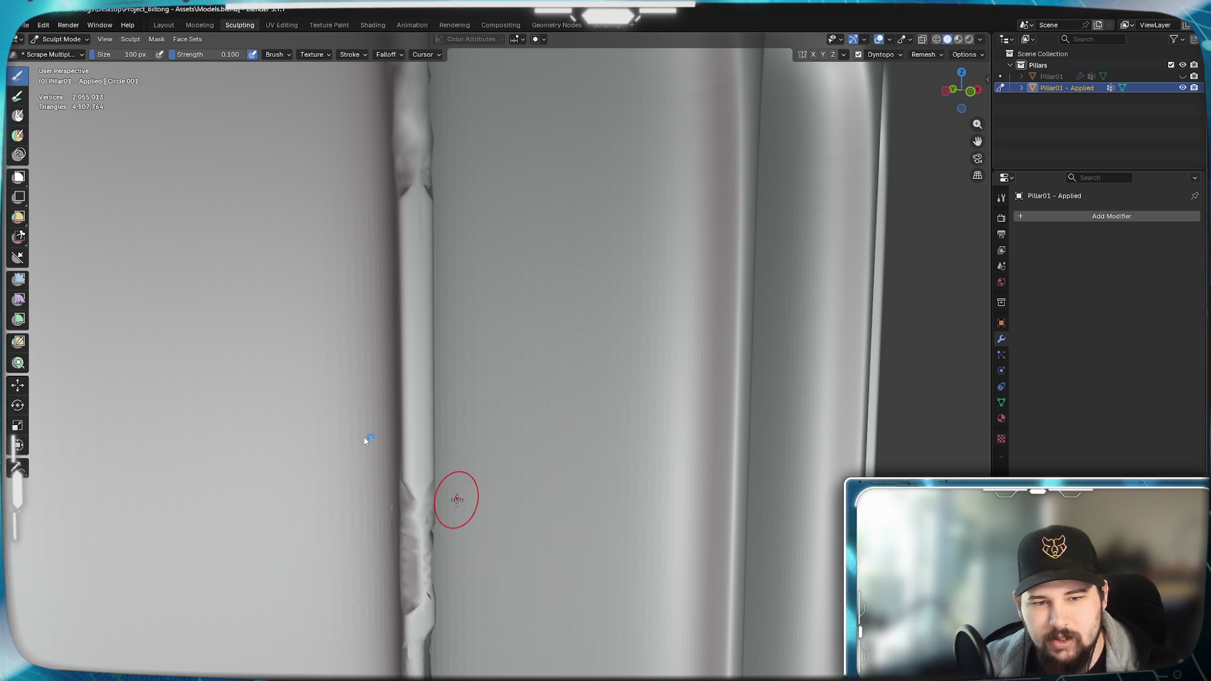
{"action": "middle_click_drag", "start_coordinate": [457, 499], "coordinate": [535, 482], "text": "shift"}
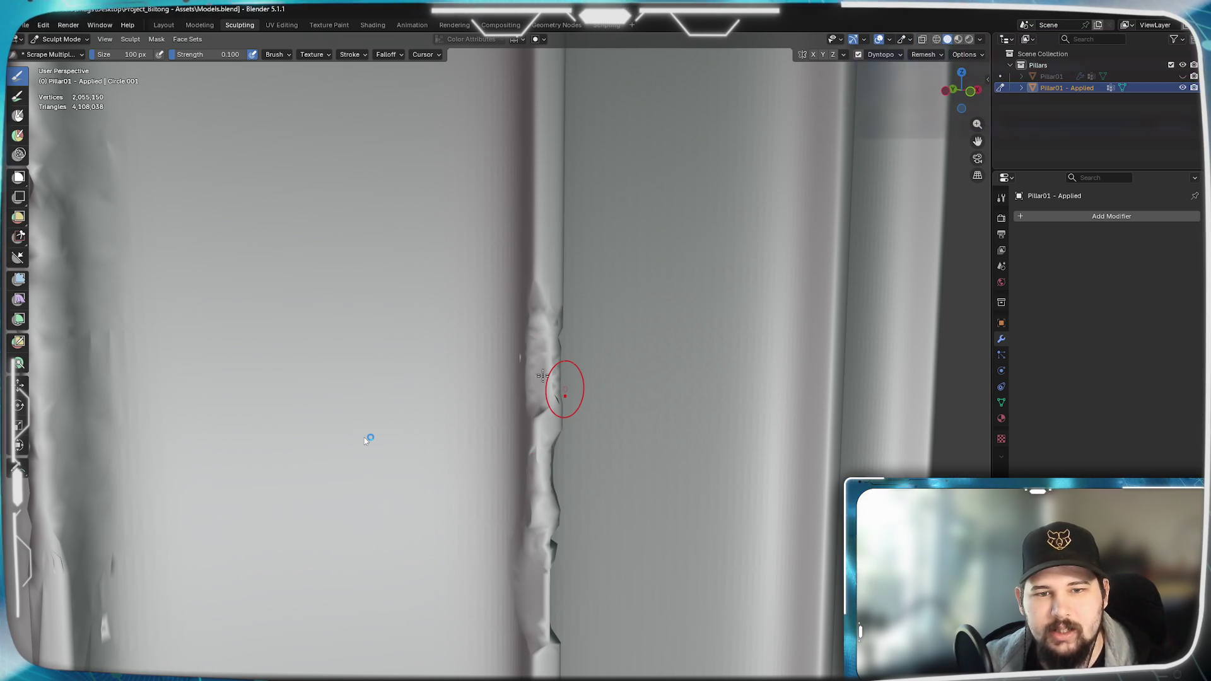
- Scrape the bumpy geometry down along the neighbouring flute seam, panning along its length
{"action": "left_click_drag", "start_coordinate": [564, 388], "coordinate": [511, 499]}
{"action": "middle_click_drag", "start_coordinate": [566, 427], "coordinate": [591, 451], "text": "shift"}
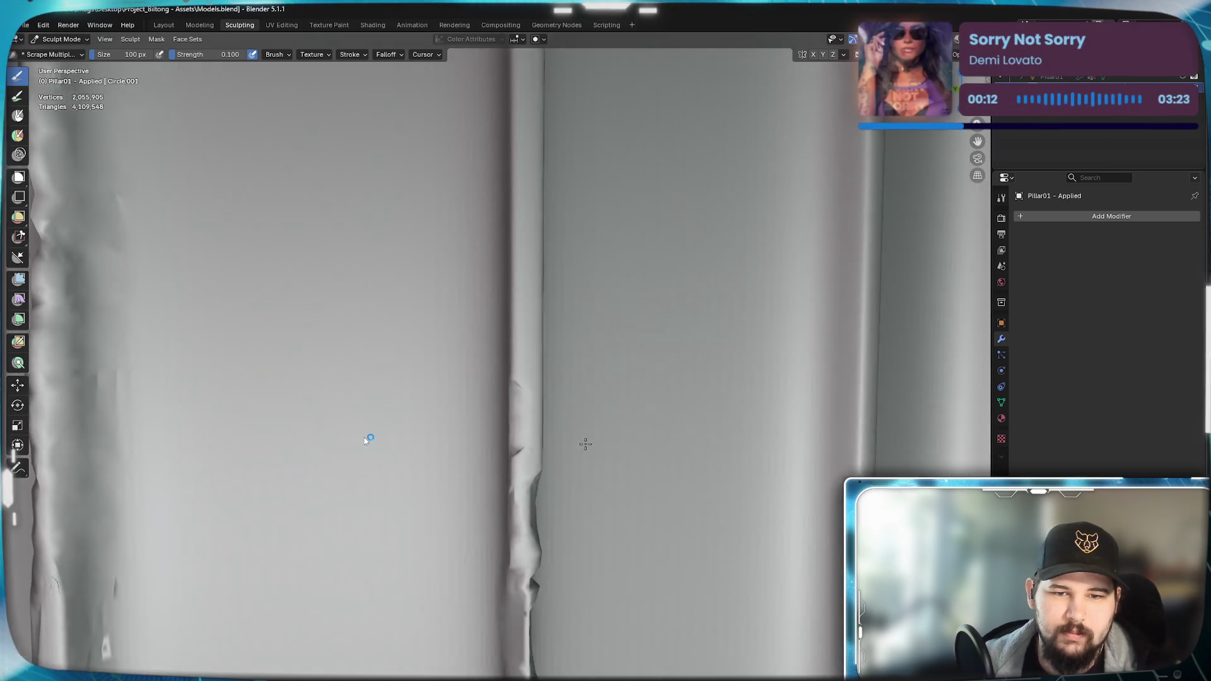
{"action": "middle_click_drag", "start_coordinate": [369, 439], "coordinate": [597, 445], "text": "shift"}
{"action": "mouse_move", "coordinate": [369, 438]}
{"action": "middle_mouse_down", "text": "shift"}
{"action": "mouse_move", "coordinate": [605, 437]}
{"action": "mouse_move", "coordinate": [390, 414]}
{"action": "mouse_move", "coordinate": [456, 422]}
{"action": "middle_mouse_up", "text": "shift"}
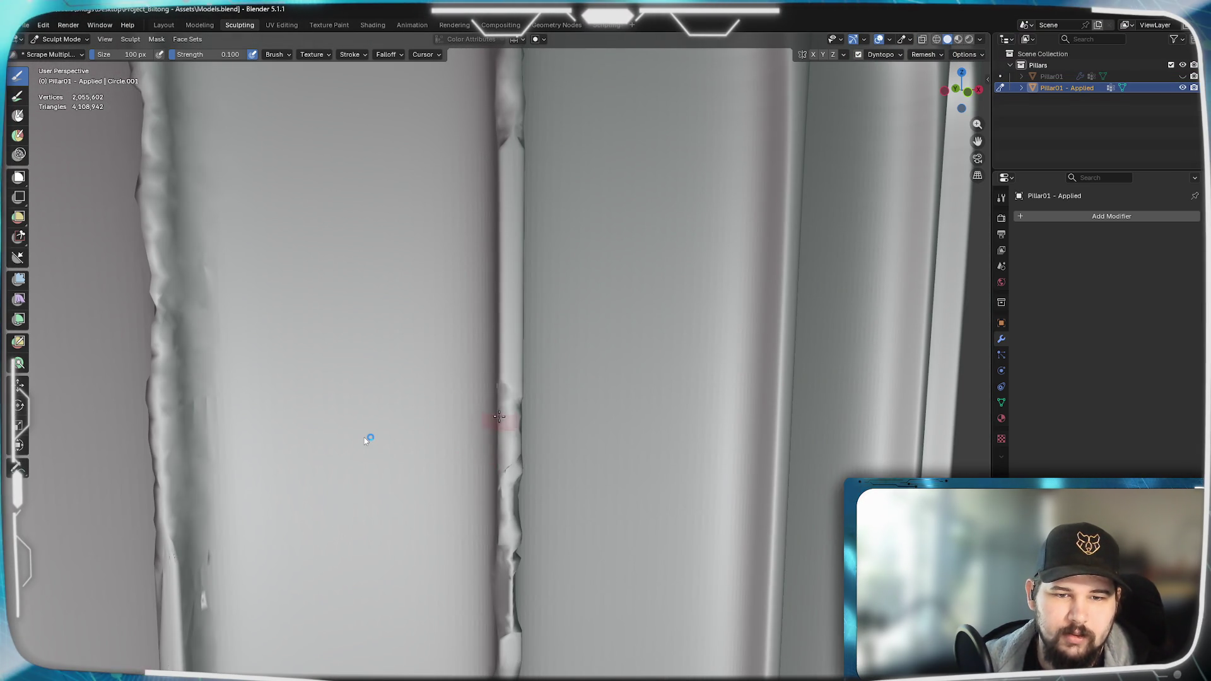
{"action": "mouse_move", "coordinate": [582, 445]}
{"action": "middle_mouse_down"}
{"action": "mouse_move", "coordinate": [595, 415]}
{"action": "mouse_move", "coordinate": [587, 445]}
{"action": "mouse_move", "coordinate": [541, 389]}
{"action": "mouse_move", "coordinate": [542, 424]}
{"action": "middle_mouse_up"}
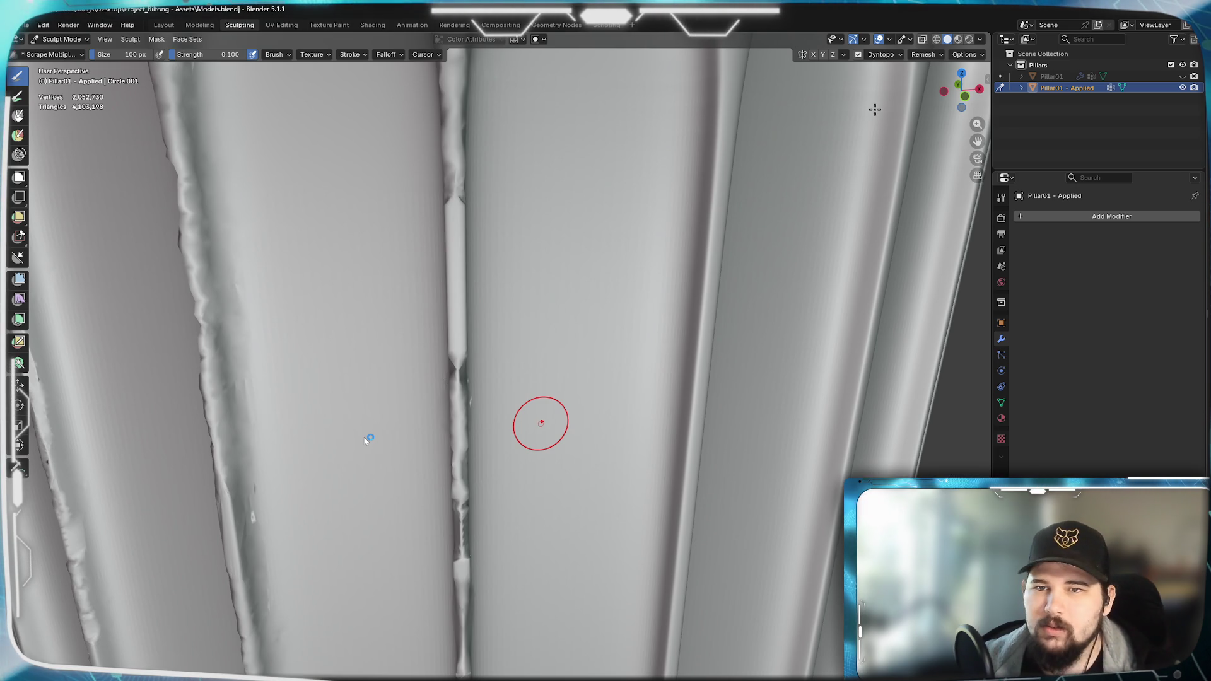
{"action": "left_click_drag", "start_coordinate": [541, 422], "coordinate": [553, 284]}
- Set the Dyntopo detail size to 12 px and keep scraping along the flute edge
{"action": "left_click", "coordinate": [894, 55]}
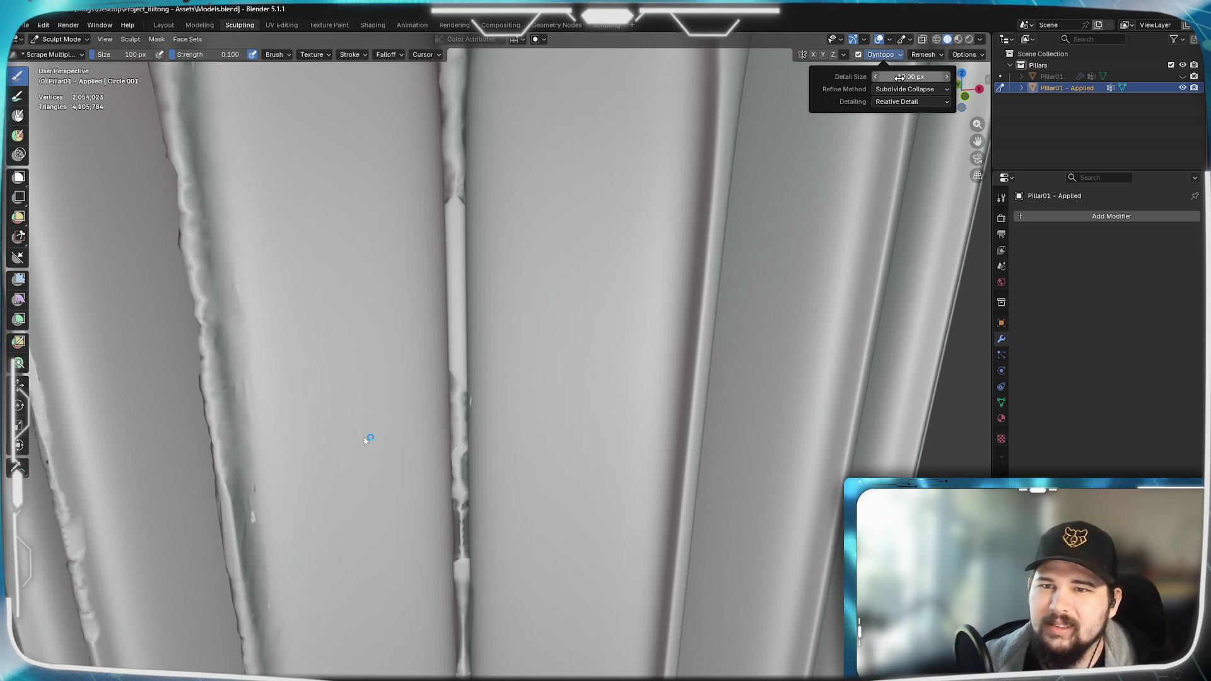
{"action": "type", "text": "12"}
{"action": "key", "text": "Return"}
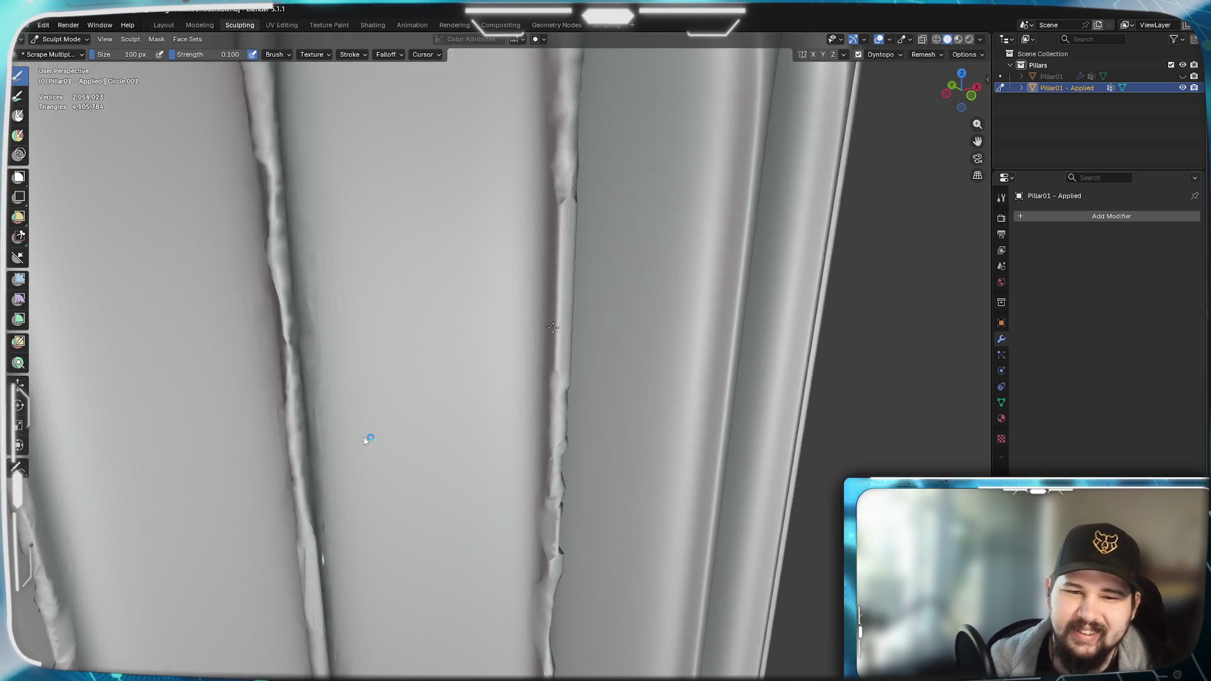
{"action": "mouse_move", "coordinate": [512, 326]}
{"action": "middle_mouse_down"}
{"action": "mouse_move", "coordinate": [583, 336]}
{"action": "mouse_move", "coordinate": [543, 370]}
{"action": "mouse_move", "coordinate": [542, 293]}
{"action": "mouse_move", "coordinate": [583, 373]}
{"action": "mouse_move", "coordinate": [682, 338]}
{"action": "mouse_move", "coordinate": [615, 369]}
{"action": "middle_mouse_up"}
{"action": "left_click_drag", "start_coordinate": [615, 359], "coordinate": [605, 389]}
{"action": "mouse_move", "coordinate": [599, 402]}
{"action": "middle_mouse_down"}
{"action": "mouse_move", "coordinate": [681, 431]}
{"action": "mouse_move", "coordinate": [796, 381]}
{"action": "mouse_move", "coordinate": [758, 416]}
{"action": "mouse_move", "coordinate": [717, 413]}
{"action": "mouse_move", "coordinate": [814, 426]}
{"action": "mouse_move", "coordinate": [791, 396]}
{"action": "mouse_move", "coordinate": [762, 426]}
{"action": "mouse_move", "coordinate": [360, 308]}
{"action": "mouse_move", "coordinate": [294, 304]}
{"action": "mouse_move", "coordinate": [309, 327]}
{"action": "middle_mouse_up"}
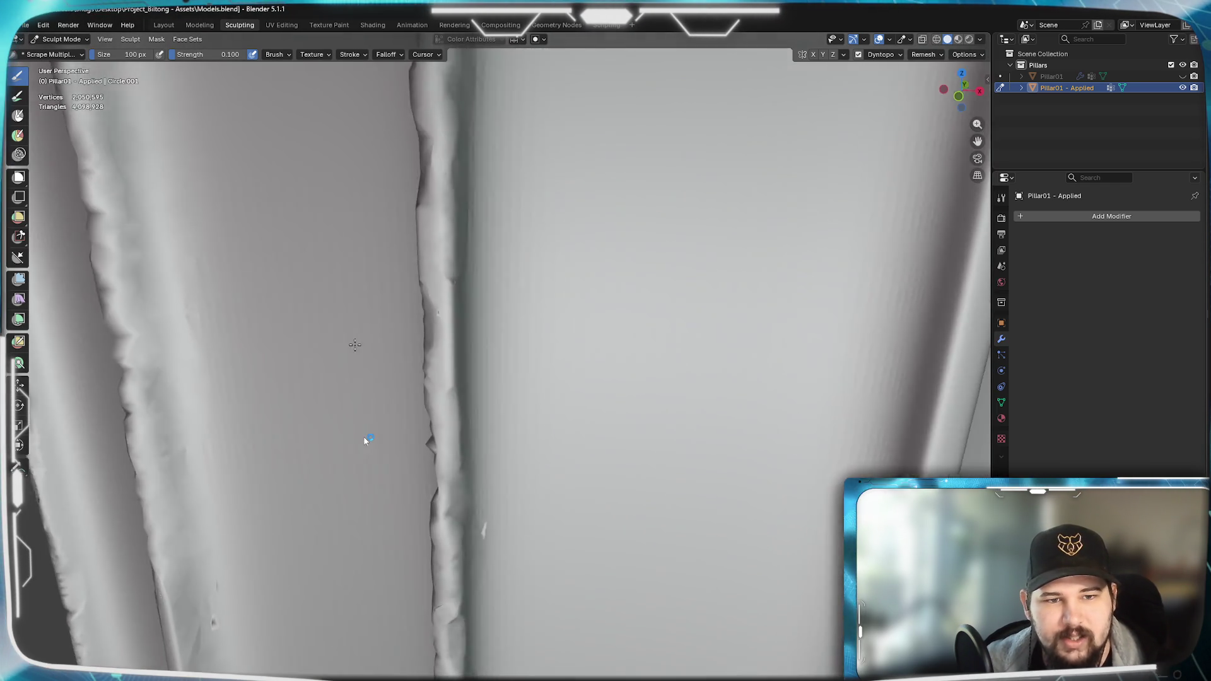
{"action": "mouse_move", "coordinate": [342, 347]}
{"action": "middle_mouse_down"}
{"action": "mouse_move", "coordinate": [369, 350]}
{"action": "mouse_move", "coordinate": [353, 341]}
{"action": "middle_mouse_up"}
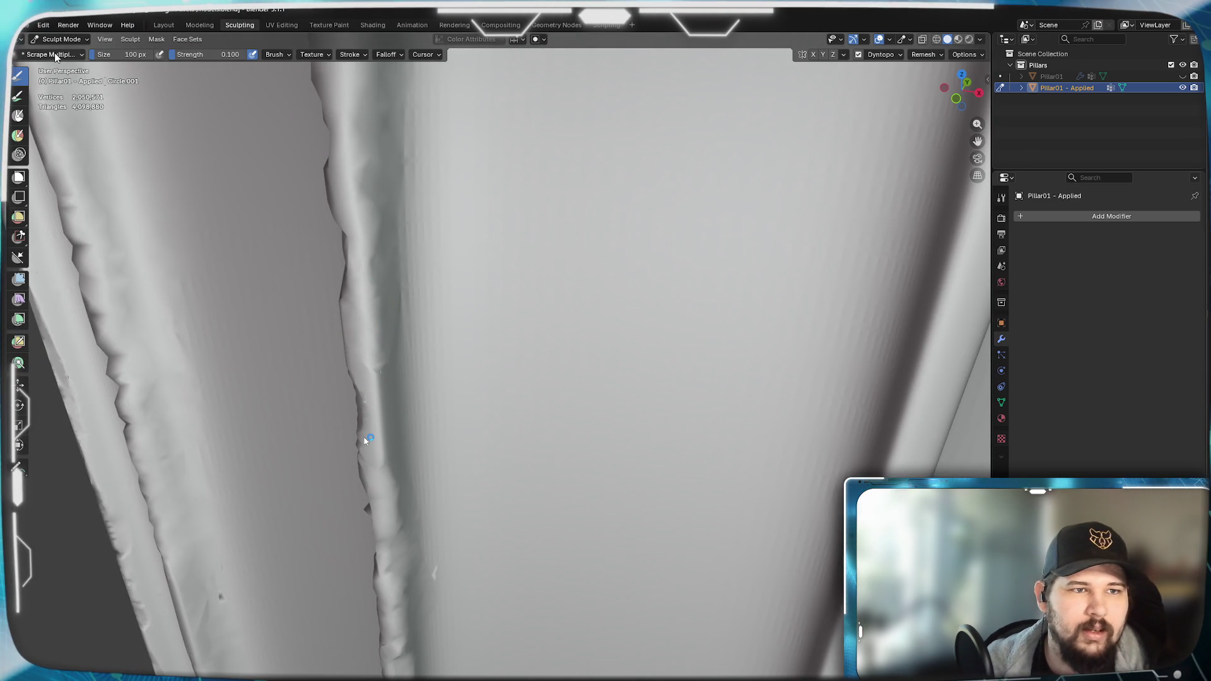
- Pick the Clay brush, then switch to the Smooth brush (Shift+S) over the ridge
{"action": "key", "text": "shift+space"}
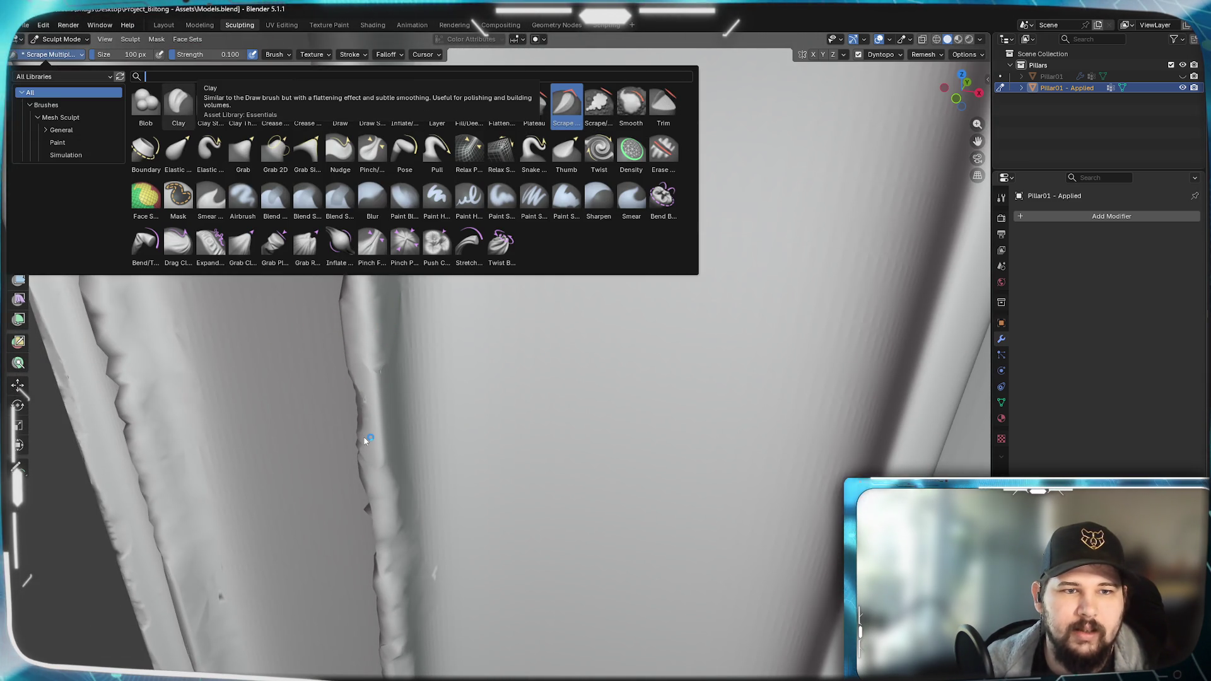
{"action": "left_click", "coordinate": [178, 104]}
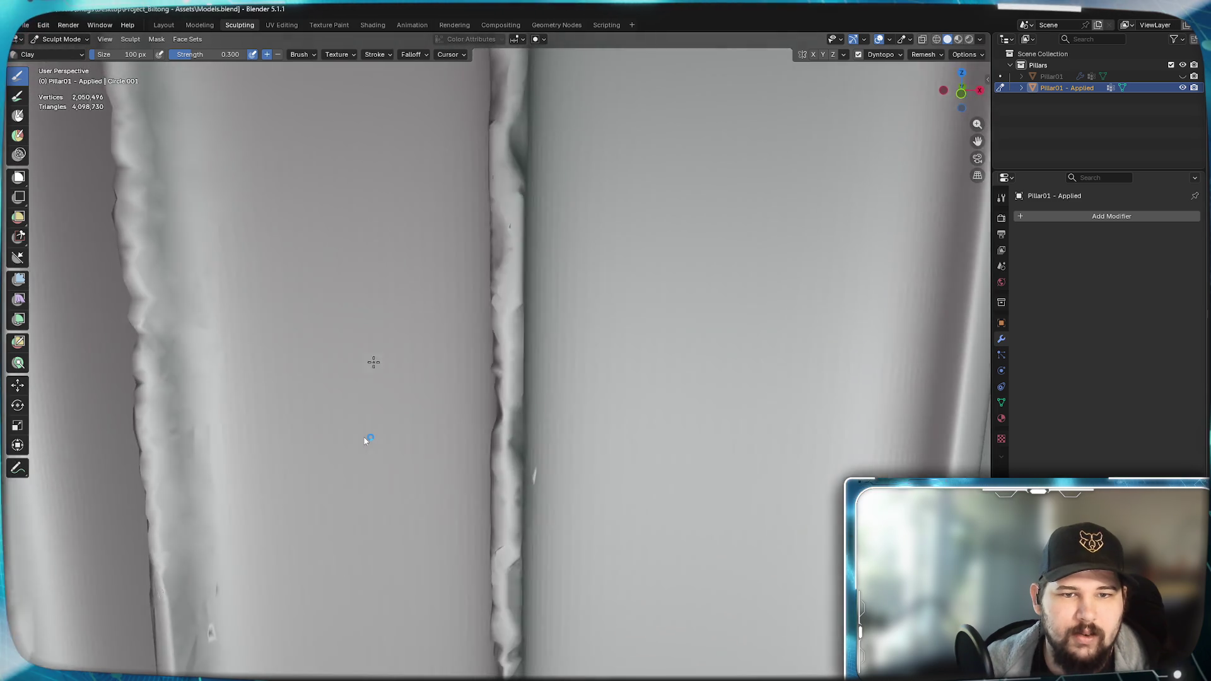
{"action": "middle_click_drag", "start_coordinate": [377, 292], "coordinate": [443, 350]}
{"action": "key", "text": "shift+s"}
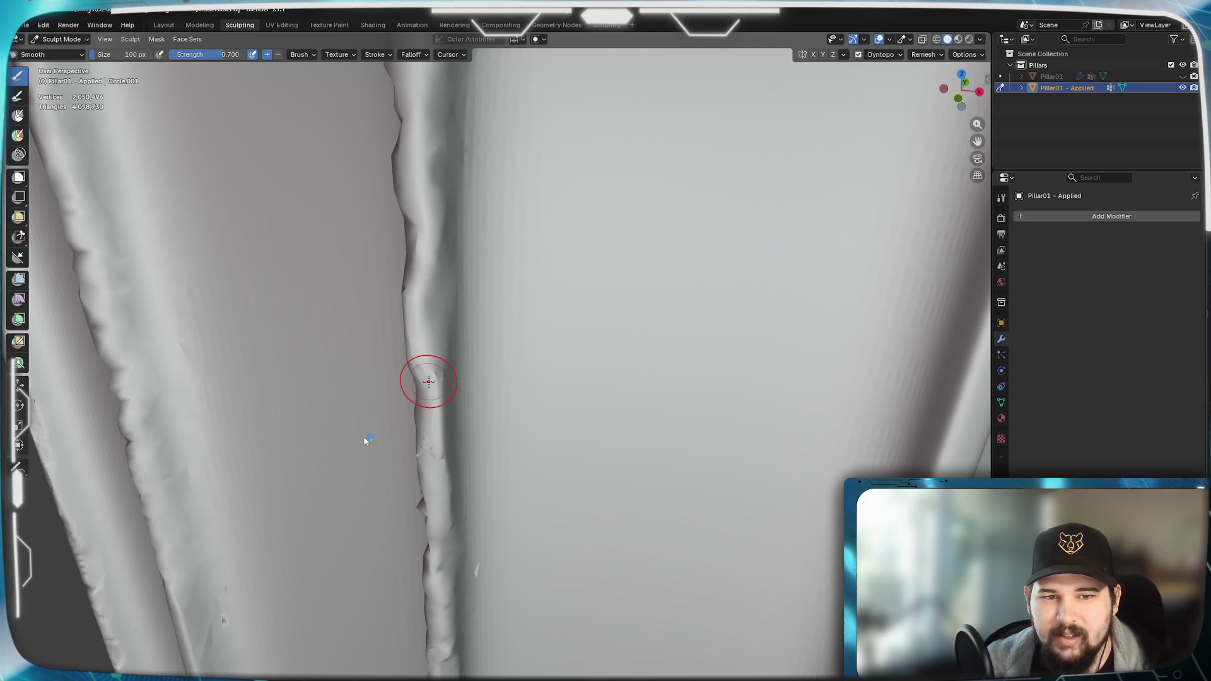
- Soften the ridge with Smooth strokes while zooming in and moving along the pillar edge
{"action": "middle_click_drag", "start_coordinate": [433, 369], "coordinate": [468, 384]}
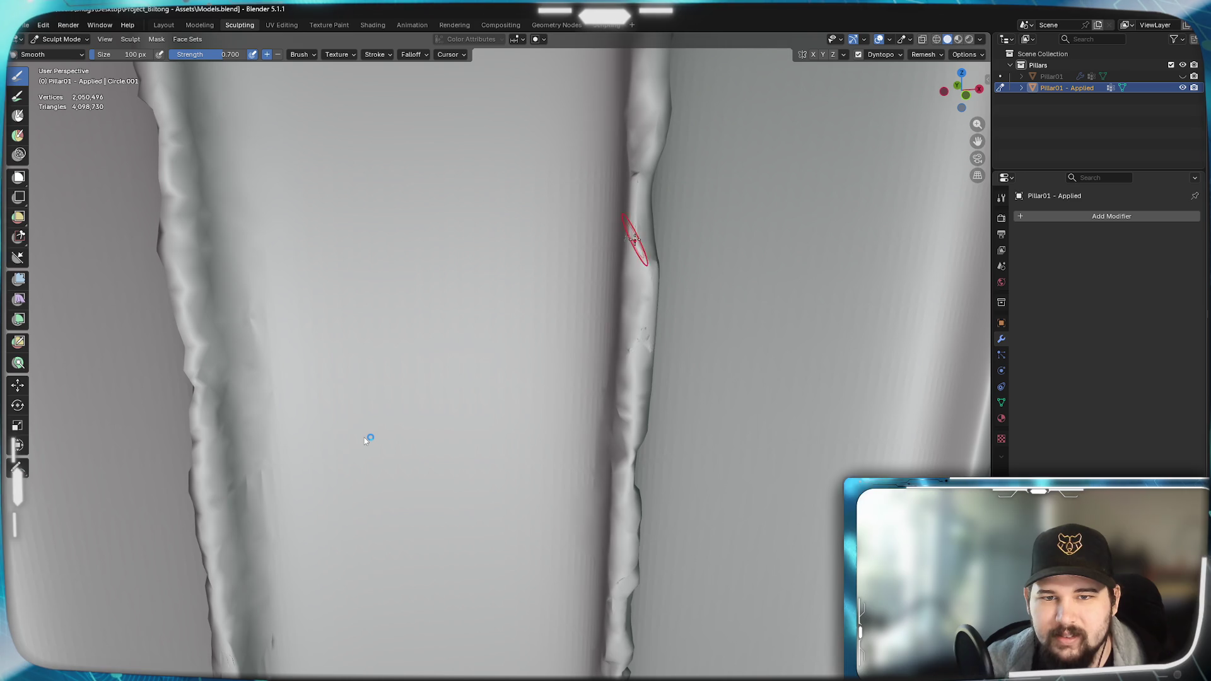
{"action": "middle_click_drag", "start_coordinate": [617, 235], "coordinate": [603, 286]}
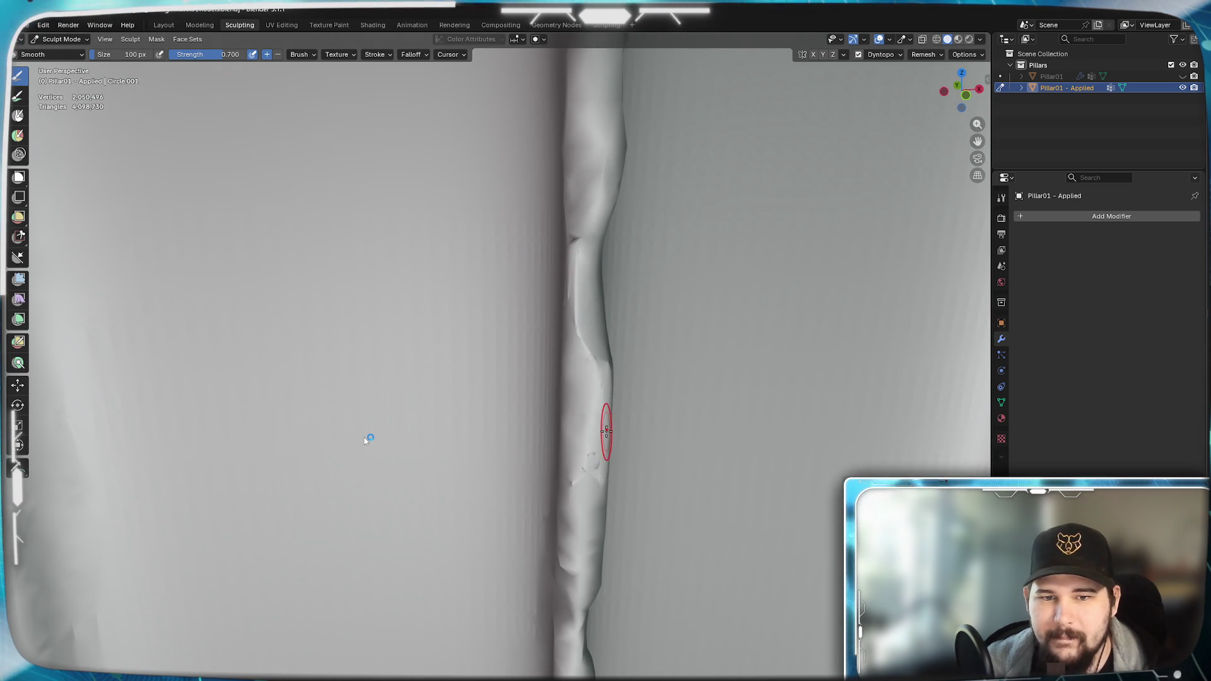
{"action": "mouse_move", "coordinate": [560, 531]}
{"action": "middle_mouse_down", "text": "shift"}
{"action": "mouse_move", "coordinate": [696, 572]}
{"action": "mouse_move", "coordinate": [662, 456]}
{"action": "mouse_move", "coordinate": [679, 359]}
{"action": "mouse_move", "coordinate": [653, 388]}
{"action": "mouse_move", "coordinate": [626, 378]}
{"action": "mouse_move", "coordinate": [653, 392]}
{"action": "middle_mouse_up", "text": "shift"}
{"action": "scroll", "coordinate": [662, 549], "scroll_direction": "down", "scroll_amount": 5}
{"action": "scroll", "coordinate": [663, 407], "scroll_direction": "down", "scroll_amount": 3}
{"action": "scroll", "coordinate": [701, 427], "scroll_direction": "up", "scroll_amount": 5}
{"action": "mouse_move", "coordinate": [699, 426]}
{"action": "middle_mouse_down"}
{"action": "mouse_move", "coordinate": [544, 374]}
{"action": "mouse_move", "coordinate": [569, 369]}
{"action": "mouse_move", "coordinate": [640, 396]}
{"action": "mouse_move", "coordinate": [568, 371]}
{"action": "middle_mouse_up"}
{"action": "scroll", "coordinate": [606, 369], "scroll_direction": "down", "scroll_amount": 4}
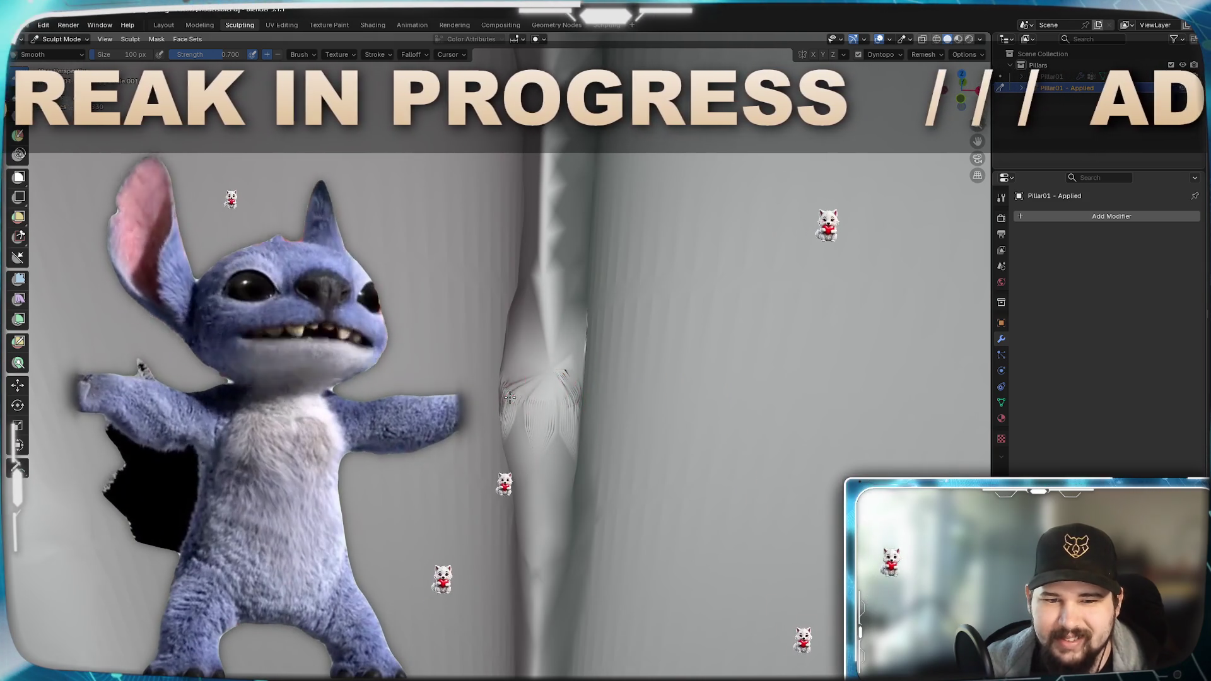
{"action": "middle_click_drag", "start_coordinate": [566, 419], "coordinate": [530, 417]}
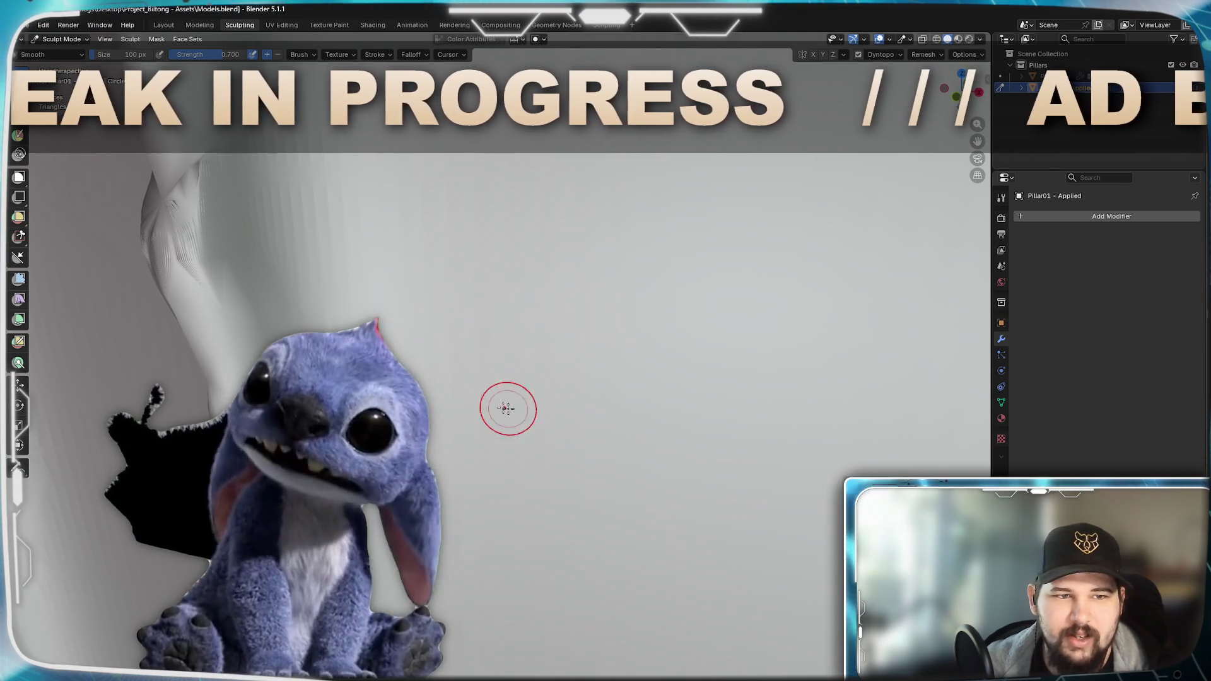
- Pick a brush from the W quick menu, smooth the mesh edge, then undo the two strokes
{"action": "key", "text": "w"}
{"action": "left_click", "coordinate": [526, 348]}
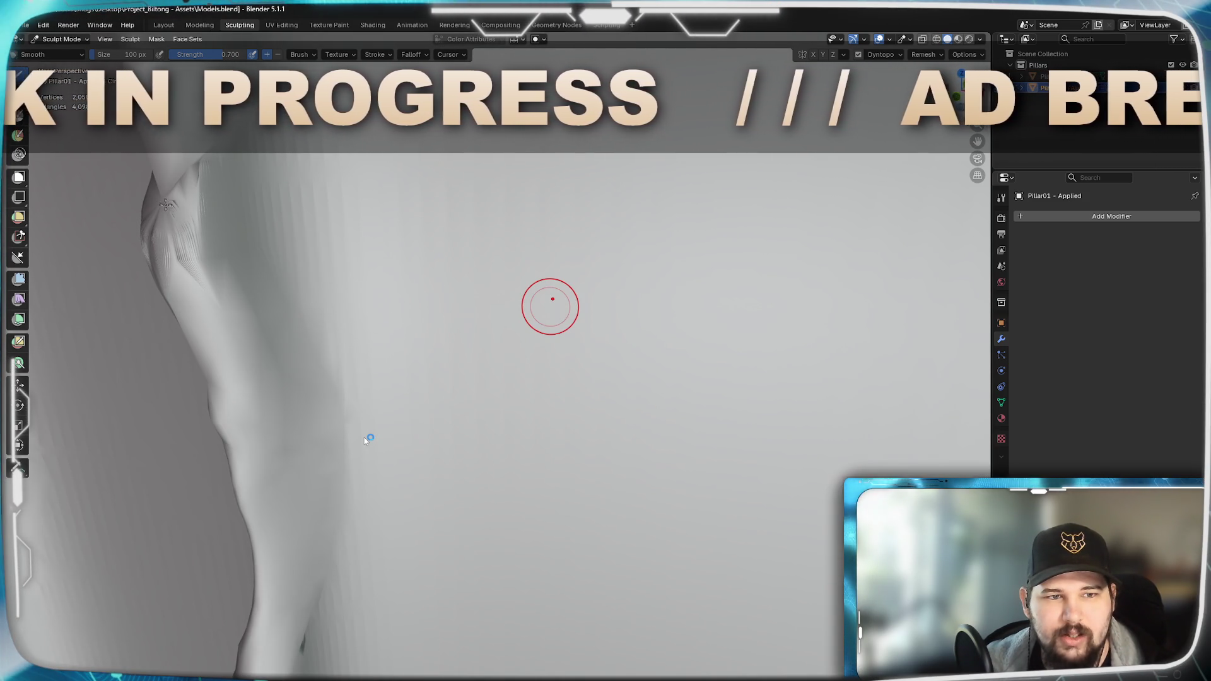
{"action": "middle_click_drag", "start_coordinate": [217, 223], "coordinate": [392, 322], "text": "shift"}
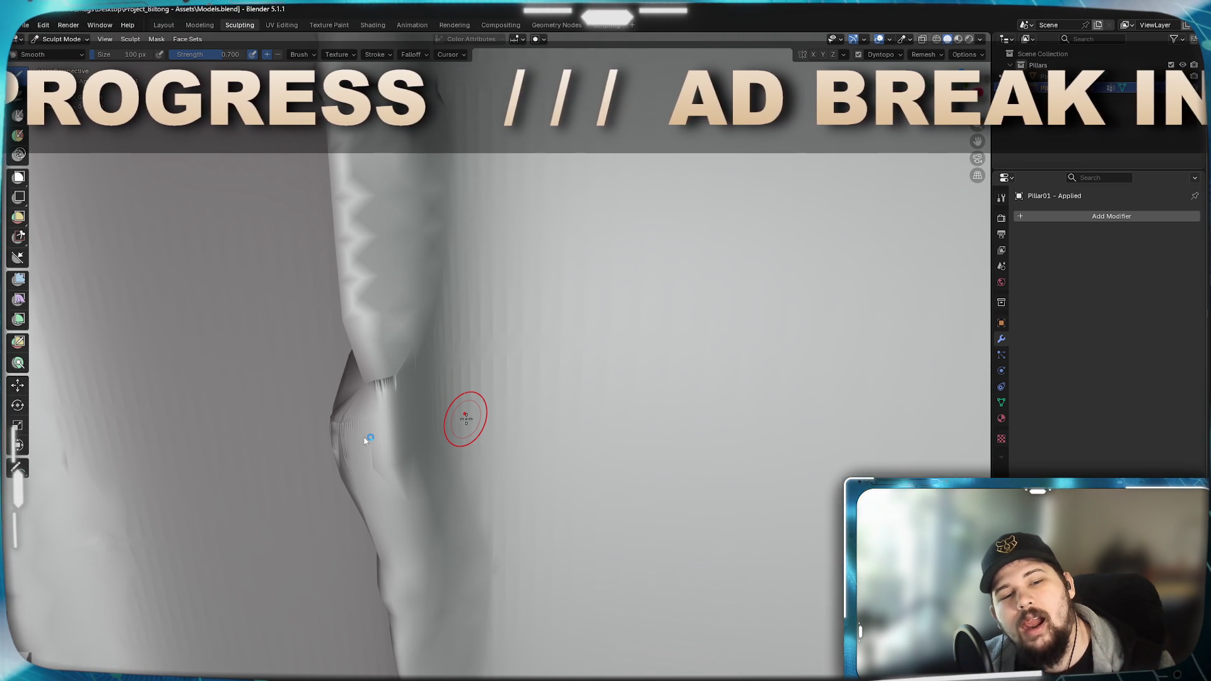
{"action": "key", "text": "ctrl+z"}
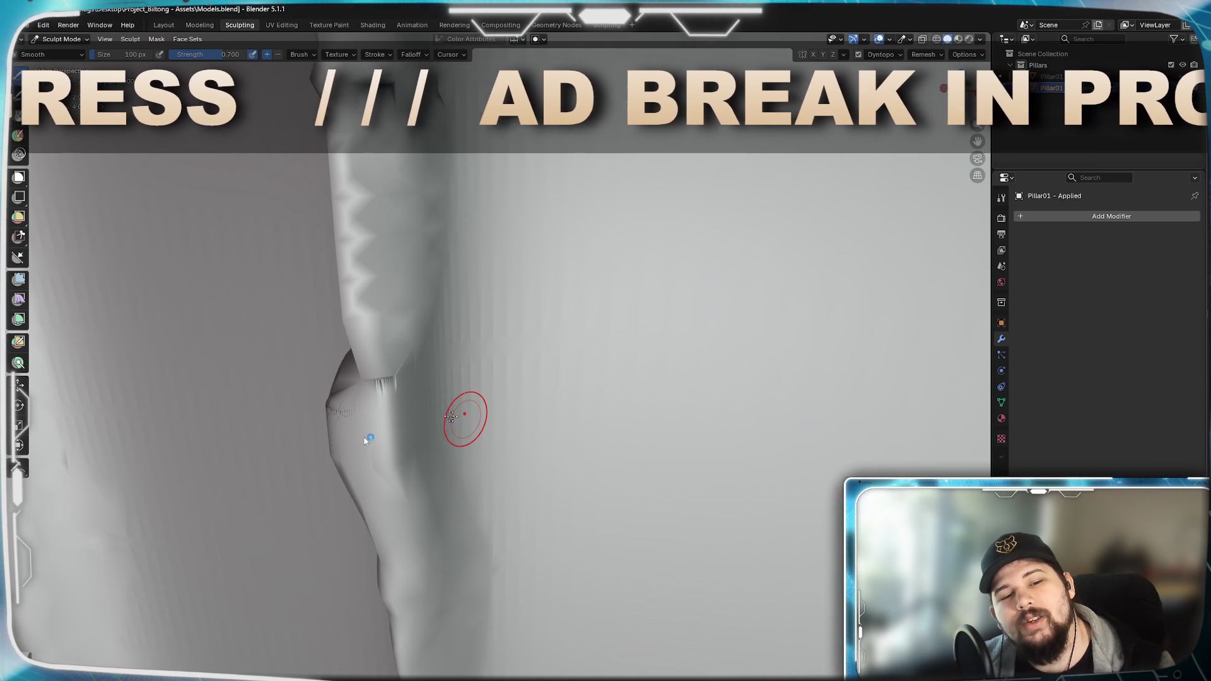
{"action": "key", "text": "ctrl+z"}
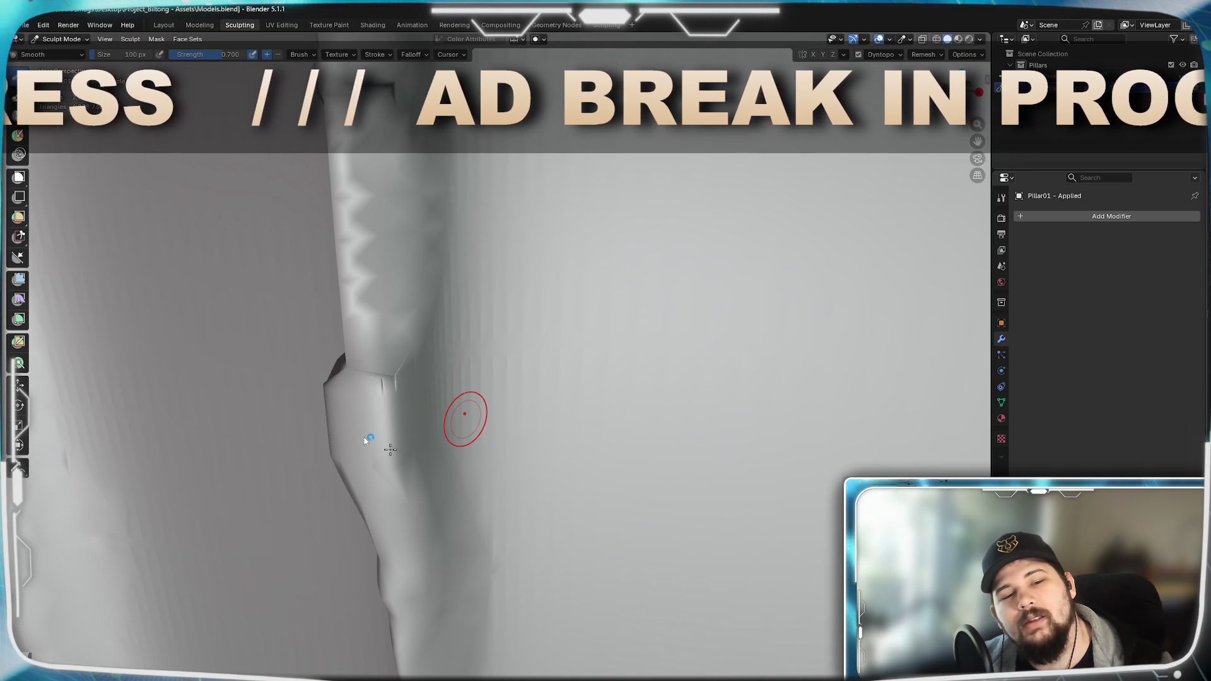
{"action": "scroll", "coordinate": [362, 474], "scroll_direction": "down", "scroll_amount": 3}
- Smooth the jagged dark artefacts along the right flute edge, reframing both pillar edges around it
{"action": "mouse_move", "coordinate": [363, 464]}
{"action": "middle_mouse_down"}
{"action": "mouse_move", "coordinate": [598, 443]}
{"action": "mouse_move", "coordinate": [586, 441]}
{"action": "middle_mouse_up"}
{"action": "scroll", "coordinate": [416, 468], "scroll_direction": "up", "scroll_amount": 3}
{"action": "scroll", "coordinate": [568, 444], "scroll_direction": "up", "scroll_amount": 3}
{"action": "mouse_move", "coordinate": [653, 459]}
{"action": "middle_mouse_down"}
{"action": "mouse_move", "coordinate": [551, 446]}
{"action": "mouse_move", "coordinate": [606, 426]}
{"action": "mouse_move", "coordinate": [606, 398]}
{"action": "mouse_move", "coordinate": [632, 391]}
{"action": "middle_mouse_up"}
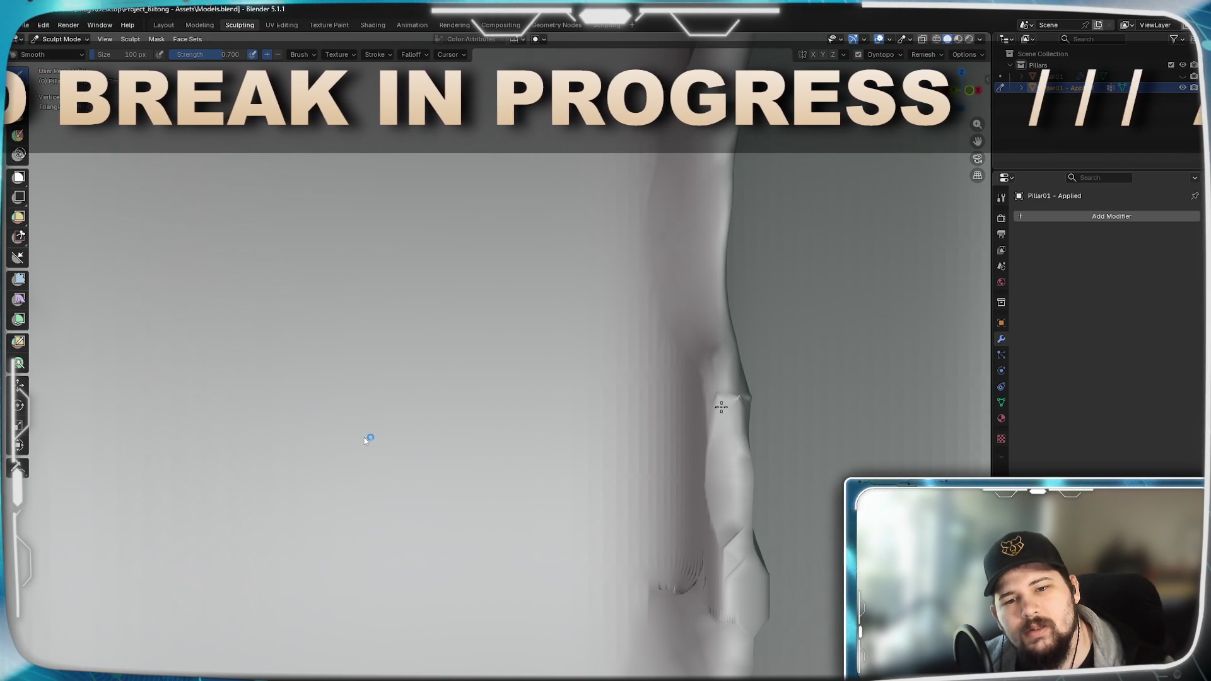
{"action": "middle_click_drag", "start_coordinate": [768, 436], "coordinate": [723, 432]}
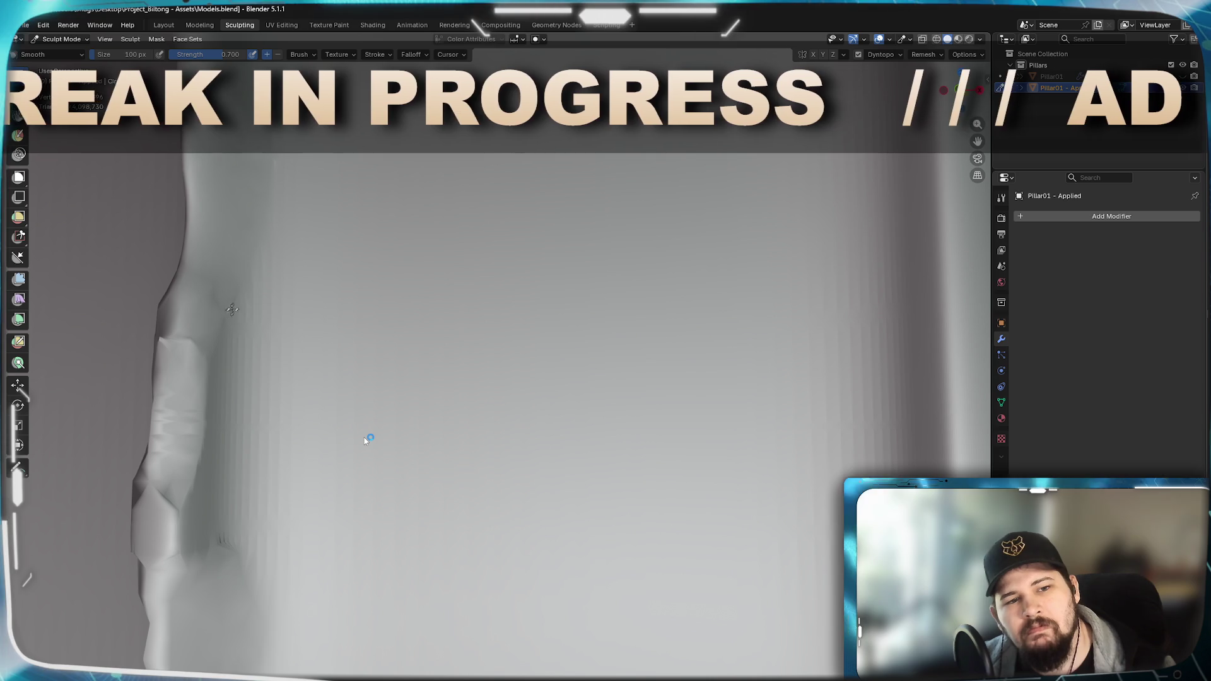
{"action": "middle_click_drag", "start_coordinate": [254, 384], "coordinate": [402, 455], "text": "shift"}
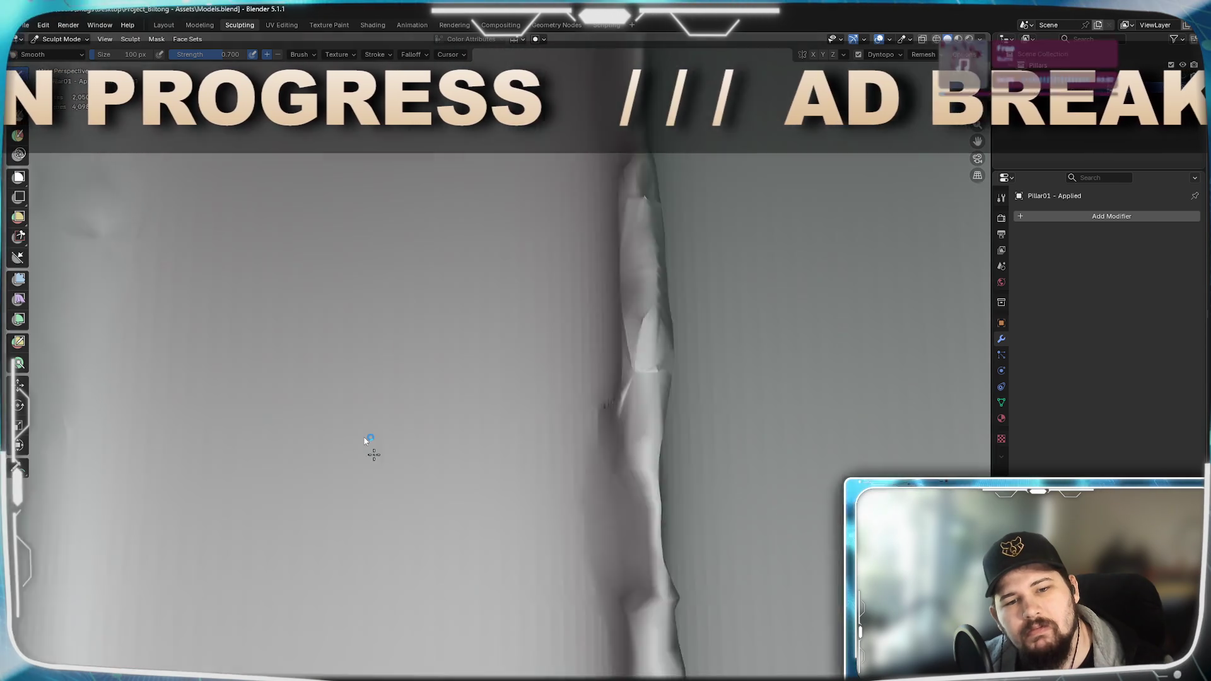
{"action": "middle_click_drag", "start_coordinate": [369, 438], "coordinate": [628, 426]}
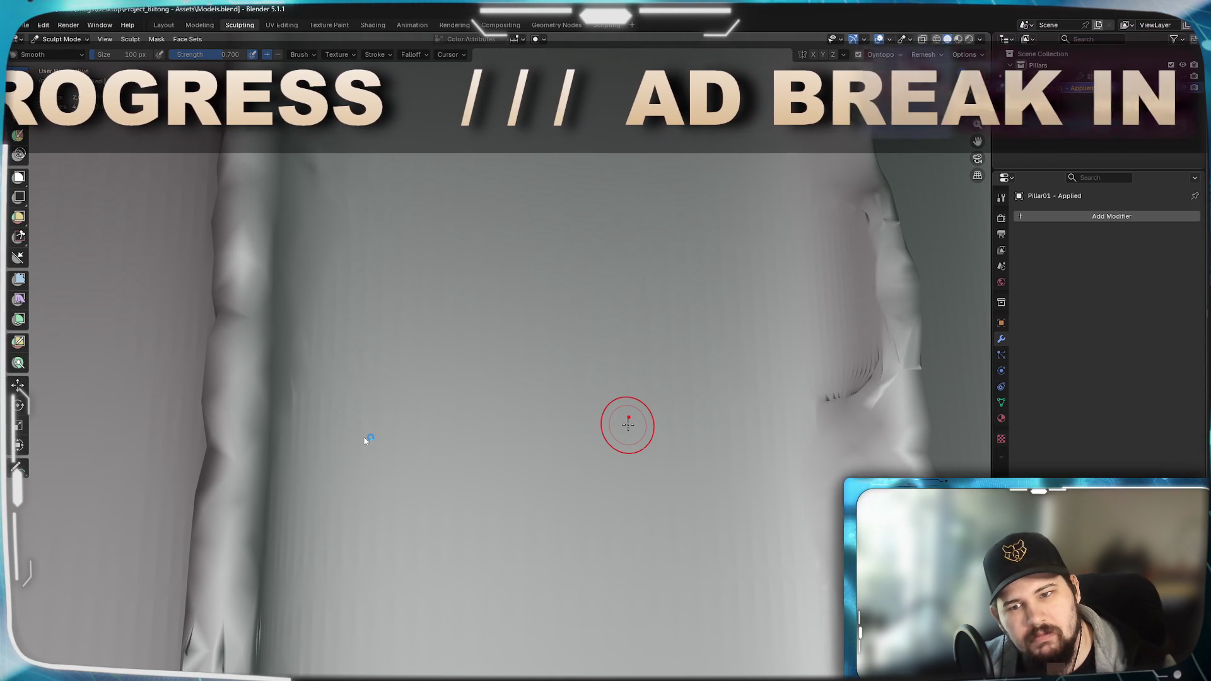
{"action": "left_click_drag", "start_coordinate": [791, 392], "coordinate": [865, 341]}
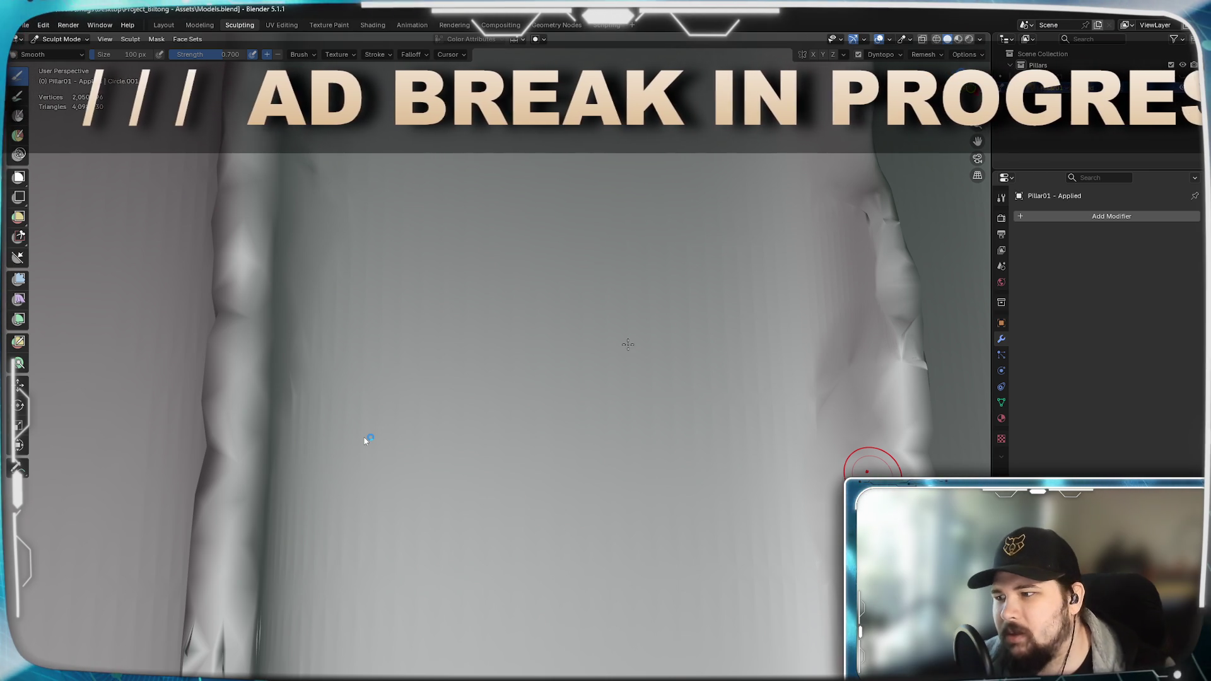
{"action": "mouse_move", "coordinate": [868, 470]}
{"action": "middle_mouse_down"}
{"action": "mouse_move", "coordinate": [740, 417]}
{"action": "mouse_move", "coordinate": [729, 435]}
{"action": "mouse_move", "coordinate": [771, 453]}
{"action": "middle_mouse_up"}
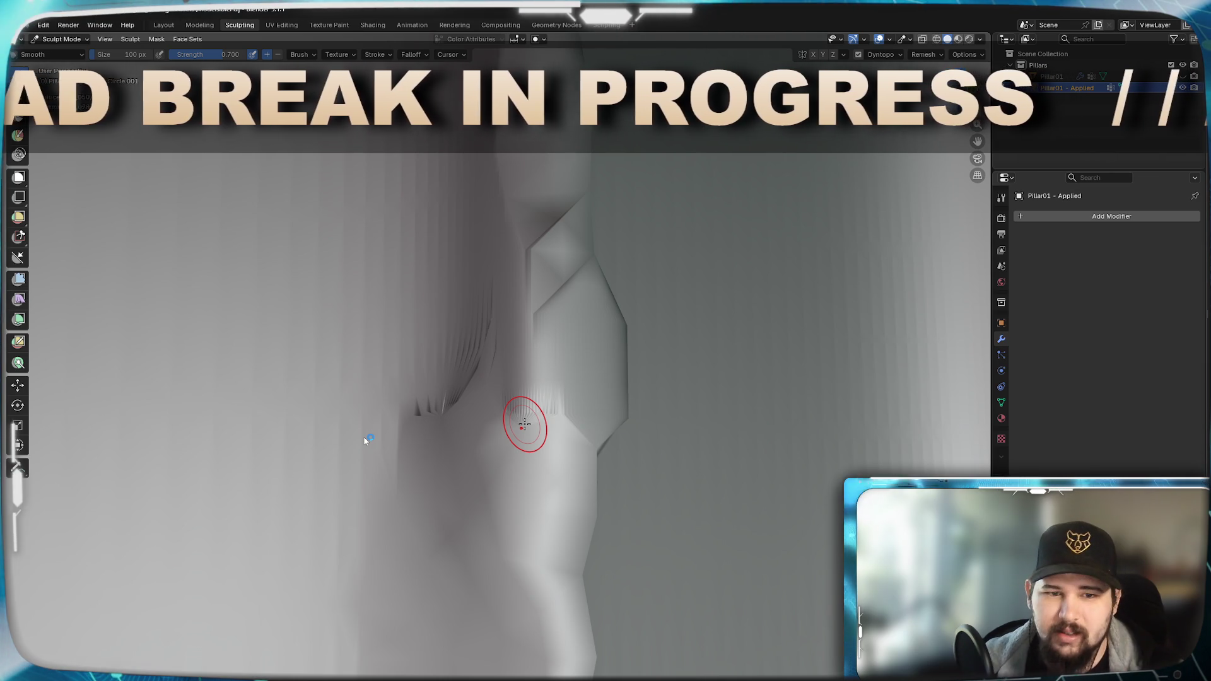
{"action": "mouse_move", "coordinate": [554, 441]}
{"action": "middle_mouse_down"}
{"action": "mouse_move", "coordinate": [612, 473]}
{"action": "mouse_move", "coordinate": [587, 445]}
{"action": "mouse_move", "coordinate": [574, 496]}
{"action": "mouse_move", "coordinate": [394, 495]}
{"action": "mouse_move", "coordinate": [614, 492]}
{"action": "middle_mouse_up"}
{"action": "scroll", "coordinate": [575, 496], "scroll_direction": "down", "scroll_amount": 3}
{"action": "scroll", "coordinate": [613, 492], "scroll_direction": "down", "scroll_amount": 3}
{"action": "scroll", "coordinate": [606, 487], "scroll_direction": "down", "scroll_amount": 2}
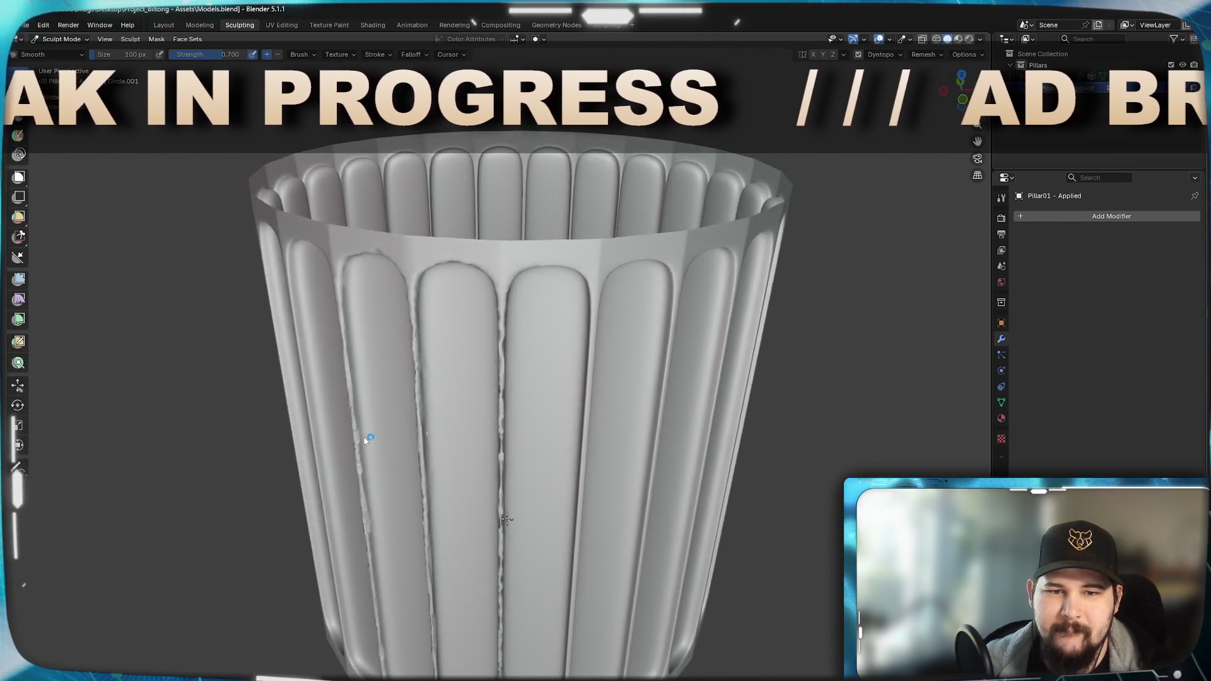
{"action": "scroll", "coordinate": [568, 485], "scroll_direction": "up", "scroll_amount": 4}
{"action": "scroll", "coordinate": [556, 473], "scroll_direction": "up", "scroll_amount": 3}
- Inspect the whole smoothed pillar, then leave sculpting for the Layout workspace in Object Mode
{"action": "mouse_move", "coordinate": [555, 474]}
{"action": "middle_mouse_down"}
{"action": "mouse_move", "coordinate": [531, 438]}
{"action": "mouse_move", "coordinate": [643, 459]}
{"action": "mouse_move", "coordinate": [625, 417]}
{"action": "mouse_move", "coordinate": [615, 455]}
{"action": "middle_mouse_up"}
{"action": "scroll", "coordinate": [662, 464], "scroll_direction": "down", "scroll_amount": 3}
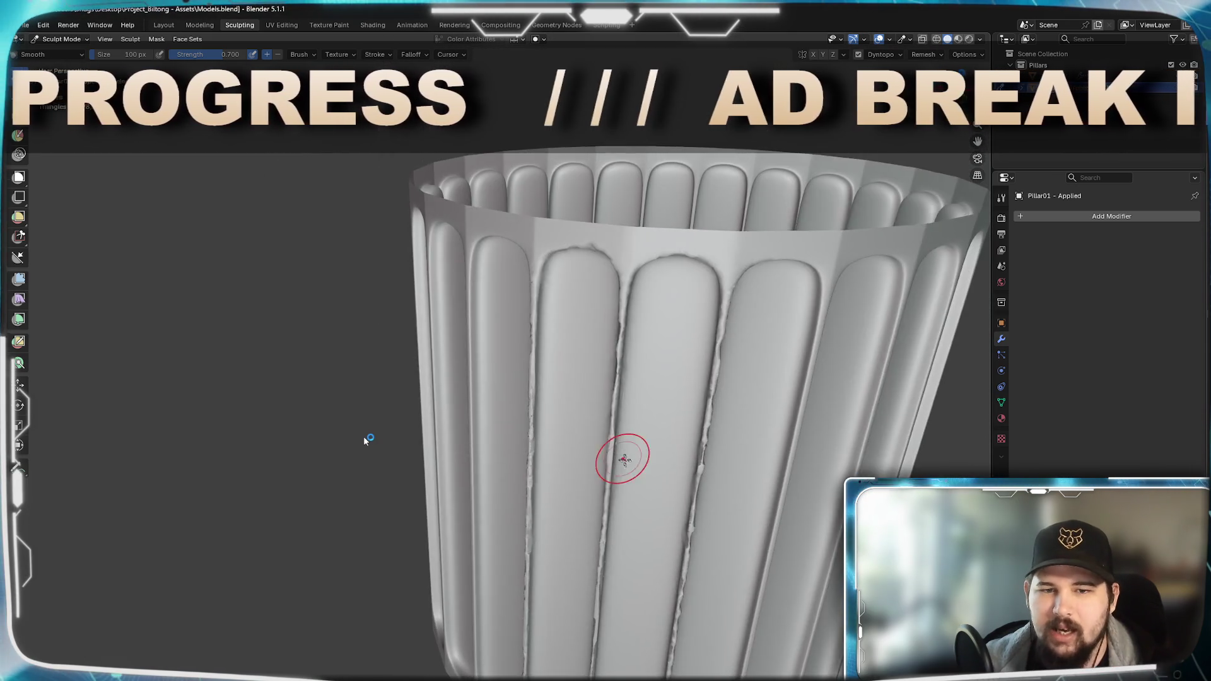
{"action": "scroll", "coordinate": [550, 374], "scroll_direction": "up", "scroll_amount": 3}
{"action": "scroll", "coordinate": [549, 417], "scroll_direction": "up", "scroll_amount": 5}
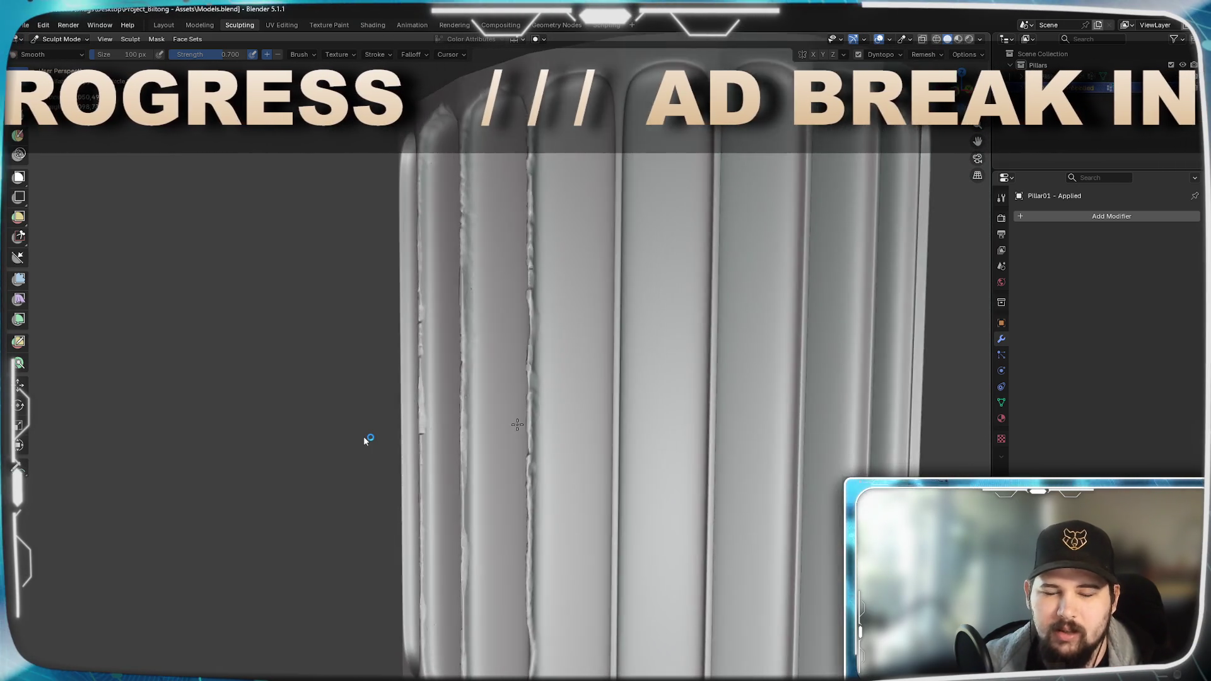
{"action": "middle_click_drag", "start_coordinate": [549, 417], "coordinate": [516, 416], "text": "shift"}
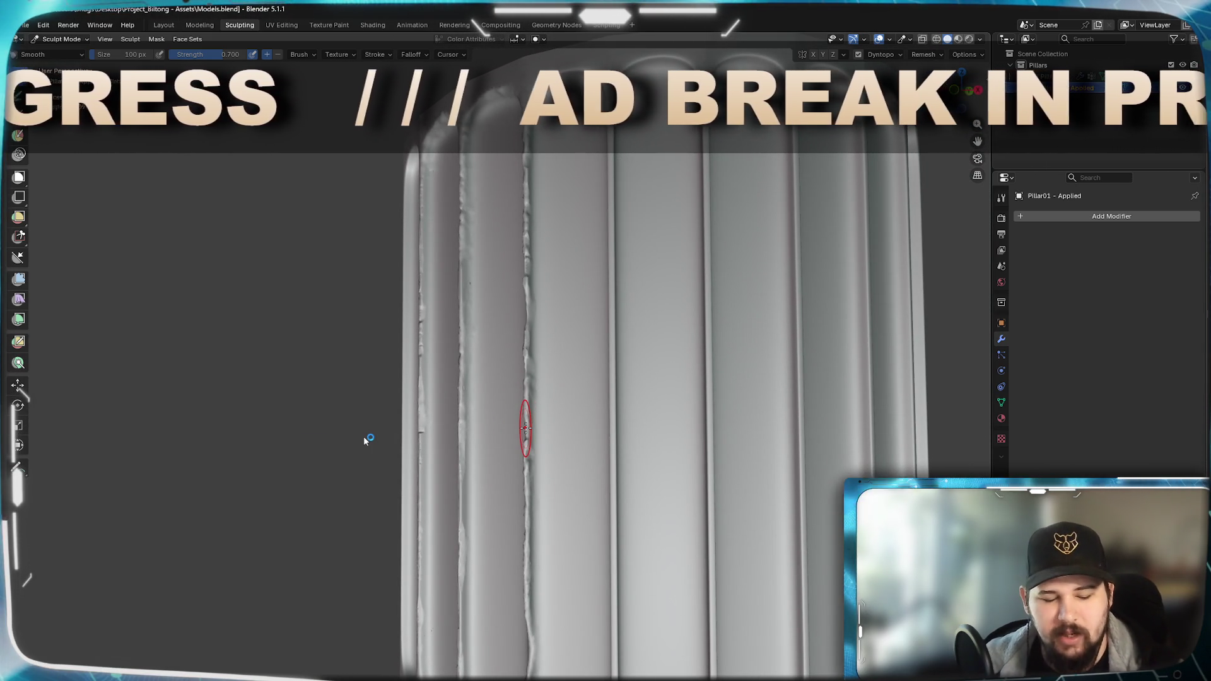
{"action": "mouse_move", "coordinate": [516, 416]}
{"action": "middle_mouse_down"}
{"action": "mouse_move", "coordinate": [479, 418]}
{"action": "mouse_move", "coordinate": [540, 411]}
{"action": "mouse_move", "coordinate": [409, 161]}
{"action": "middle_mouse_up"}
{"action": "scroll", "coordinate": [478, 419], "scroll_direction": "down", "scroll_amount": 5}
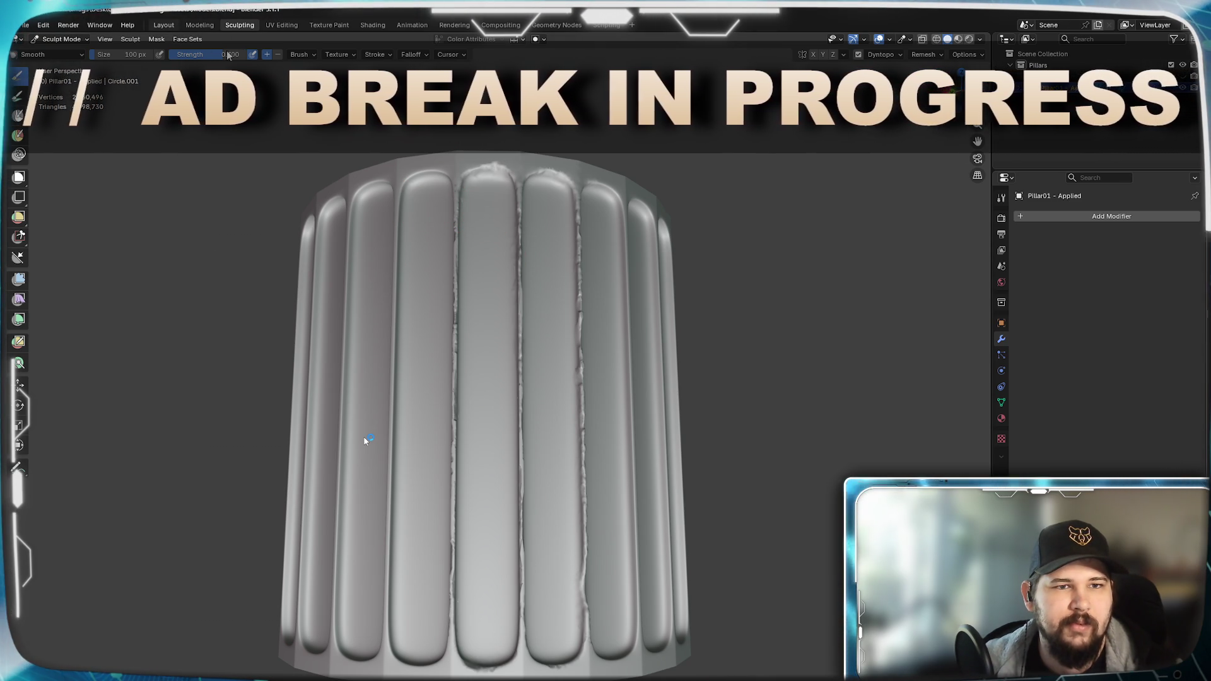
{"action": "left_click", "coordinate": [164, 25]}
{"action": "mouse_move", "coordinate": [540, 299]}
{"action": "middle_mouse_down"}
{"action": "mouse_move", "coordinate": [461, 355]}
{"action": "mouse_move", "coordinate": [465, 308]}
{"action": "middle_mouse_up"}
{"action": "scroll", "coordinate": [445, 360], "scroll_direction": "up", "scroll_amount": 3}
{"action": "scroll", "coordinate": [464, 308], "scroll_direction": "down", "scroll_amount": 4}
{"action": "scroll", "coordinate": [447, 316], "scroll_direction": "up", "scroll_amount": 2}
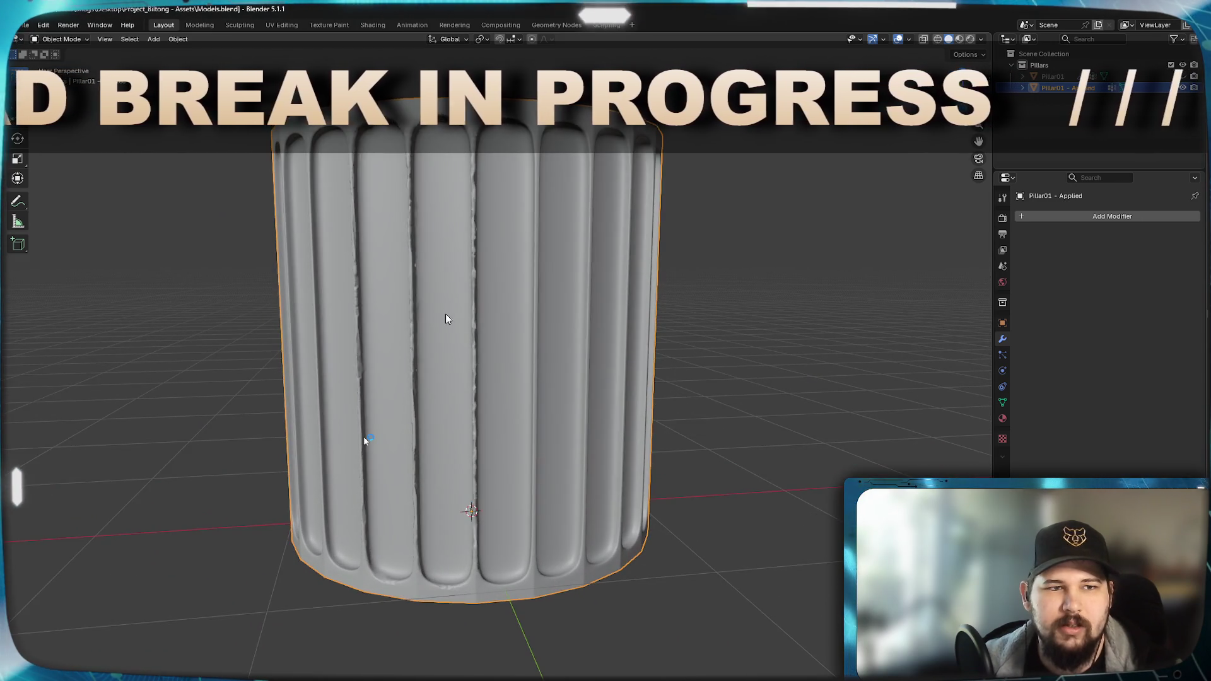
{"action": "scroll", "coordinate": [446, 312], "scroll_direction": "up", "scroll_amount": 1}
{"action": "scroll", "coordinate": [450, 335], "scroll_direction": "up", "scroll_amount": 2}
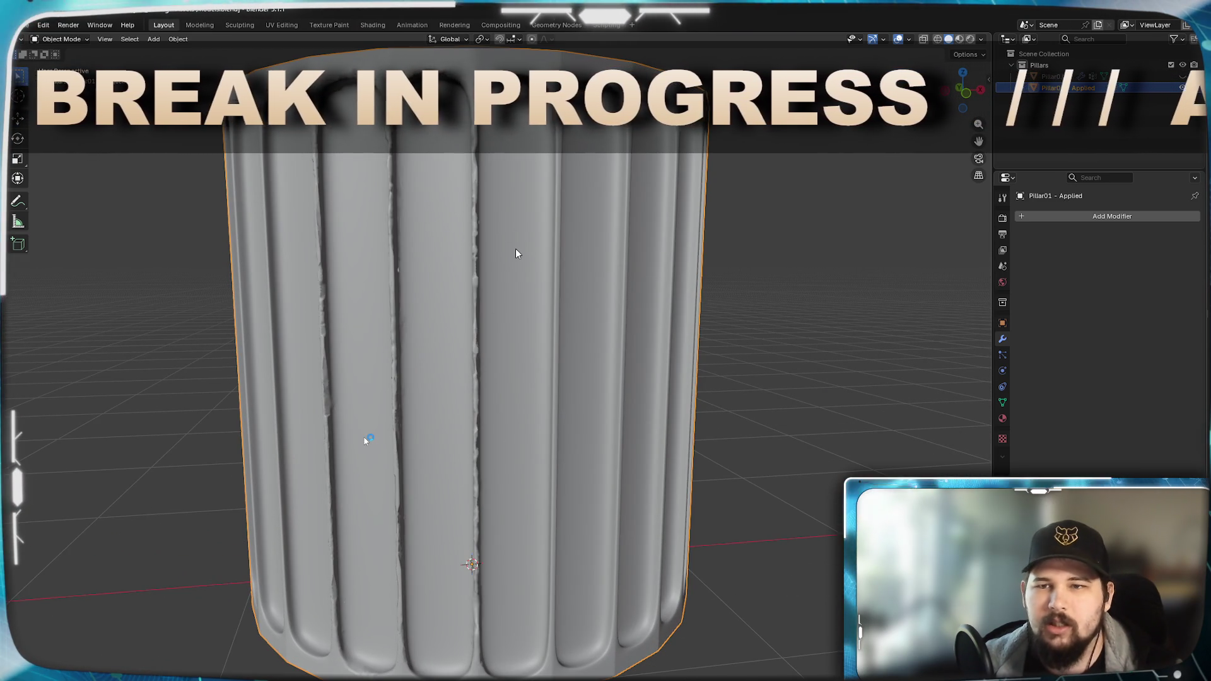
{"action": "scroll", "coordinate": [517, 249], "scroll_direction": "up", "scroll_amount": 1}
{"action": "scroll", "coordinate": [517, 258], "scroll_direction": "up", "scroll_amount": 1}
{"action": "scroll", "coordinate": [520, 249], "scroll_direction": "up", "scroll_amount": 1}
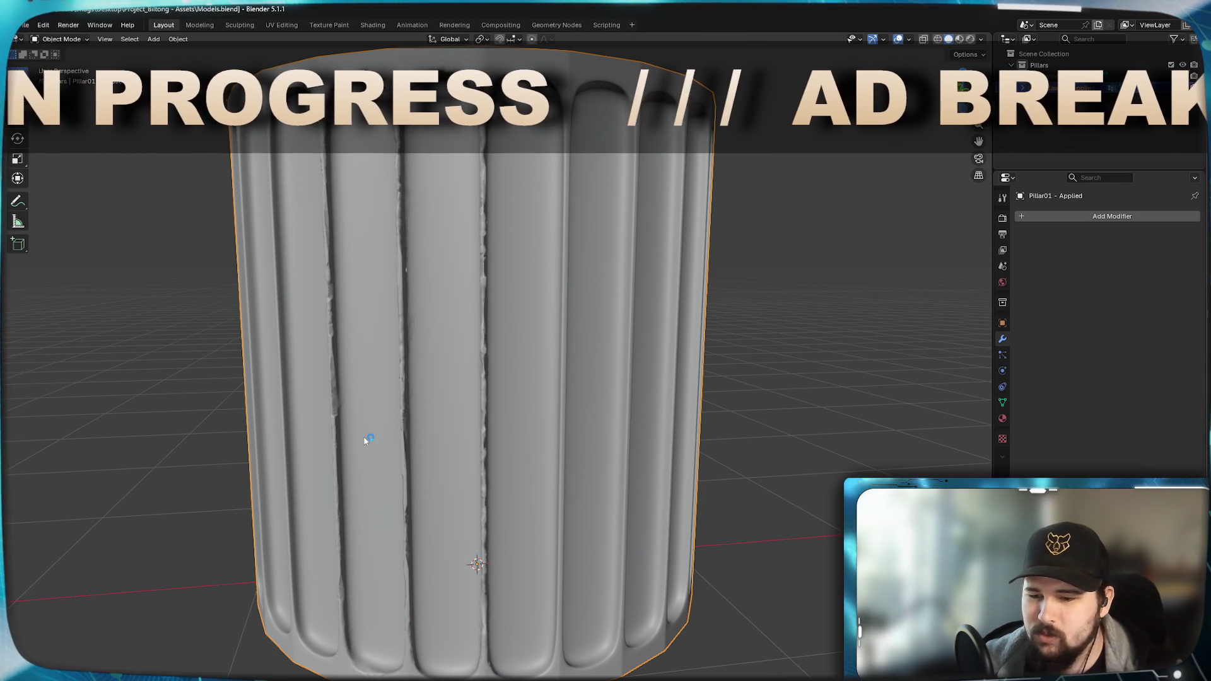
{"action": "key", "text": "ctrl+comma"}
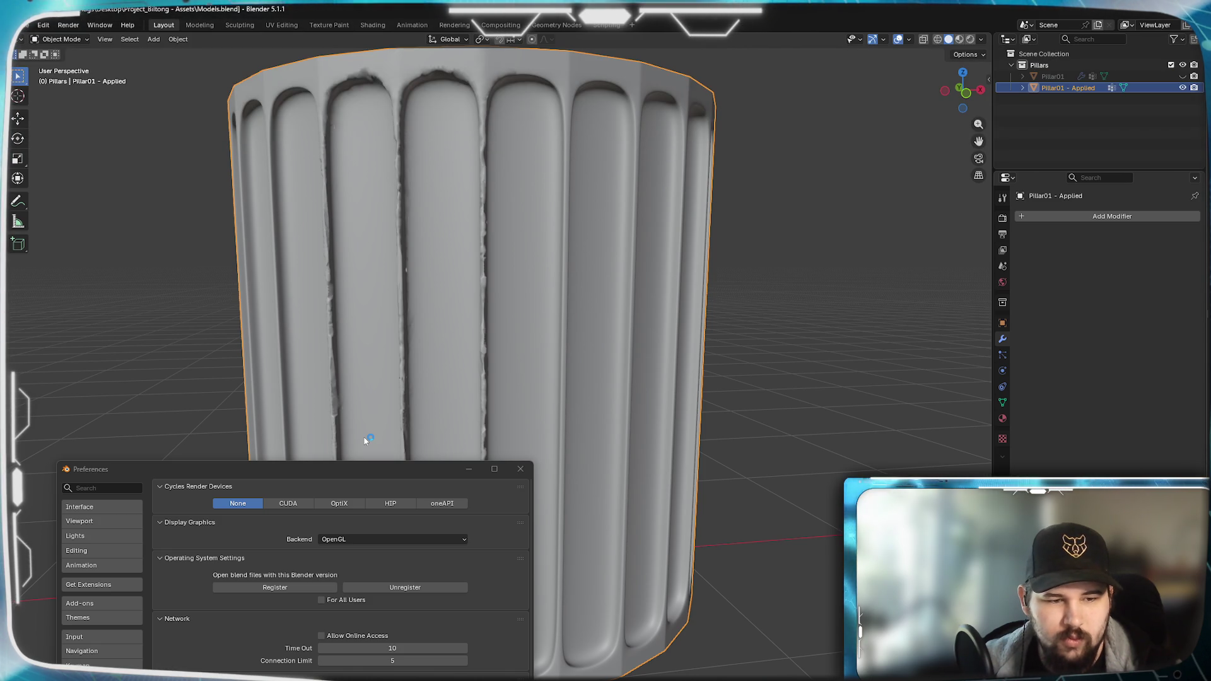
{"action": "scroll", "coordinate": [457, 526], "scroll_direction": "down", "scroll_amount": 2}
{"action": "scroll", "coordinate": [456, 525], "scroll_direction": "down", "scroll_amount": 2}
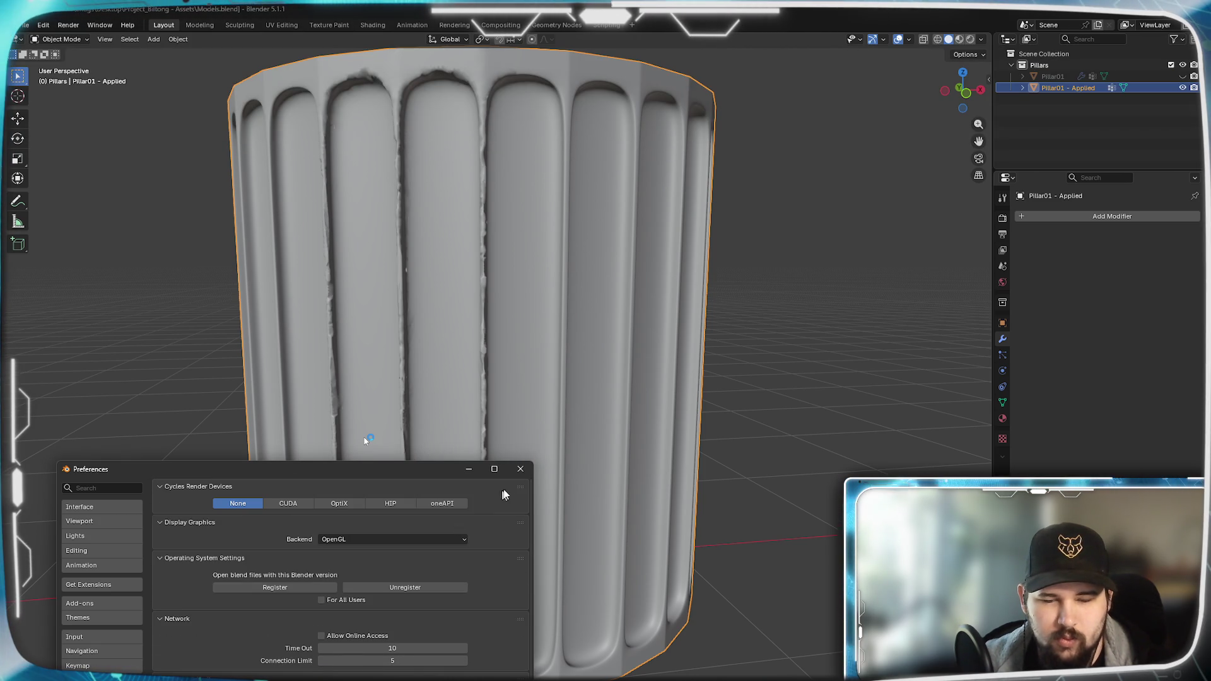
{"action": "left_click", "coordinate": [519, 468]}
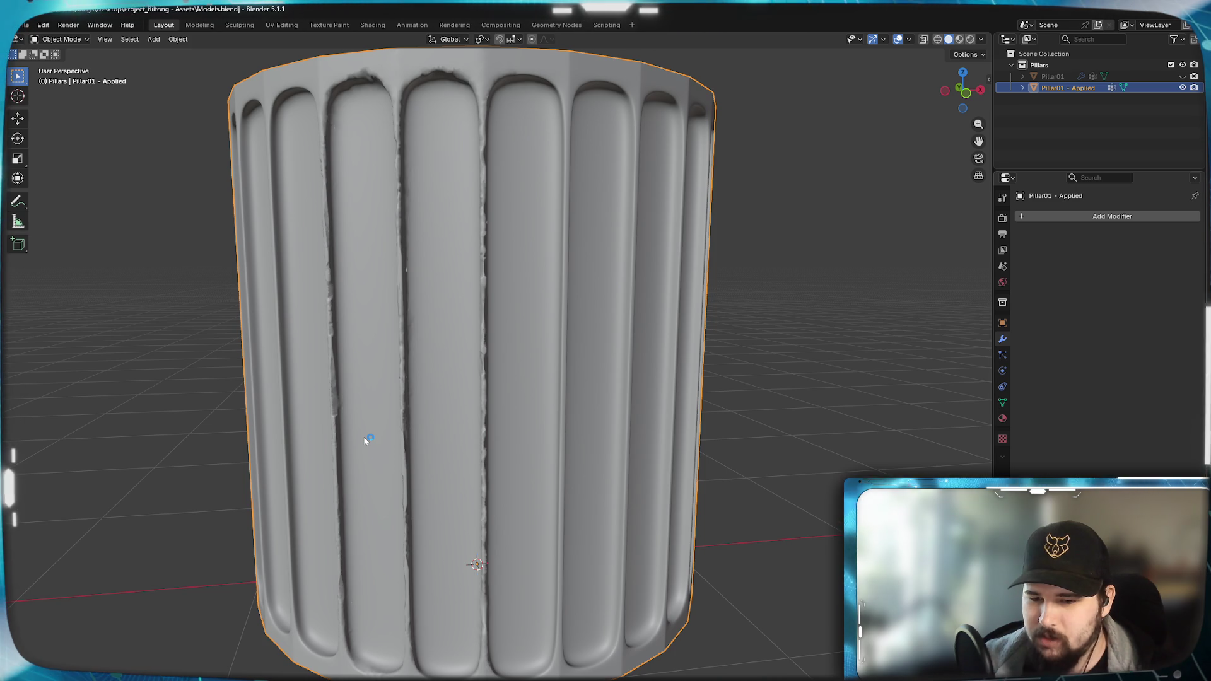
- Toggle Pillar01's visibility on and off to compare it with the sculpted pillar from several angles
{"action": "left_click", "coordinate": [1183, 76]}
{"action": "left_click", "coordinate": [1183, 76]}
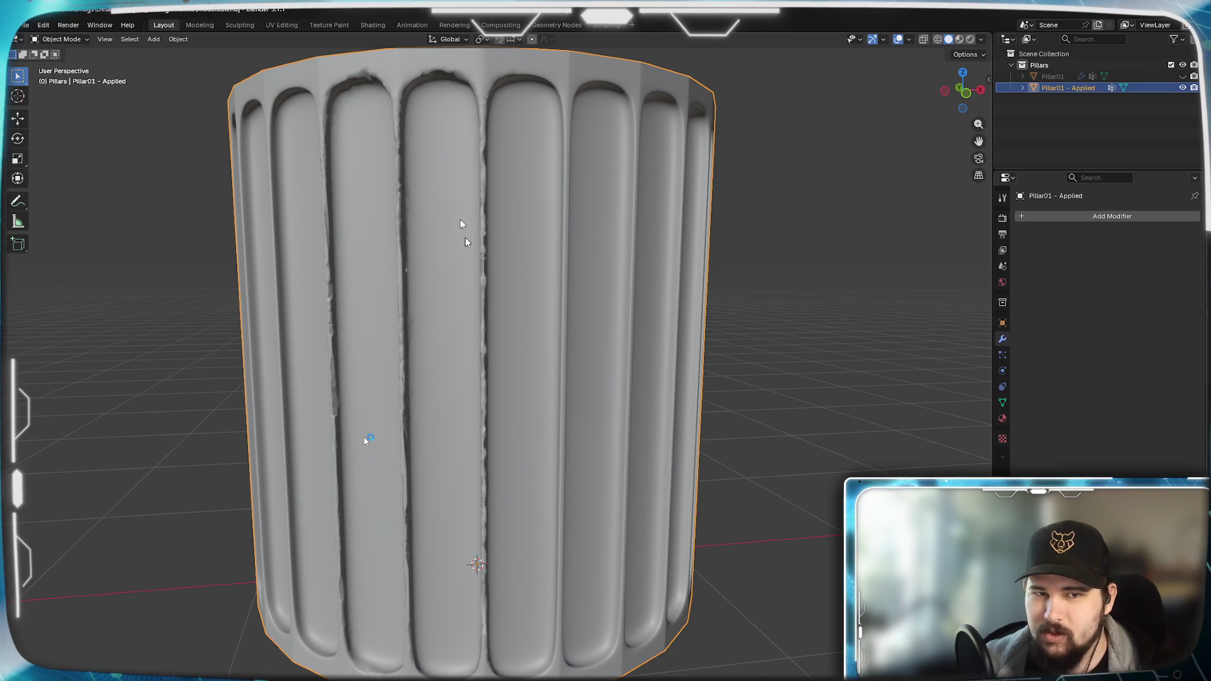
{"action": "middle_click_drag", "start_coordinate": [431, 232], "coordinate": [505, 308]}
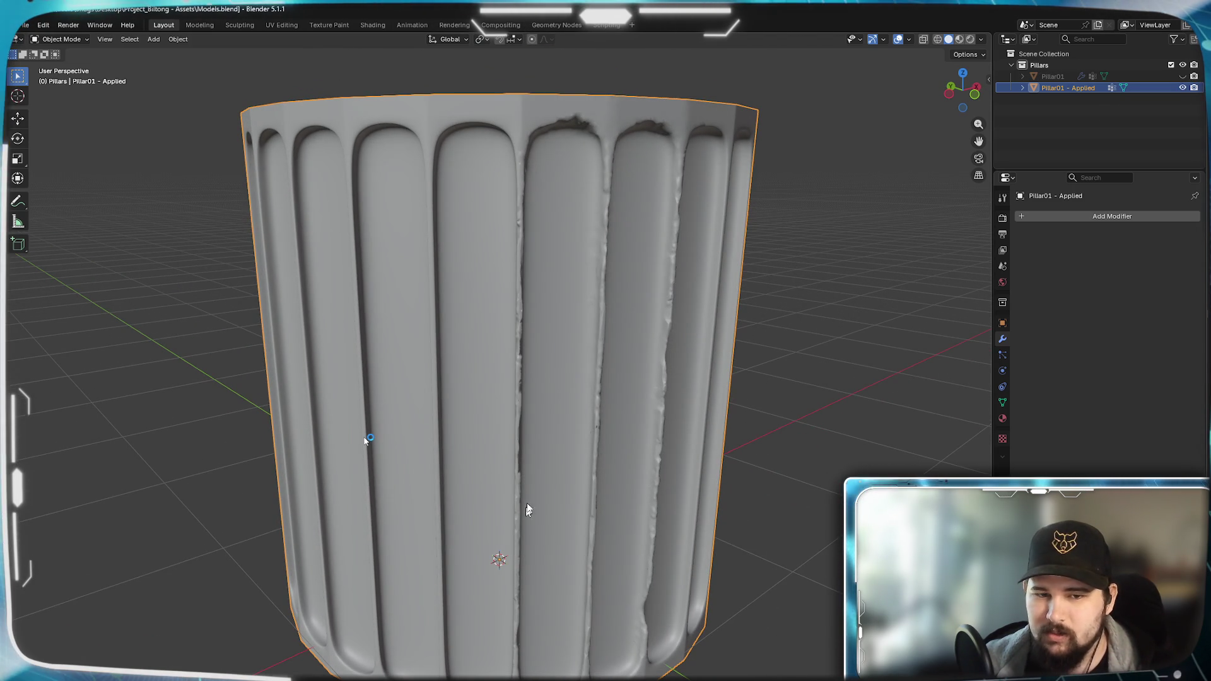
{"action": "mouse_move", "coordinate": [663, 189]}
{"action": "middle_mouse_down"}
{"action": "mouse_move", "coordinate": [582, 535]}
{"action": "mouse_move", "coordinate": [587, 488]}
{"action": "mouse_move", "coordinate": [417, 183]}
{"action": "middle_mouse_up"}
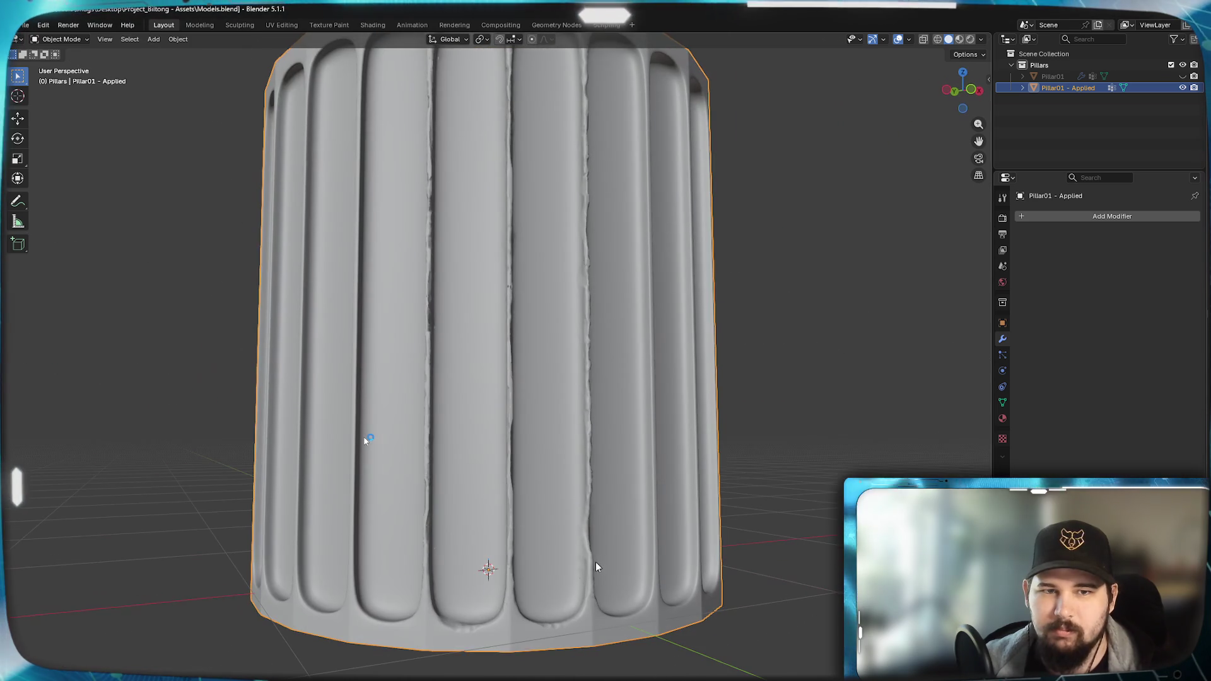
{"action": "middle_click_drag", "start_coordinate": [632, 324], "coordinate": [651, 364]}
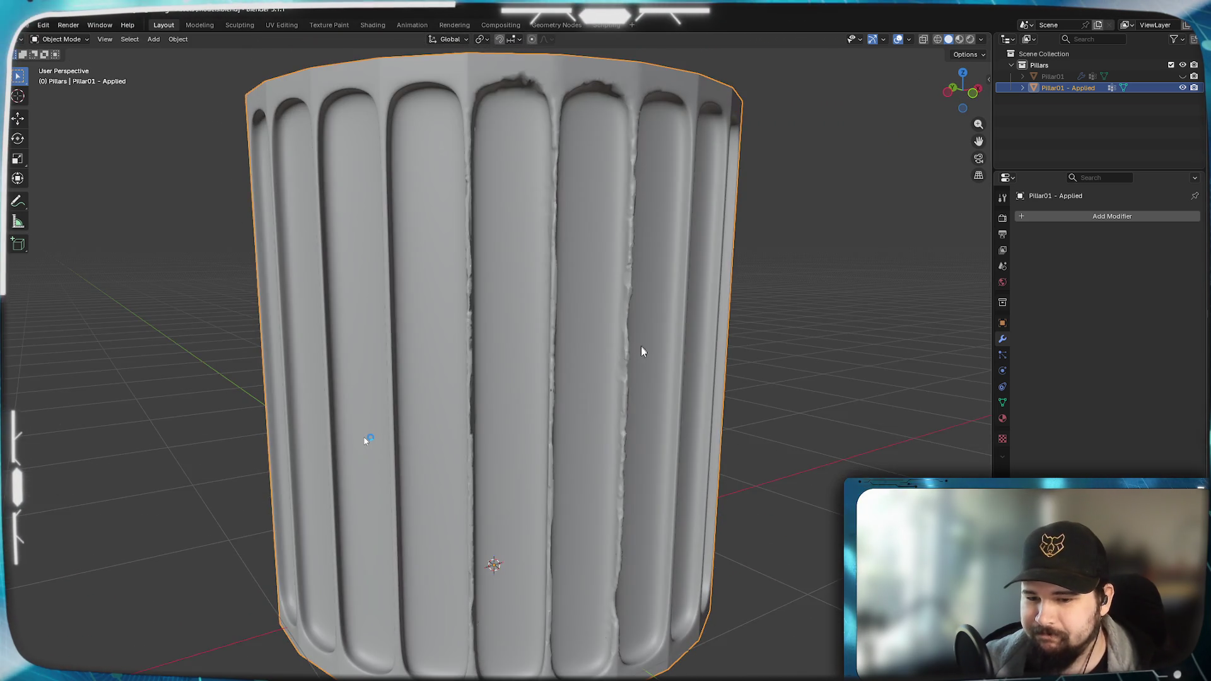
{"action": "left_click", "coordinate": [1181, 75]}
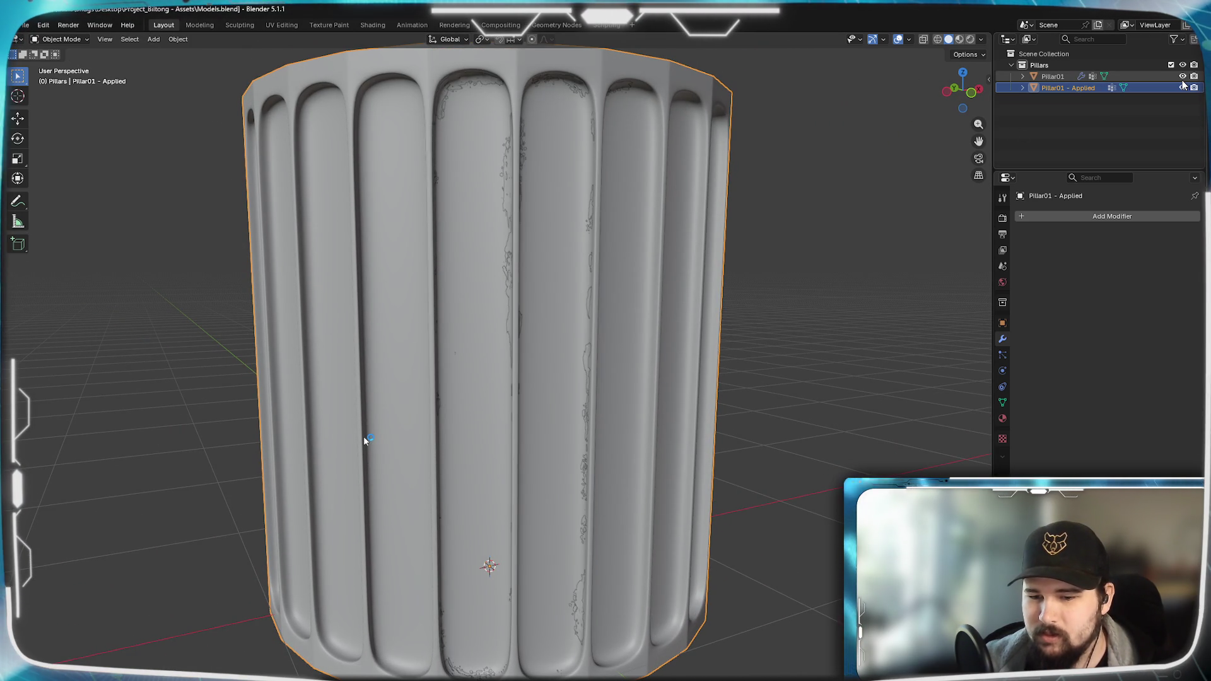
{"action": "left_click", "coordinate": [1182, 76]}
{"action": "middle_click_drag", "start_coordinate": [593, 274], "coordinate": [709, 284]}
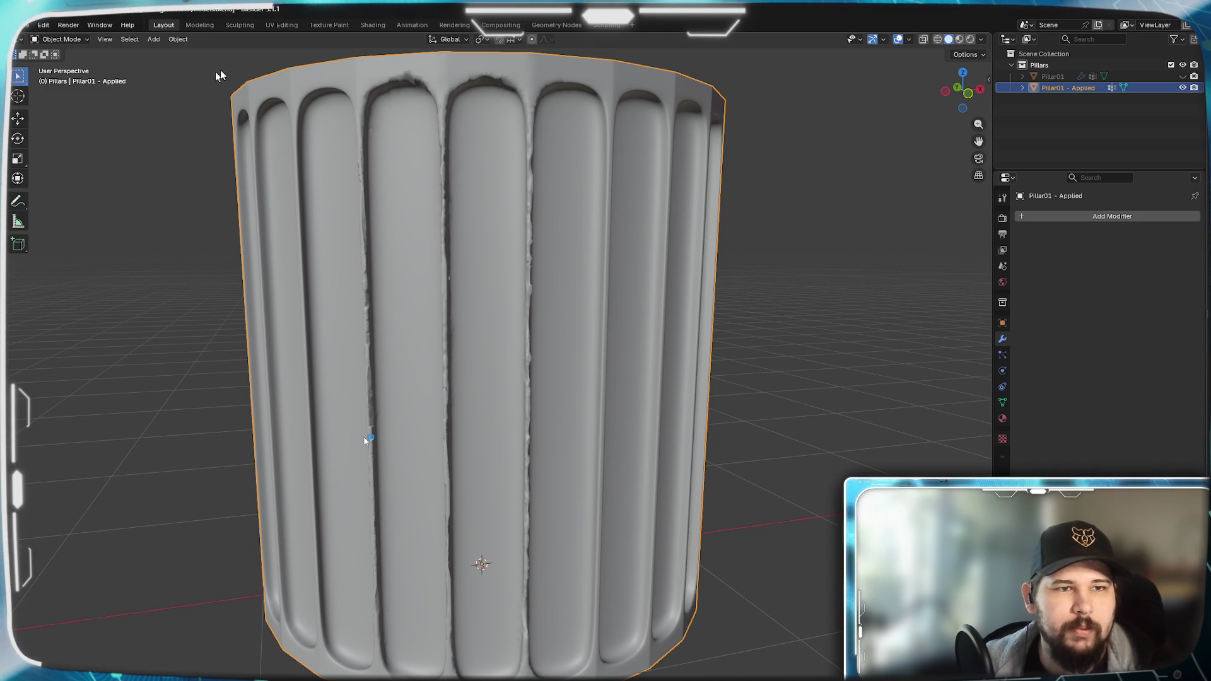
{"action": "middle_click_drag", "start_coordinate": [431, 186], "coordinate": [493, 194]}
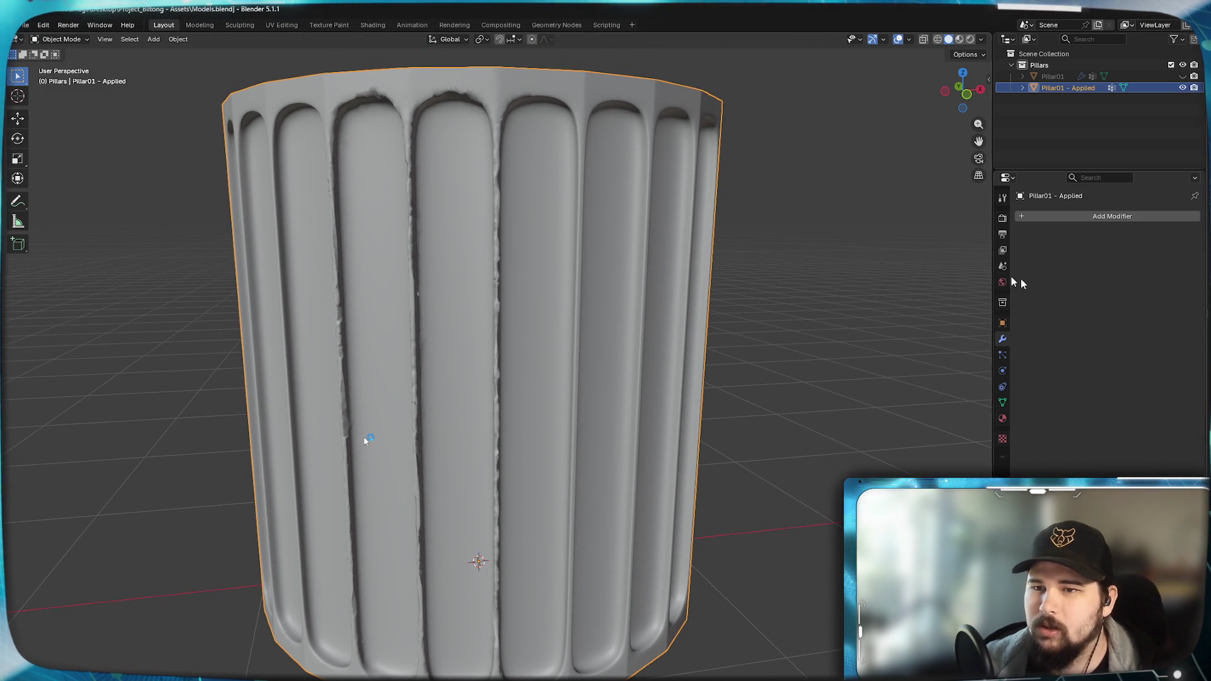
- Make Pillar01 the active object and switch to the Texture Paint workspace
{"action": "left_click", "coordinate": [1054, 79]}
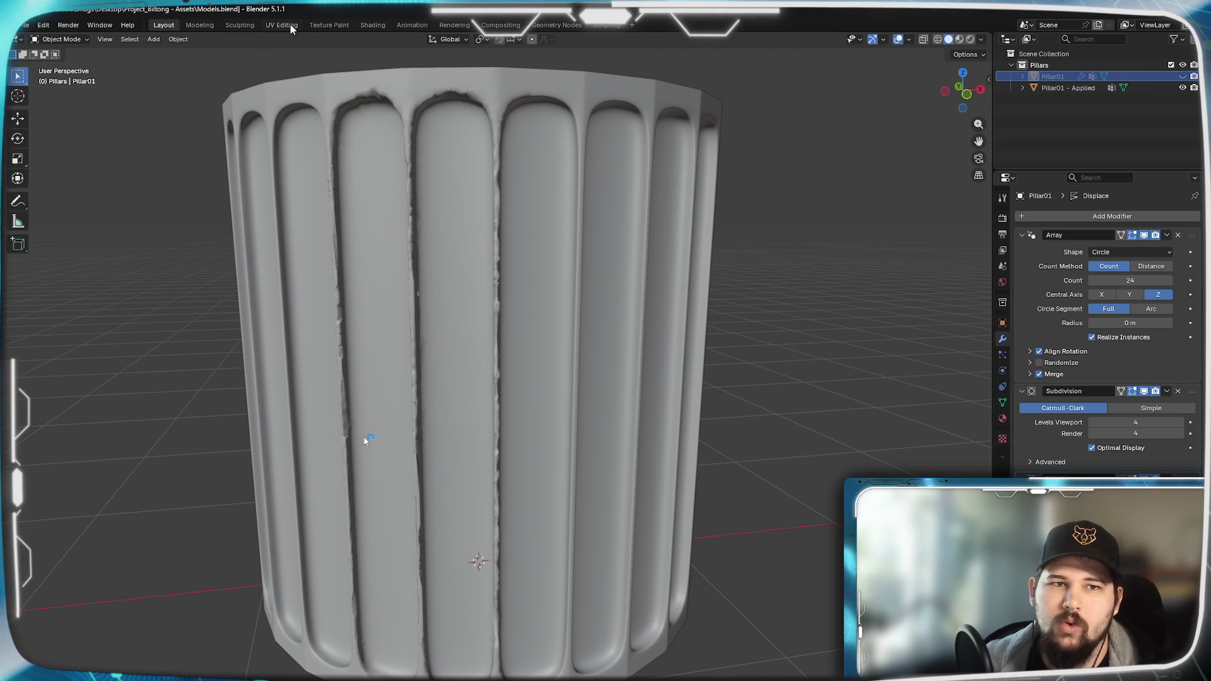
{"action": "left_click", "coordinate": [322, 27]}
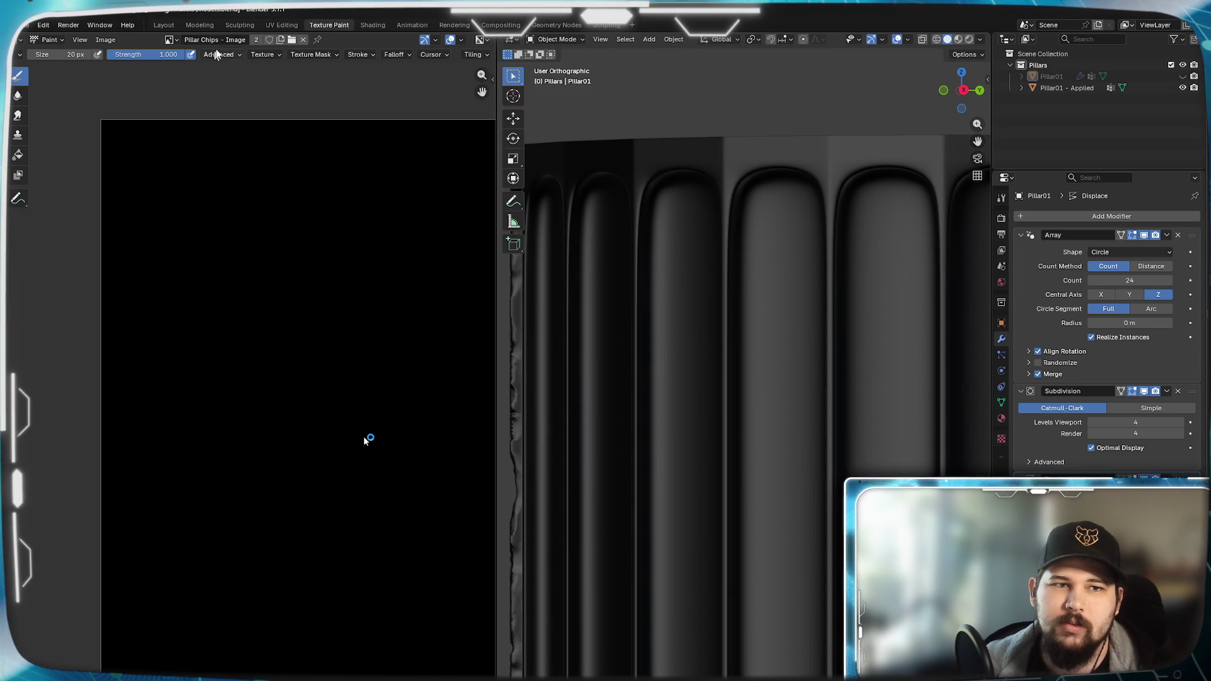
- Start a new image from Image > New with 2048 width and height
{"action": "left_click", "coordinate": [174, 41]}
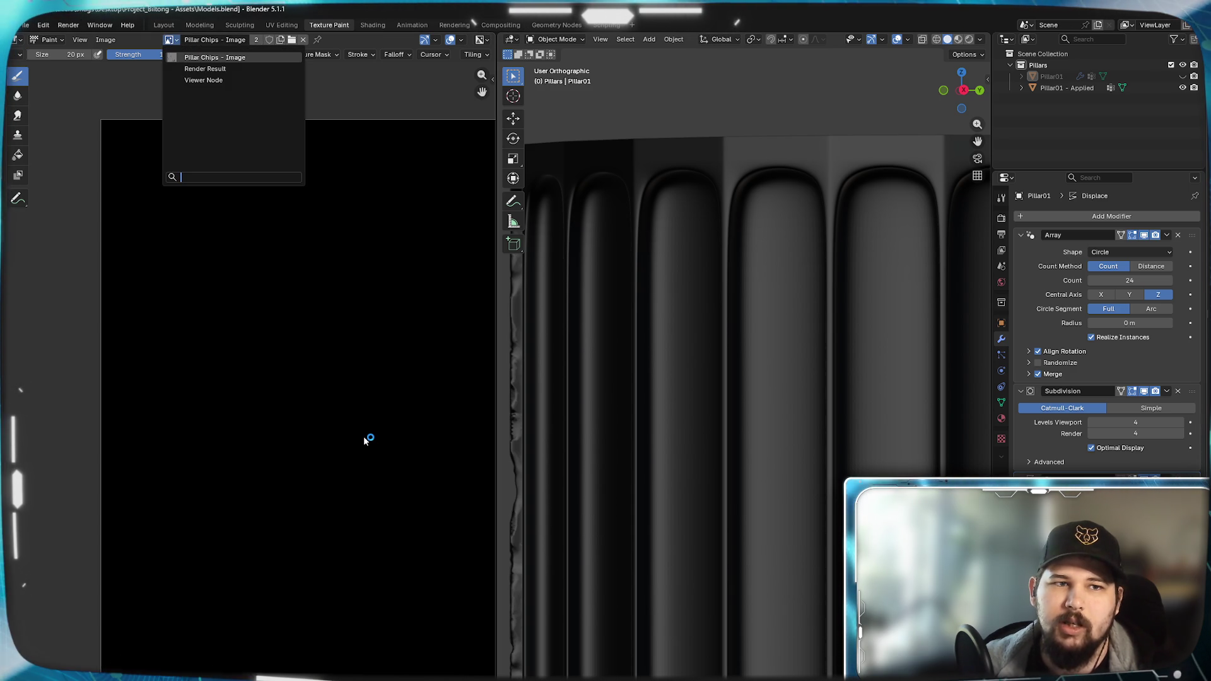
{"action": "key", "text": "Escape"}
{"action": "left_click", "coordinate": [105, 41]}
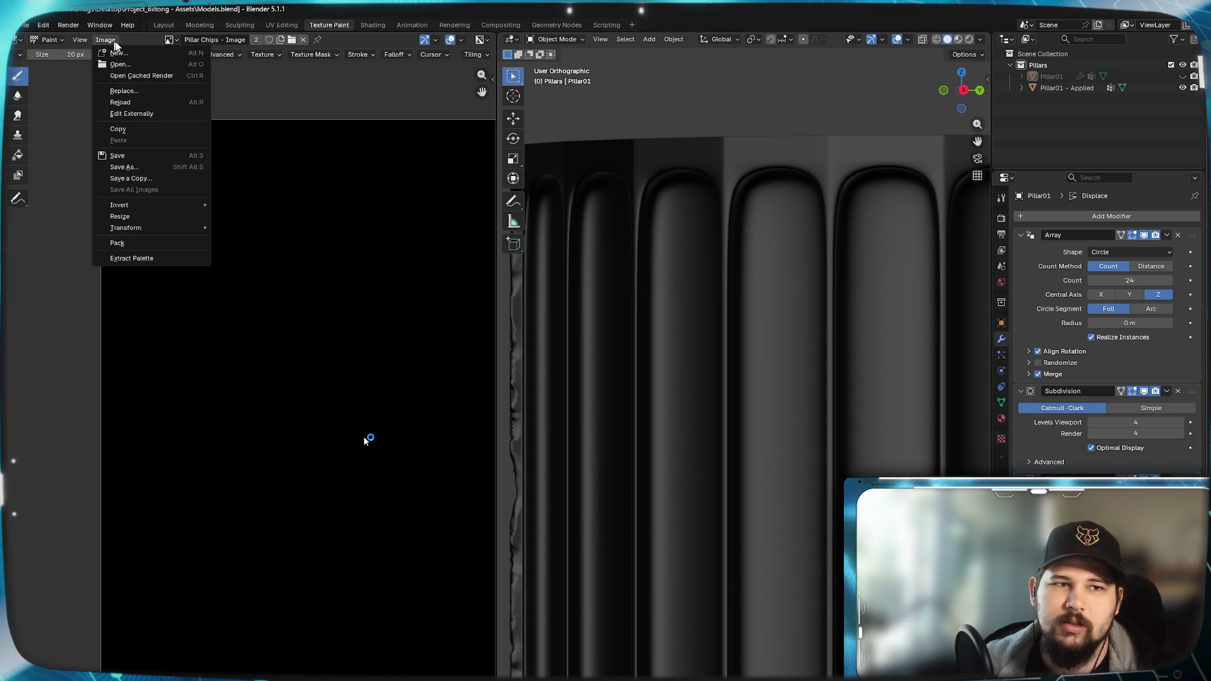
{"action": "left_click", "coordinate": [126, 55]}
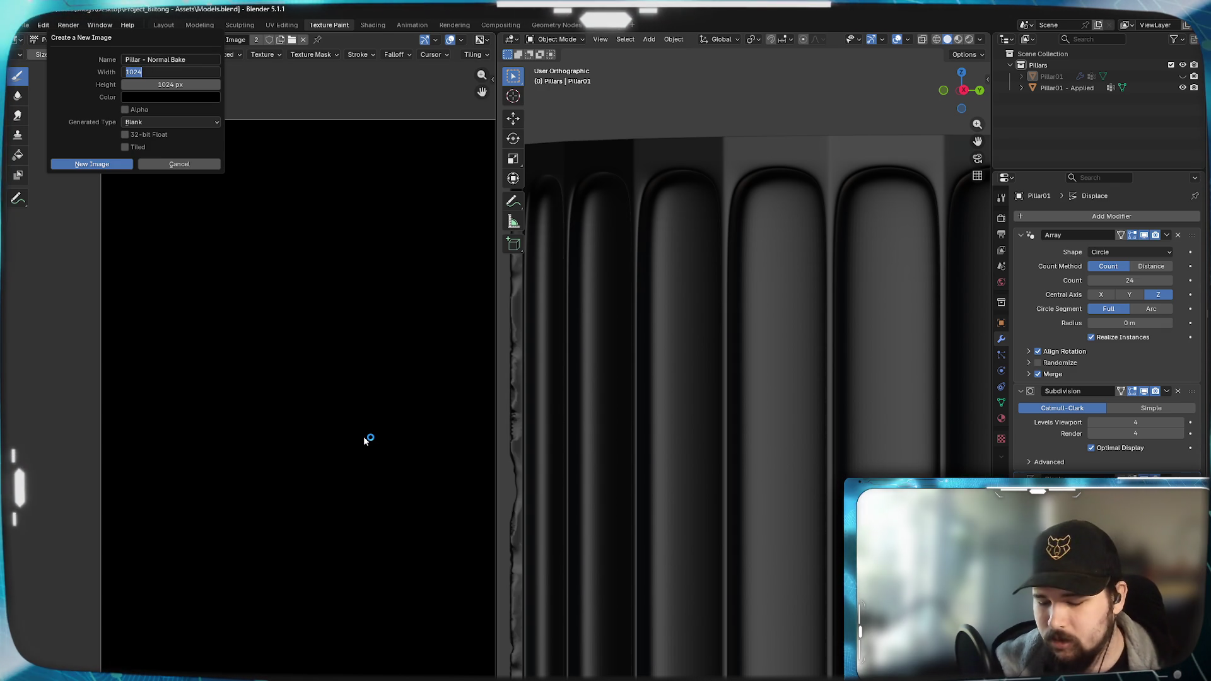
{"action": "key", "text": "Tab"}
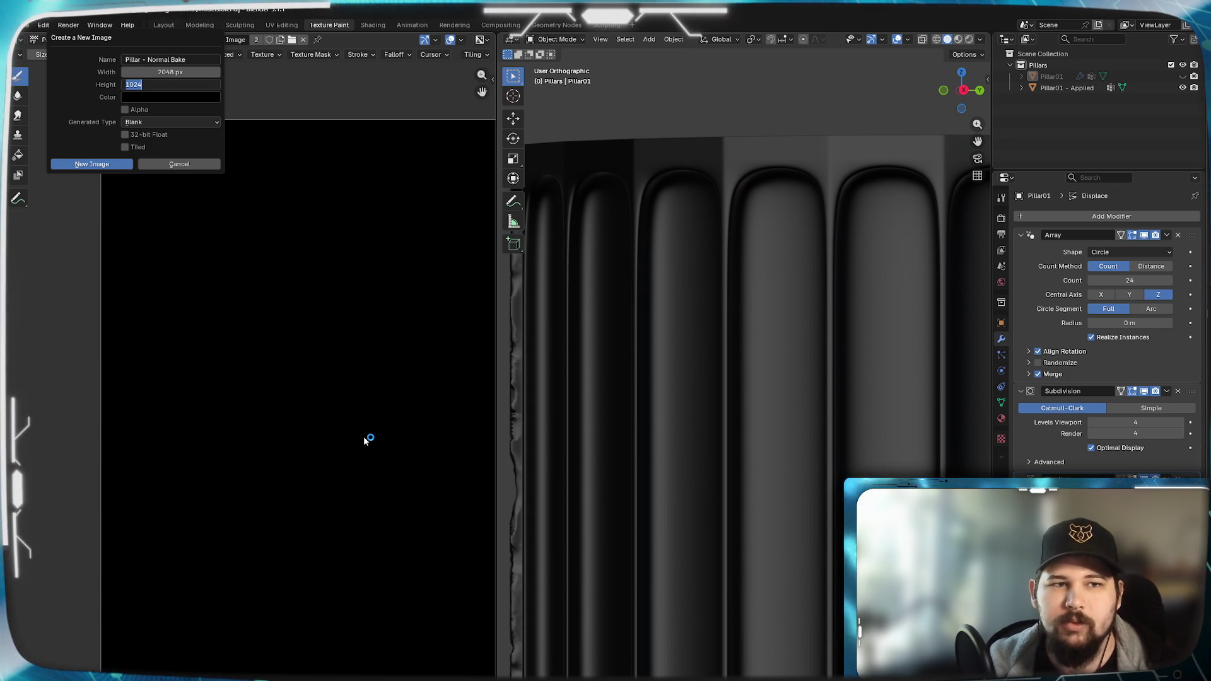
{"action": "type", "text": "2048"}
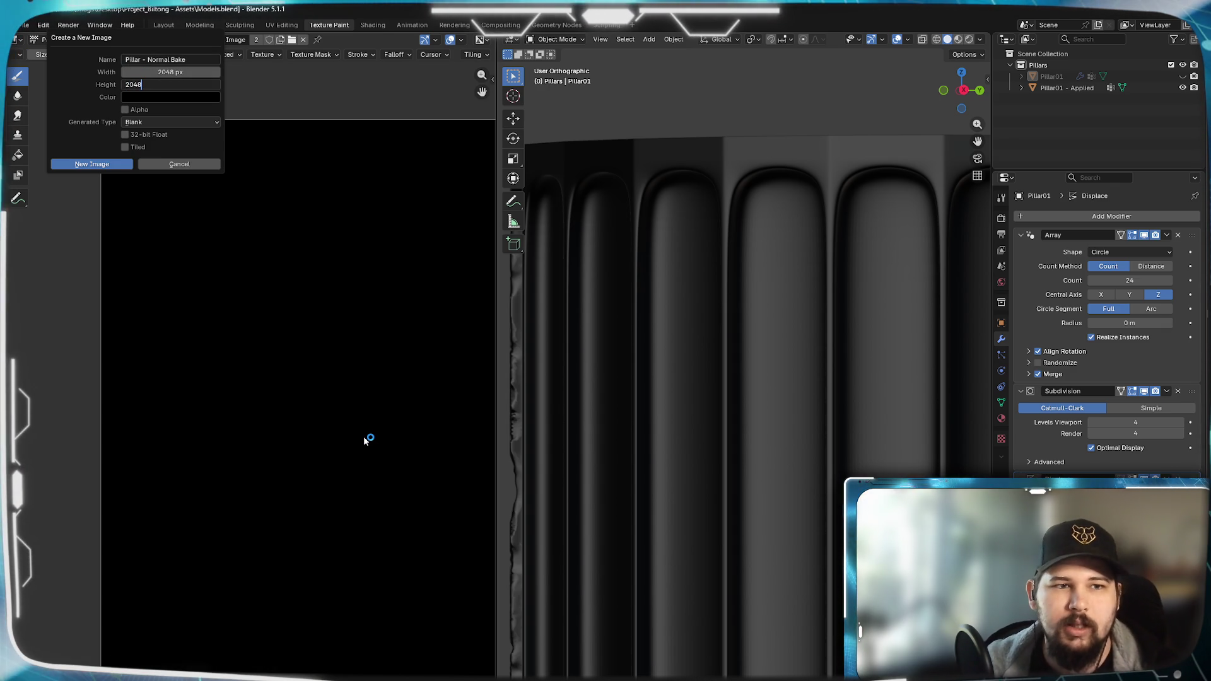
- Create the 'Pillar - Normal Bake' image as a 32-bit float UV Grid with alpha
{"action": "left_click", "coordinate": [126, 111]}
{"action": "left_click", "coordinate": [154, 121]}
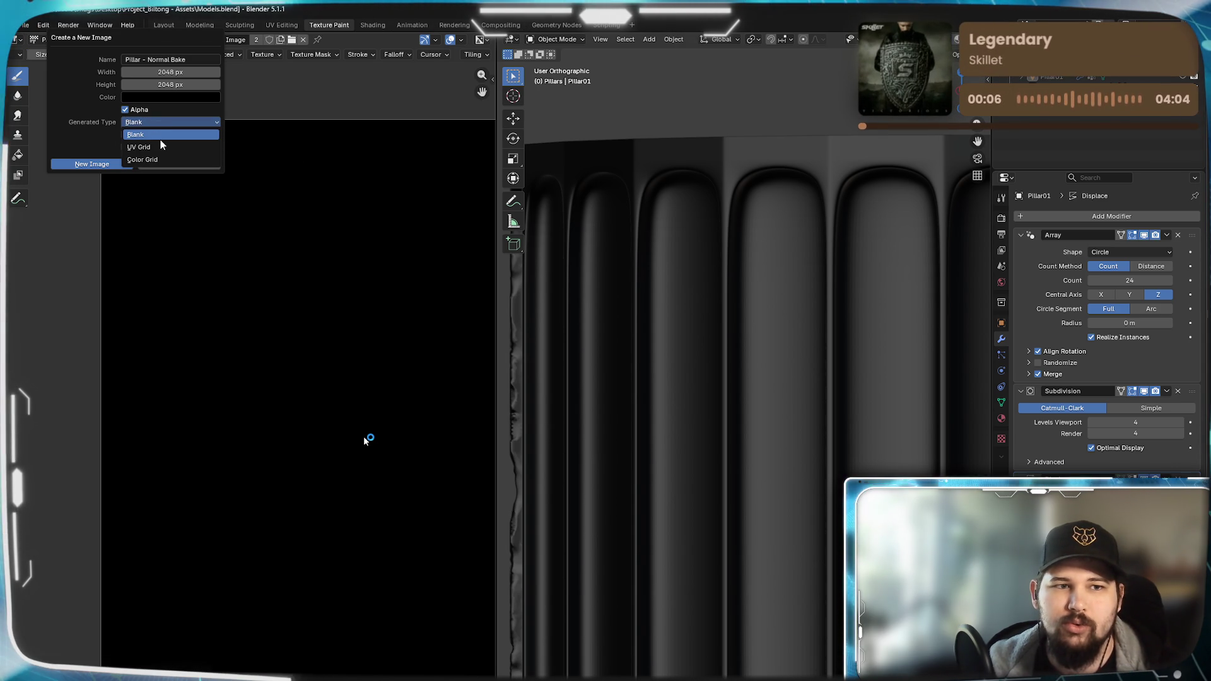
{"action": "left_click", "coordinate": [156, 147]}
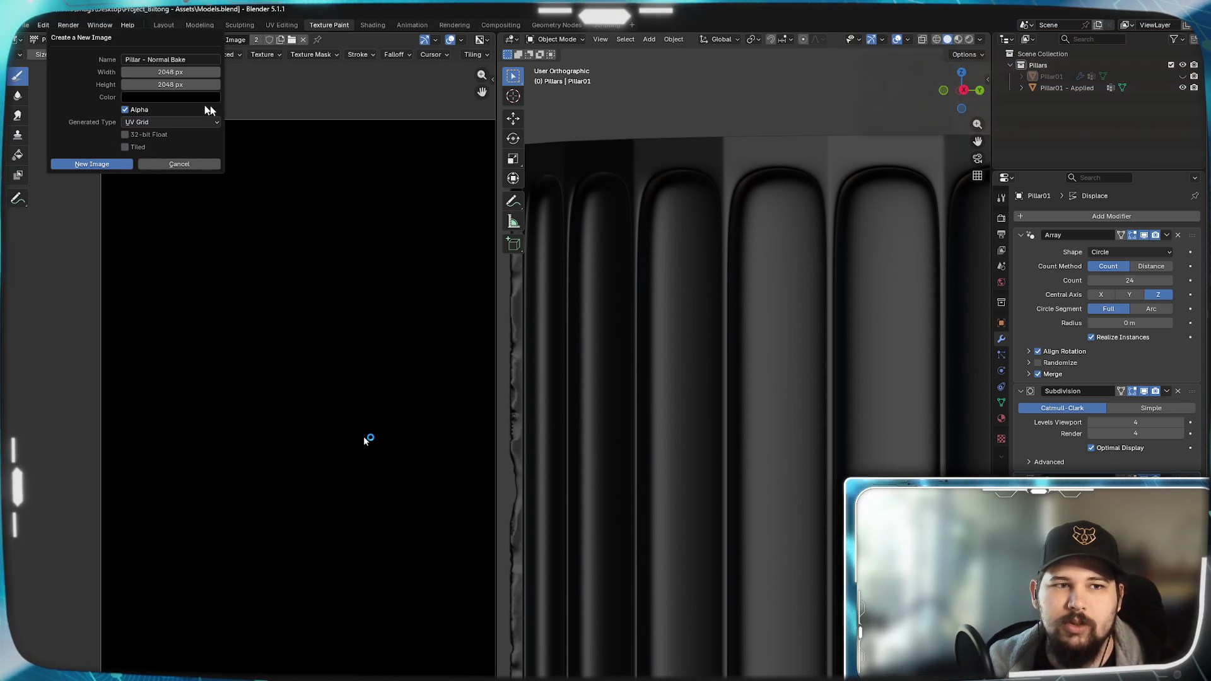
{"action": "left_click", "coordinate": [126, 135]}
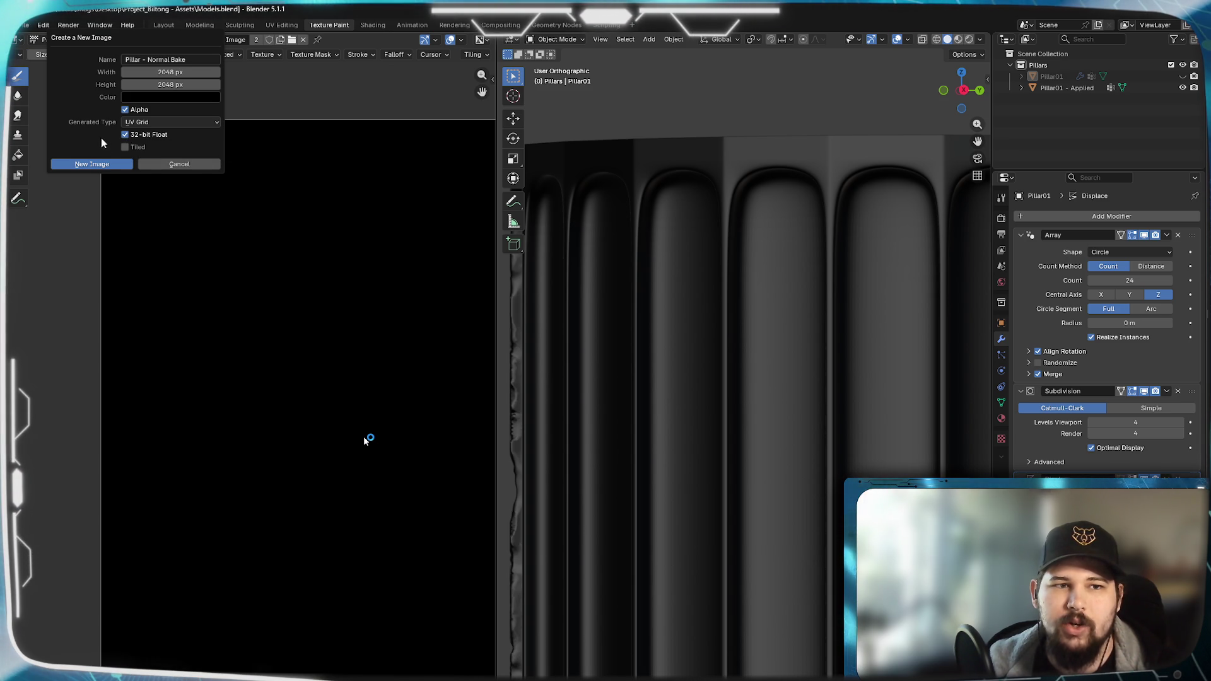
{"action": "left_click", "coordinate": [92, 164]}
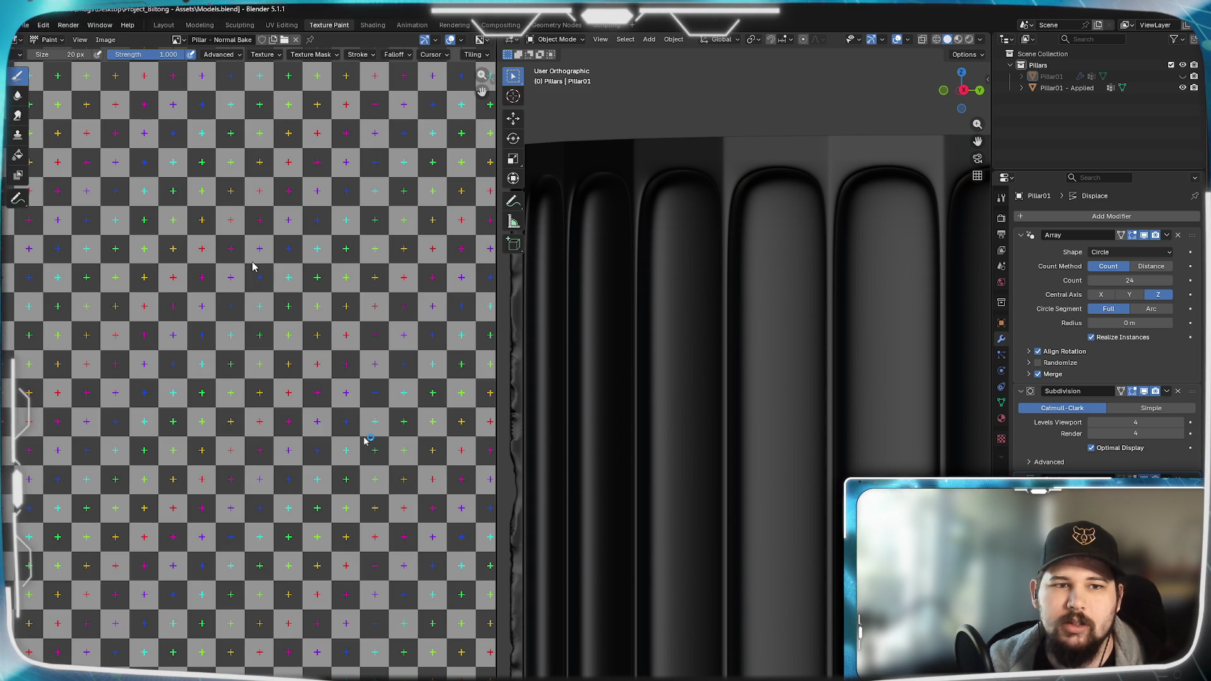
{"action": "scroll", "coordinate": [253, 267], "scroll_direction": "down", "scroll_amount": 4}
{"action": "scroll", "coordinate": [296, 364], "scroll_direction": "up", "scroll_amount": 2}
{"action": "scroll", "coordinate": [295, 364], "scroll_direction": "up", "scroll_amount": 1}
- Reframe the UV grid image and pillar, then return to the Layout workspace
{"action": "middle_click_drag", "start_coordinate": [295, 364], "coordinate": [277, 371]}
{"action": "scroll", "coordinate": [278, 372], "scroll_direction": "down", "scroll_amount": 2}
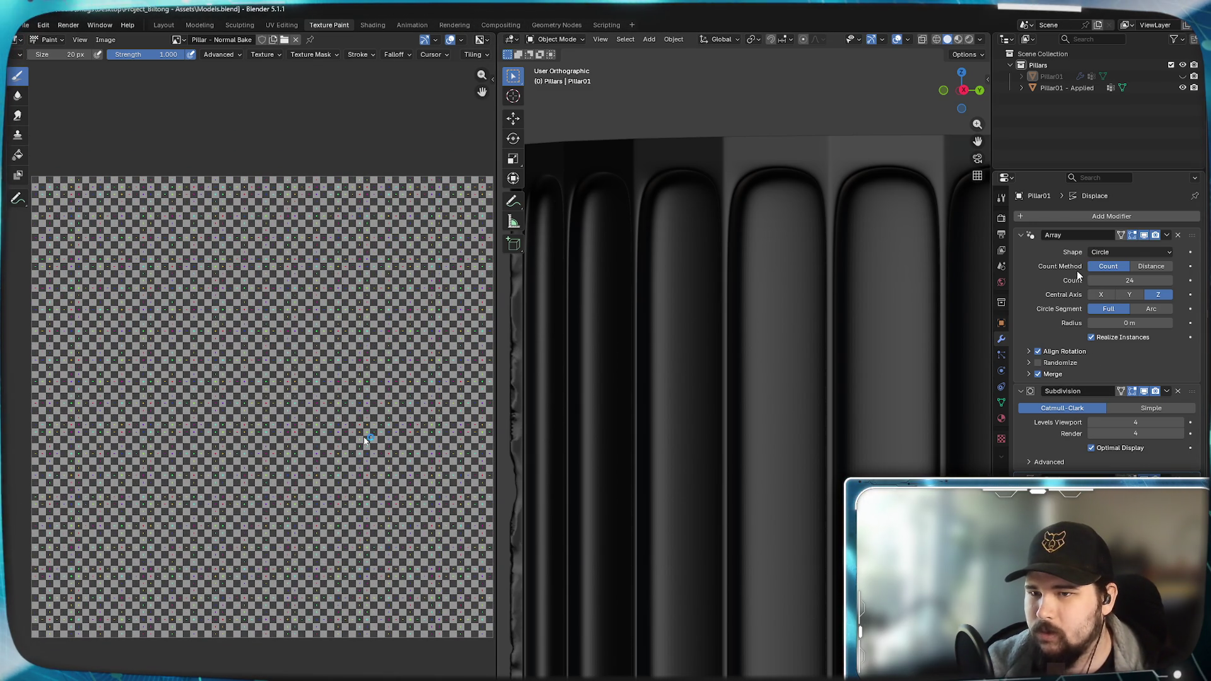
{"action": "scroll", "coordinate": [754, 207], "scroll_direction": "down", "scroll_amount": 3}
{"action": "middle_click_drag", "start_coordinate": [754, 237], "coordinate": [804, 413], "text": "shift"}
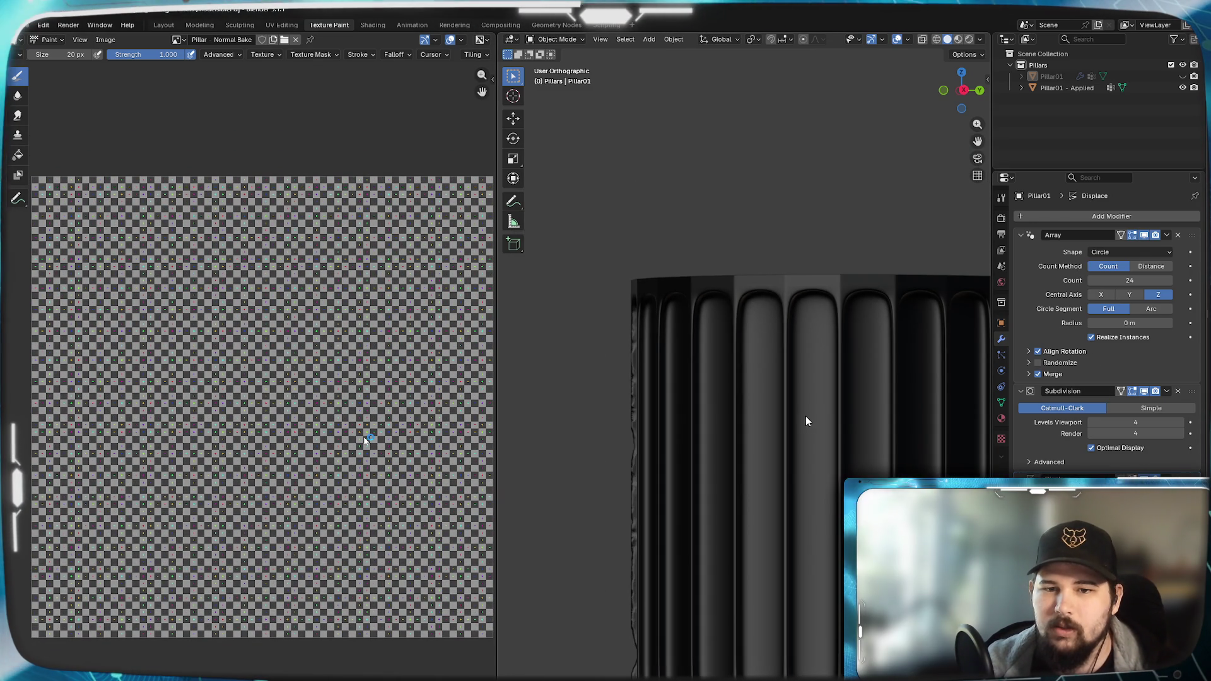
{"action": "scroll", "coordinate": [758, 355], "scroll_direction": "up", "scroll_amount": 3}
{"action": "scroll", "coordinate": [692, 333], "scroll_direction": "up", "scroll_amount": 2}
{"action": "left_click", "coordinate": [163, 25]}
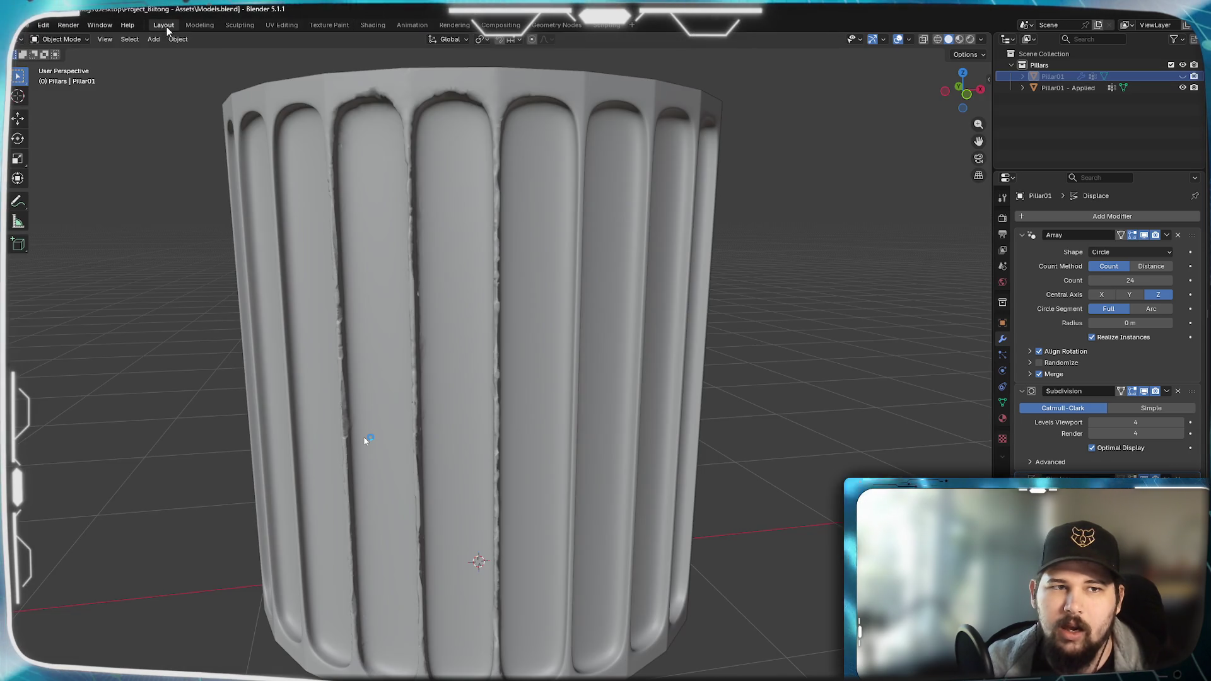
- In the Shading workspace, assign Pillar - Normal Bake to the Image Texture node and select Pillar01
{"action": "left_click", "coordinate": [369, 25]}
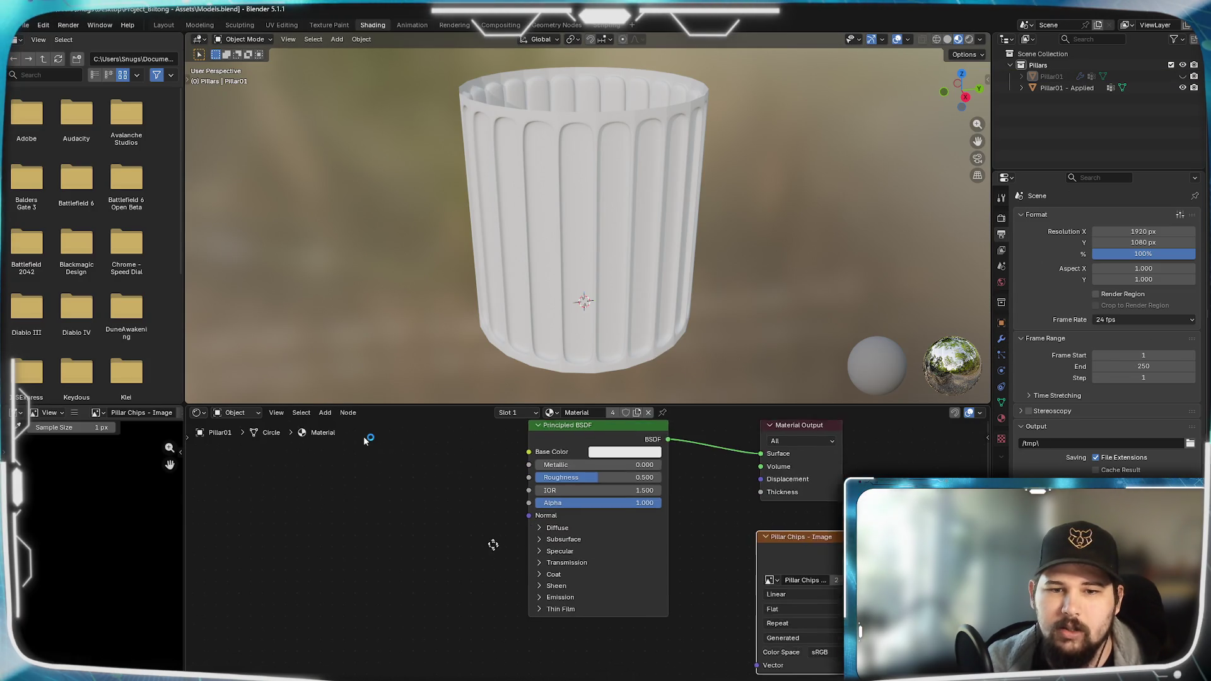
{"action": "middle_click_drag", "start_coordinate": [495, 553], "coordinate": [471, 556]}
{"action": "left_click", "coordinate": [748, 591]}
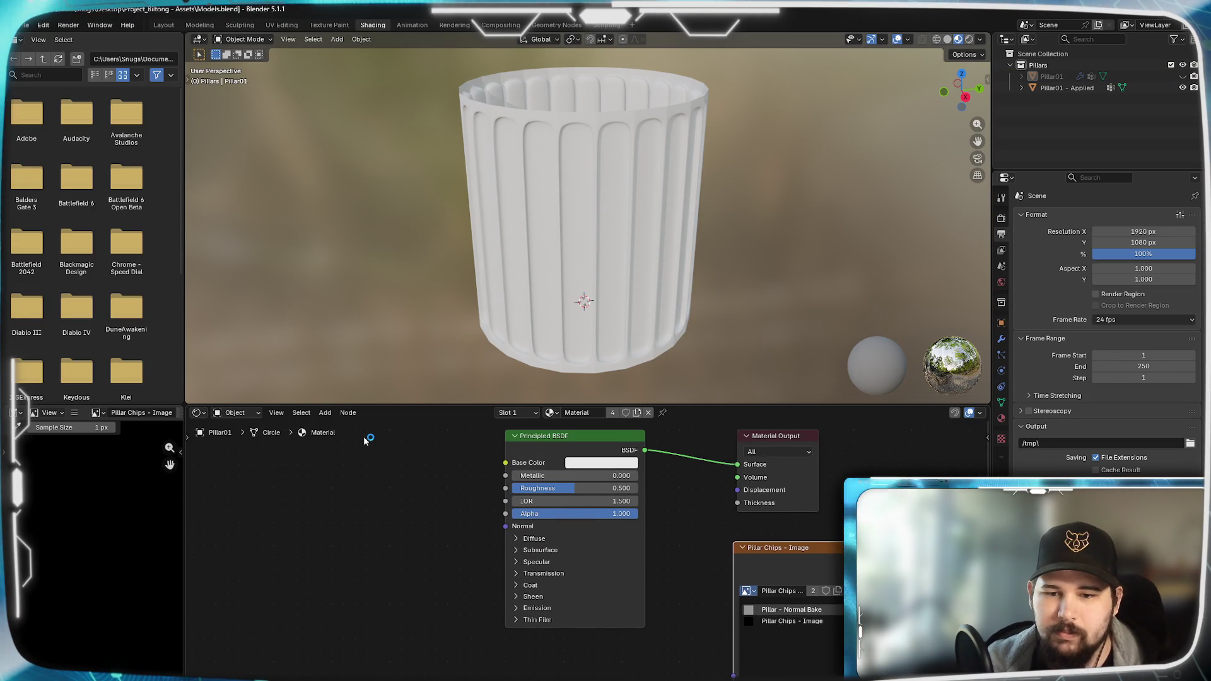
{"action": "left_click", "coordinate": [791, 610]}
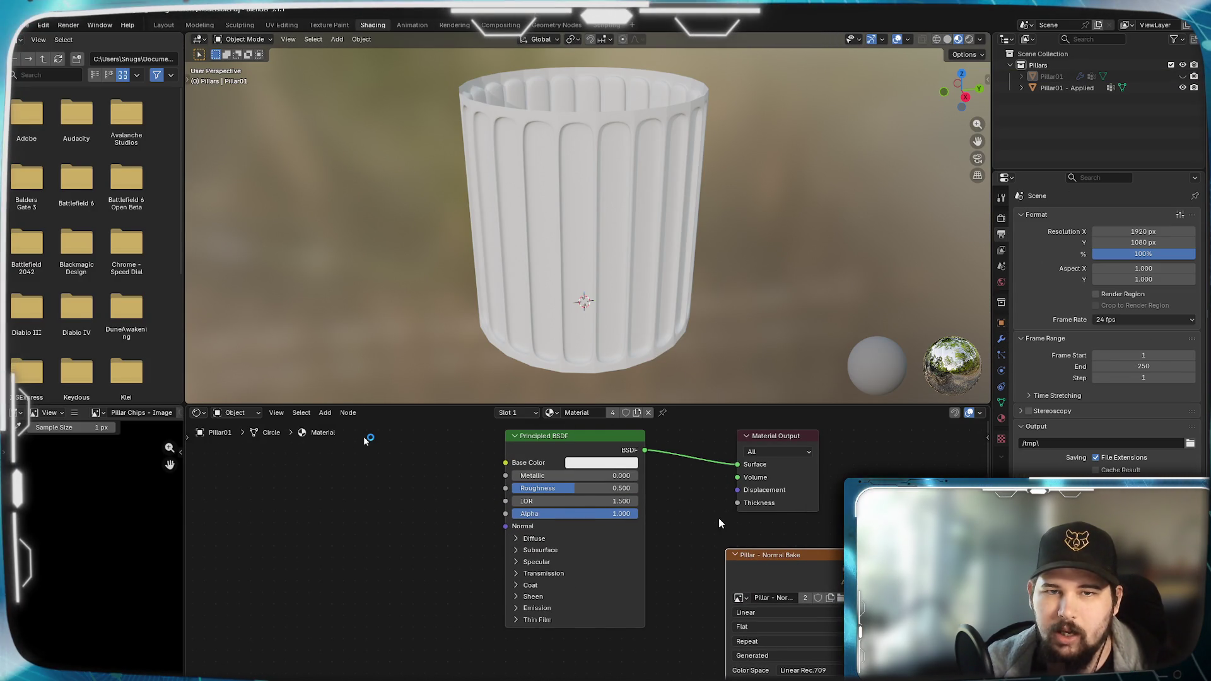
{"action": "mouse_move", "coordinate": [535, 180]}
{"action": "middle_mouse_down"}
{"action": "mouse_move", "coordinate": [603, 191]}
{"action": "mouse_move", "coordinate": [662, 255]}
{"action": "middle_mouse_up"}
{"action": "scroll", "coordinate": [588, 200], "scroll_direction": "up", "scroll_amount": 2}
{"action": "scroll", "coordinate": [577, 208], "scroll_direction": "up", "scroll_amount": 2}
{"action": "scroll", "coordinate": [580, 200], "scroll_direction": "down", "scroll_amount": 3}
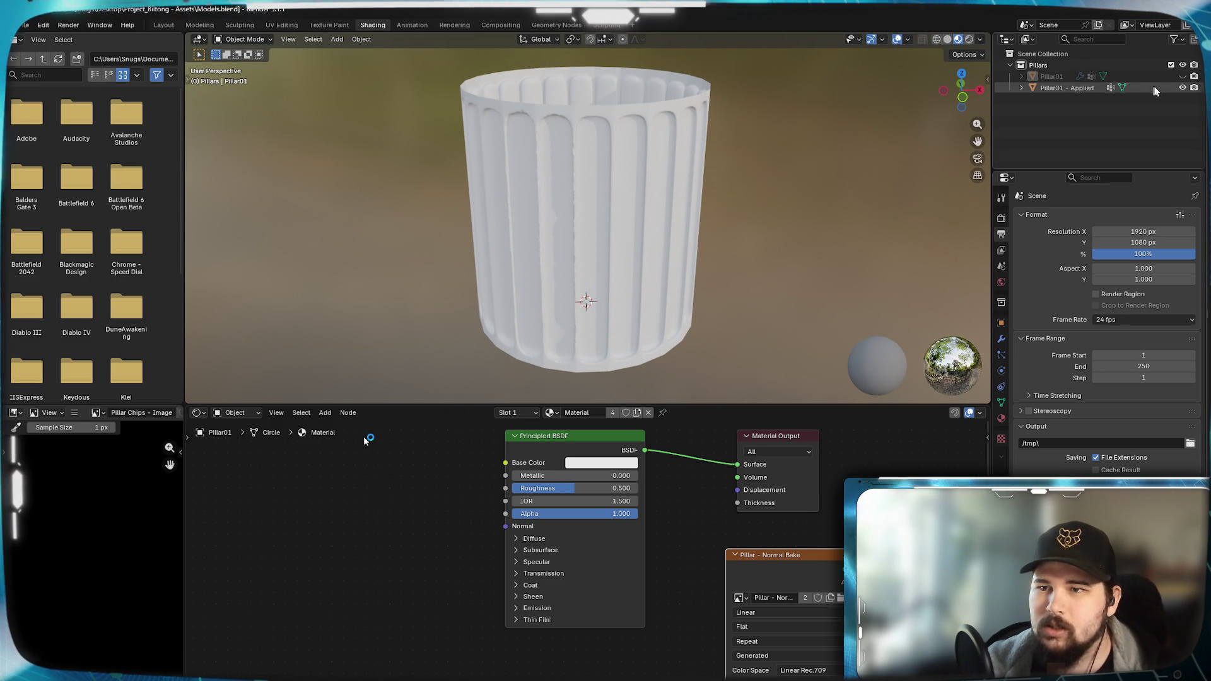
{"action": "left_click", "coordinate": [1050, 77]}
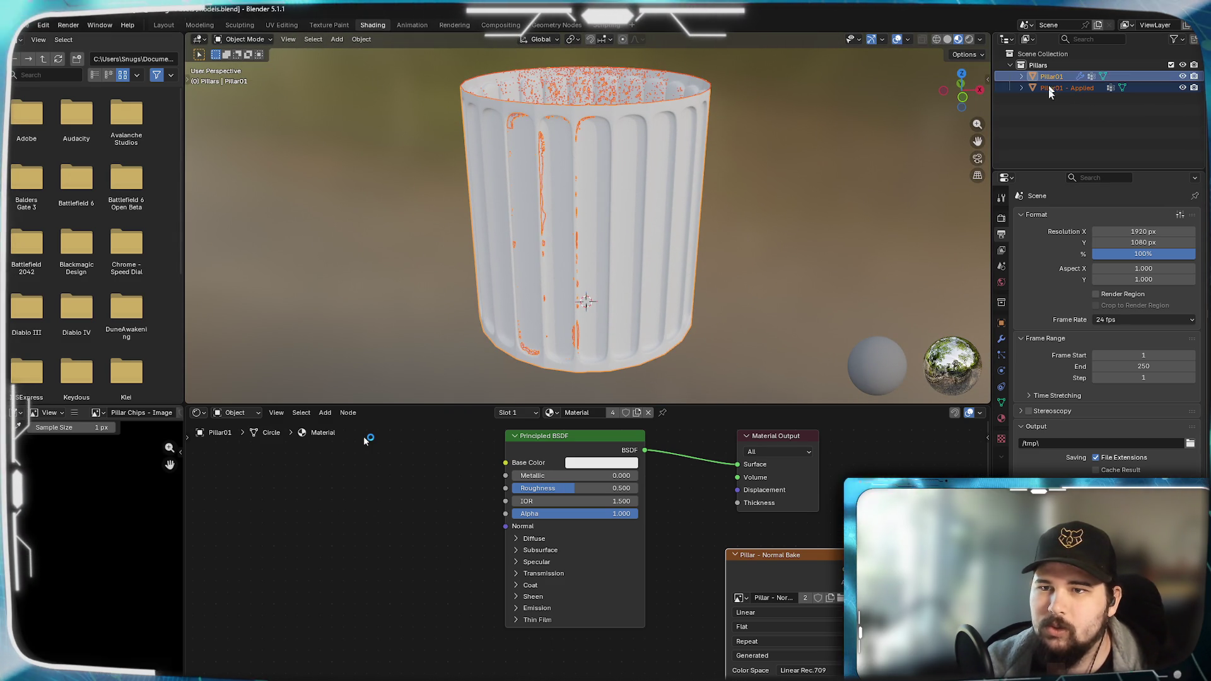
- Browse the Properties tabs—object, output, render, world, scene—for Pillar01
{"action": "right_click", "coordinate": [1049, 77]}
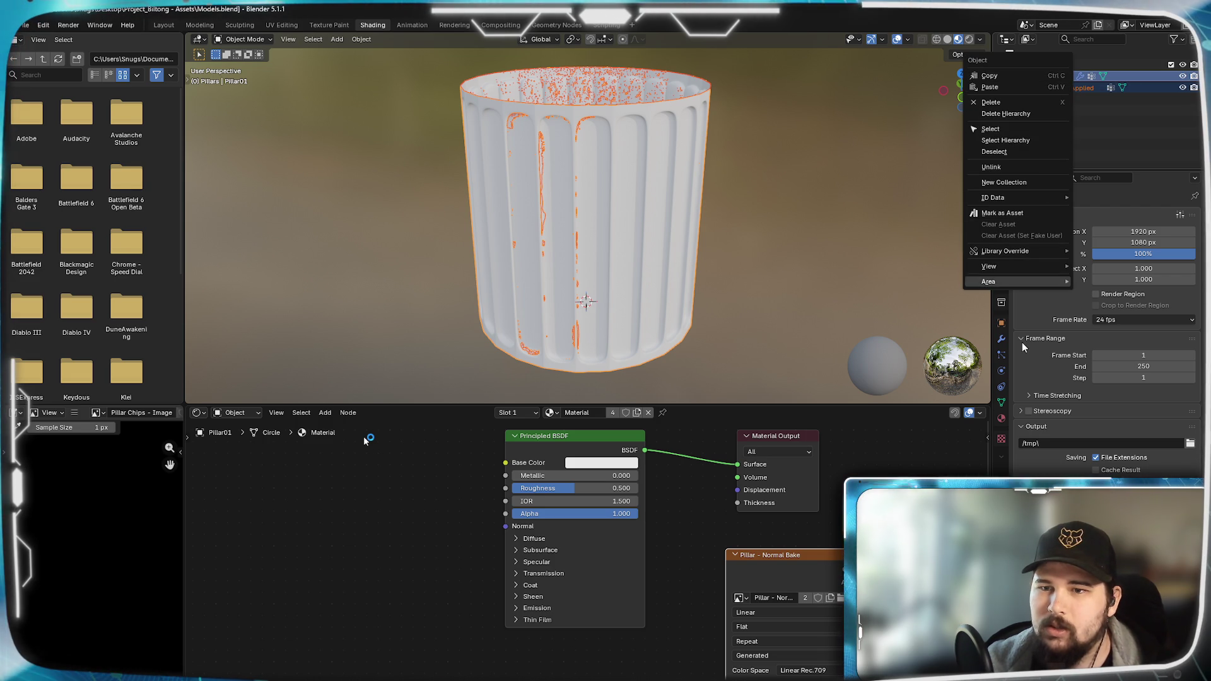
{"action": "left_click", "coordinate": [1147, 196]}
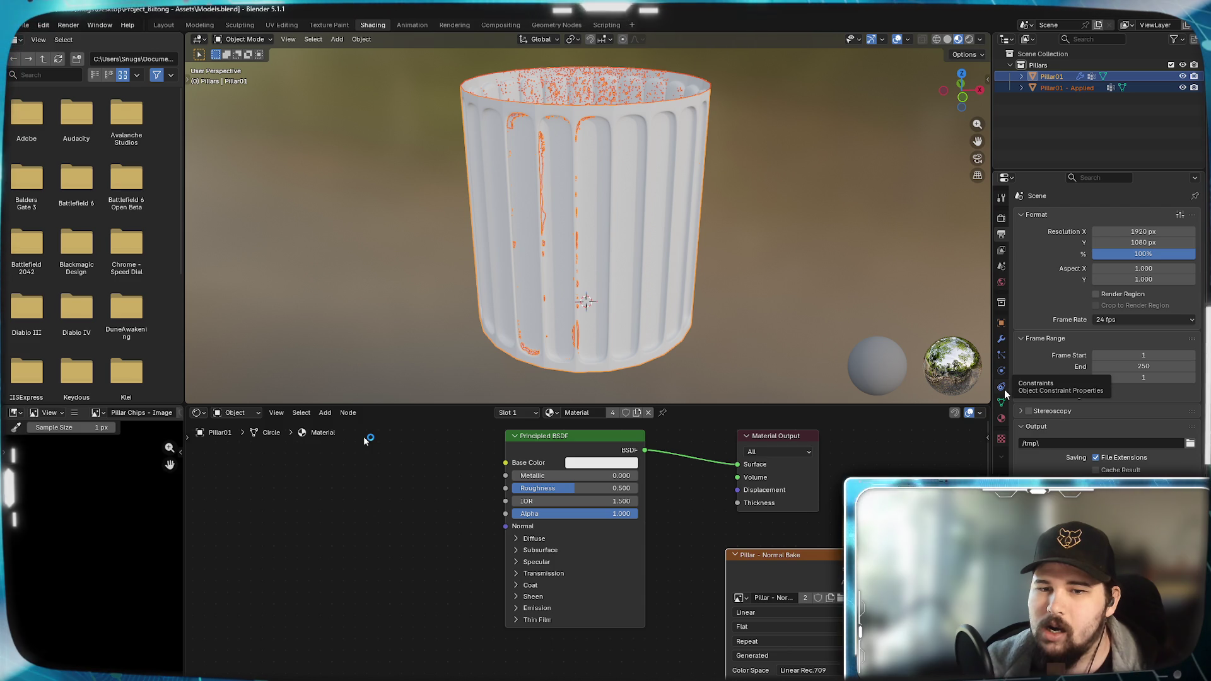
{"action": "left_click", "coordinate": [1002, 325]}
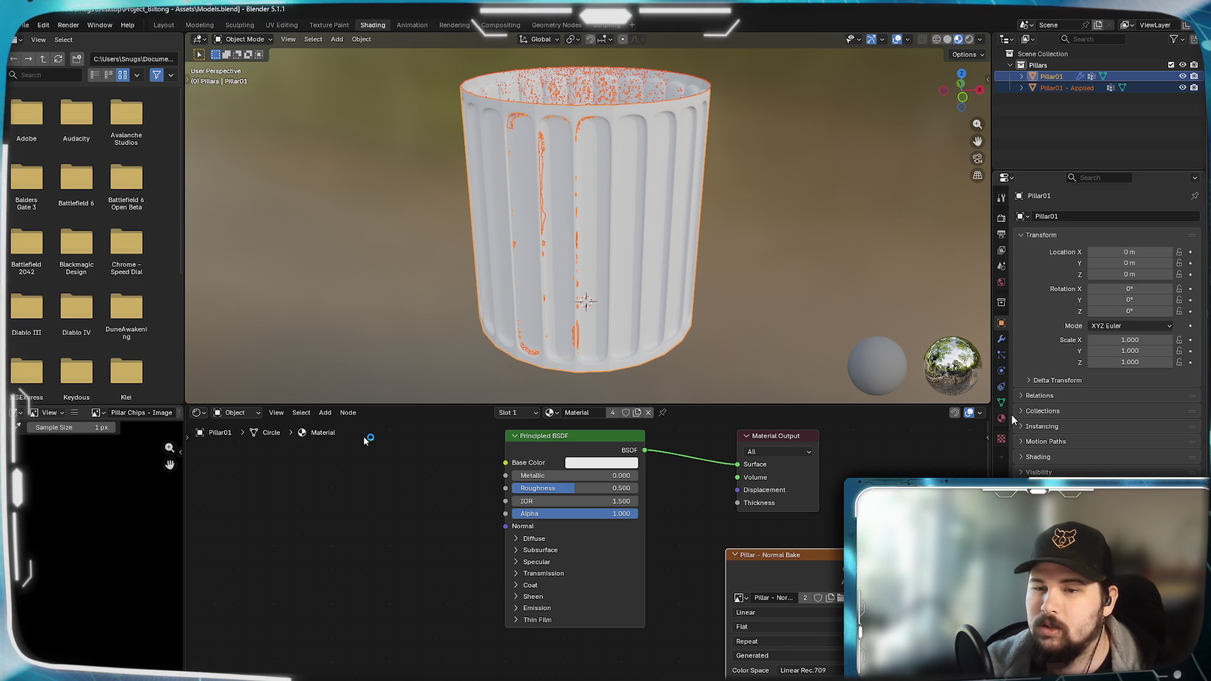
{"action": "left_click", "coordinate": [1002, 235]}
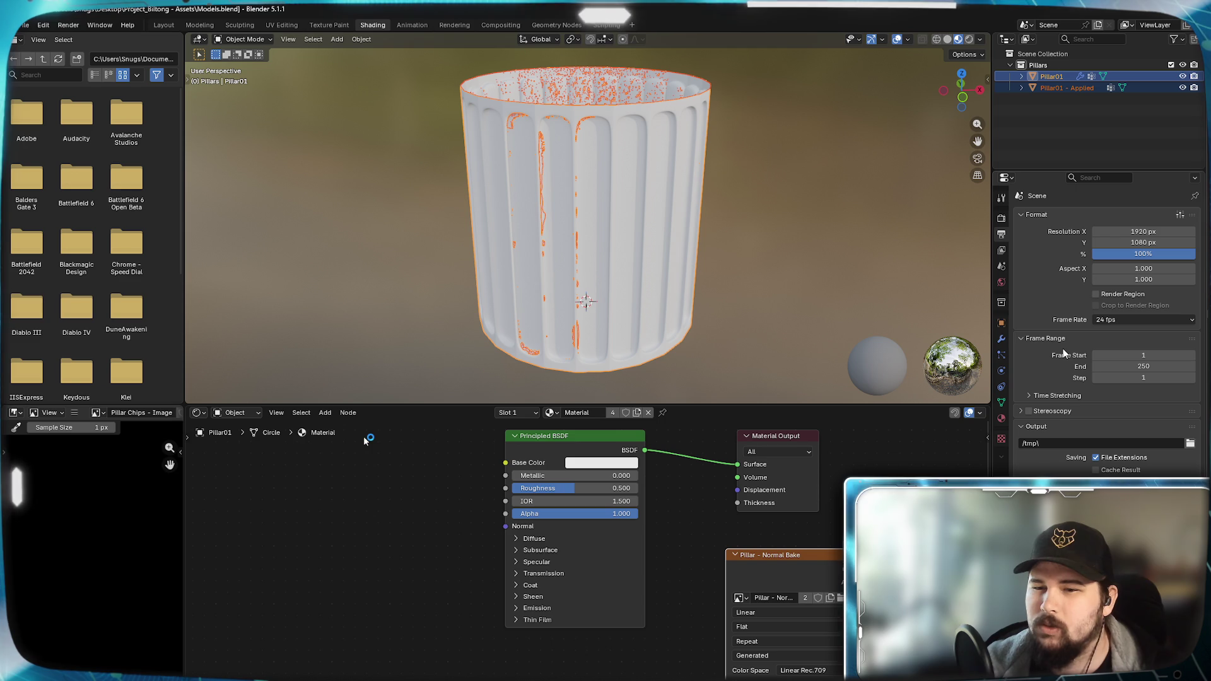
{"action": "left_click", "coordinate": [1001, 219]}
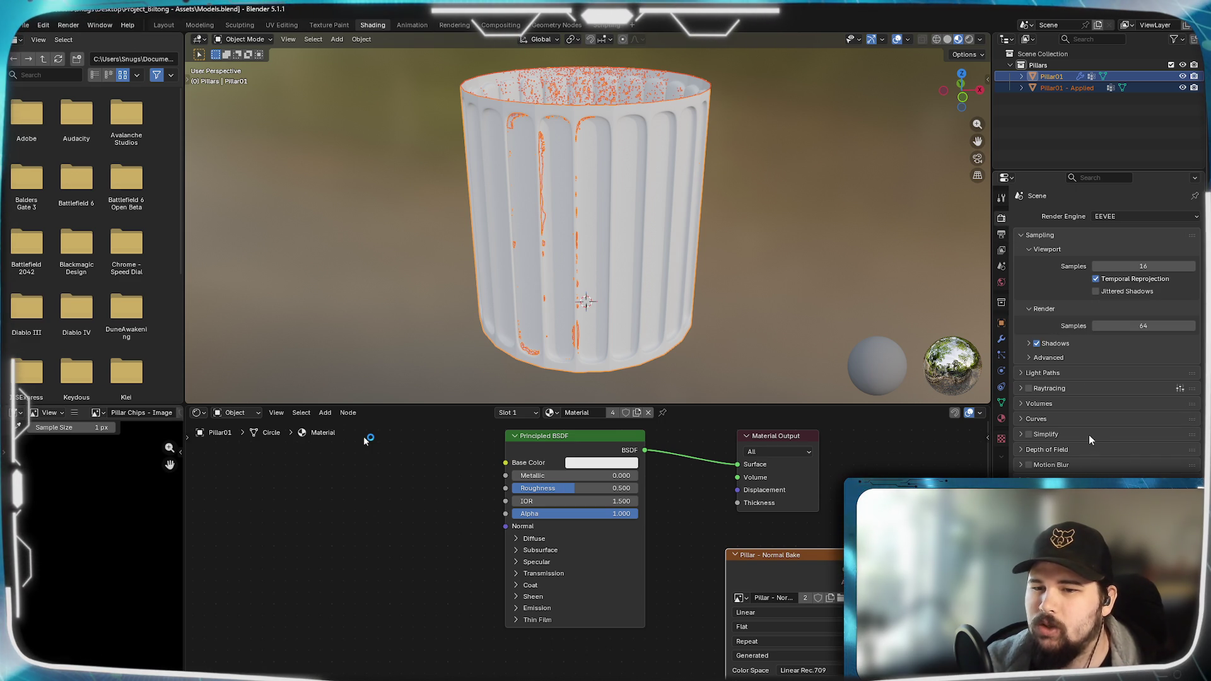
{"action": "left_click", "coordinate": [1001, 281]}
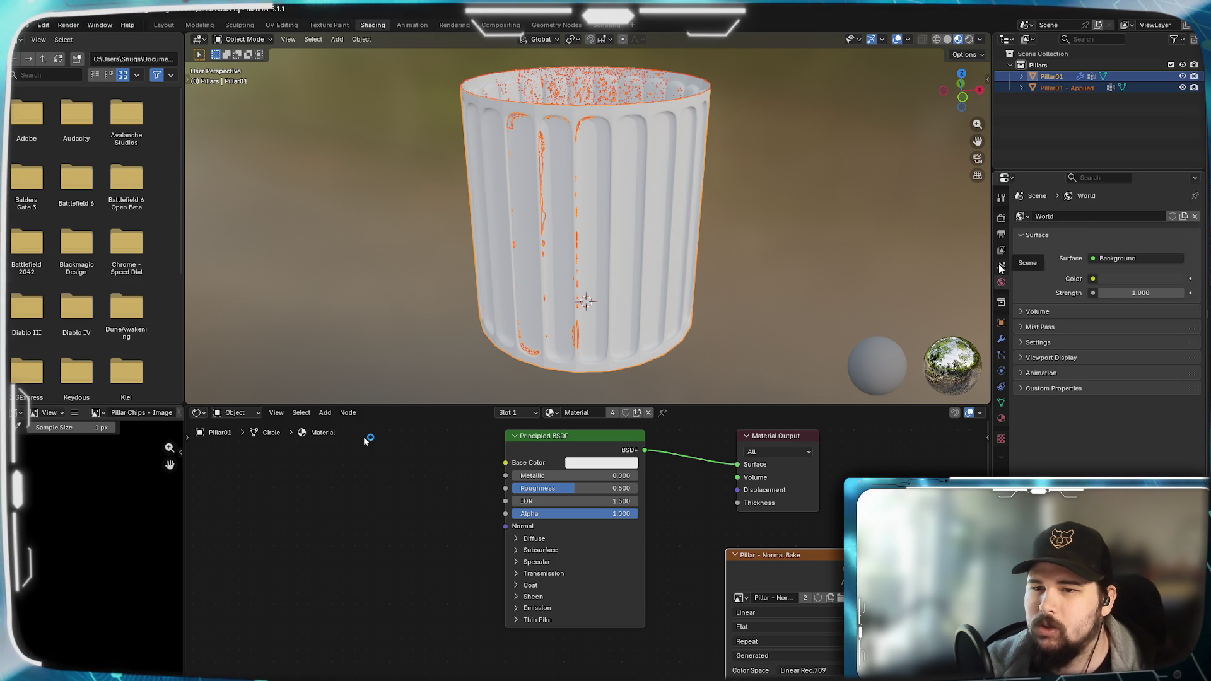
{"action": "left_click", "coordinate": [1002, 267]}
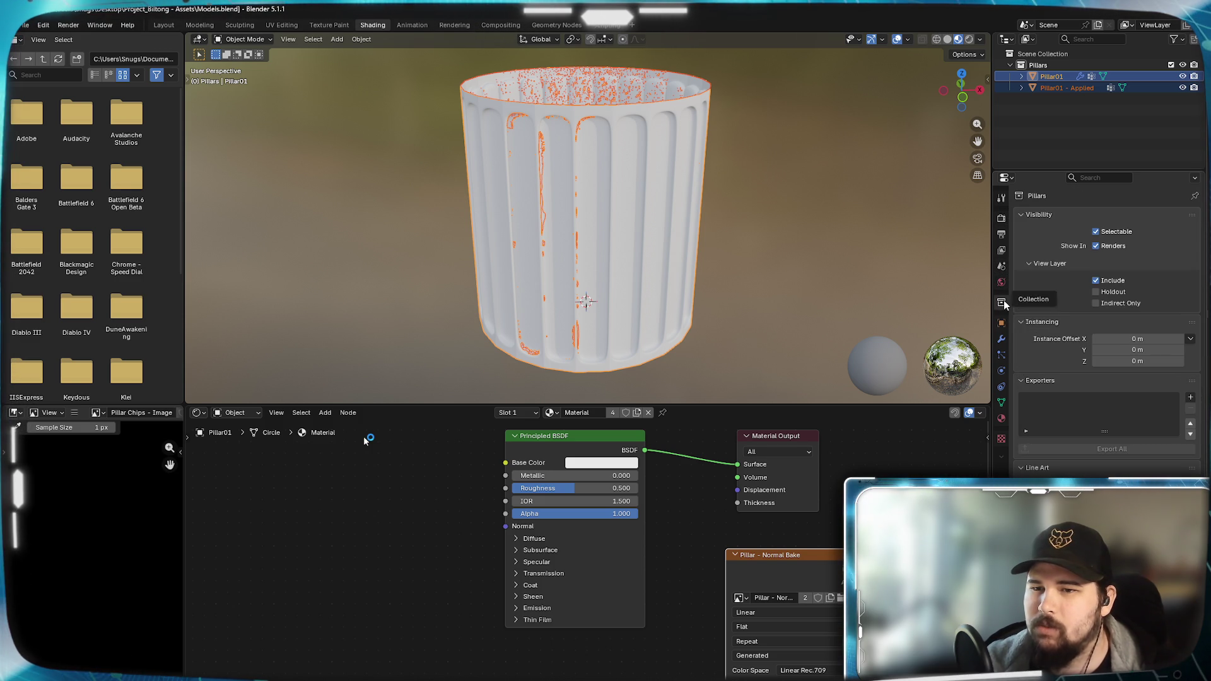
{"action": "left_click", "coordinate": [1002, 322]}
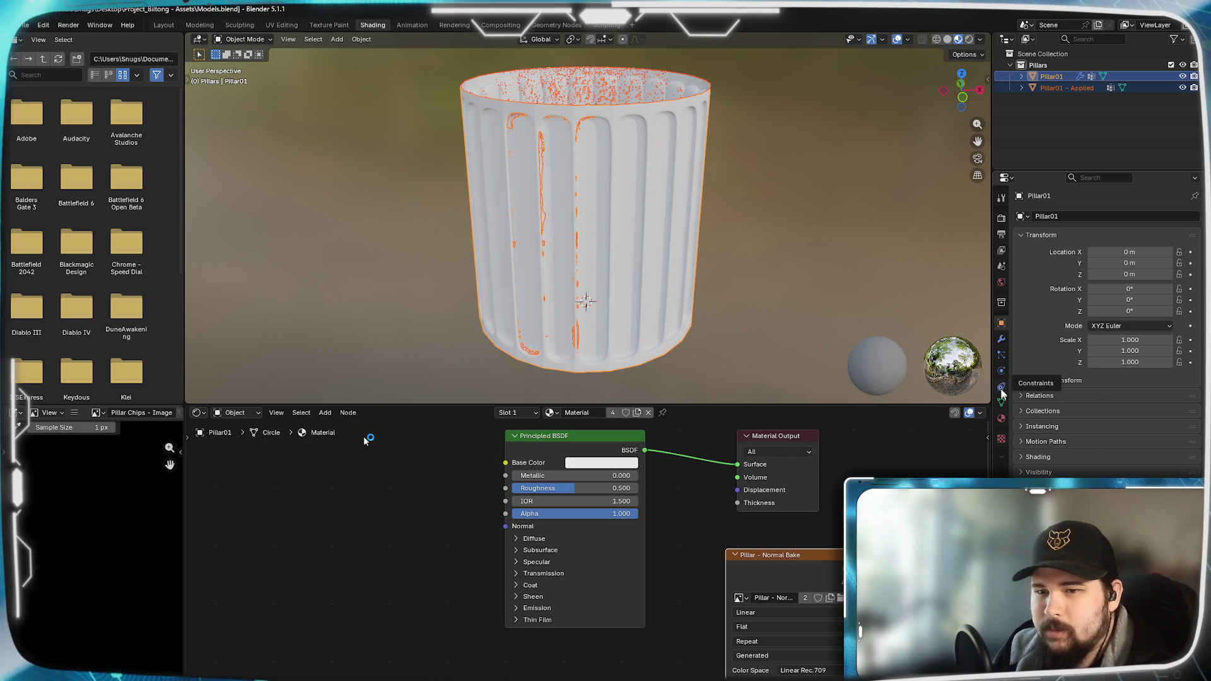
- Show the pillar's material settings and display the Pillar - Normal Bake image in the Image Editor
{"action": "left_click", "coordinate": [1003, 438]}
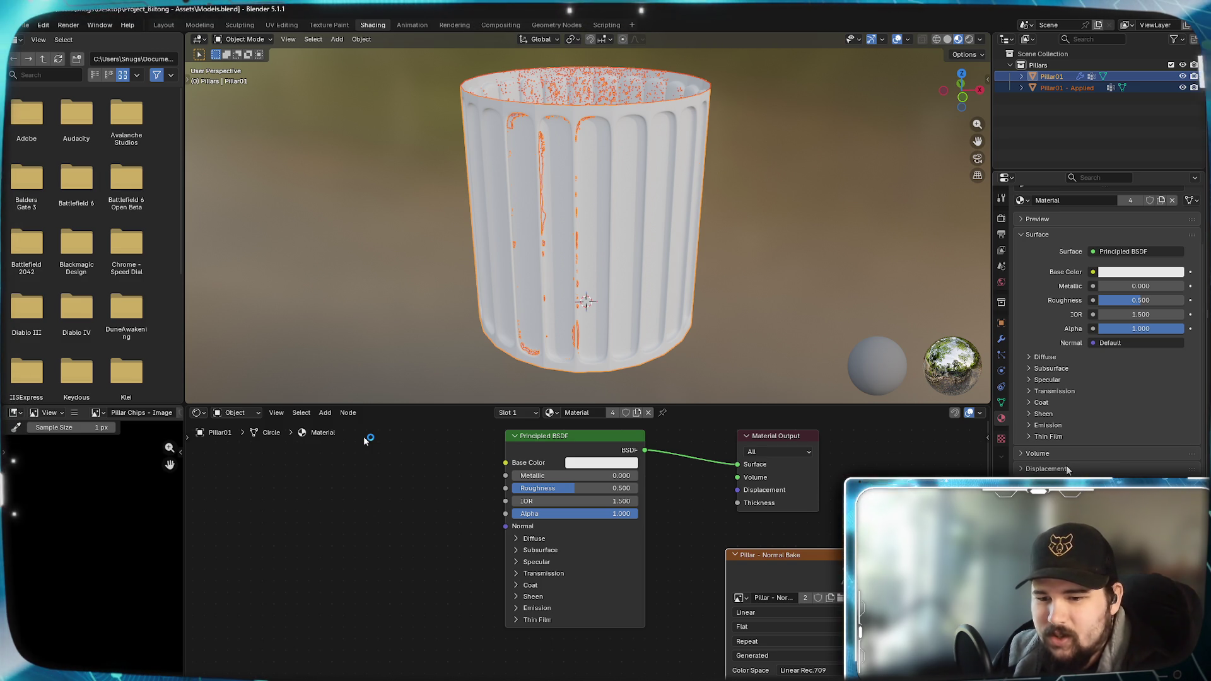
{"action": "left_click", "coordinate": [797, 561]}
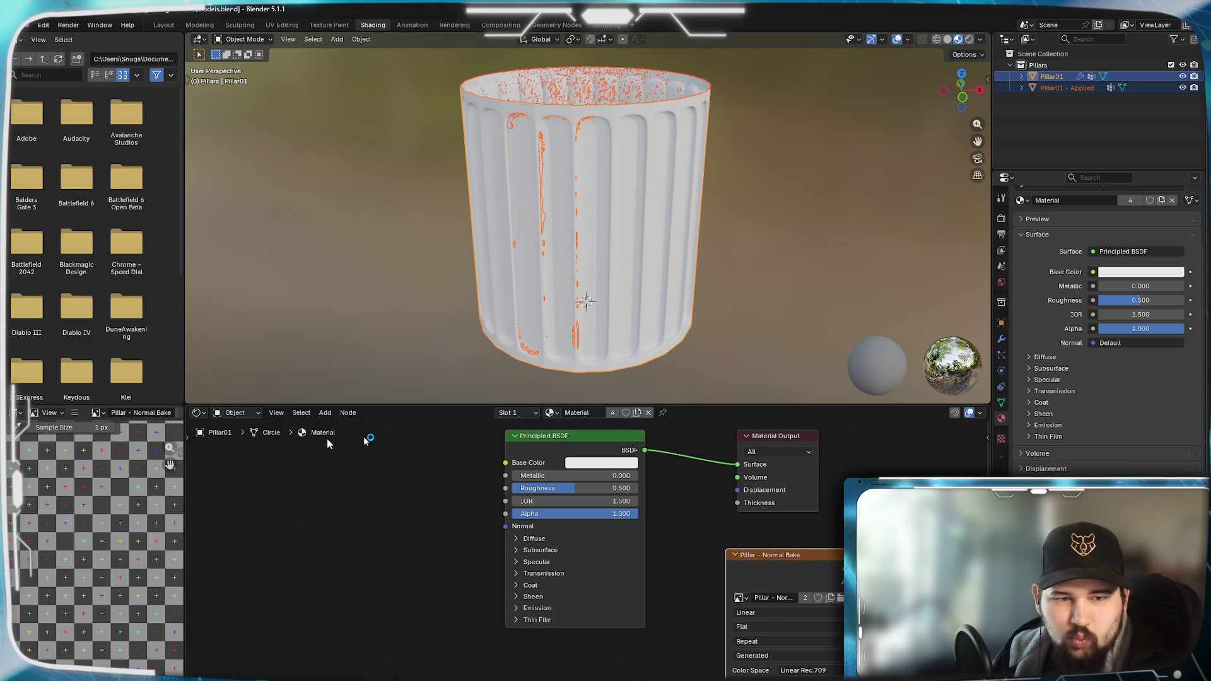
- Move the Pillar - Normal Bake image node via Node > Move and drop it beside the Principled BSDF
{"action": "left_click", "coordinate": [301, 413]}
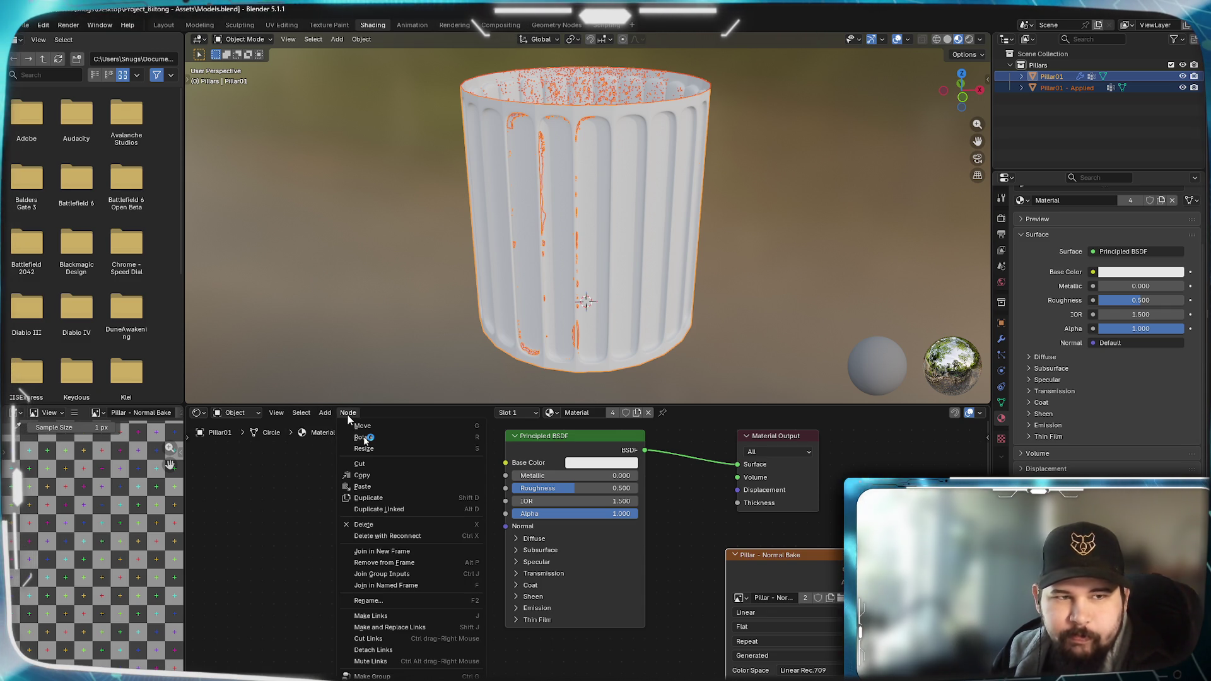
{"action": "left_click", "coordinate": [360, 39]}
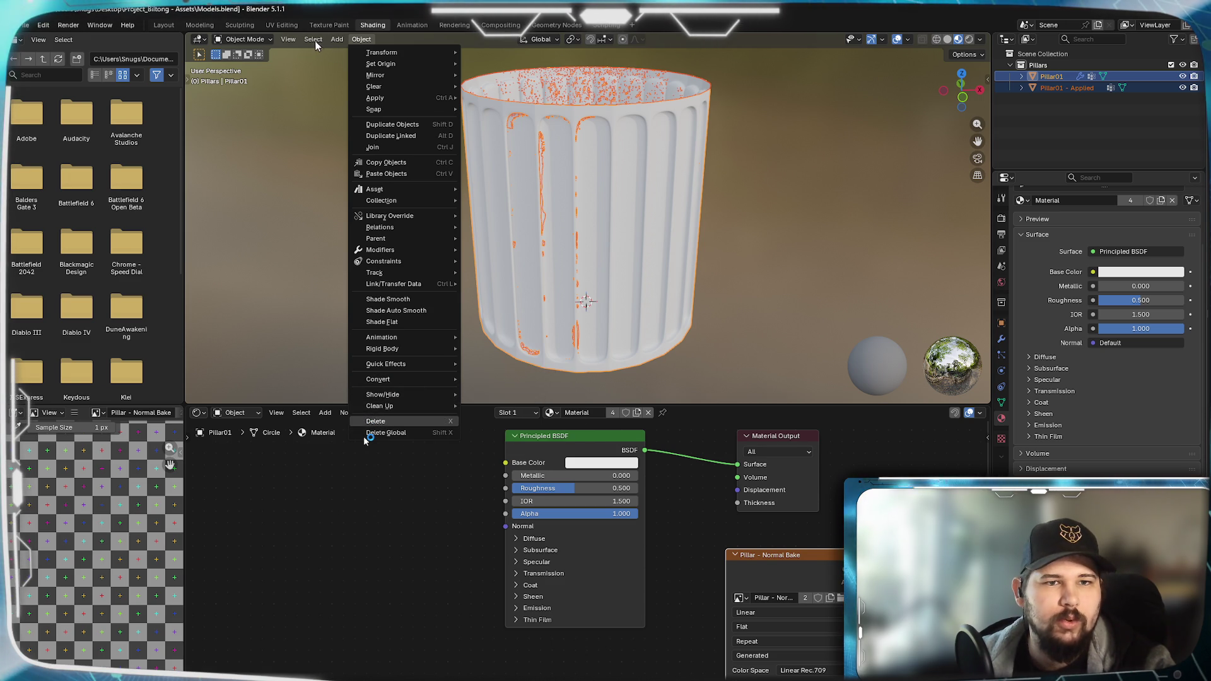
{"action": "left_click", "coordinate": [398, 38]}
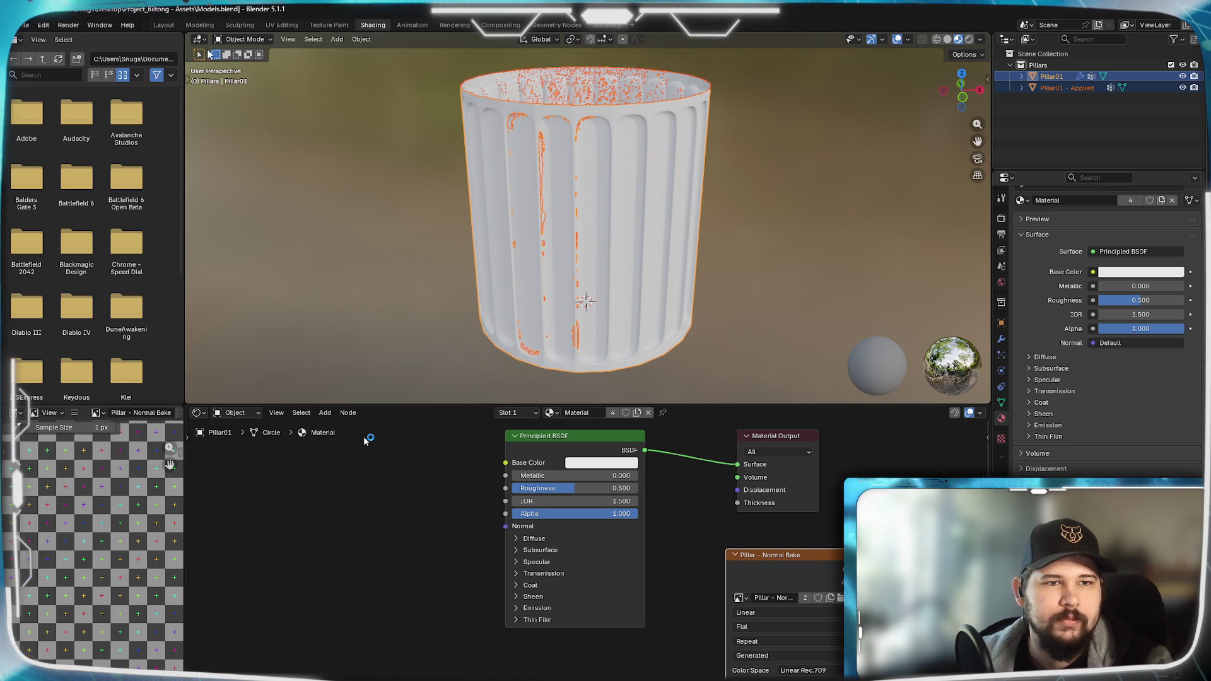
{"action": "left_click", "coordinate": [278, 413]}
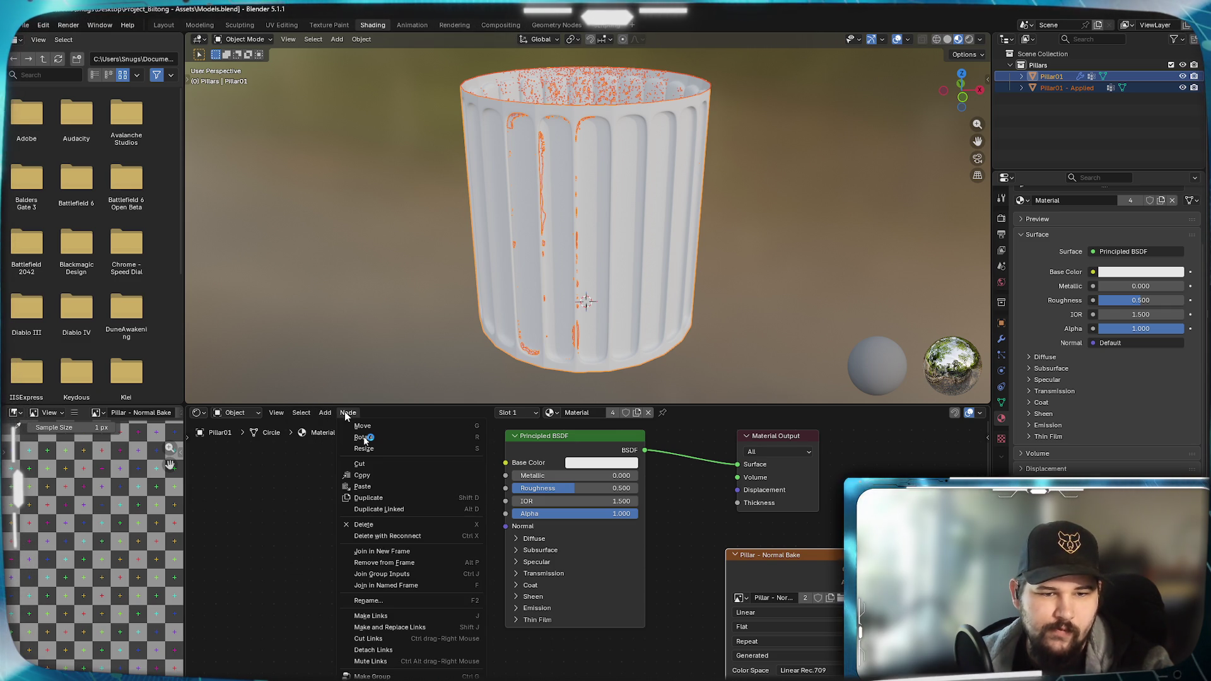
{"action": "left_click", "coordinate": [365, 427]}
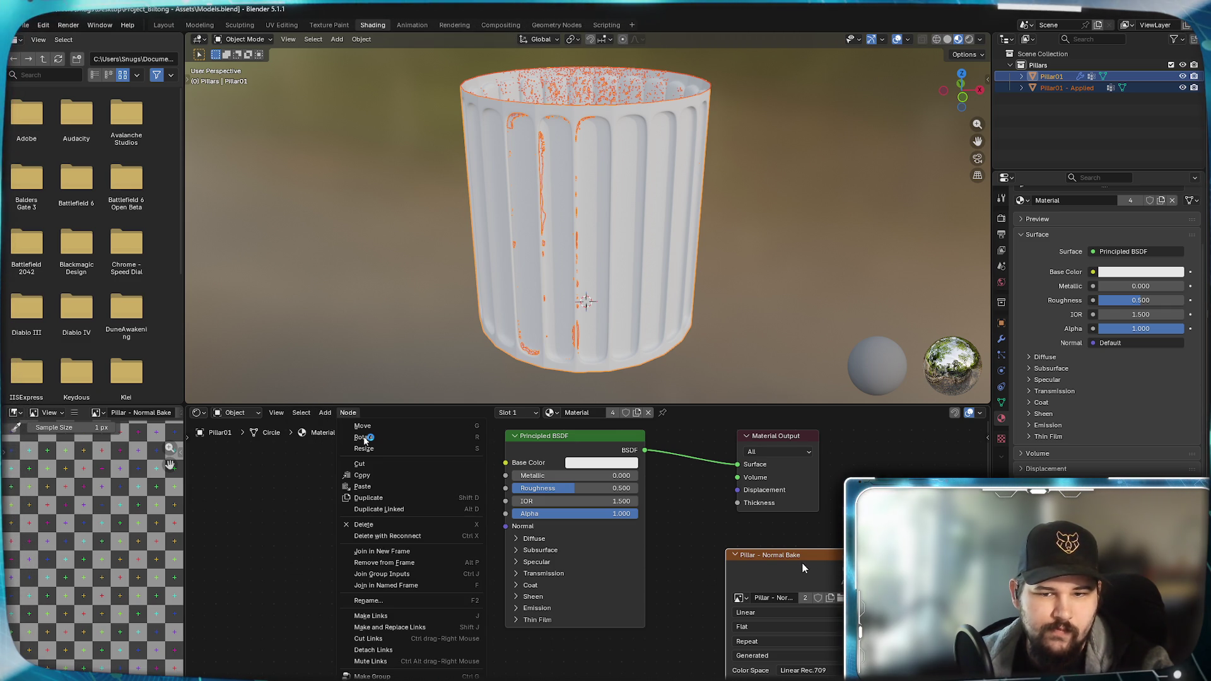
{"action": "left_click", "coordinate": [753, 533]}
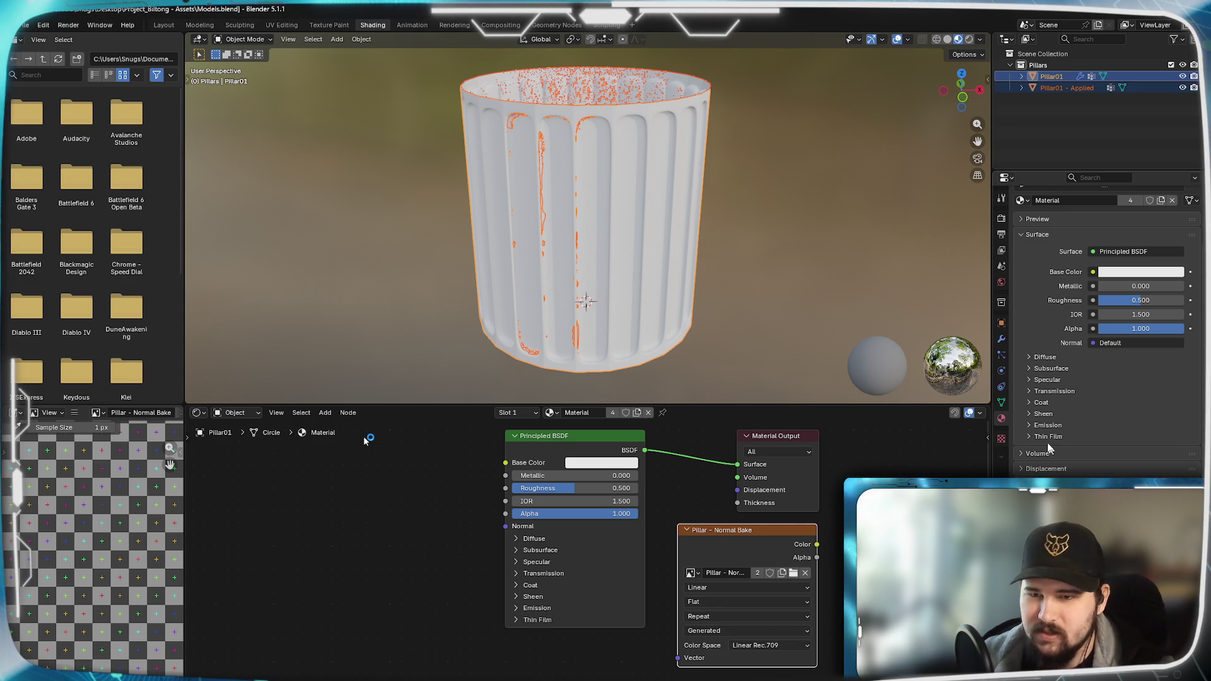
- Browse the Texture, Scene, View Layer, Output and Tool properties, landing on Render Properties with EEVEE engine
{"action": "left_click", "coordinate": [1001, 460]}
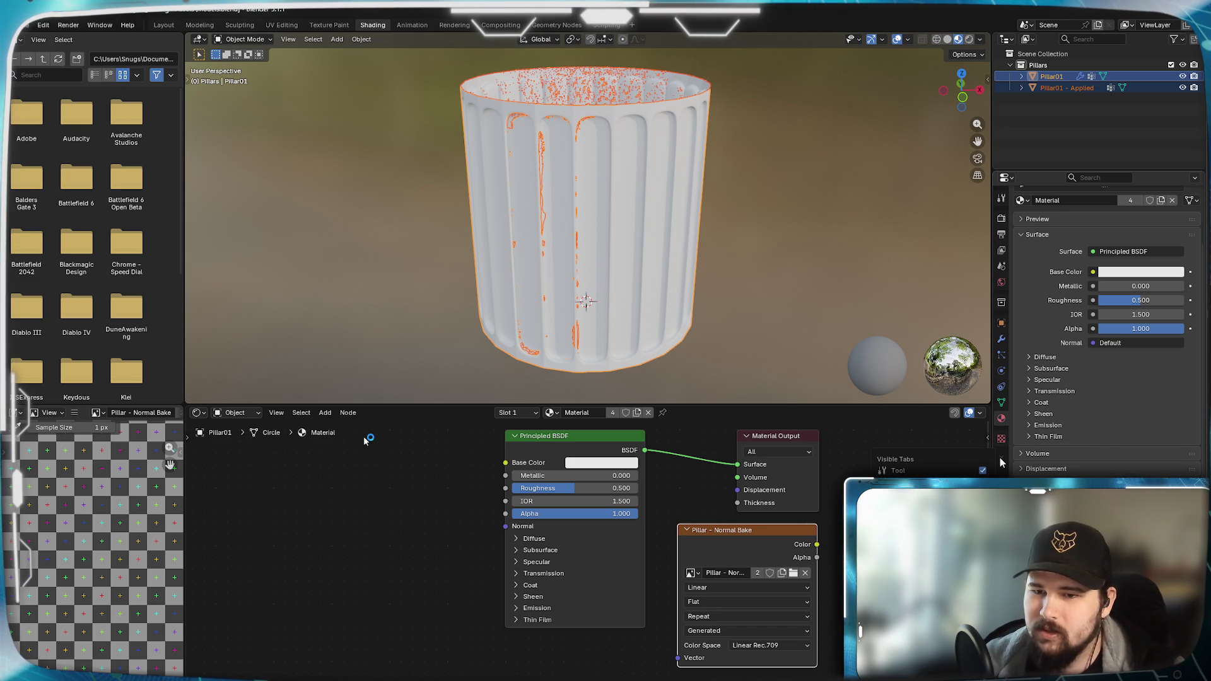
{"action": "left_click", "coordinate": [1003, 438]}
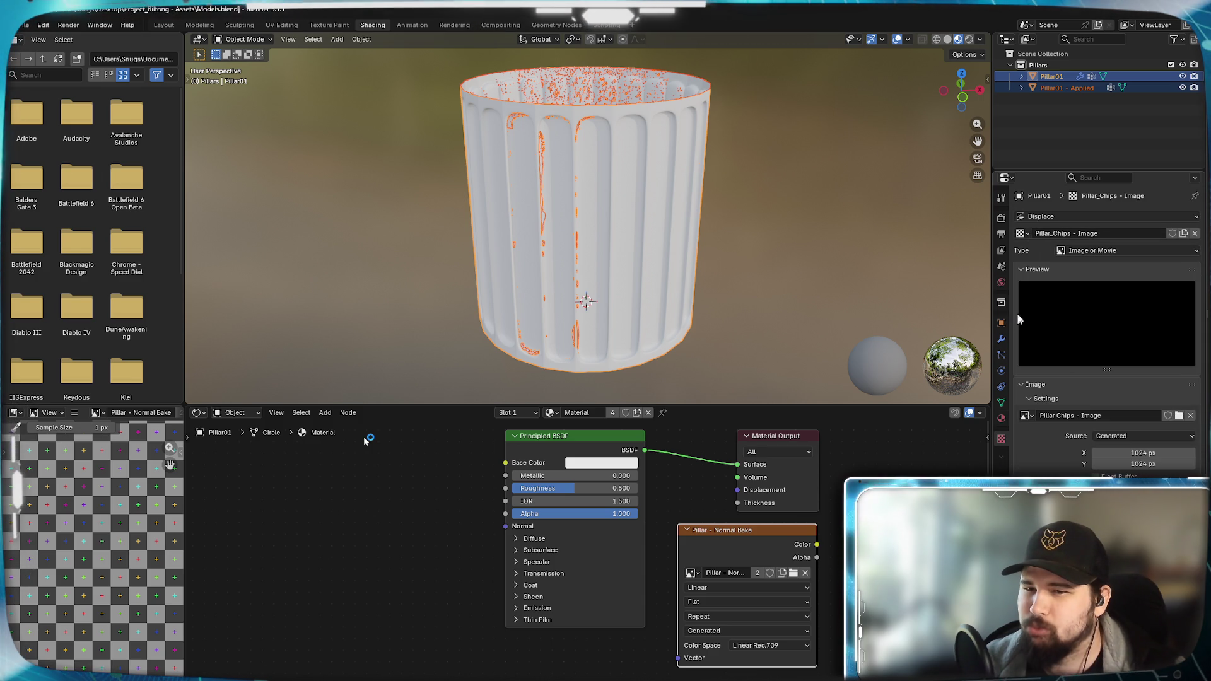
{"action": "left_click", "coordinate": [1003, 267]}
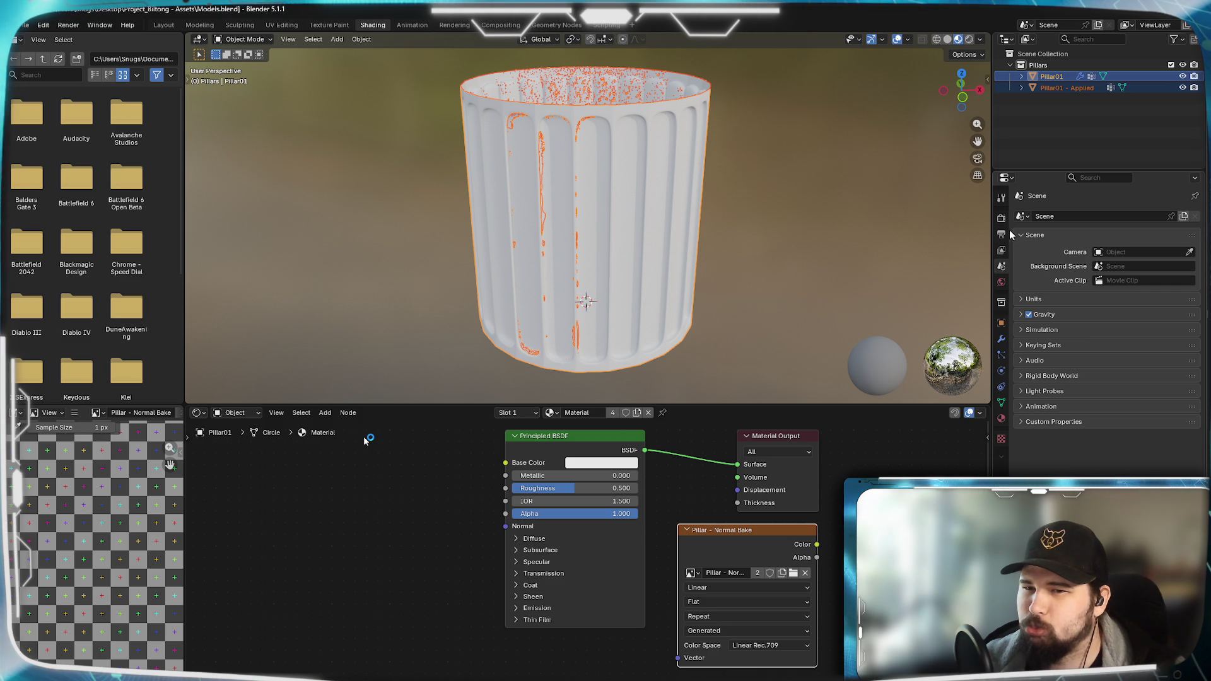
{"action": "left_click", "coordinate": [1003, 251]}
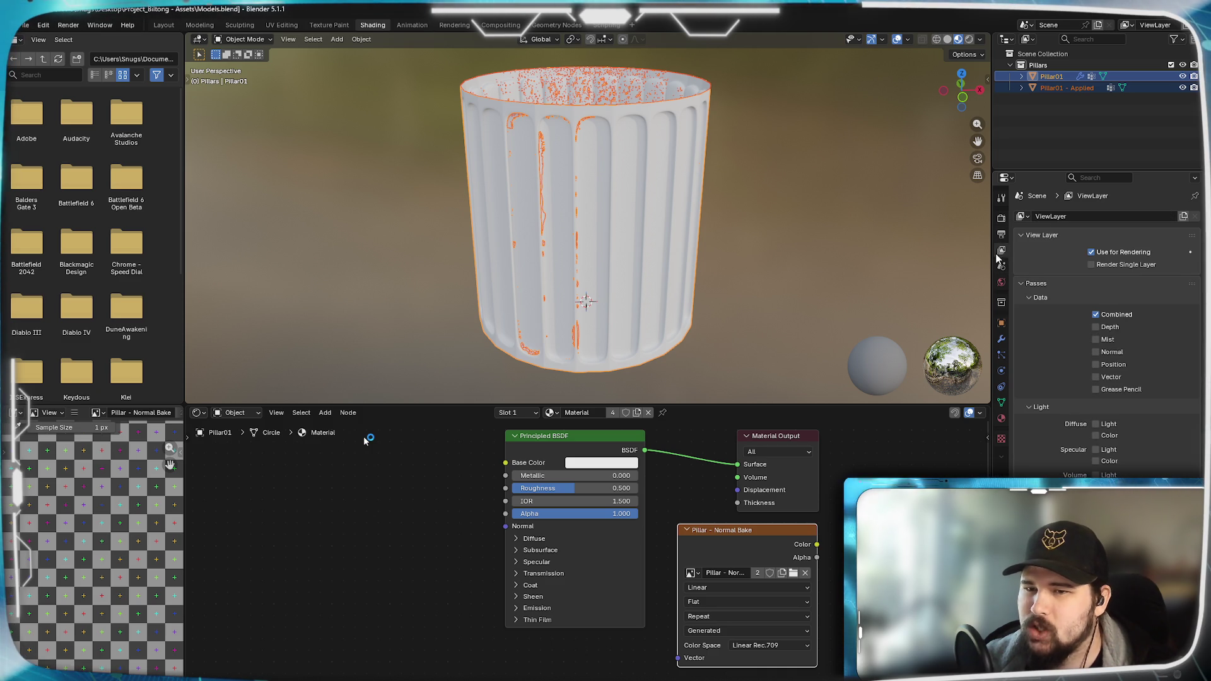
{"action": "left_click", "coordinate": [1002, 234]}
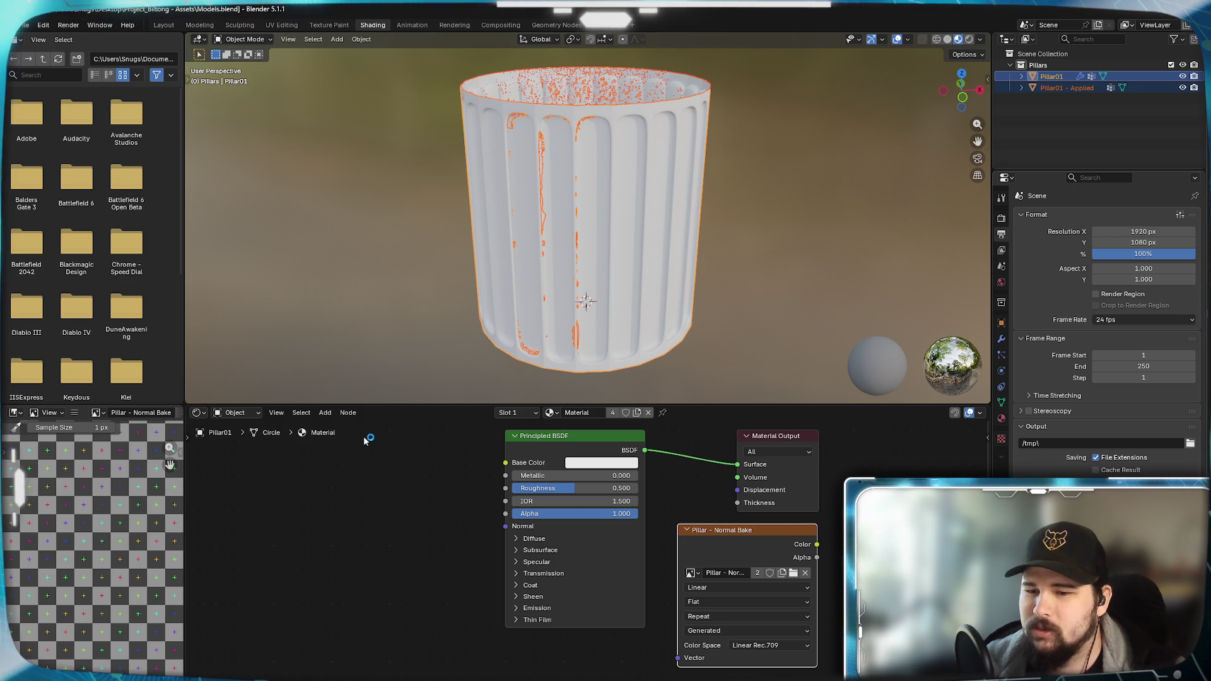
{"action": "left_click", "coordinate": [1001, 196]}
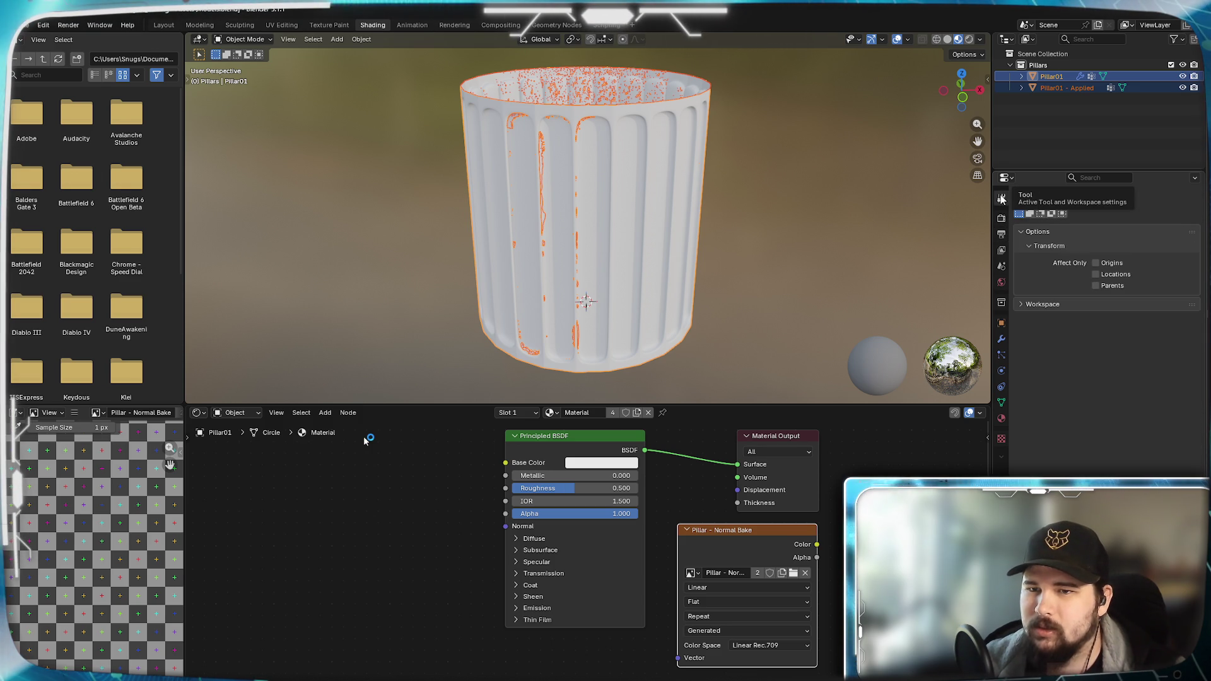
{"action": "left_click", "coordinate": [1002, 219]}
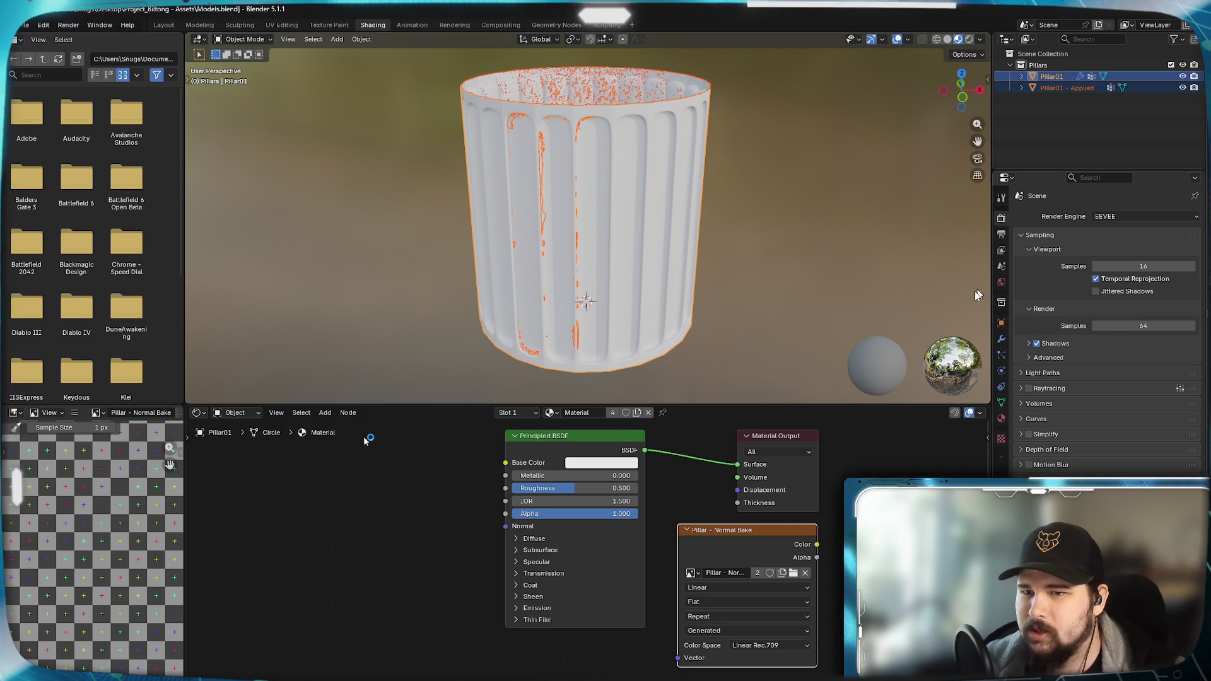
- Change the render engine from EEVEE to Cycles
{"action": "left_click", "coordinate": [1138, 220]}
{"action": "left_click", "coordinate": [1139, 243]}
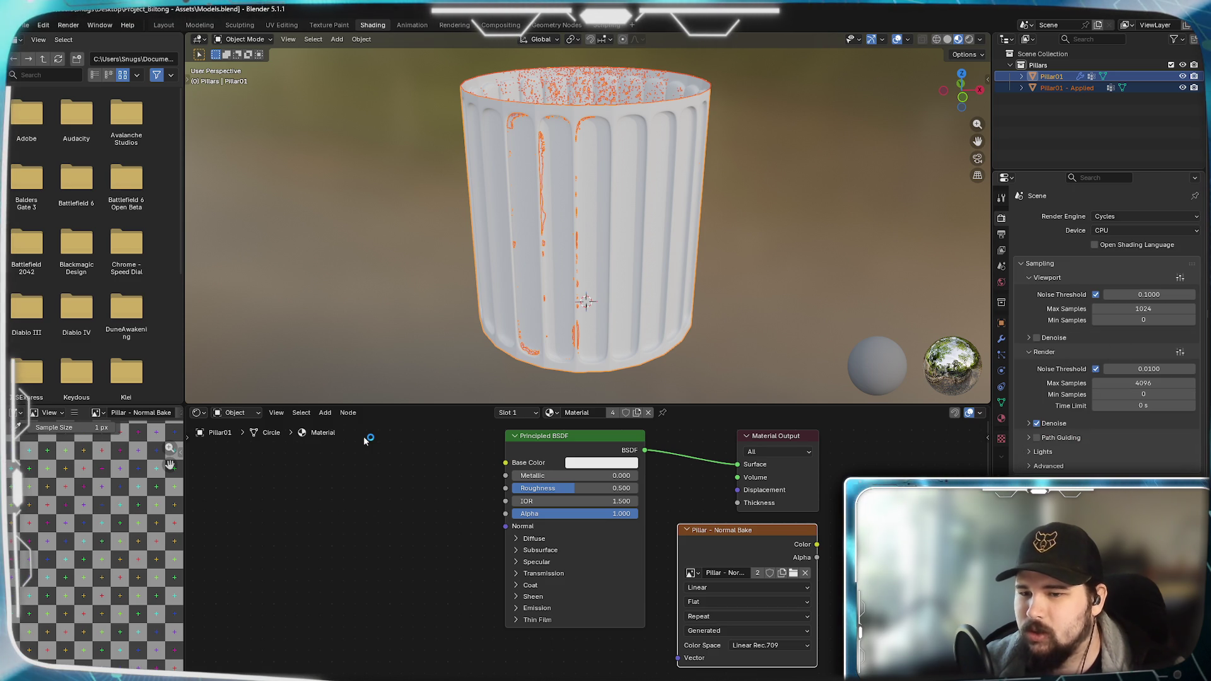
{"action": "scroll", "coordinate": [1117, 379], "scroll_direction": "down", "scroll_amount": 3}
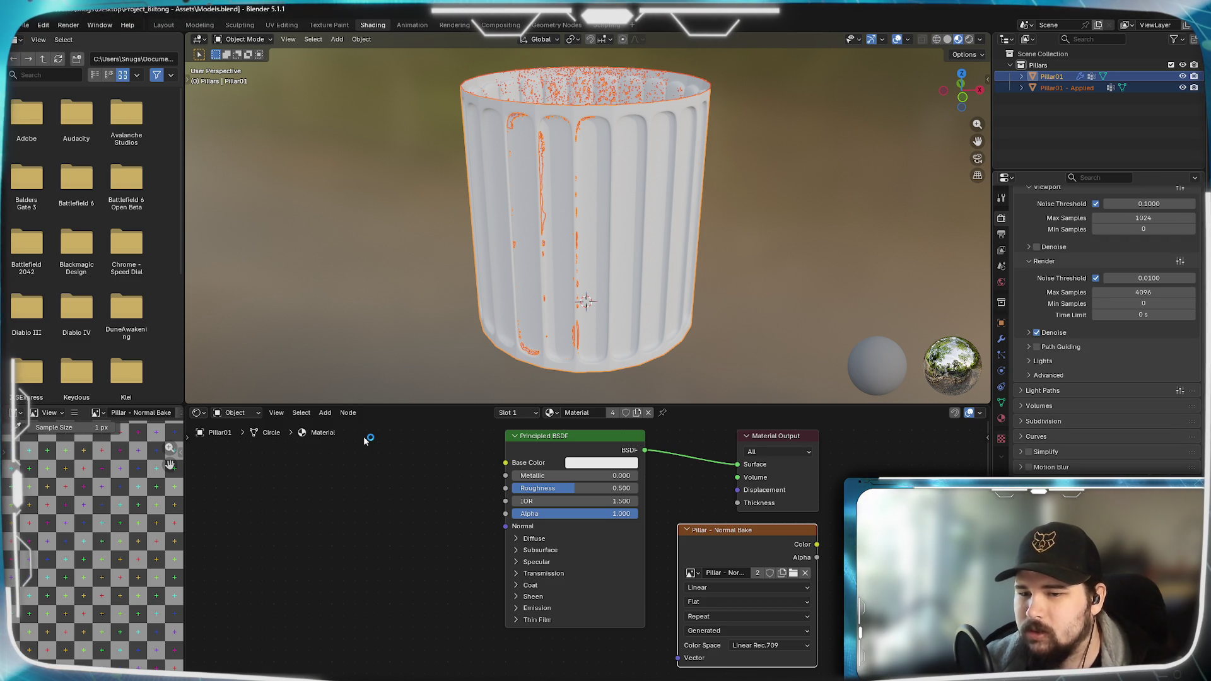
{"action": "scroll", "coordinate": [1116, 378], "scroll_direction": "down", "scroll_amount": 3}
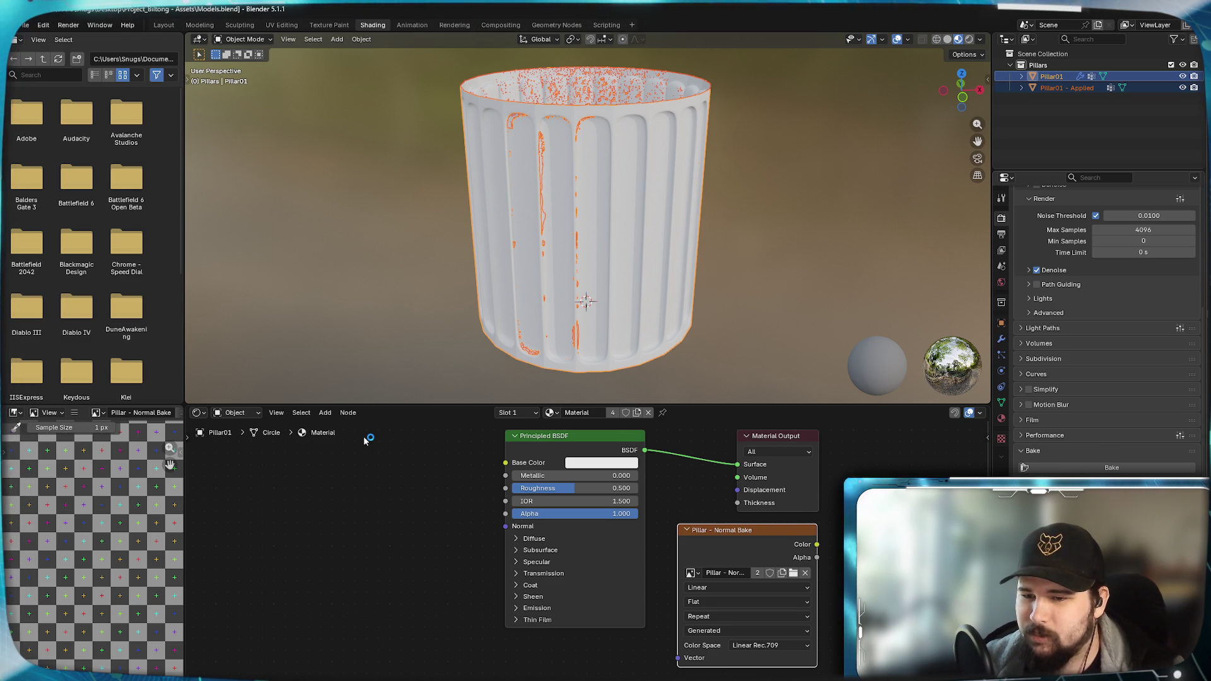
{"action": "scroll", "coordinate": [1098, 331], "scroll_direction": "up", "scroll_amount": 3}
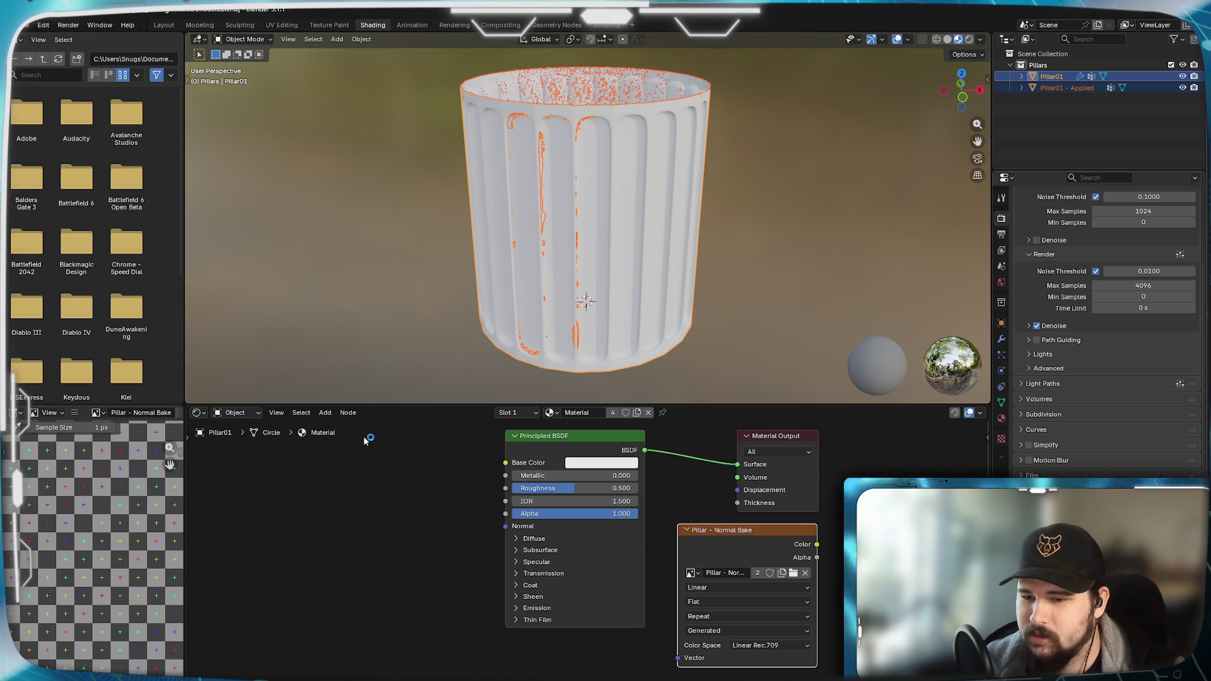
{"action": "scroll", "coordinate": [1098, 331], "scroll_direction": "down", "scroll_amount": 2}
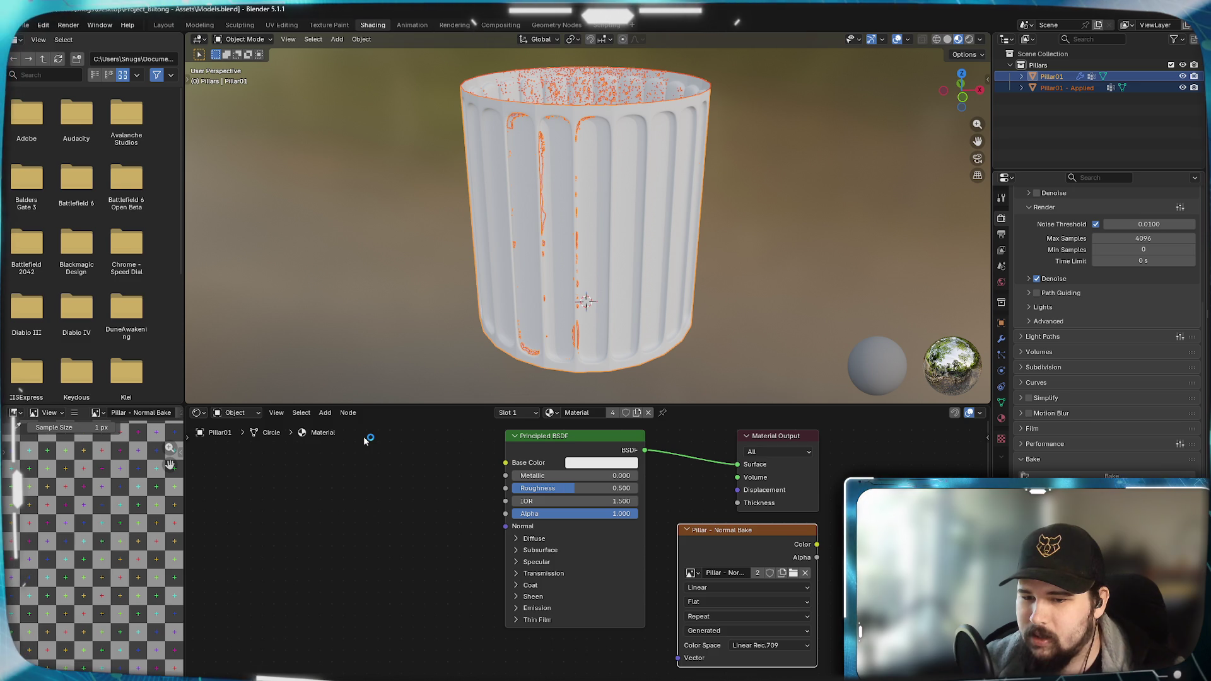
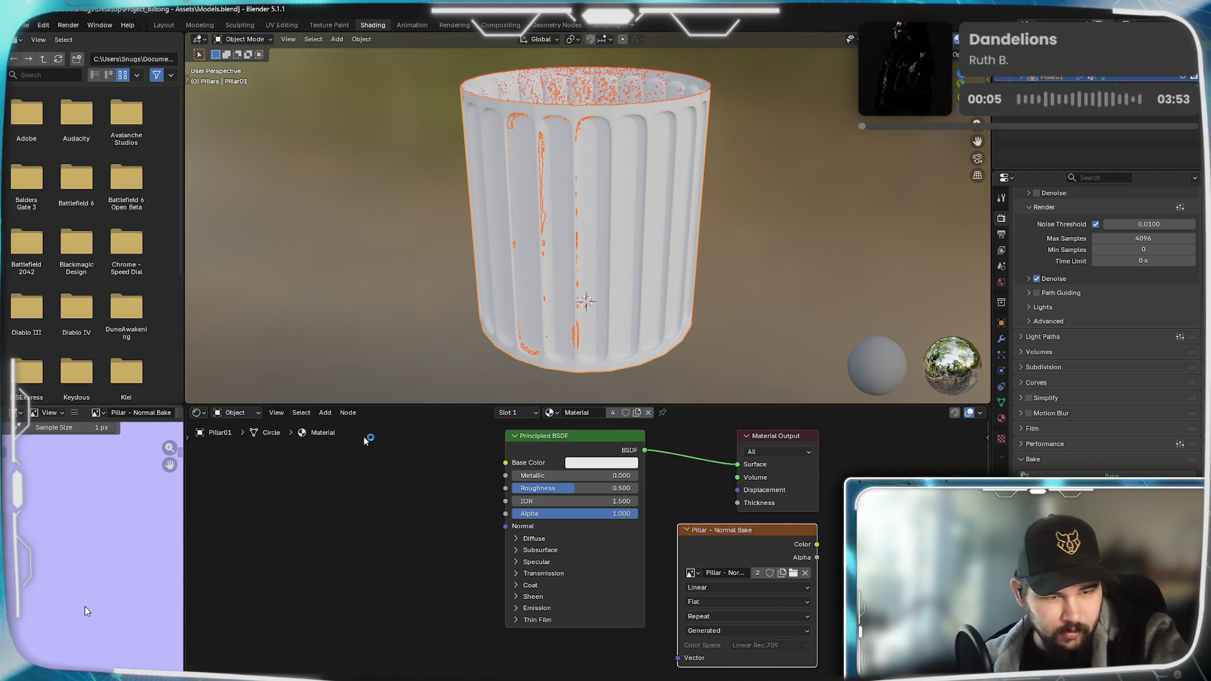
{"action": "scroll", "coordinate": [84, 607], "scroll_direction": "down", "scroll_amount": 3}
- Duplicate Pillar01 in place with Shift+D and select the new copy in the Outliner
{"action": "middle_click_drag", "start_coordinate": [70, 605], "coordinate": [93, 604]}
{"action": "scroll", "coordinate": [92, 605], "scroll_direction": "up", "scroll_amount": 3}
{"action": "scroll", "coordinate": [93, 587], "scroll_direction": "up", "scroll_amount": 3}
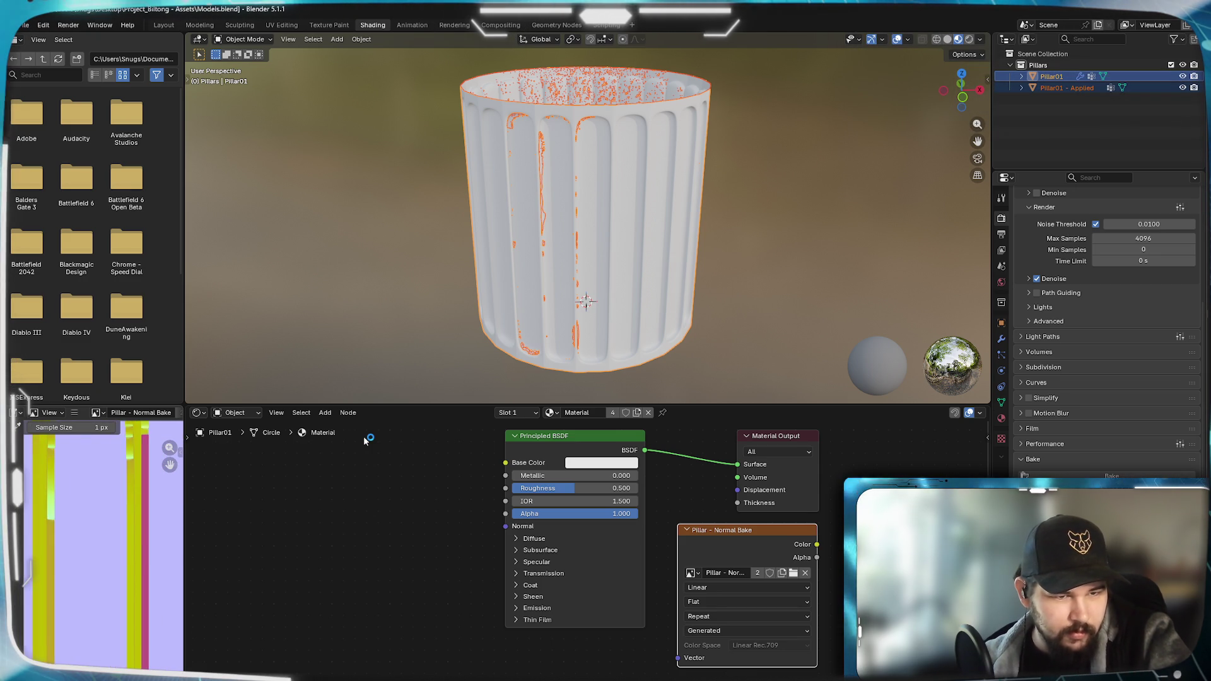
{"action": "scroll", "coordinate": [99, 568], "scroll_direction": "down", "scroll_amount": 4}
{"action": "scroll", "coordinate": [99, 568], "scroll_direction": "down", "scroll_amount": 2}
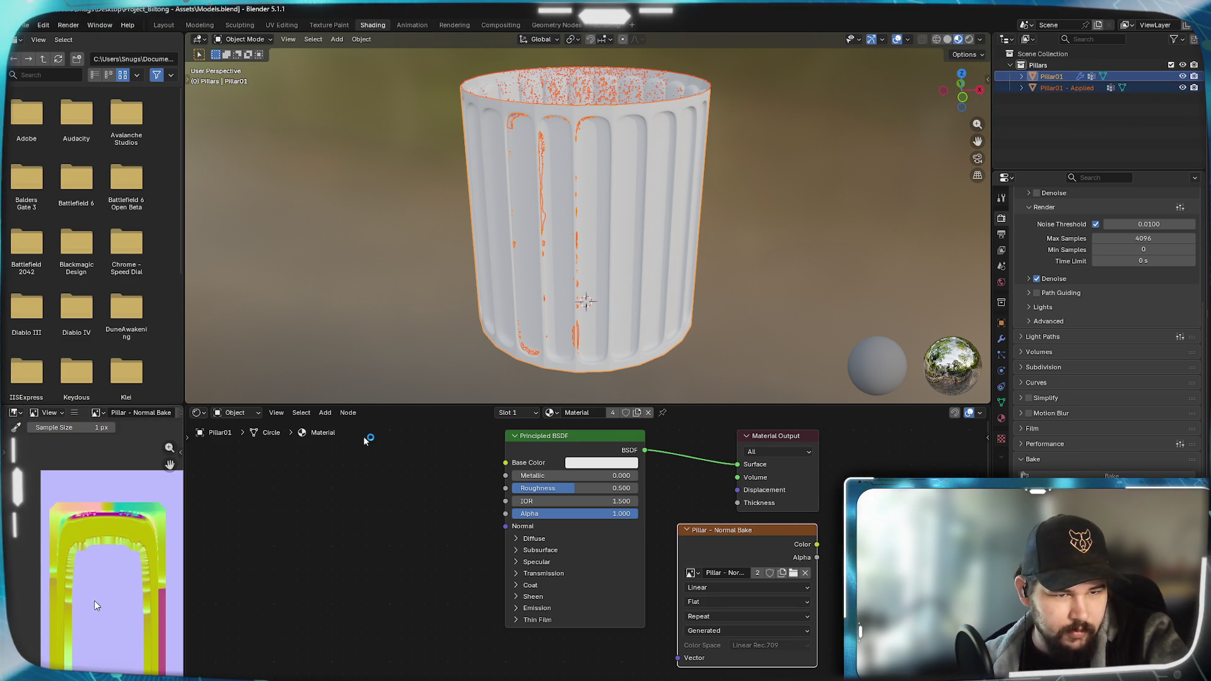
{"action": "scroll", "coordinate": [92, 600], "scroll_direction": "down", "scroll_amount": 3}
{"action": "scroll", "coordinate": [92, 624], "scroll_direction": "up", "scroll_amount": 5}
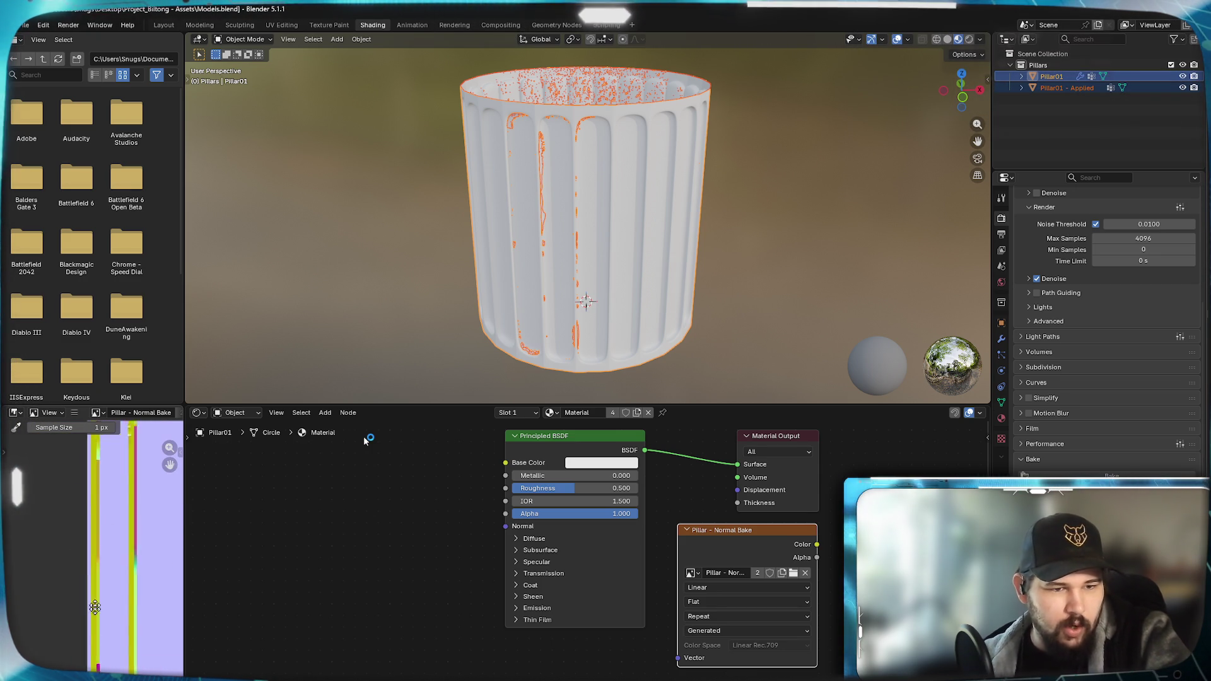
{"action": "scroll", "coordinate": [92, 634], "scroll_direction": "up", "scroll_amount": 2}
{"action": "scroll", "coordinate": [96, 591], "scroll_direction": "up", "scroll_amount": 2}
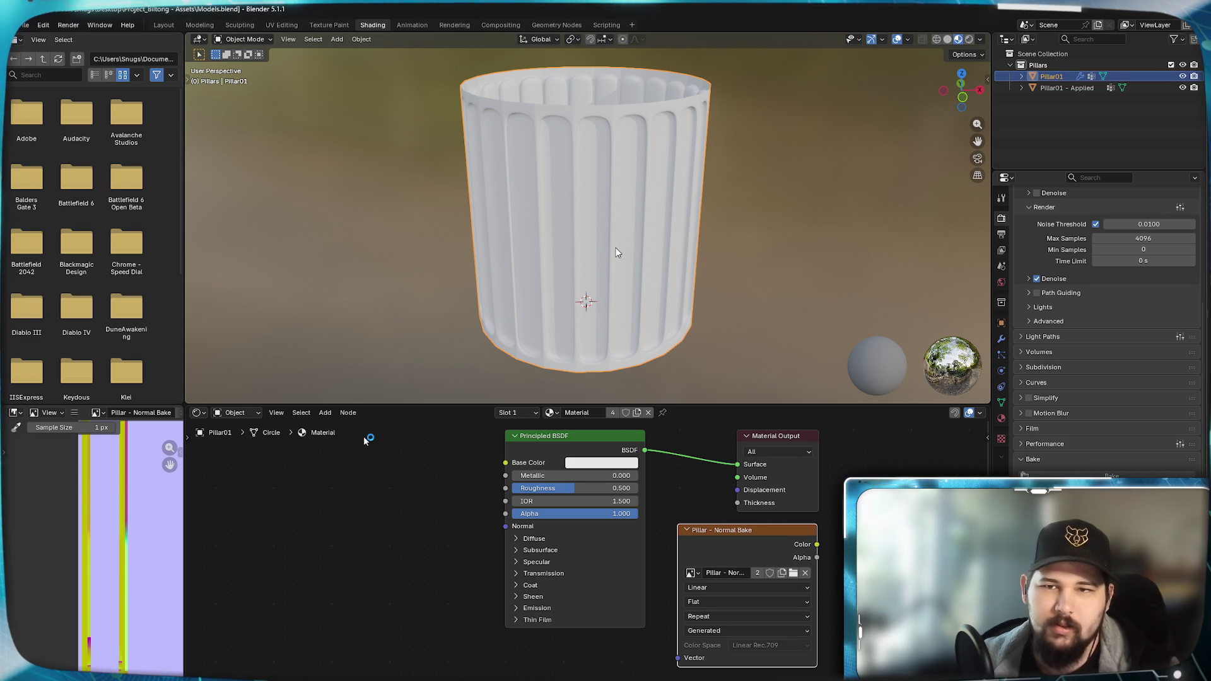
{"action": "key", "text": "shift+d"}
{"action": "key", "text": "Escape"}
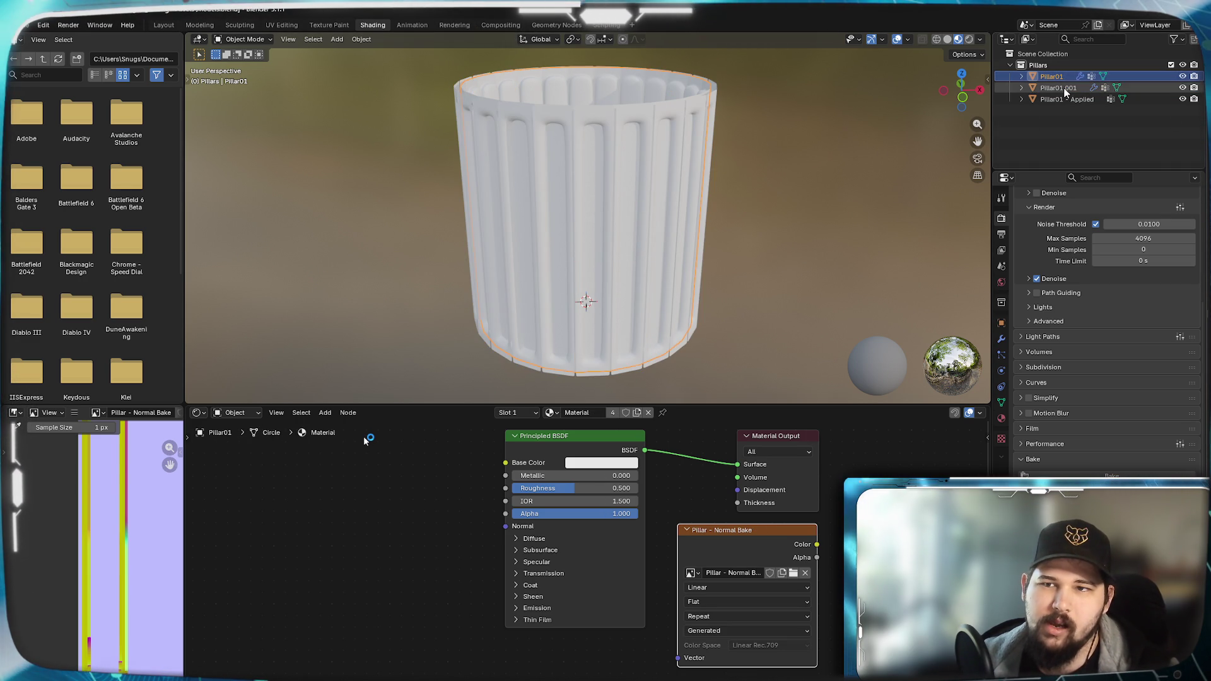
{"action": "left_click", "coordinate": [1065, 89]}
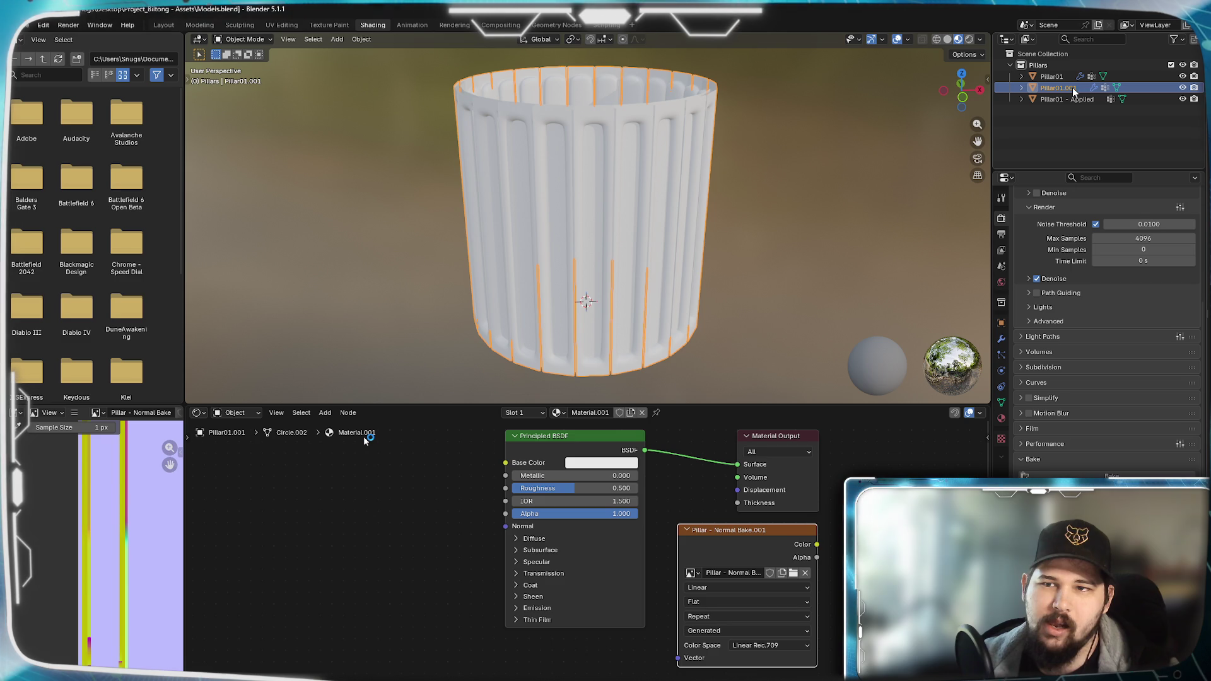
- Rename the duplicated pillar to 'Pillar01 - Bake'
{"action": "double_click", "coordinate": [1071, 88]}
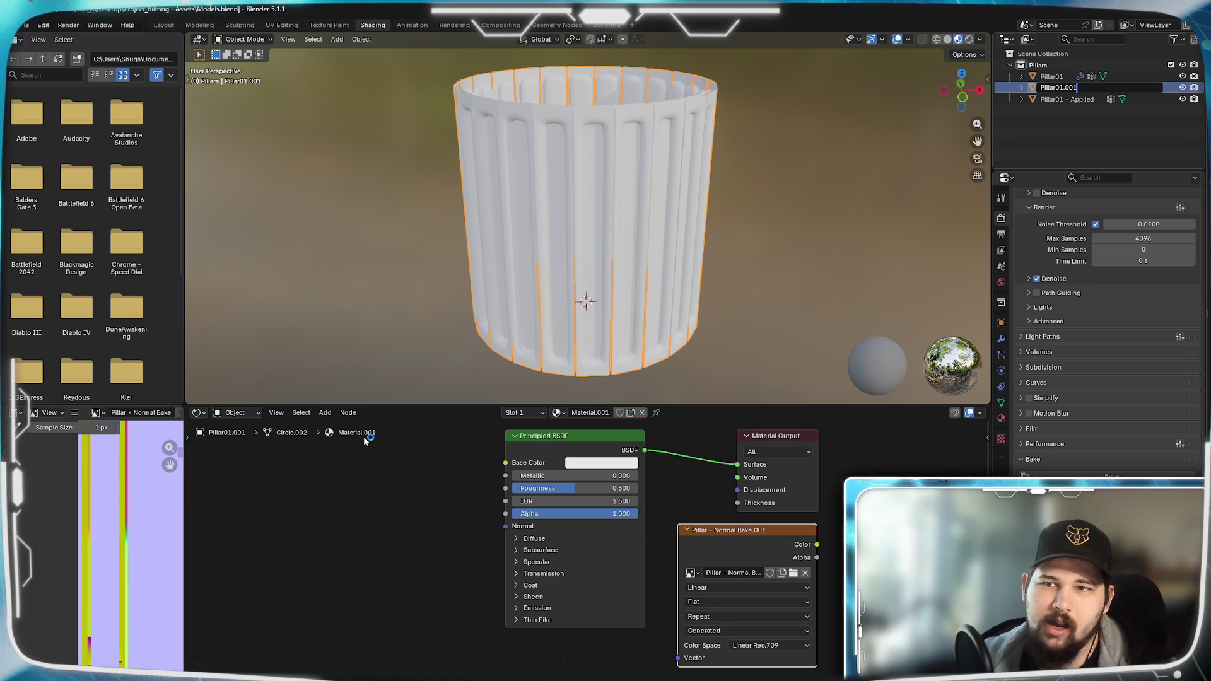
{"action": "key", "text": "BackSpace"}
{"action": "key", "text": "BackSpace"}
{"action": "key", "text": "BackSpace"}
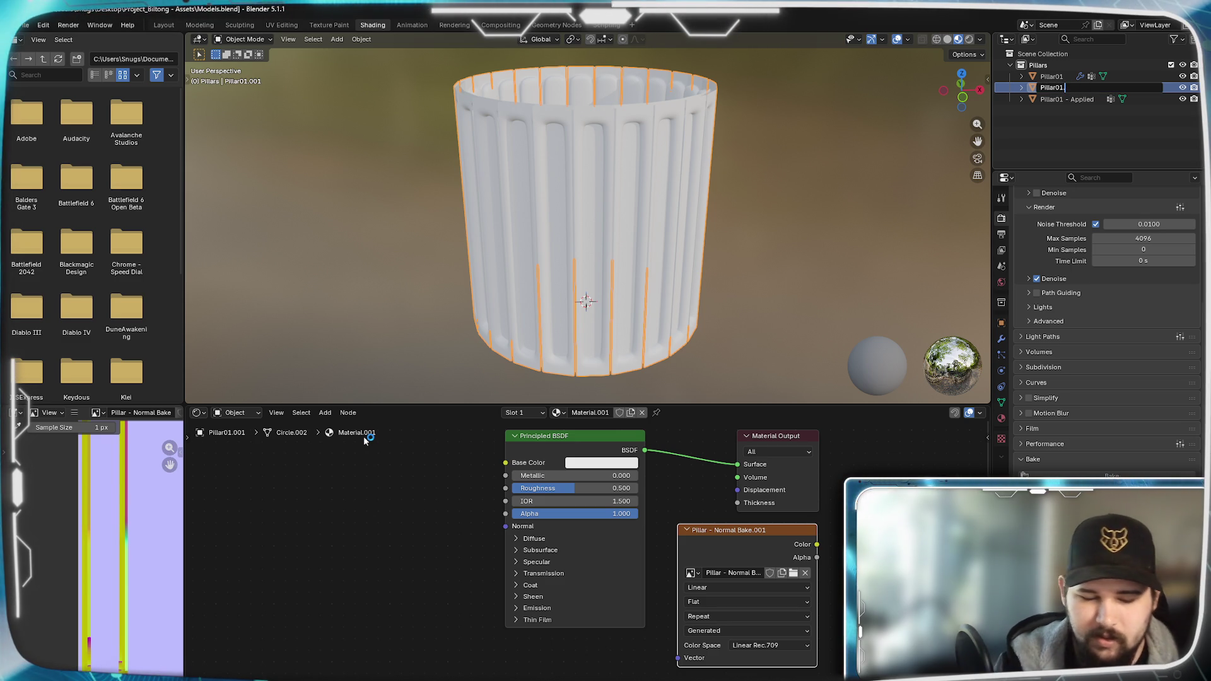
{"action": "key", "text": "BackSpace"}
{"action": "type", "text": "- "}
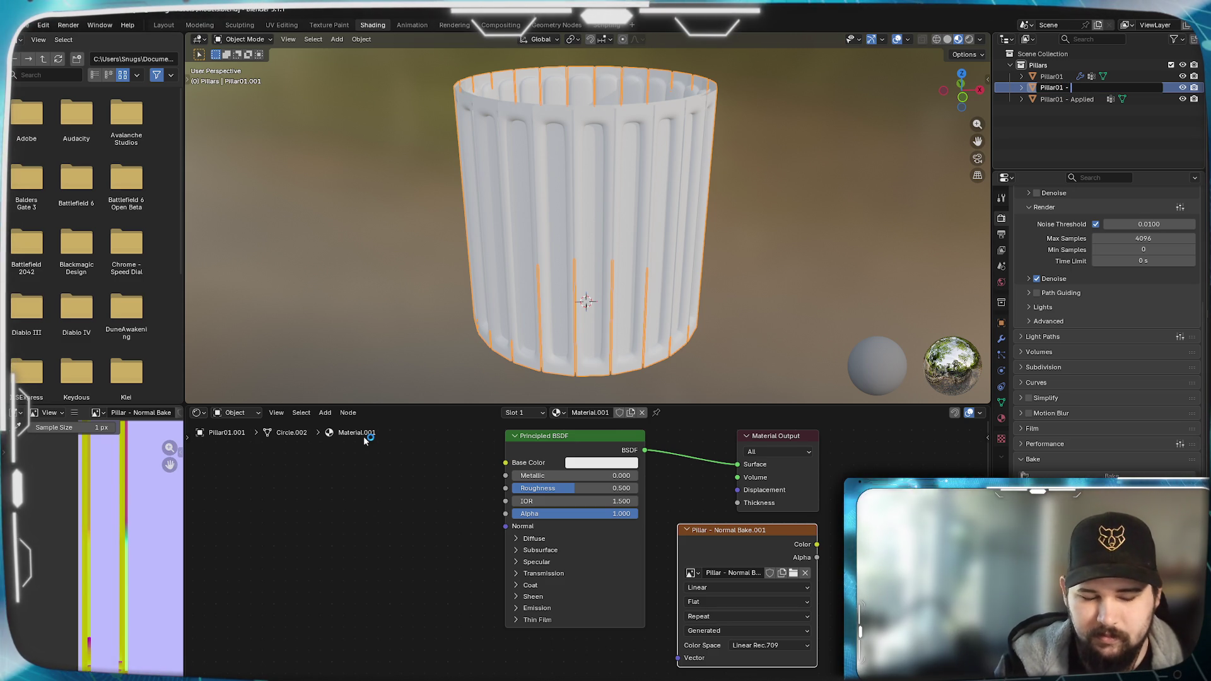
{"action": "type", "text": "Bake"}
{"action": "key", "text": "Return"}
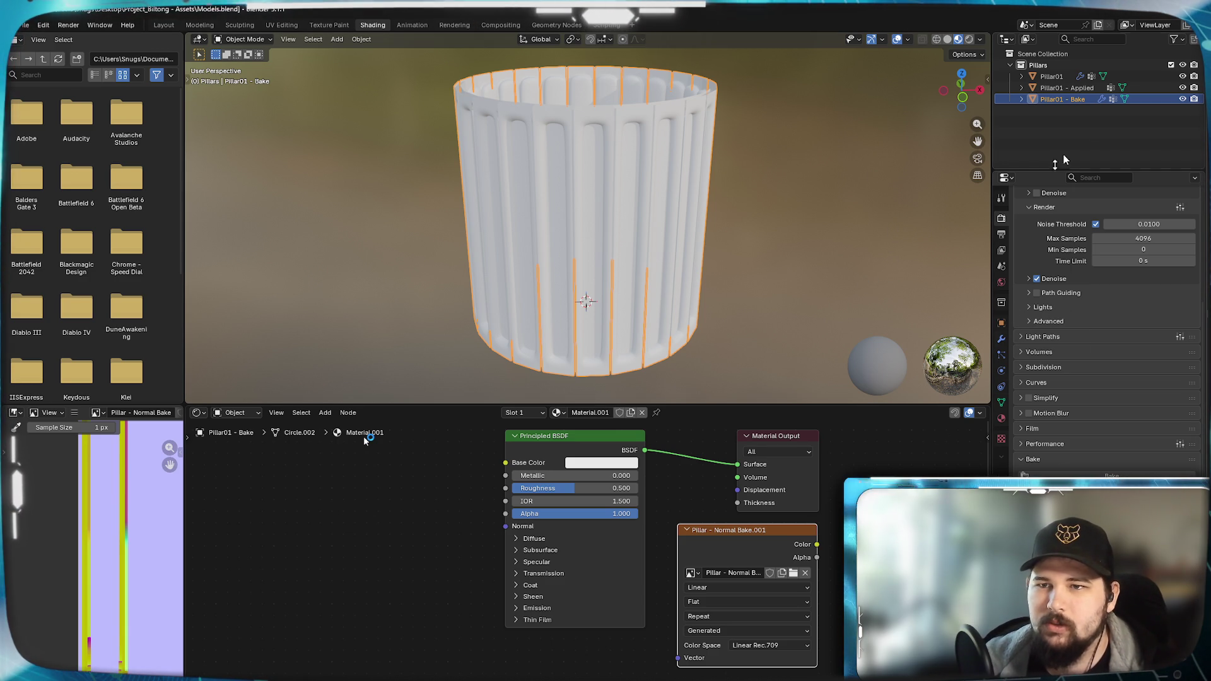
- Hide Pillar01, delete the bake copy's Displace and Array modifiers, and enter UV Editing
{"action": "left_click", "coordinate": [1183, 76]}
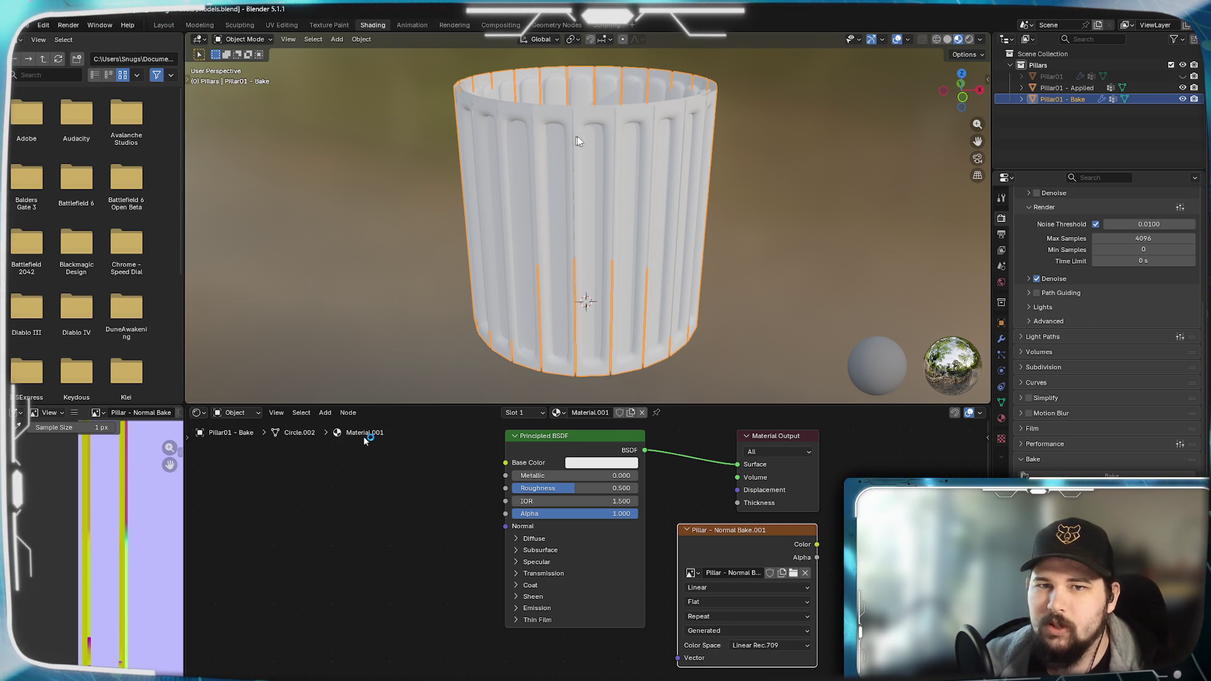
{"action": "left_click", "coordinate": [1002, 338]}
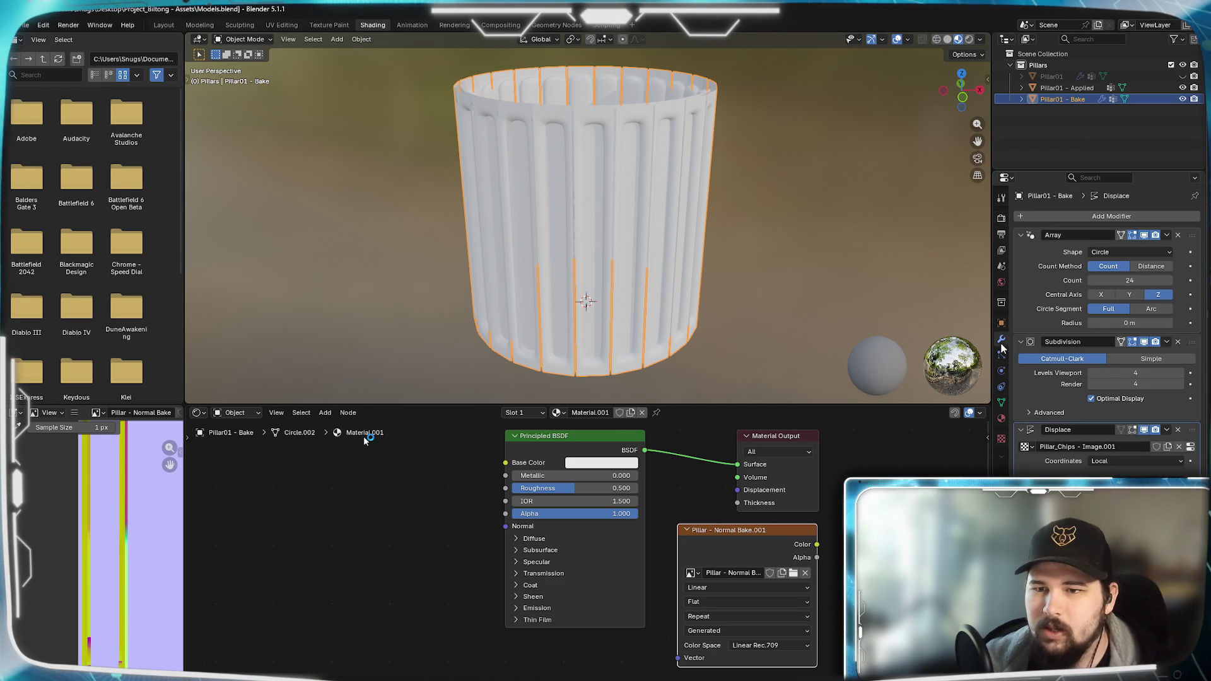
{"action": "left_click", "coordinate": [1180, 429]}
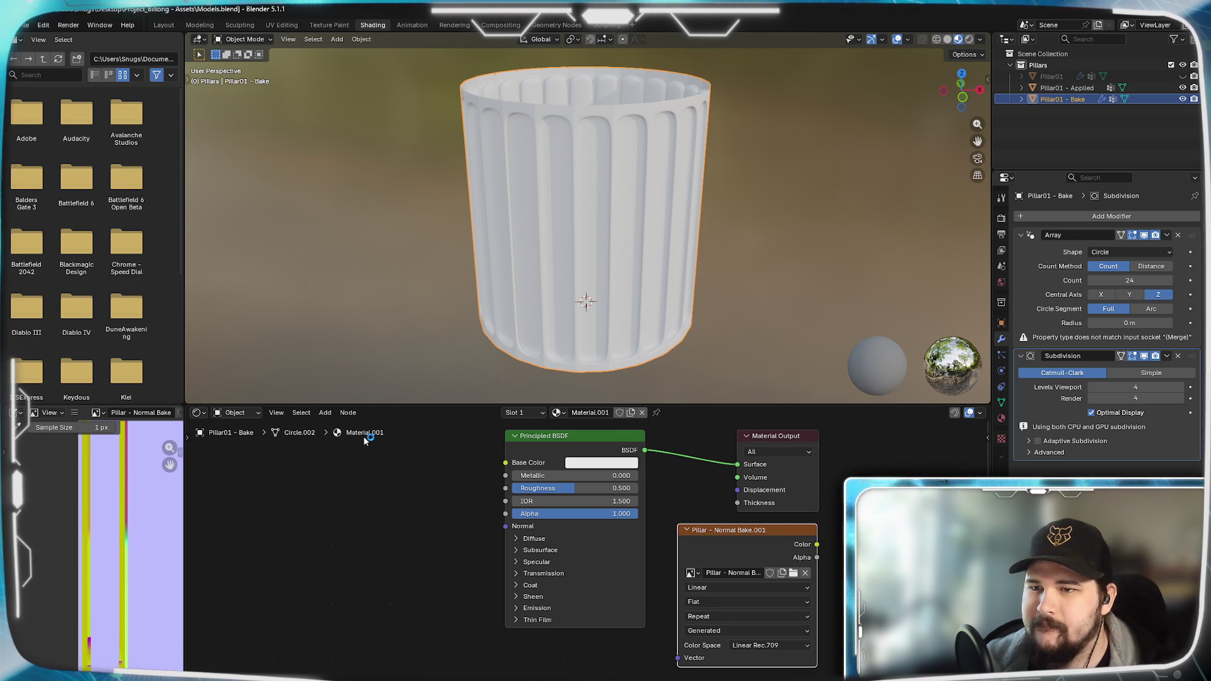
{"action": "left_click", "coordinate": [1167, 235]}
{"action": "left_click", "coordinate": [1126, 288]}
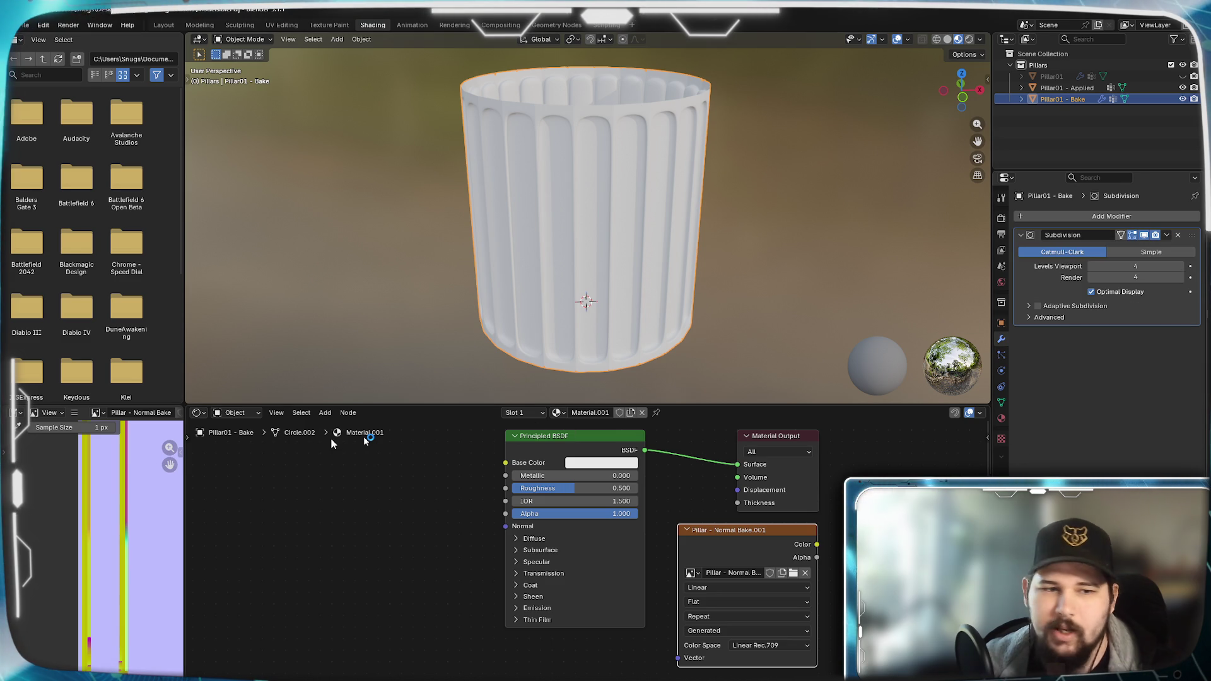
{"action": "left_click", "coordinate": [281, 25]}
{"action": "scroll", "coordinate": [368, 442], "scroll_direction": "down", "scroll_amount": 4}
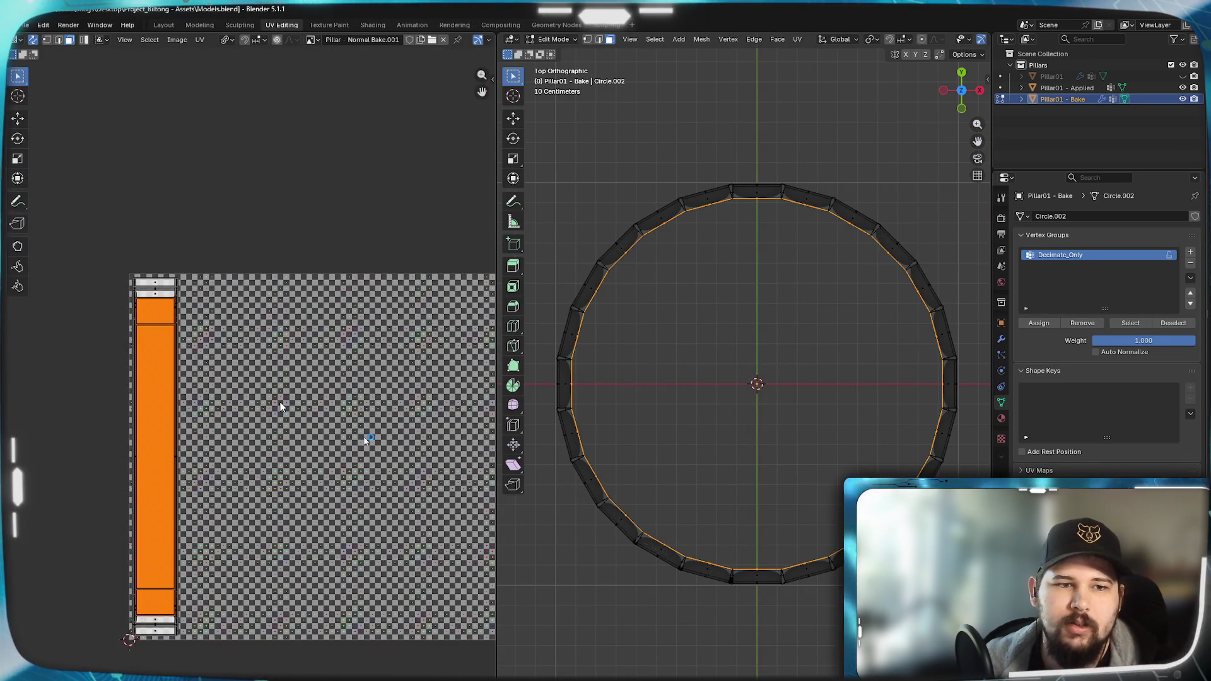
{"action": "scroll", "coordinate": [282, 400], "scroll_direction": "down", "scroll_amount": 1}
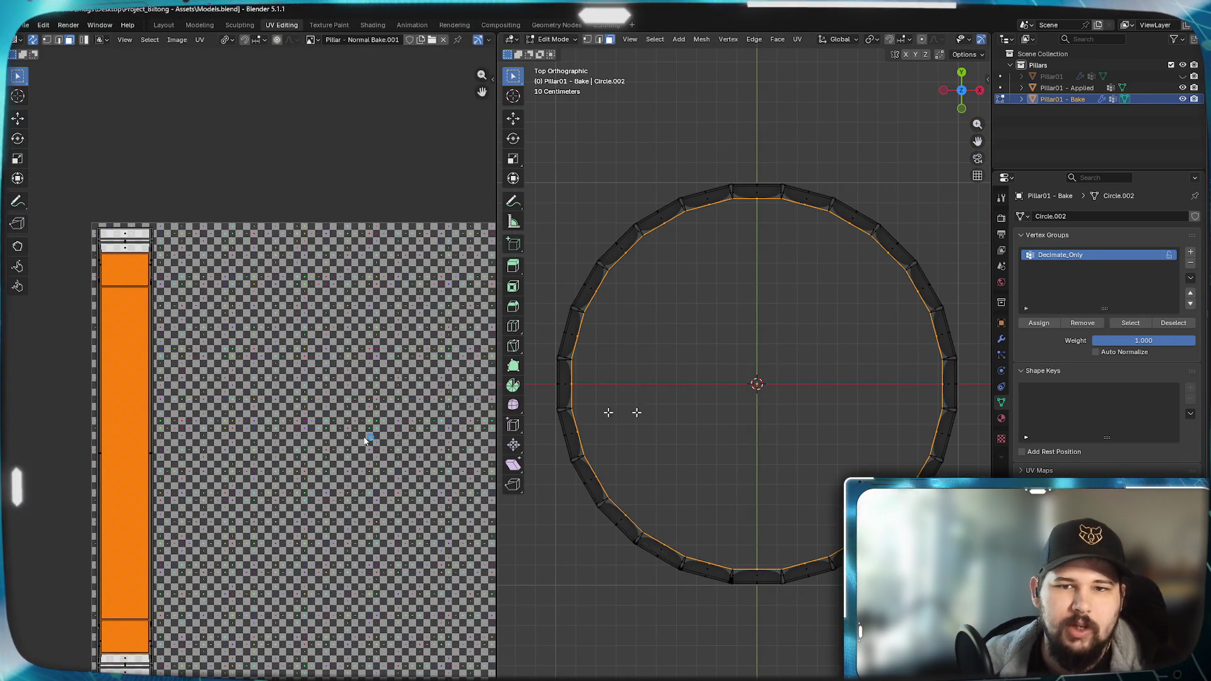
- Select the whole Pillar01 - Bake mesh, cancelling an accidental inset
{"action": "key", "text": "a"}
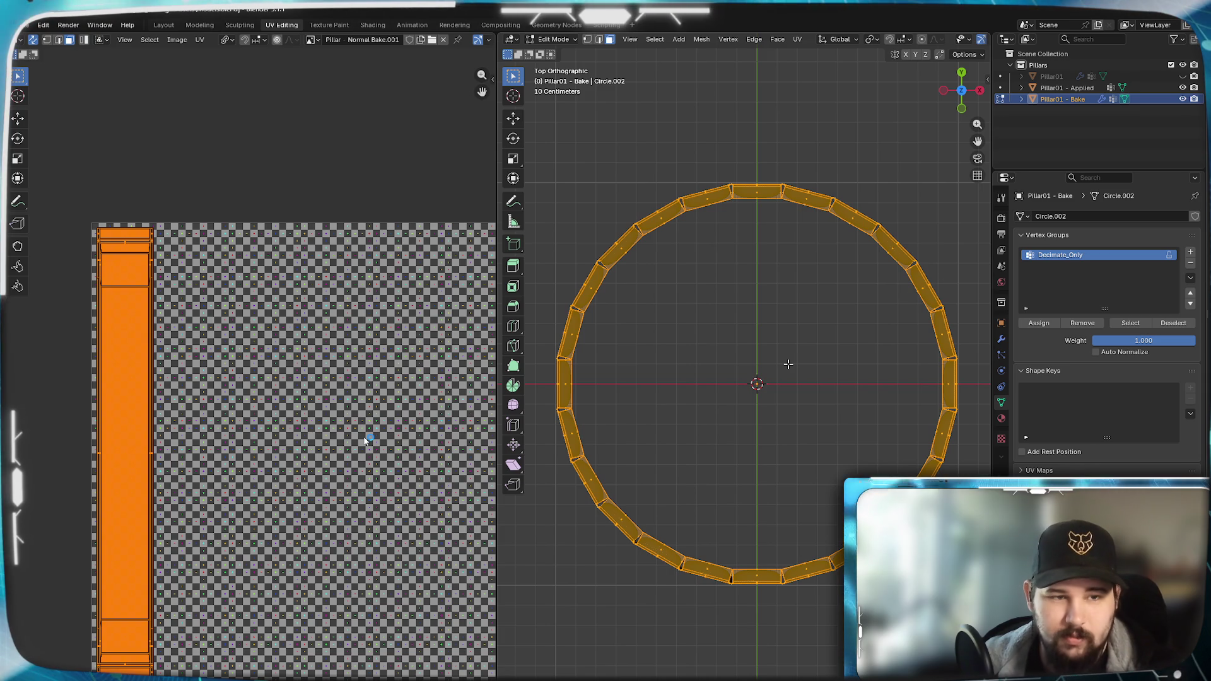
{"action": "key", "text": "i"}
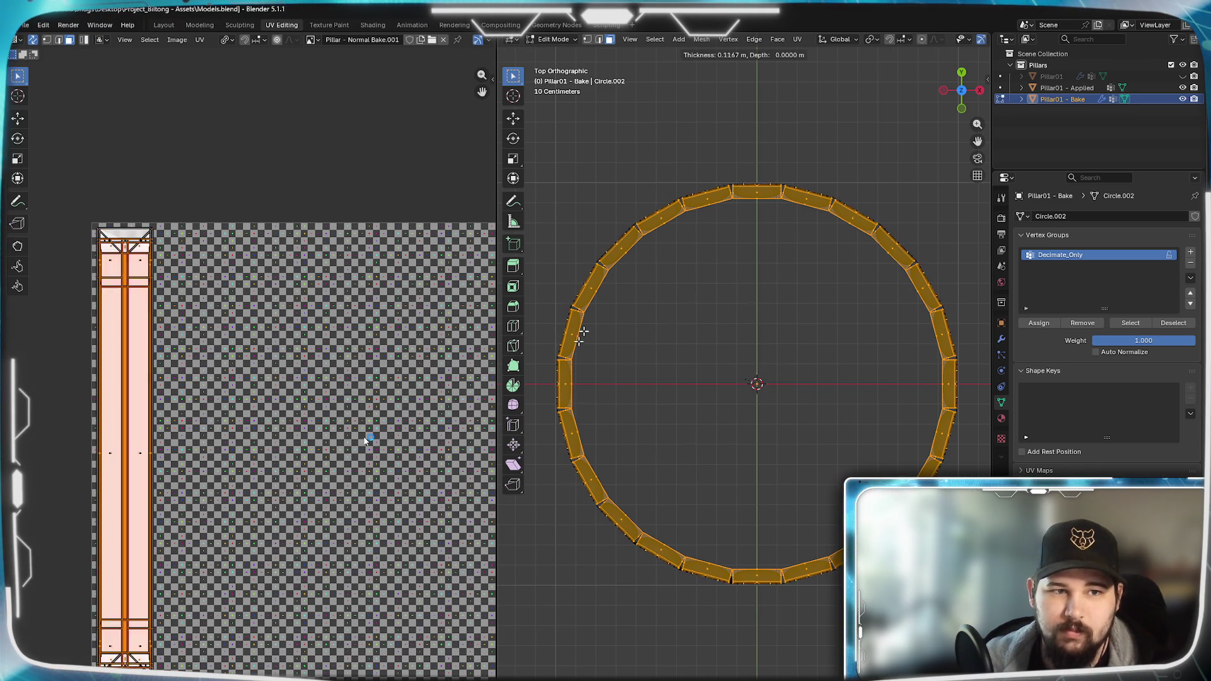
{"action": "left_click", "coordinate": [500, 416]}
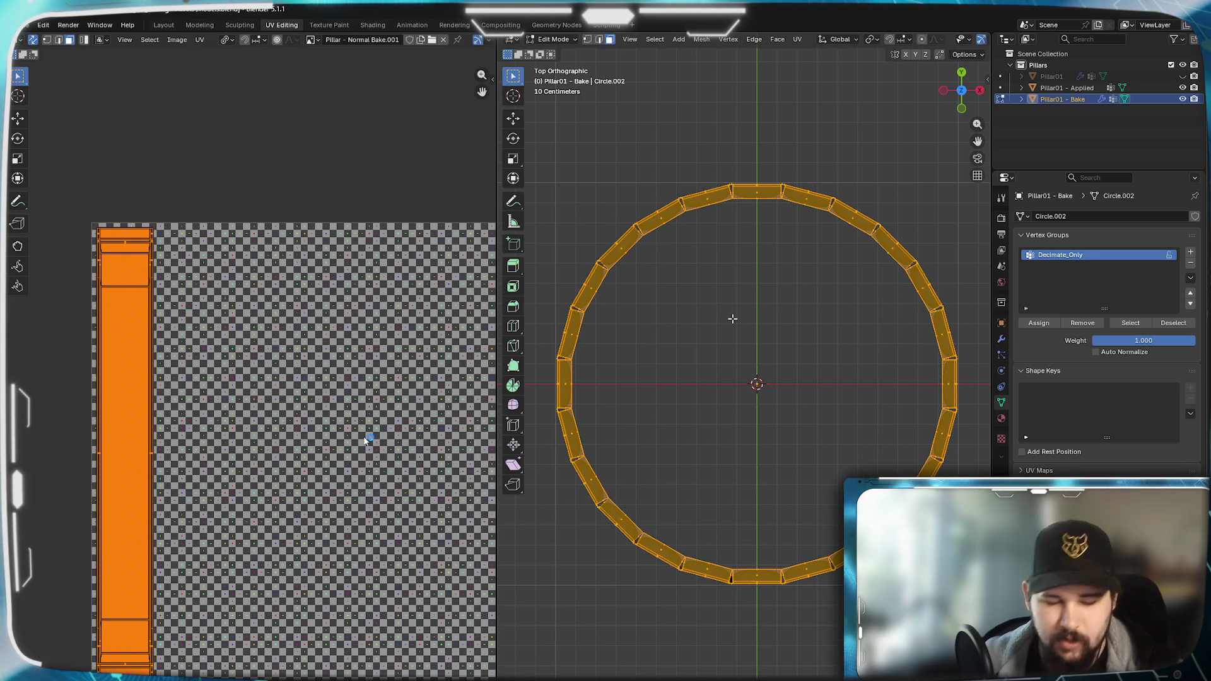
- Unwrap the mesh with Cylinder Projection and switch to front view (numpad 1)
{"action": "key", "text": "u"}
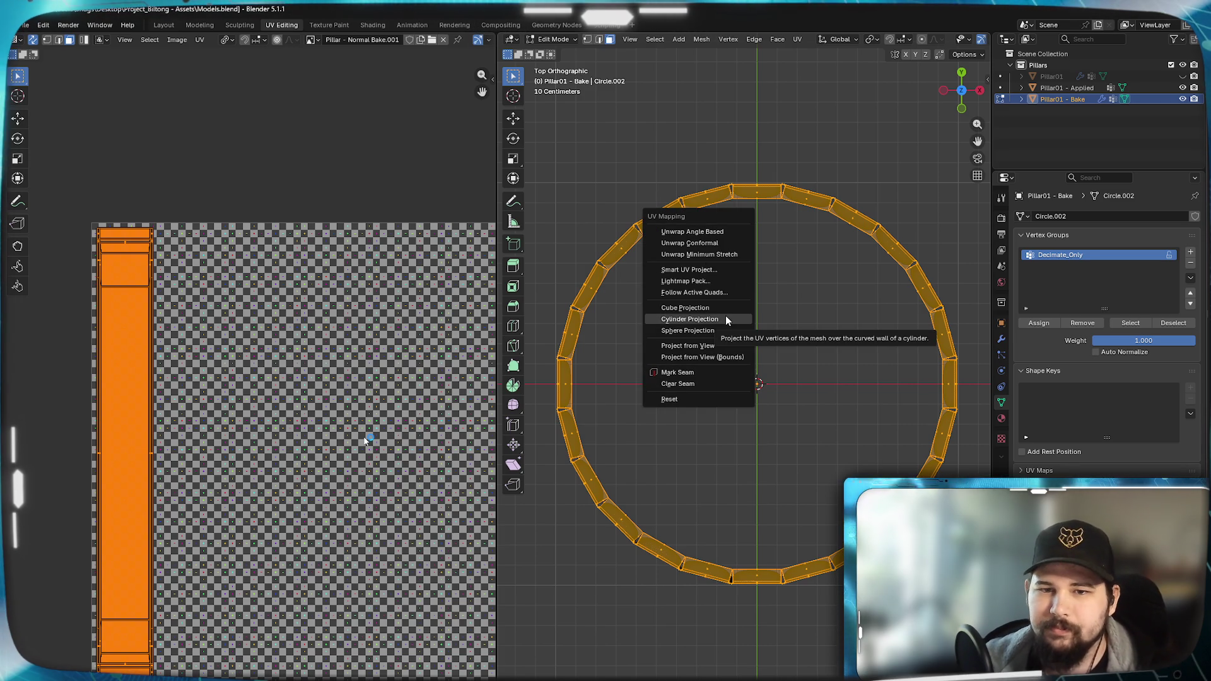
{"action": "left_click", "coordinate": [723, 319]}
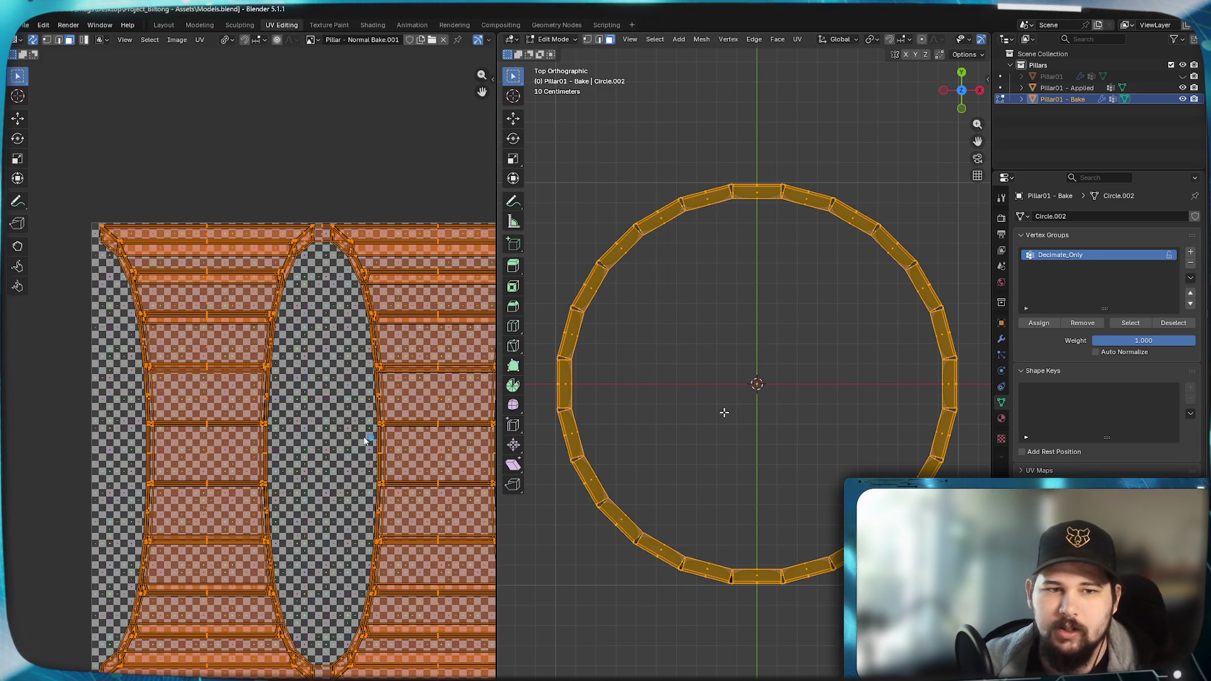
{"action": "right_click", "coordinate": [776, 336]}
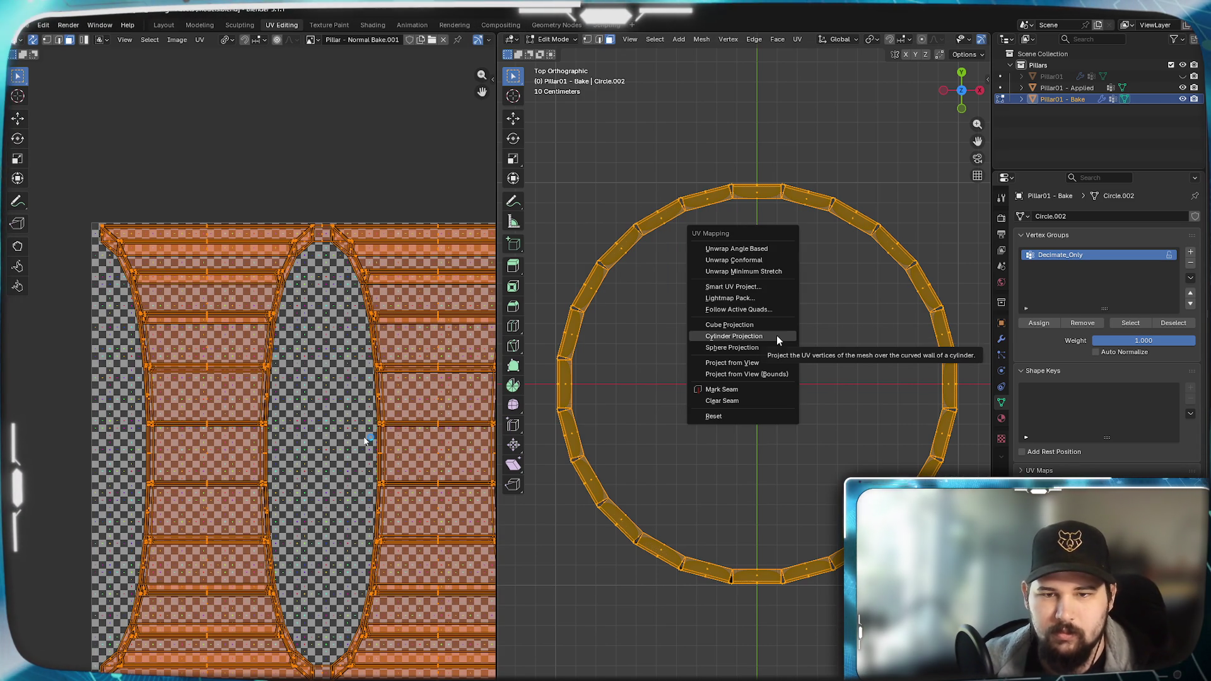
{"action": "left_click", "coordinate": [776, 336]}
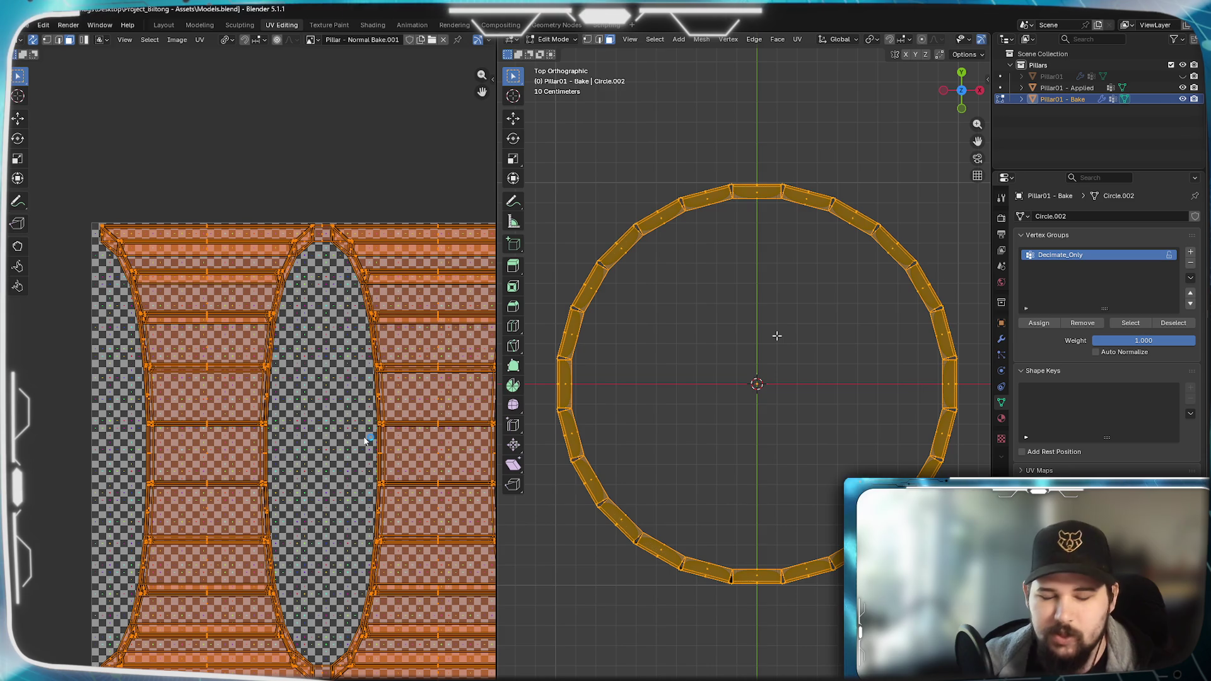
{"action": "key", "text": "KP_1"}
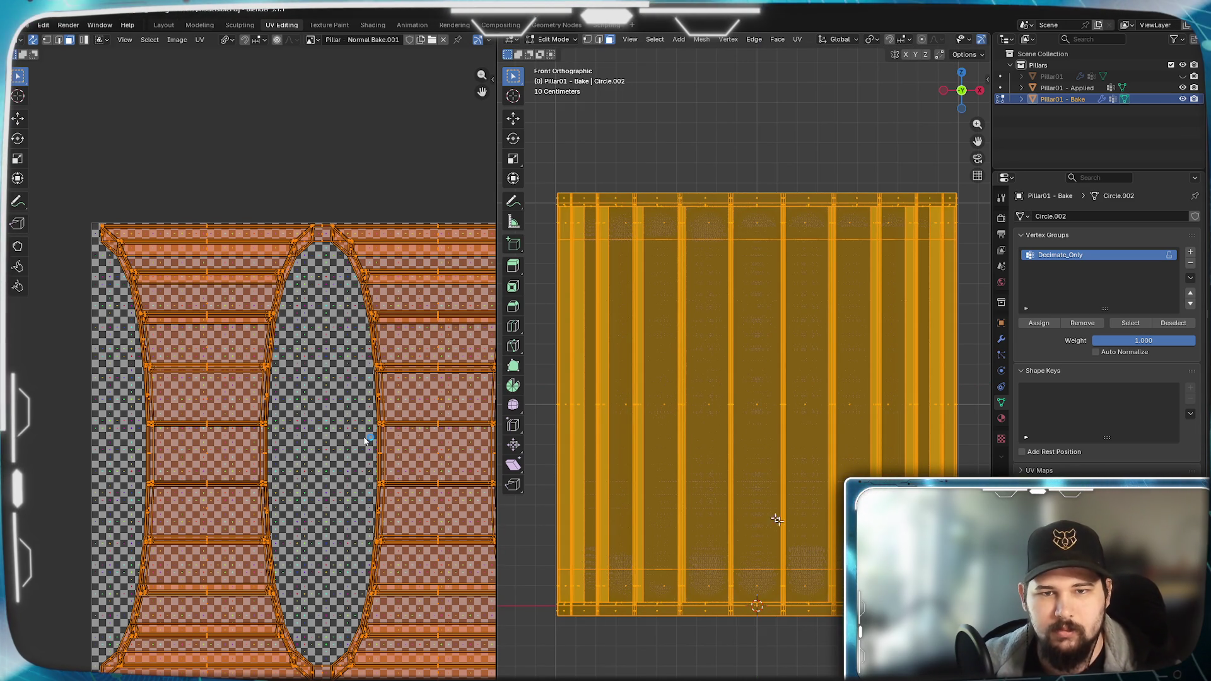
- Reselect the whole mesh and redo the Cylinder Projection unwrap from the front view
{"action": "key", "text": "u"}
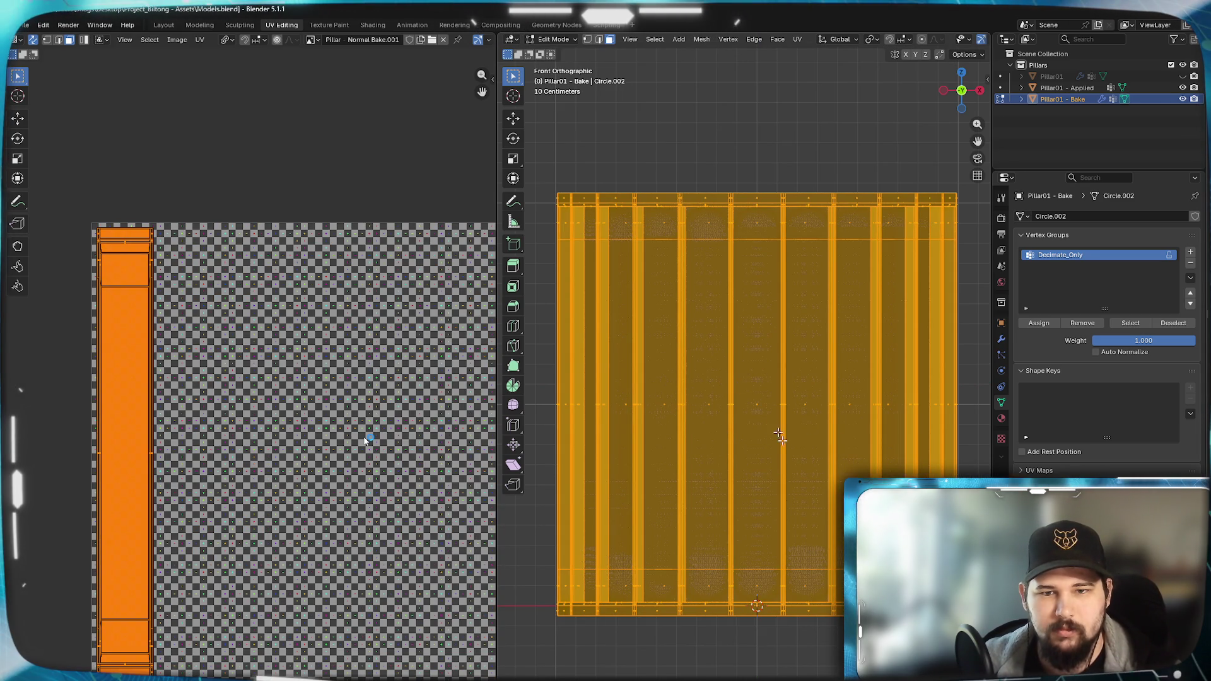
{"action": "key", "text": "ctrl+Tab"}
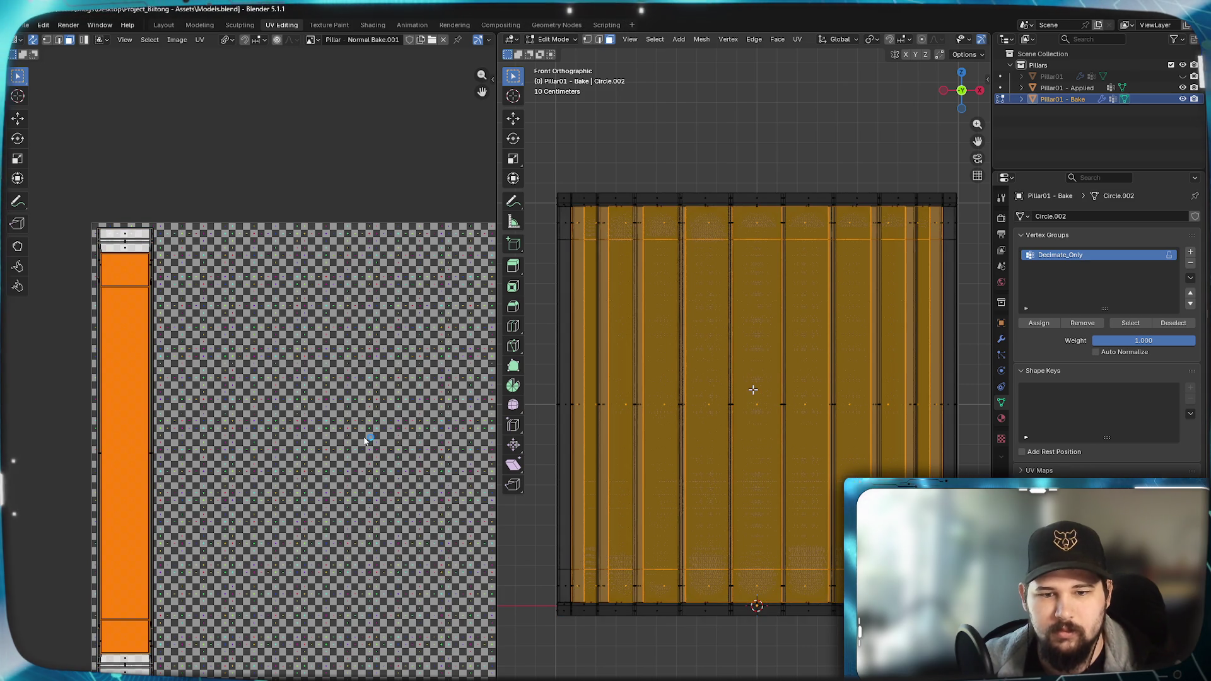
{"action": "key", "text": "a"}
{"action": "key", "text": "u"}
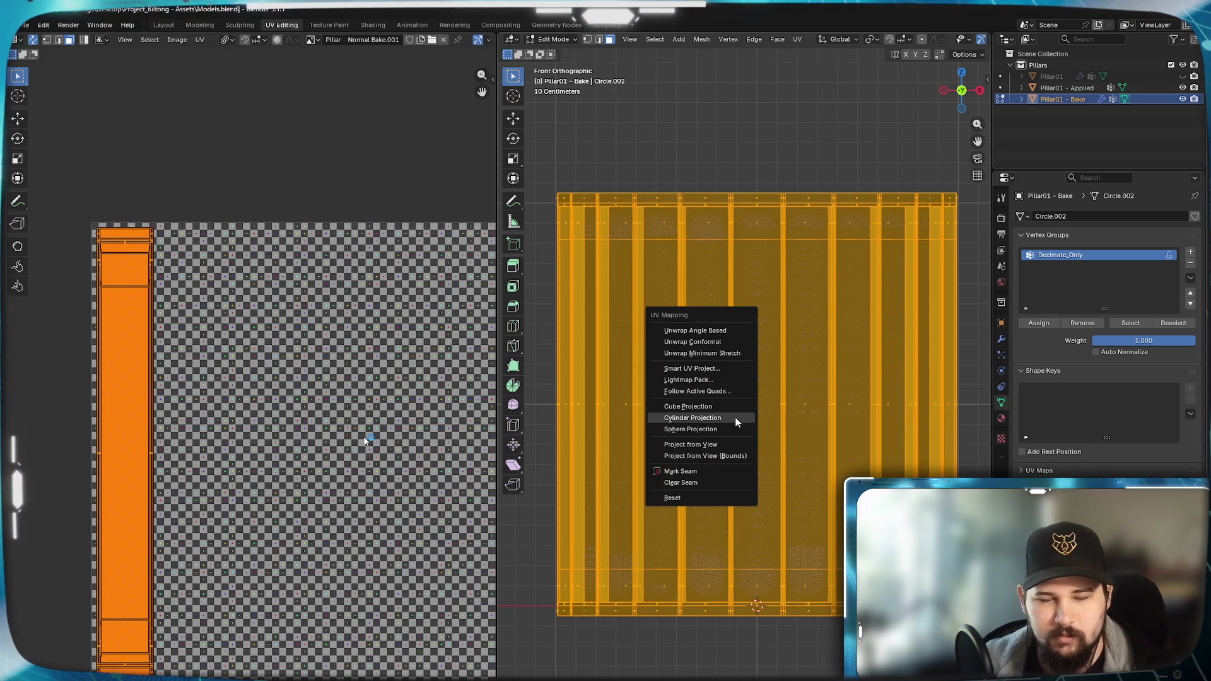
{"action": "left_click", "coordinate": [704, 417]}
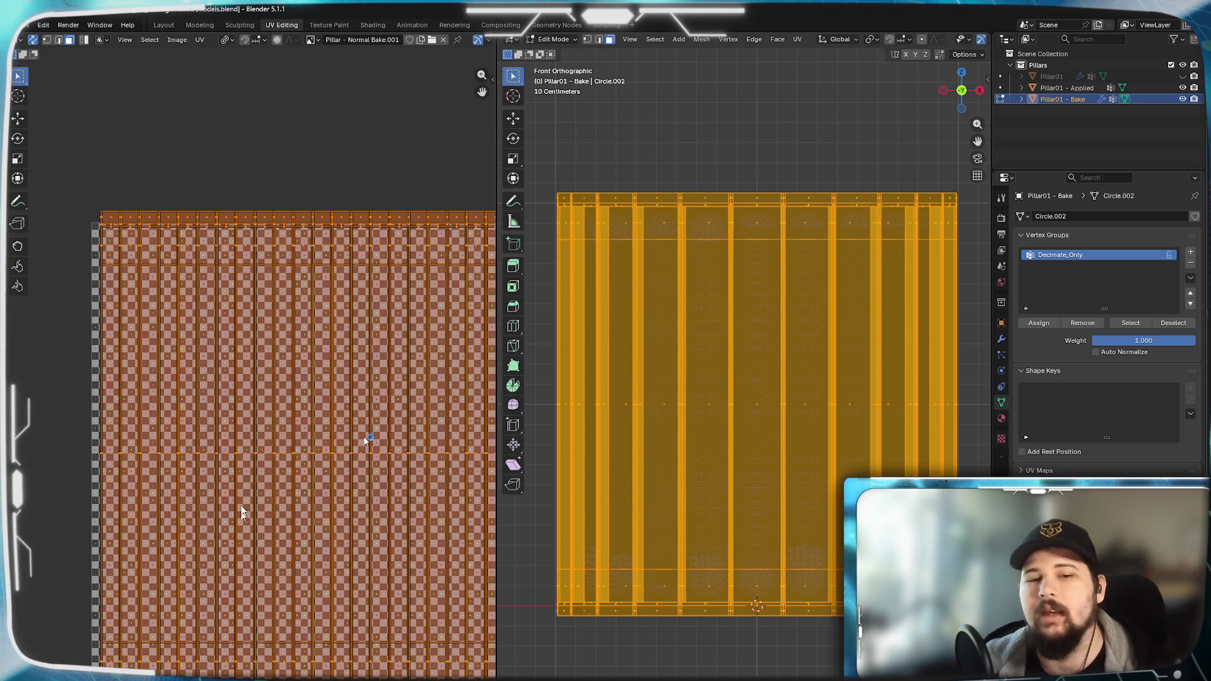
- Scale the UV layout down slightly and shift it sideways into the texture bounds, then view from top
{"action": "key", "text": "s"}
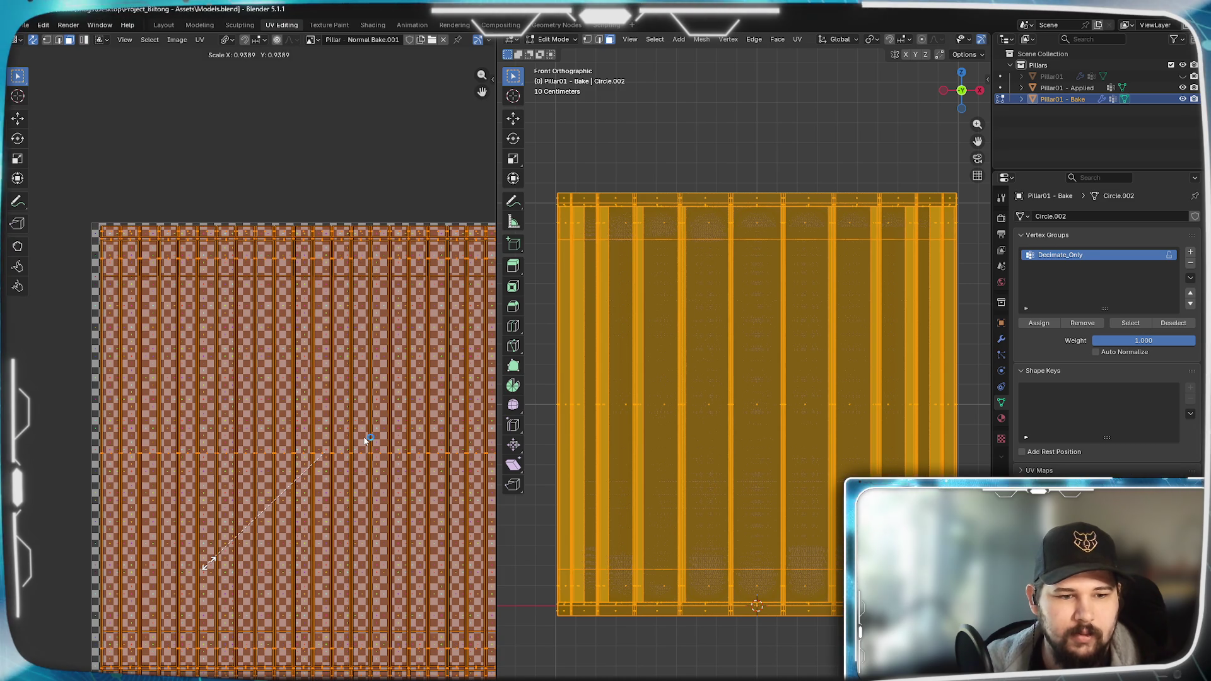
{"action": "key", "text": "g"}
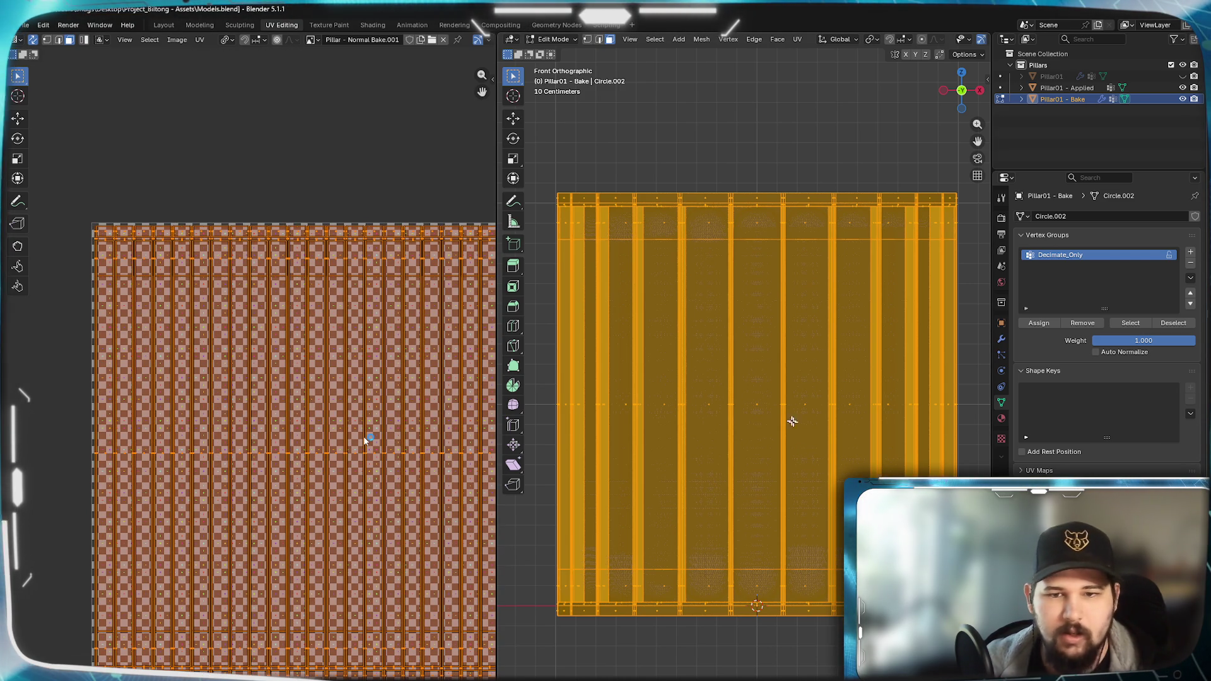
{"action": "key", "text": "KP_7"}
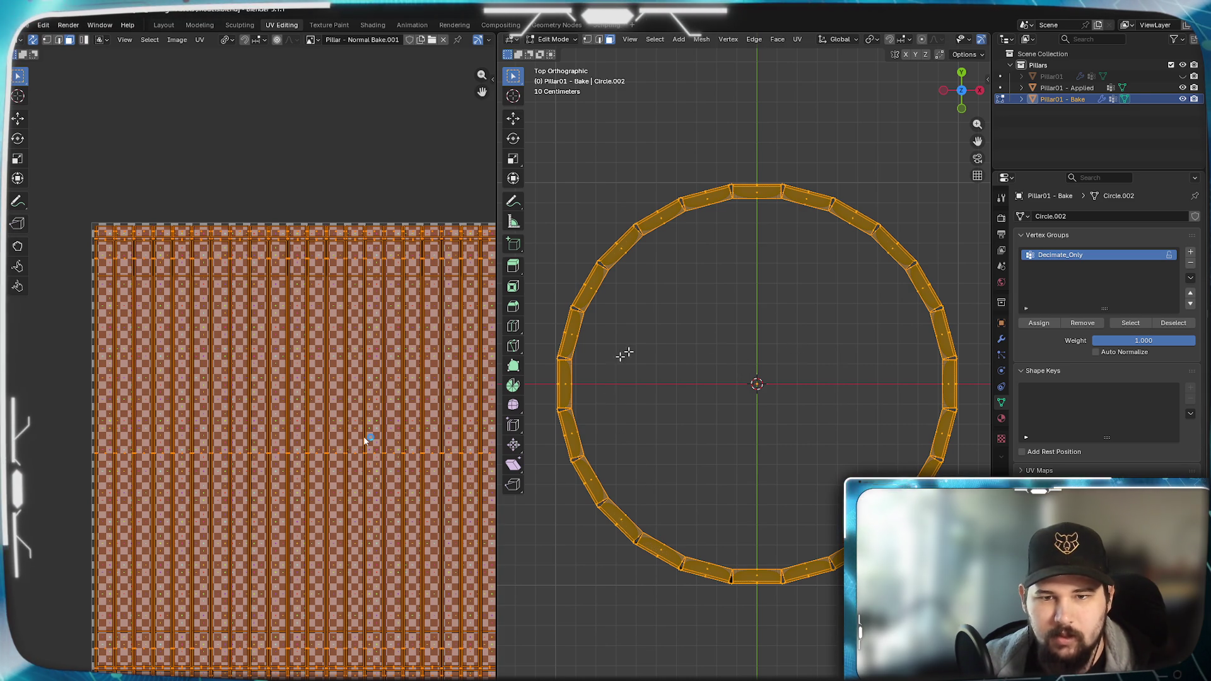
- Deselect all, select the ring's inner edge loop and its UV columns, starting then cancelling a scale
{"action": "left_click", "coordinate": [755, 345]}
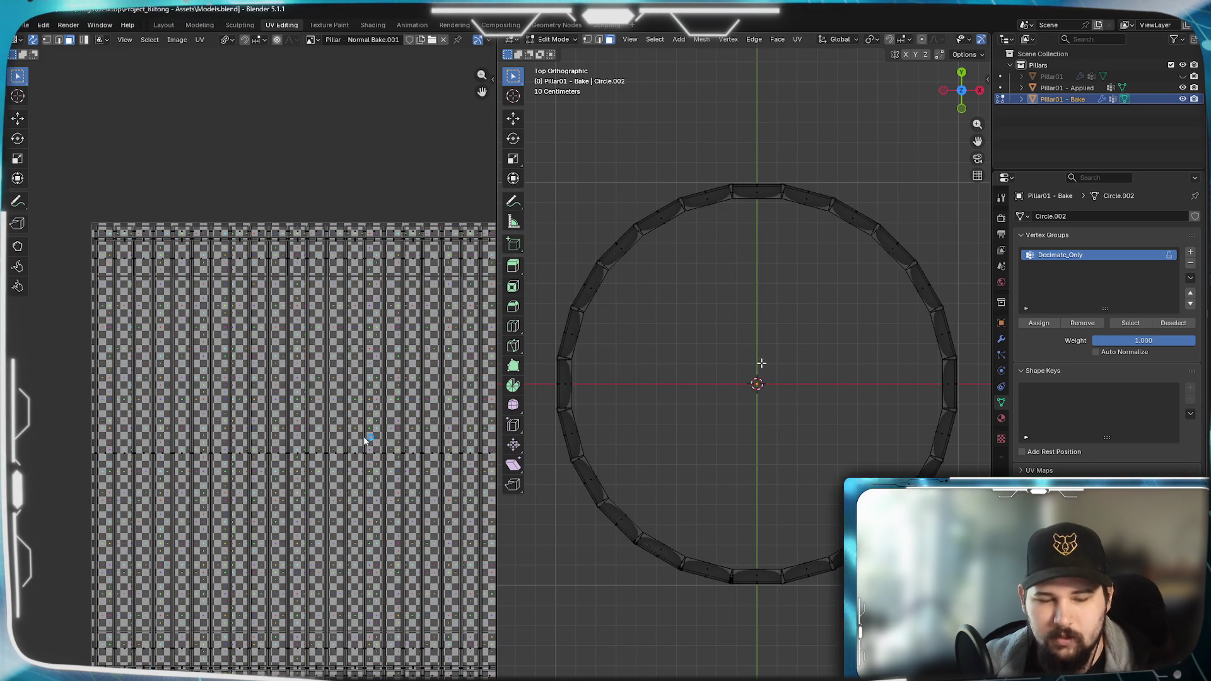
{"action": "left_click", "coordinate": [766, 368], "text": "alt"}
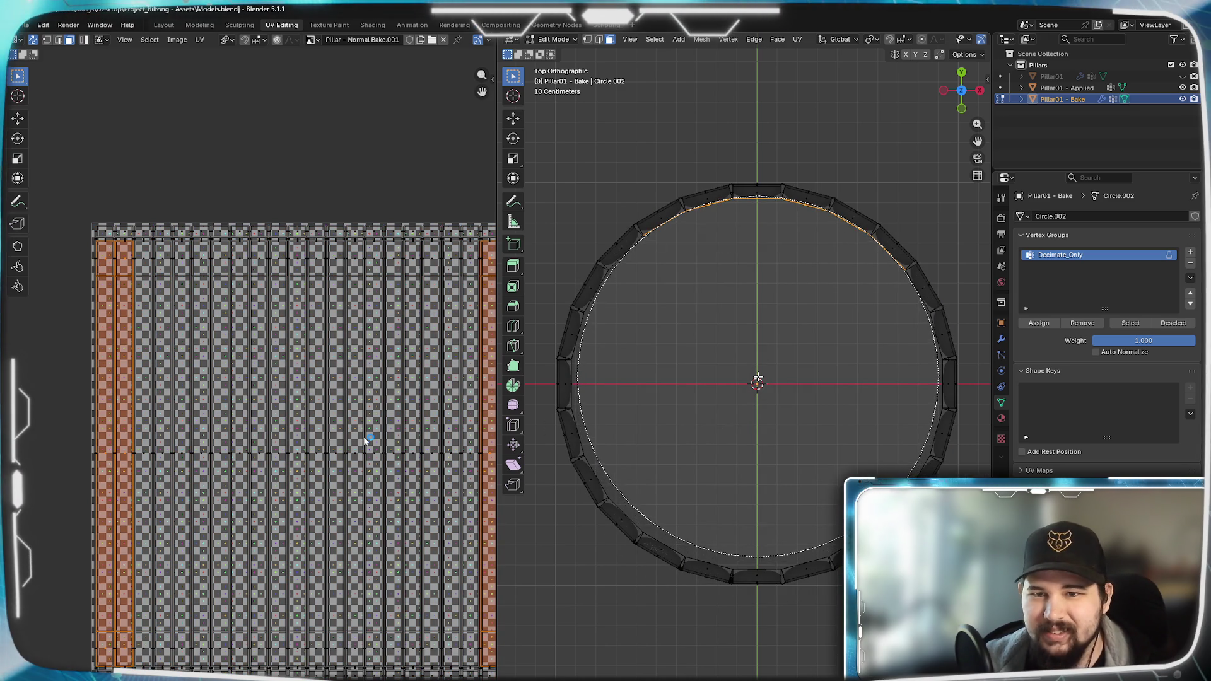
{"action": "mouse_move", "coordinate": [753, 413]}
{"action": "left_mouse_down"}
{"action": "mouse_move", "coordinate": [759, 384]}
{"action": "mouse_move", "coordinate": [741, 394]}
{"action": "left_mouse_up"}
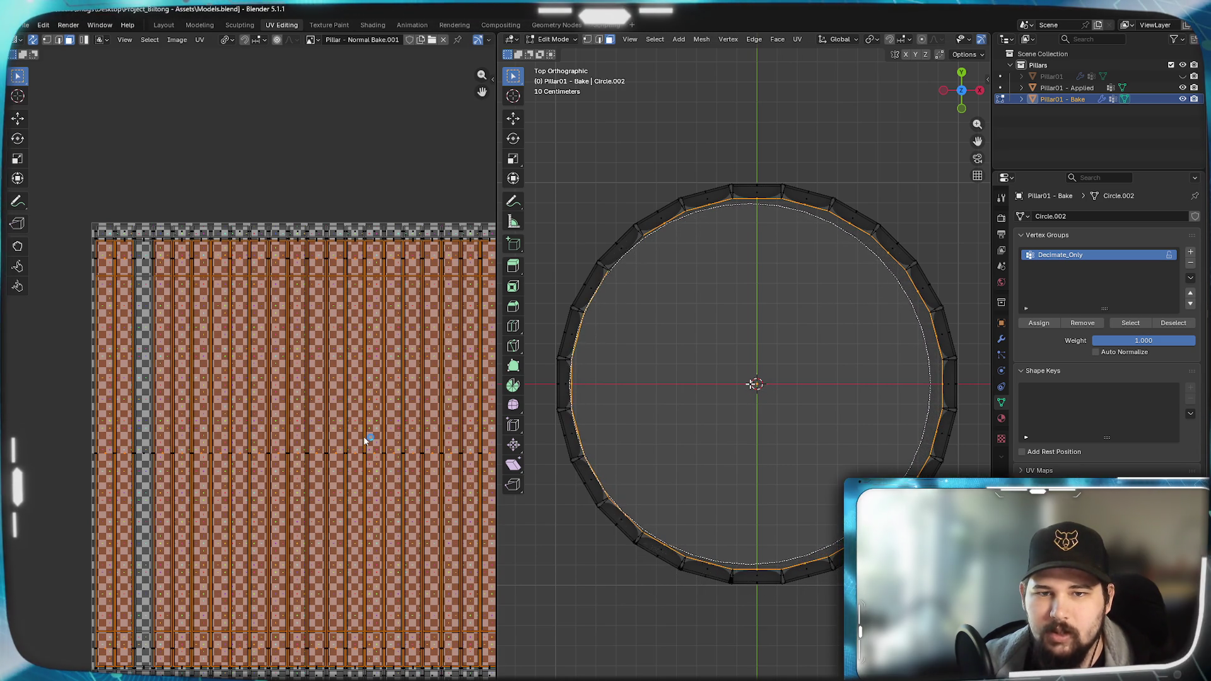
{"action": "key", "text": "ctrl+x"}
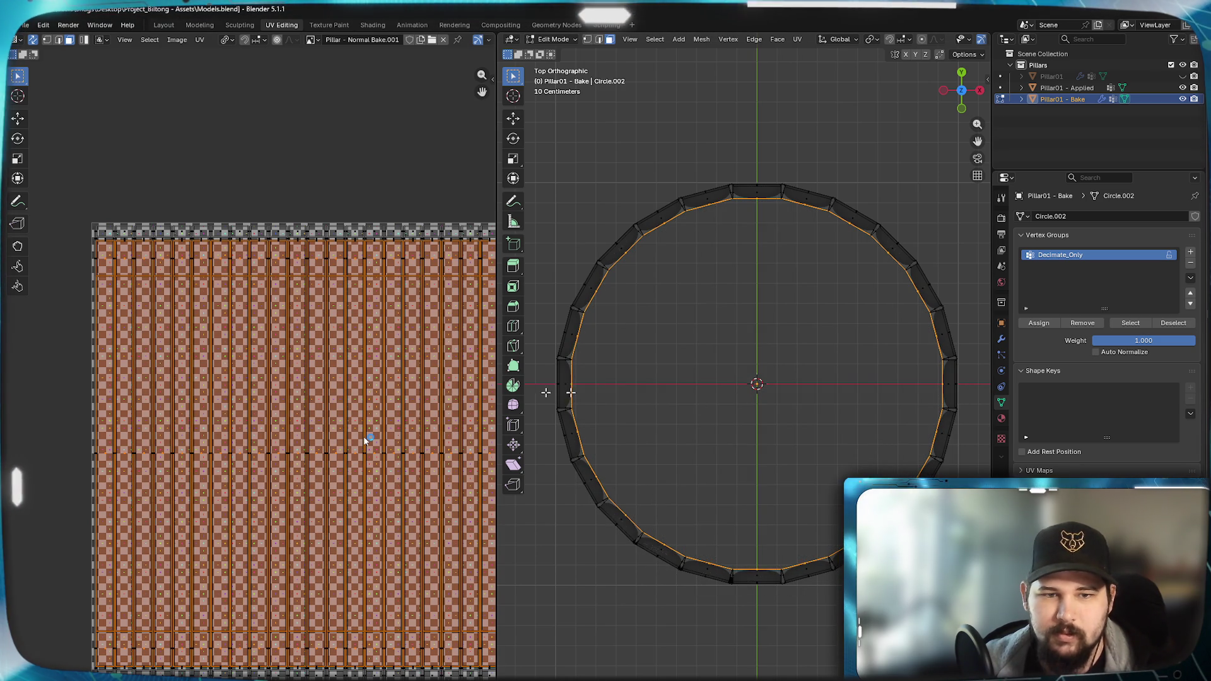
{"action": "key", "text": "s"}
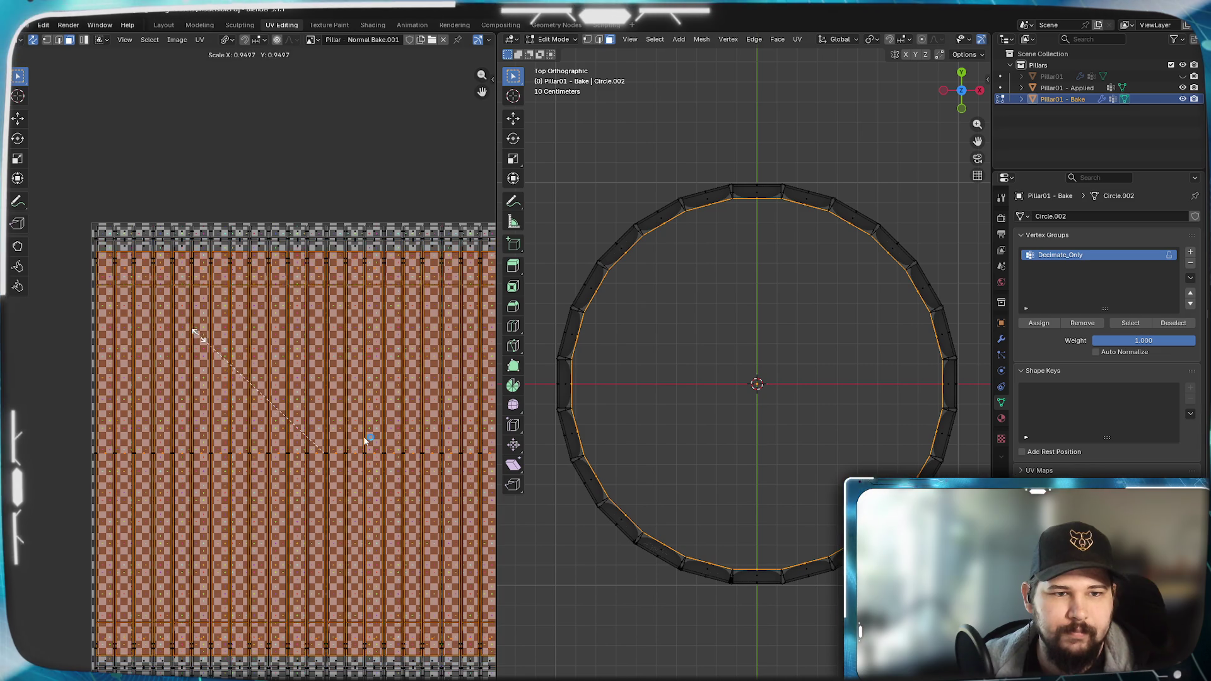
{"action": "right_click", "coordinate": [206, 343]}
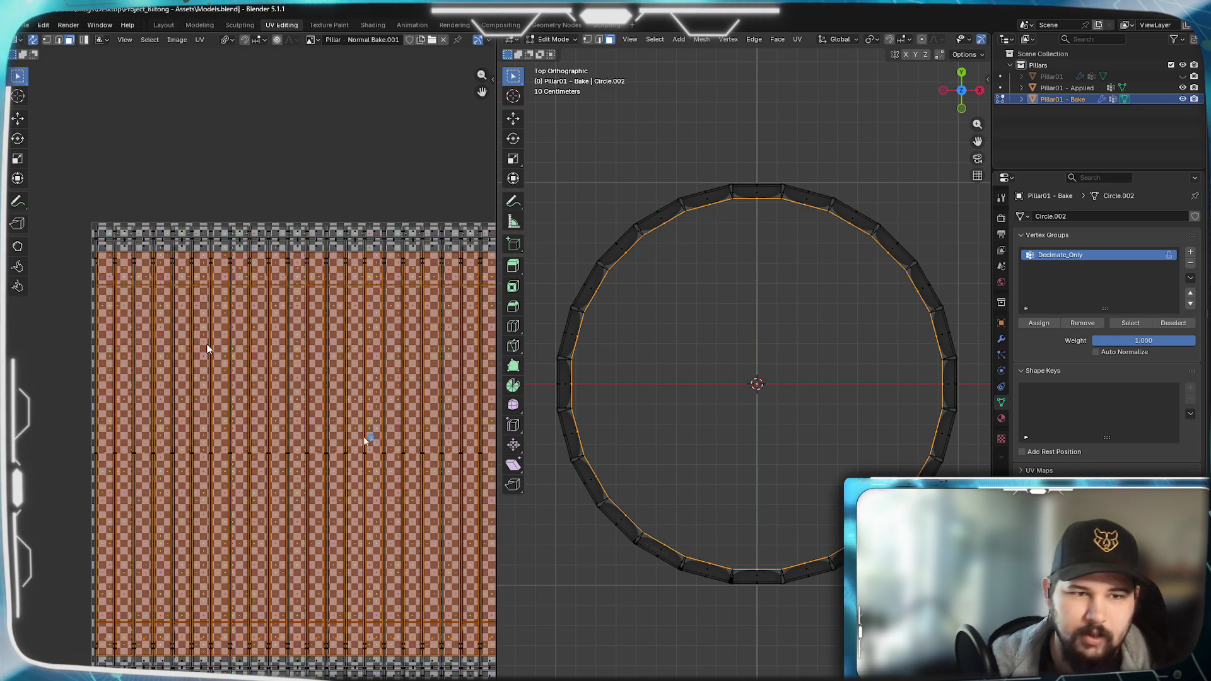
- Move through Layout and Texture Paint to the Shading workspace and Ctrl-select Pillar01 - Applied
{"action": "left_click", "coordinate": [159, 25]}
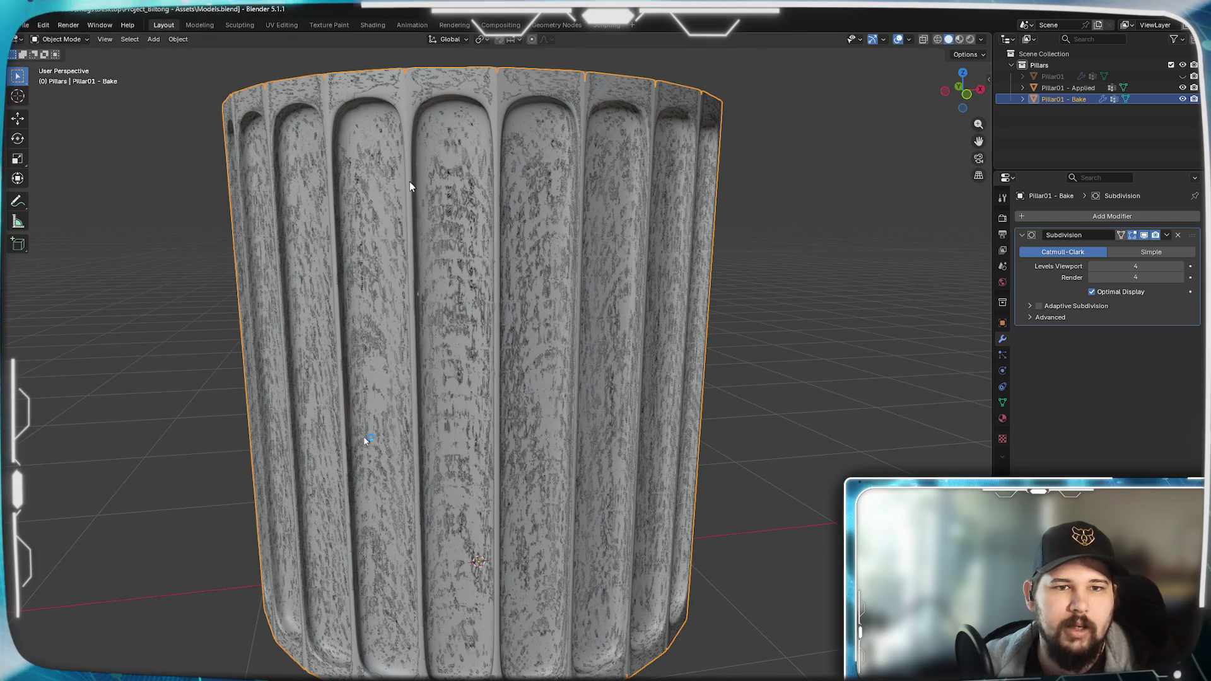
{"action": "left_click", "coordinate": [328, 25]}
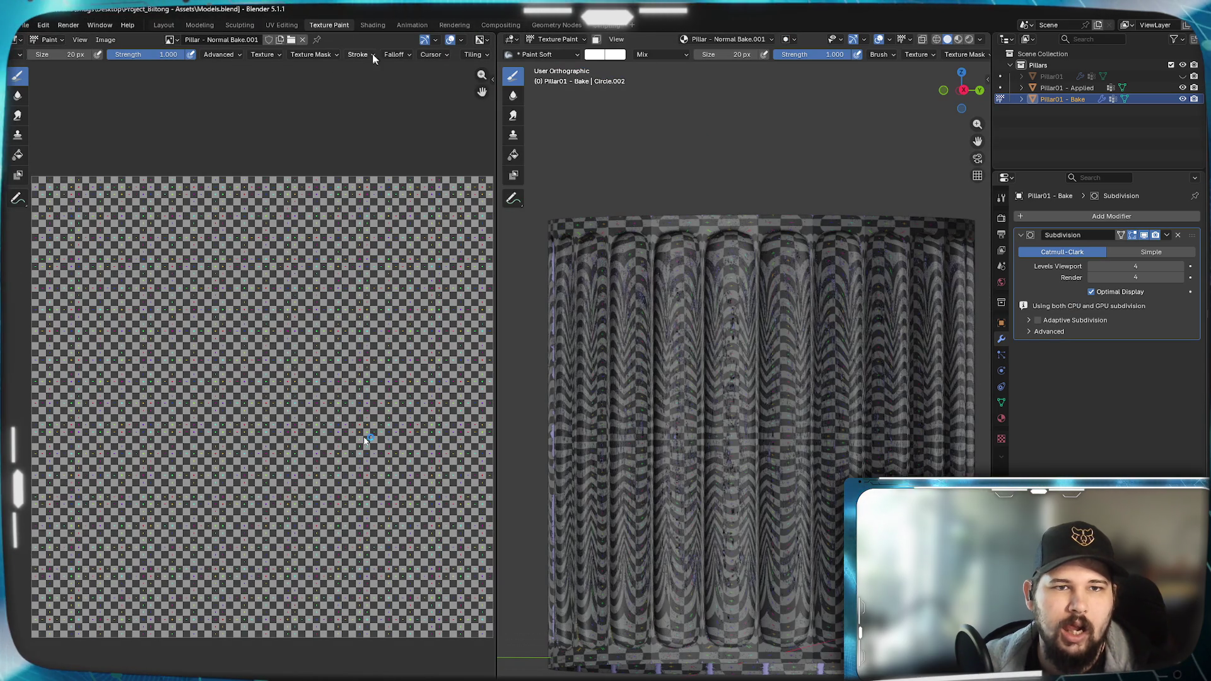
{"action": "left_click", "coordinate": [372, 25]}
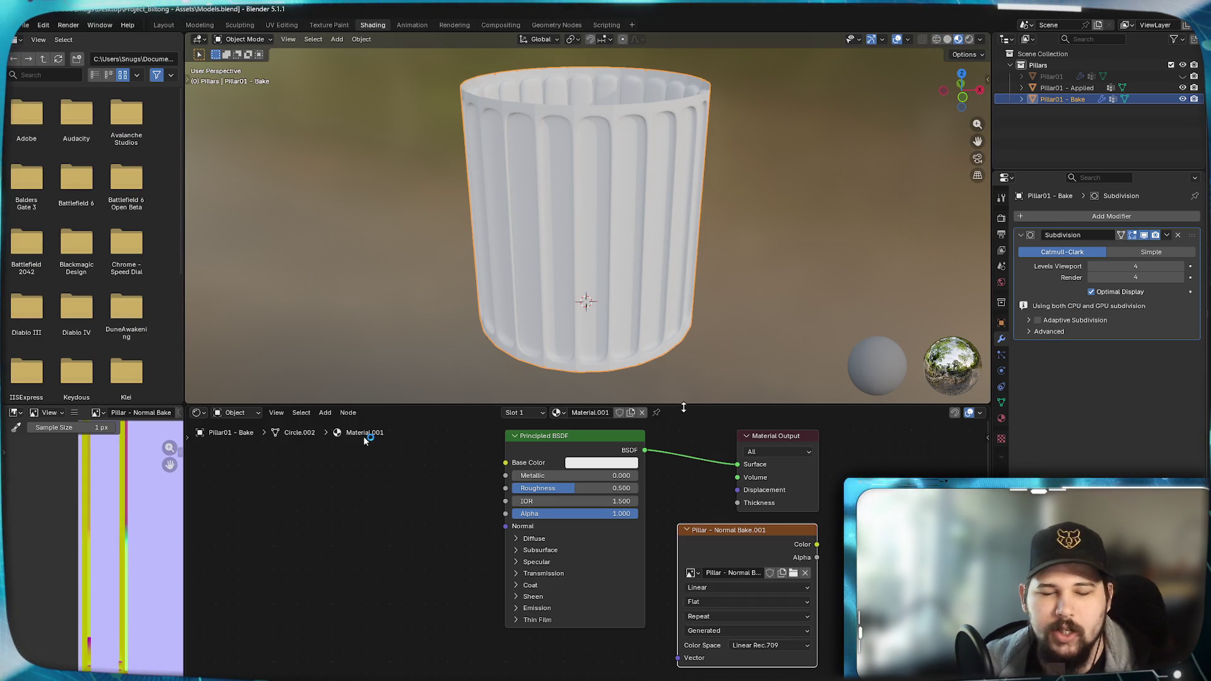
{"action": "left_click", "coordinate": [1067, 87], "text": "ctrl"}
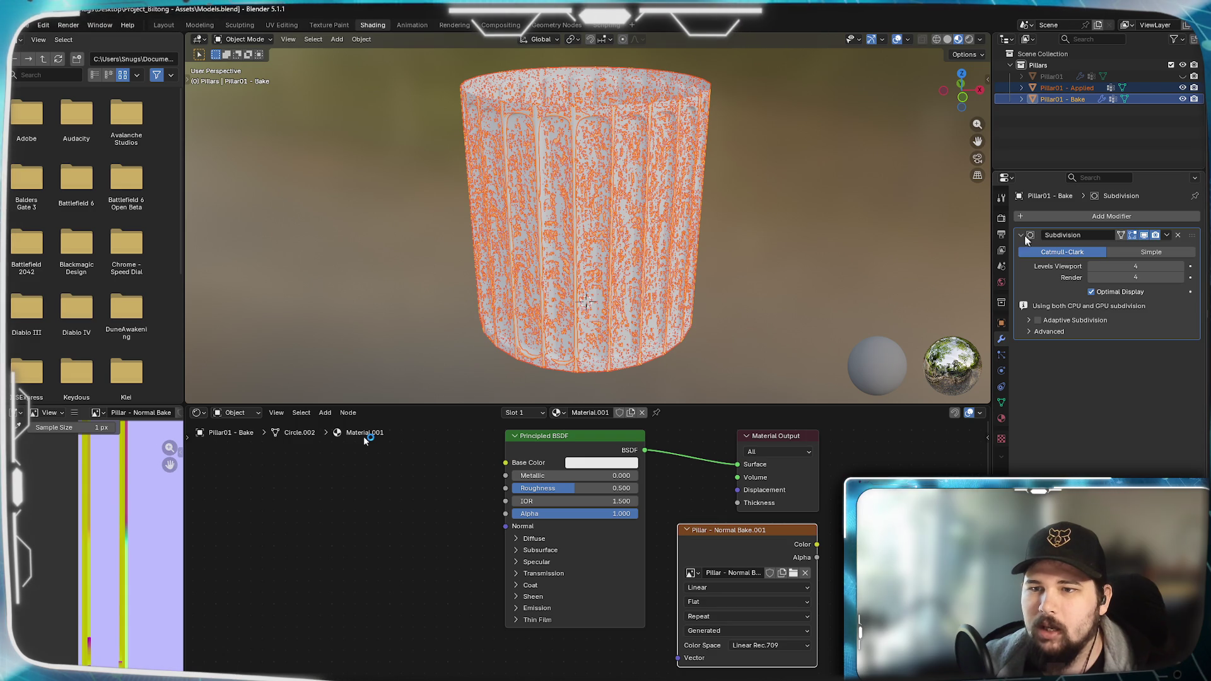
- Browse the view layer and object property tabs, ending on the Cycles render settings
{"action": "left_click", "coordinate": [1002, 216]}
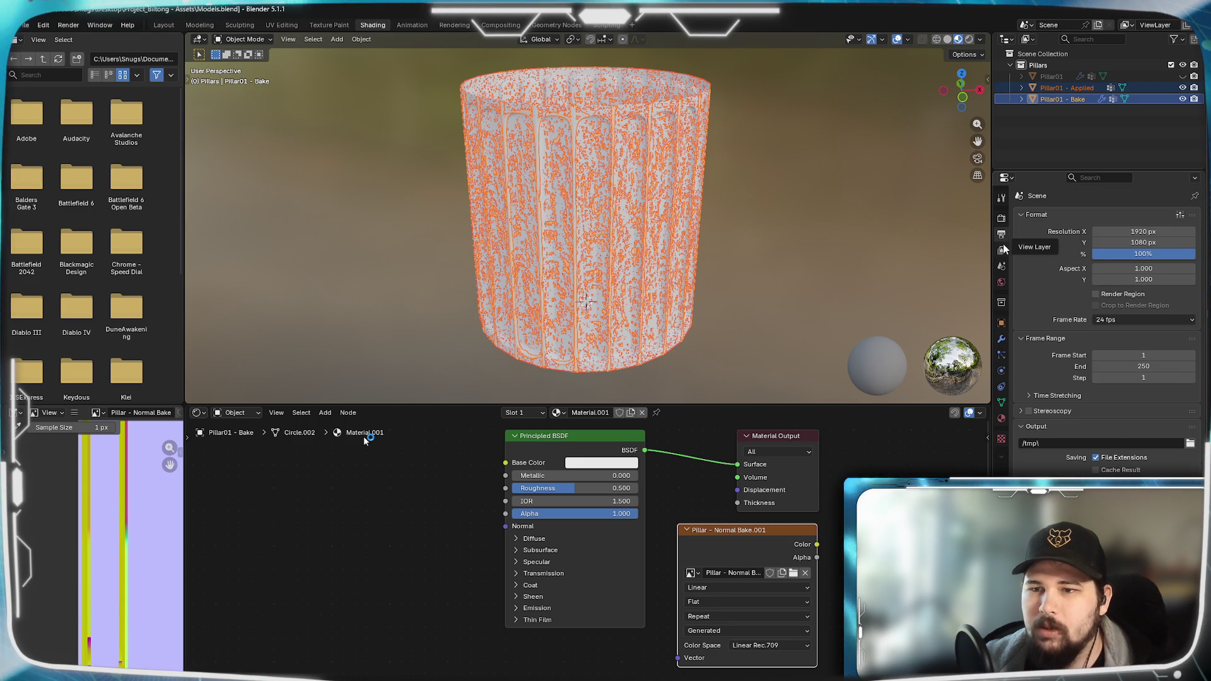
{"action": "left_click", "coordinate": [1002, 250]}
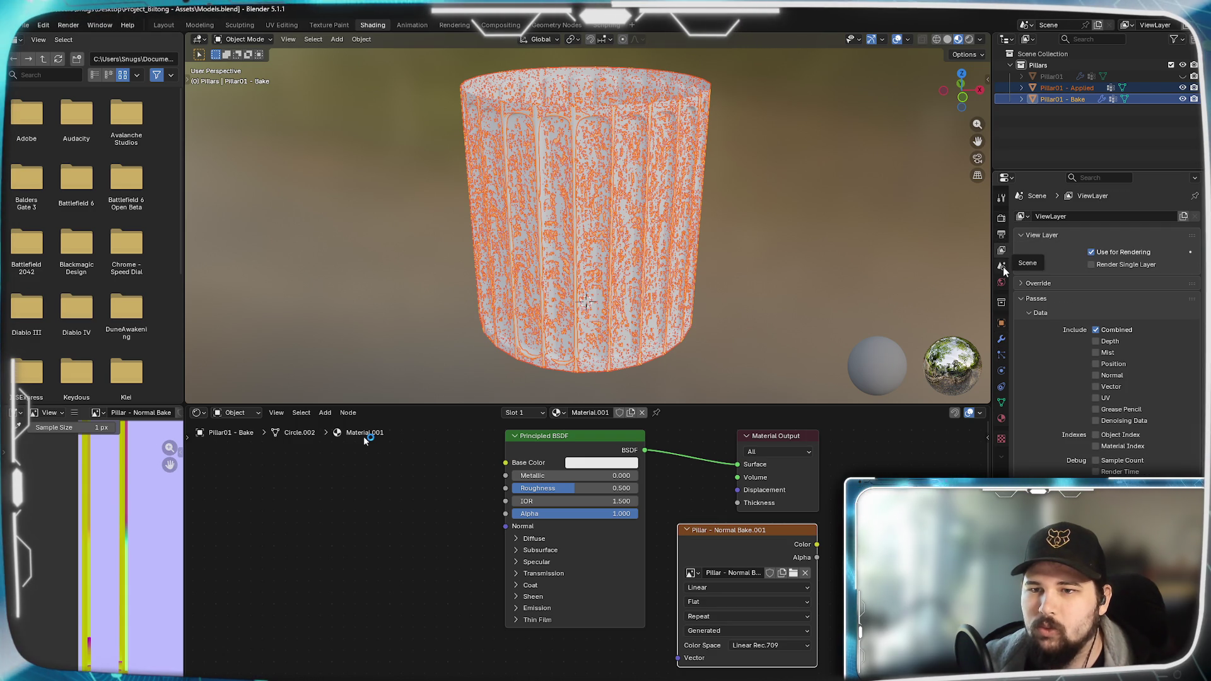
{"action": "left_click", "coordinate": [1002, 325]}
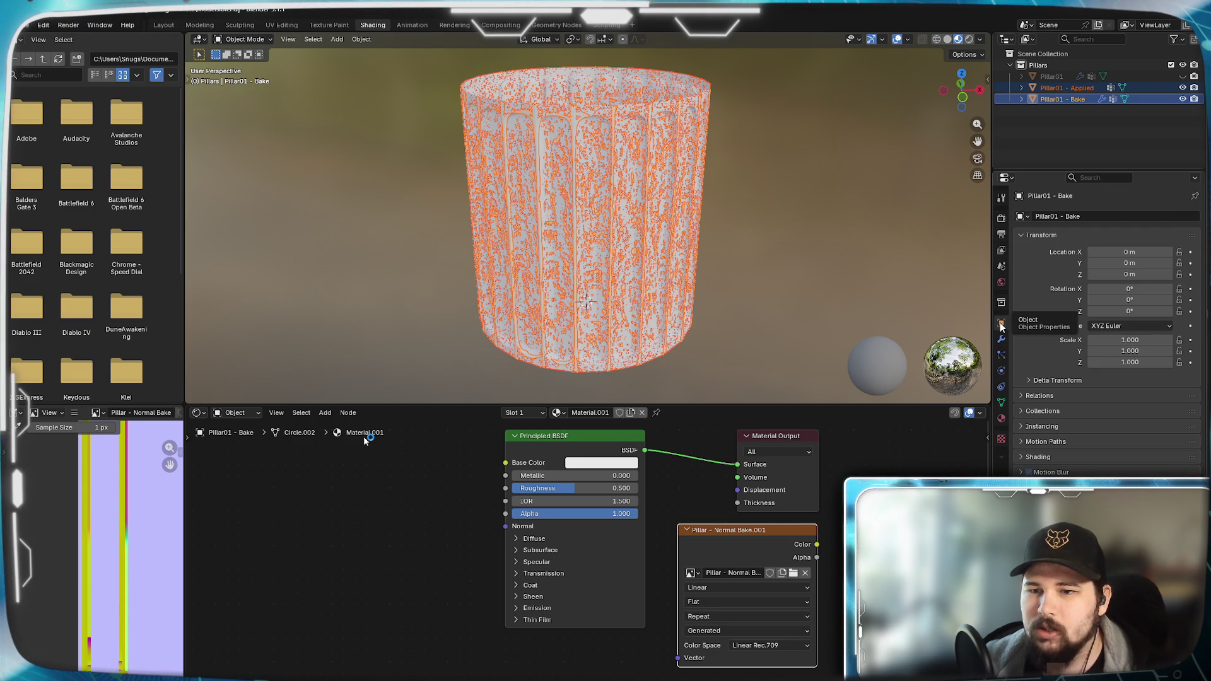
{"action": "left_click", "coordinate": [1002, 217]}
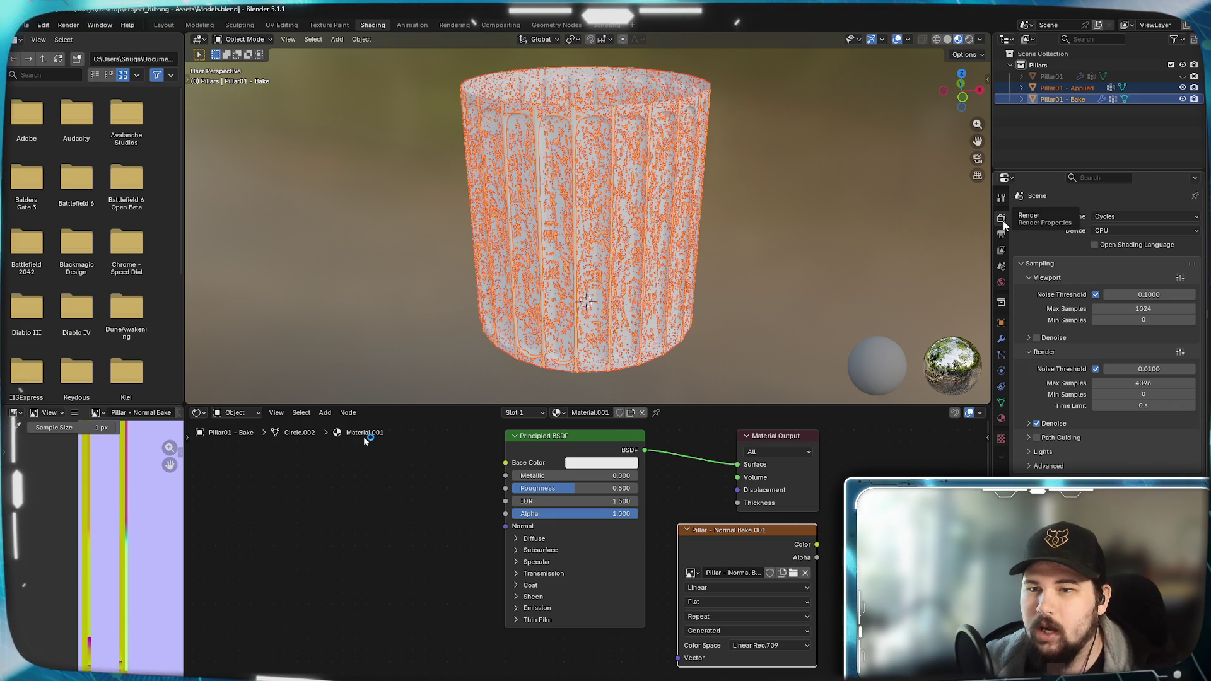
{"action": "scroll", "coordinate": [1089, 303], "scroll_direction": "down", "scroll_amount": 3}
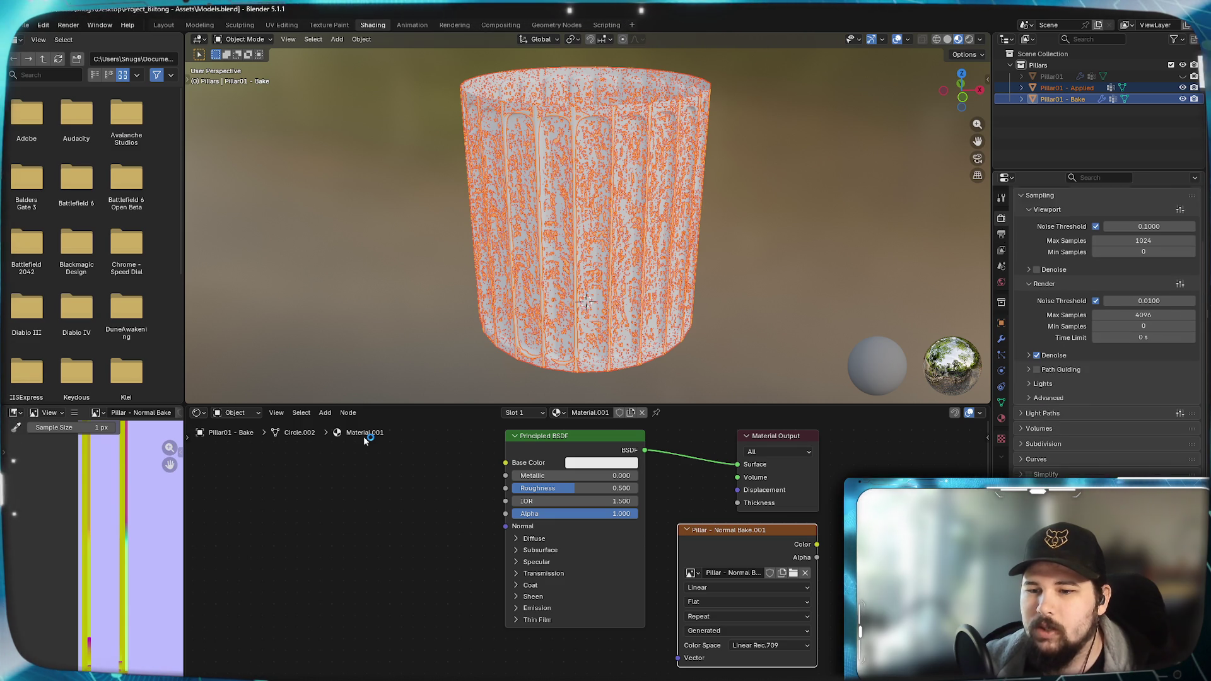
{"action": "scroll", "coordinate": [1088, 303], "scroll_direction": "down", "scroll_amount": 3}
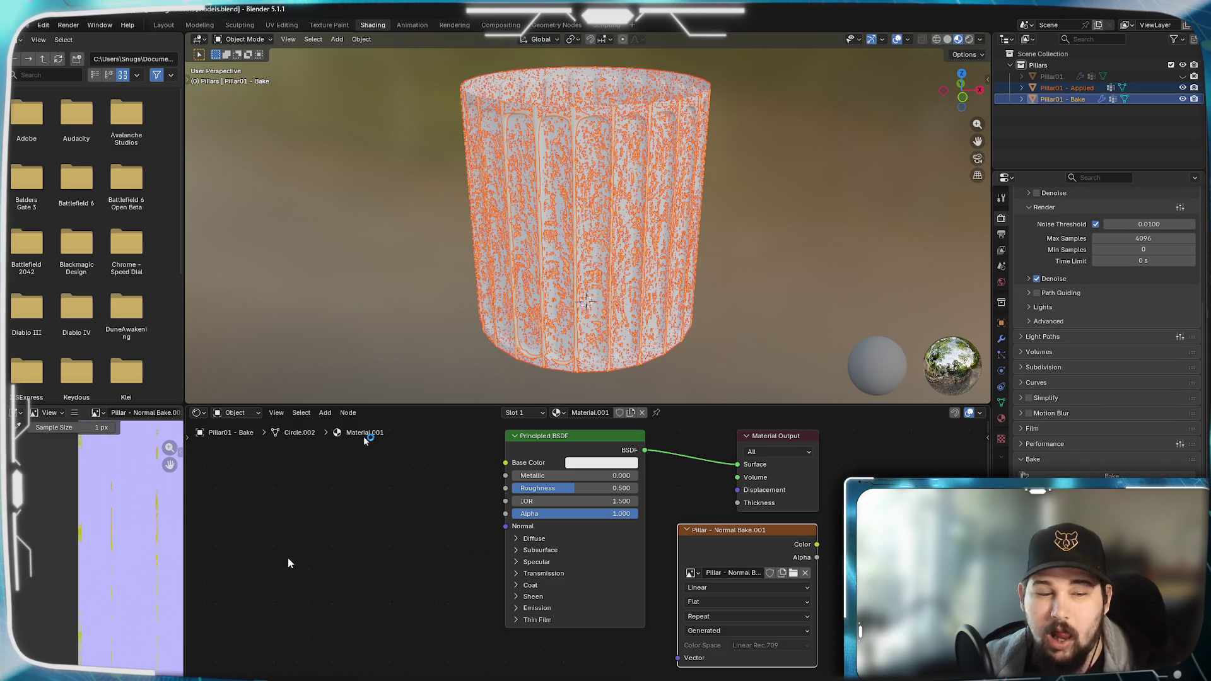
{"action": "scroll", "coordinate": [121, 587], "scroll_direction": "up", "scroll_amount": 3}
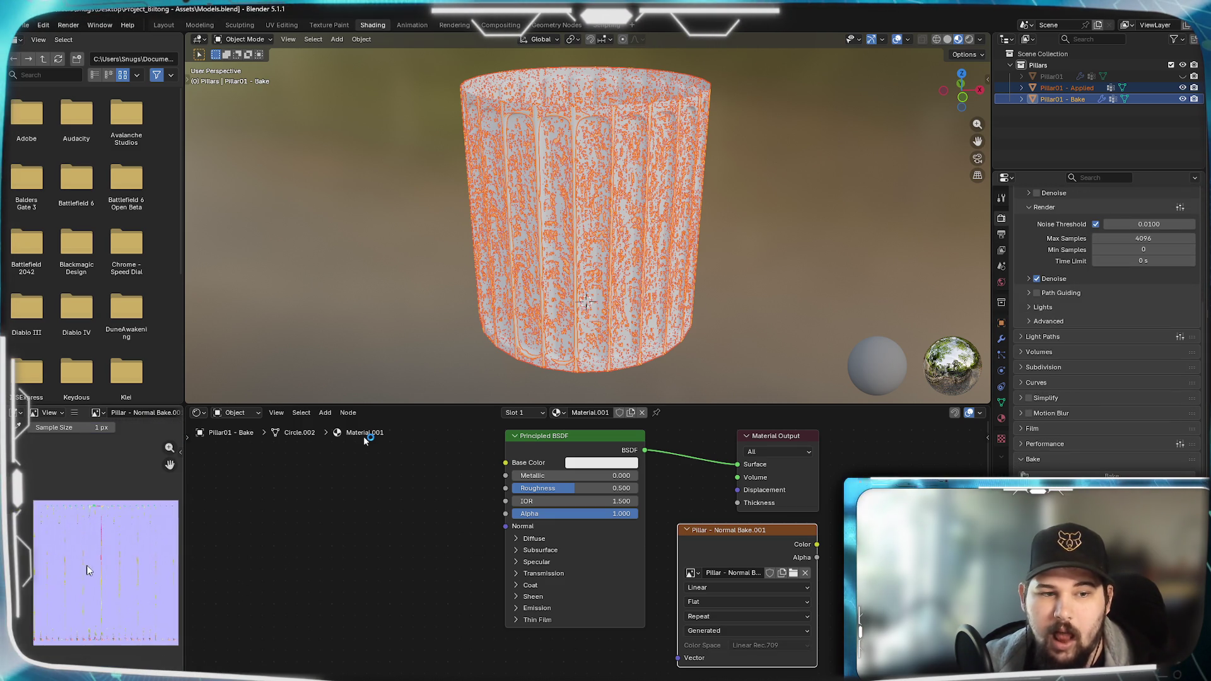
{"action": "left_click_drag", "start_coordinate": [92, 565], "coordinate": [113, 569]}
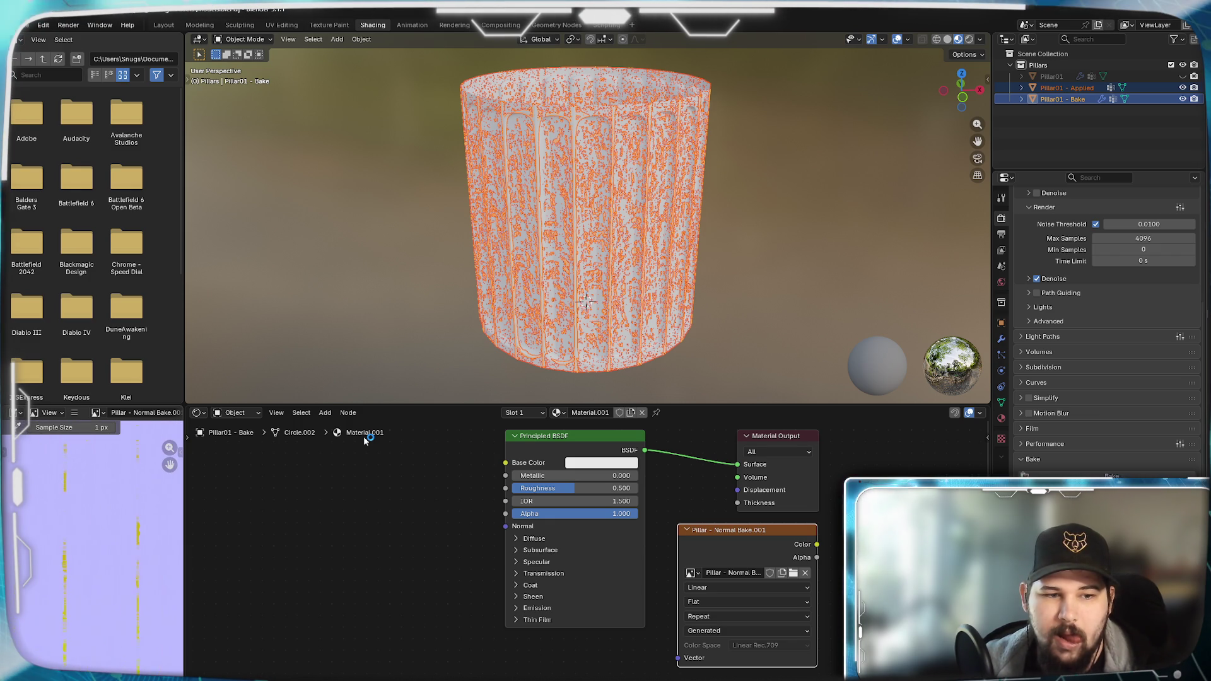
{"action": "scroll", "coordinate": [107, 588], "scroll_direction": "up", "scroll_amount": 4}
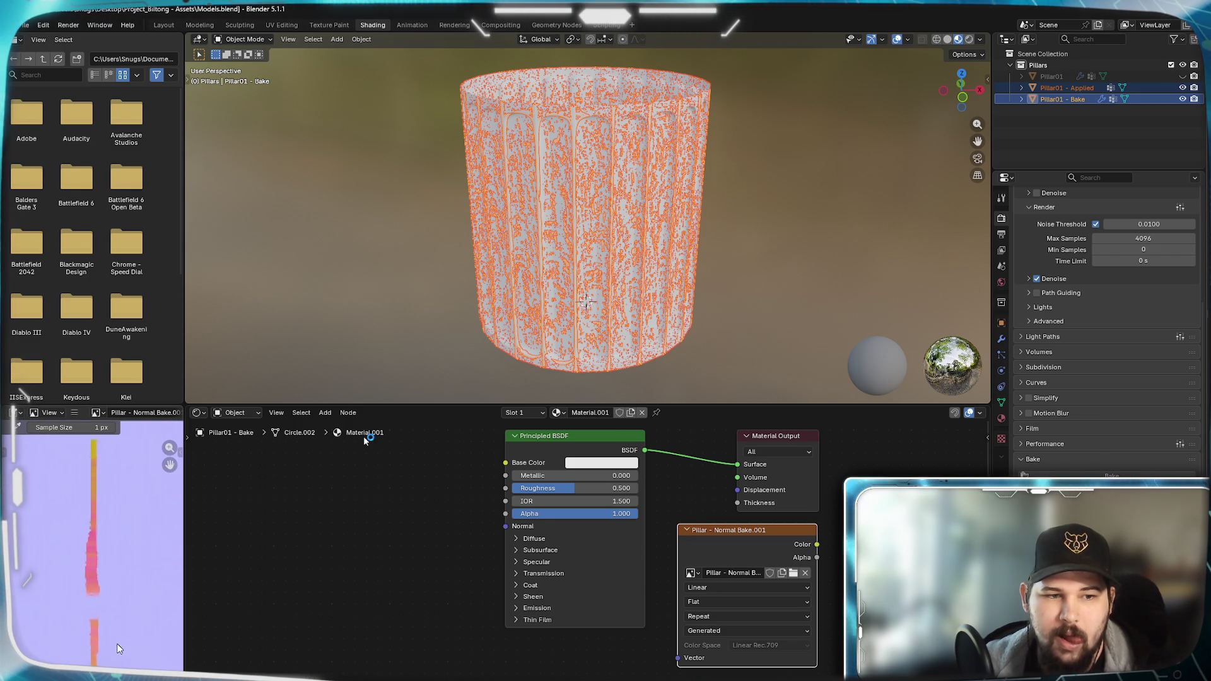
{"action": "scroll", "coordinate": [107, 587], "scroll_direction": "down", "scroll_amount": 5}
{"action": "mouse_move", "coordinate": [51, 605]}
{"action": "middle_mouse_down"}
{"action": "mouse_move", "coordinate": [74, 572]}
{"action": "mouse_move", "coordinate": [176, 610]}
{"action": "middle_mouse_up"}
{"action": "scroll", "coordinate": [75, 571], "scroll_direction": "up", "scroll_amount": 4}
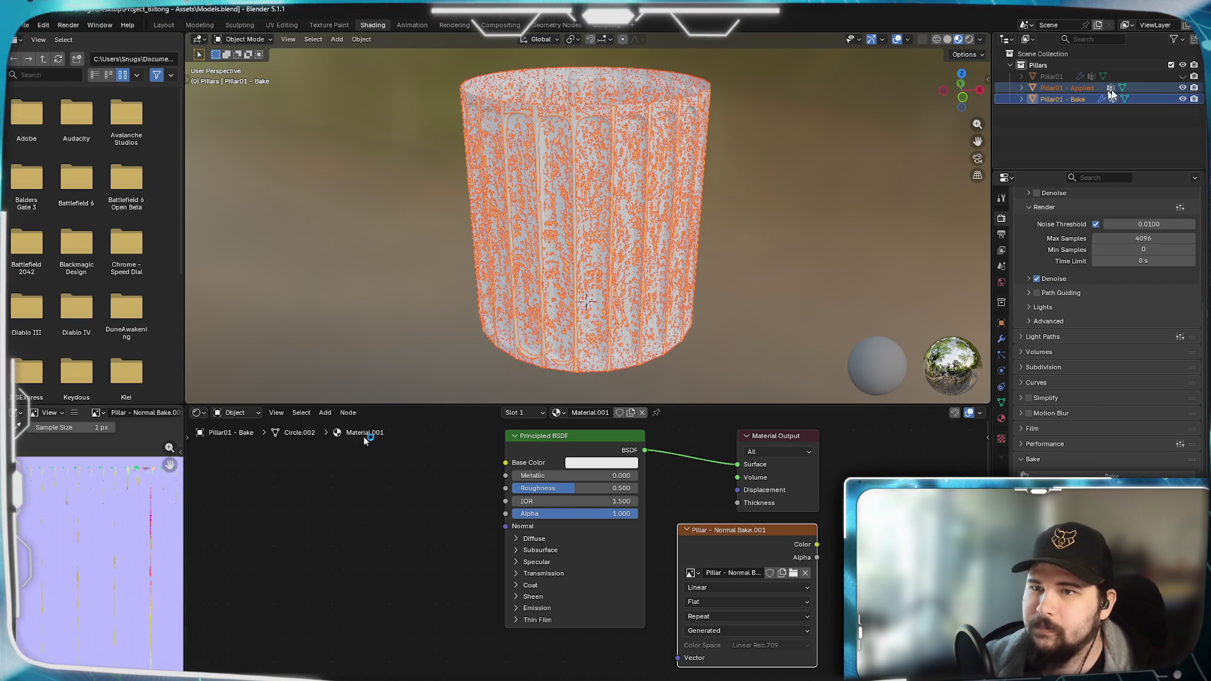
{"action": "key", "text": "shift+h"}
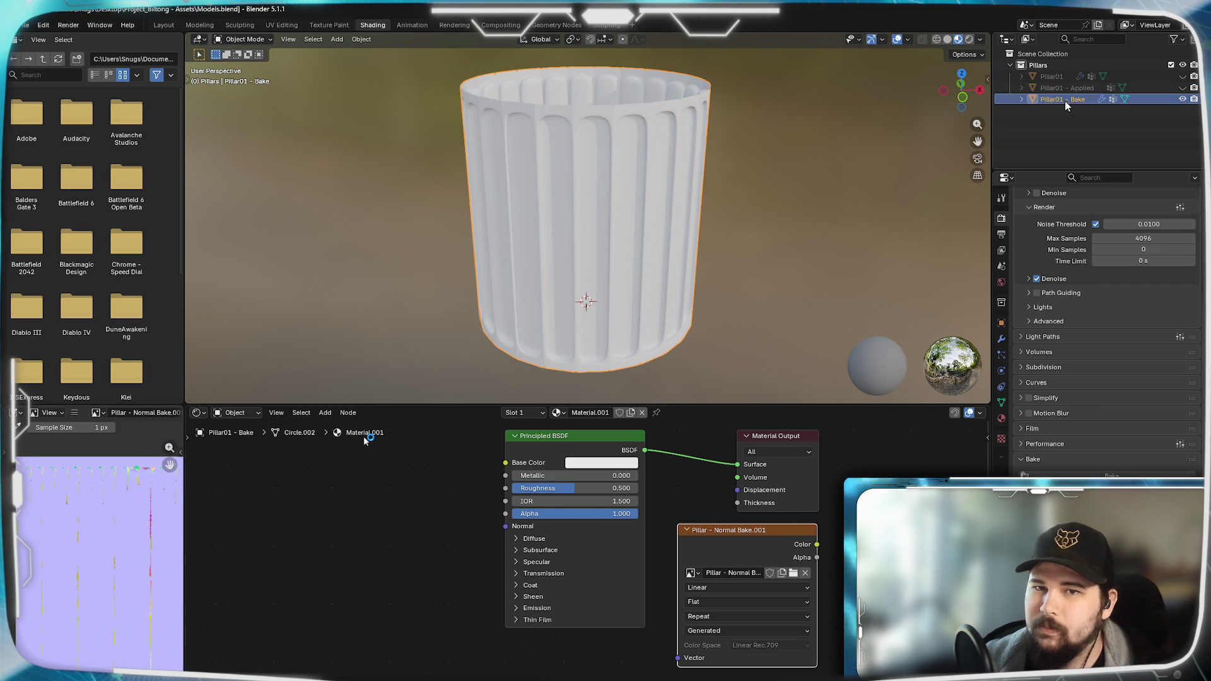
{"action": "scroll", "coordinate": [701, 211], "scroll_direction": "up", "scroll_amount": 5}
{"action": "scroll", "coordinate": [599, 220], "scroll_direction": "up", "scroll_amount": 3}
{"action": "scroll", "coordinate": [599, 219], "scroll_direction": "down", "scroll_amount": 6}
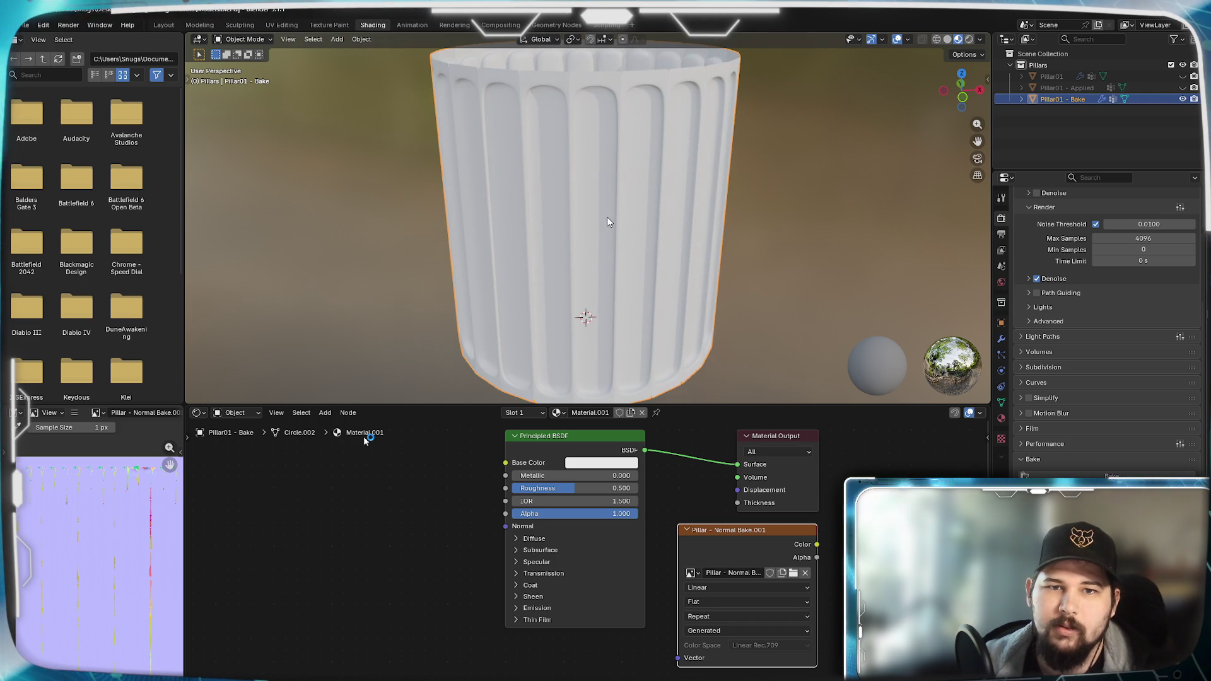
- Toggle Outliner visibility so only Pillar01 - Bake shows, and drag the normal bake image node below the Principled BSDF
{"action": "left_click", "coordinate": [1183, 87]}
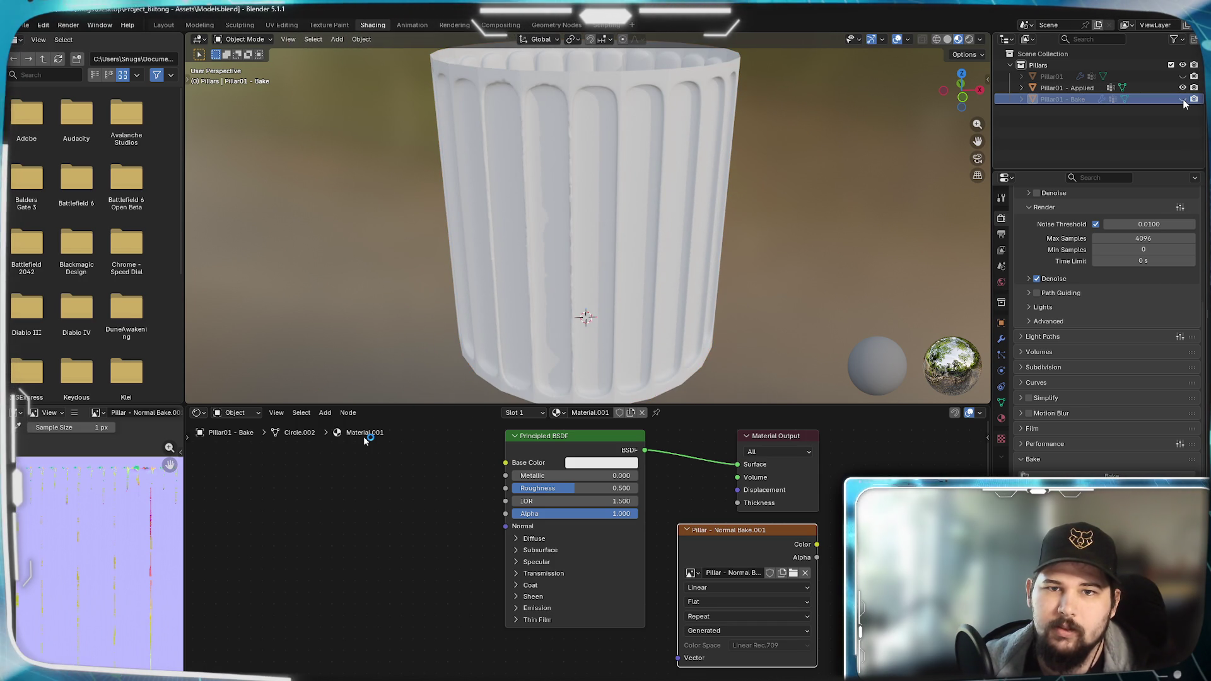
{"action": "left_click", "coordinate": [1185, 99]}
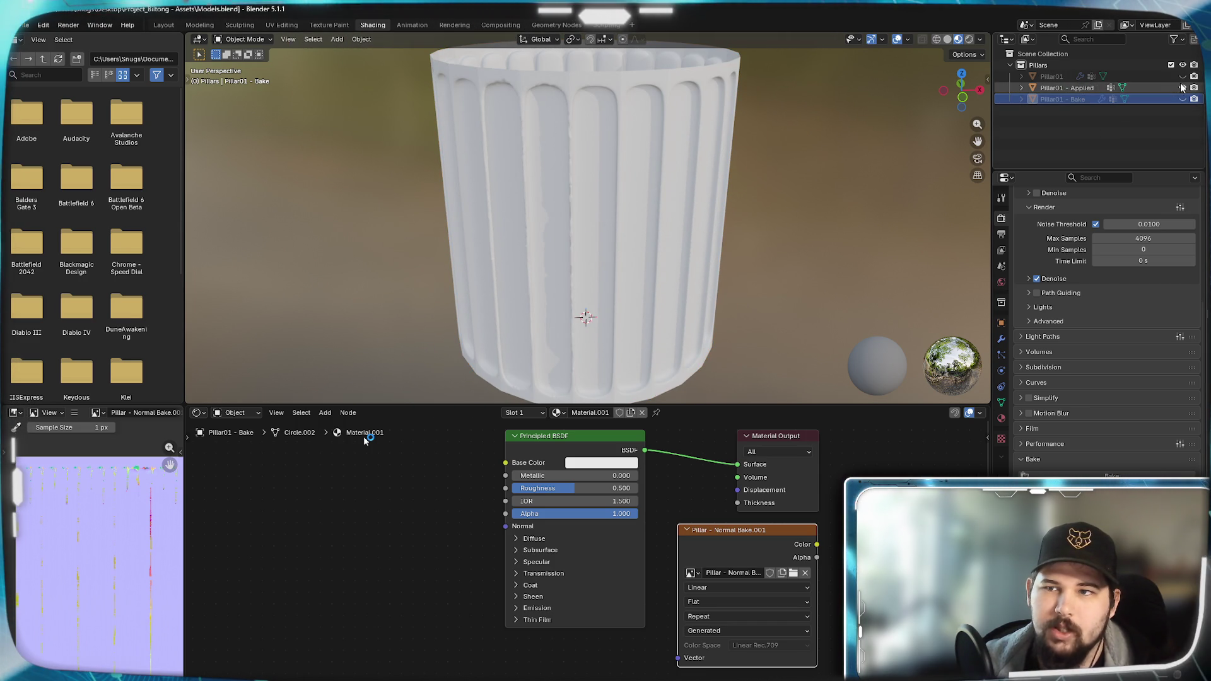
{"action": "left_click", "coordinate": [1184, 99]}
{"action": "left_click", "coordinate": [1182, 100]}
{"action": "scroll", "coordinate": [562, 210], "scroll_direction": "up", "scroll_amount": 6}
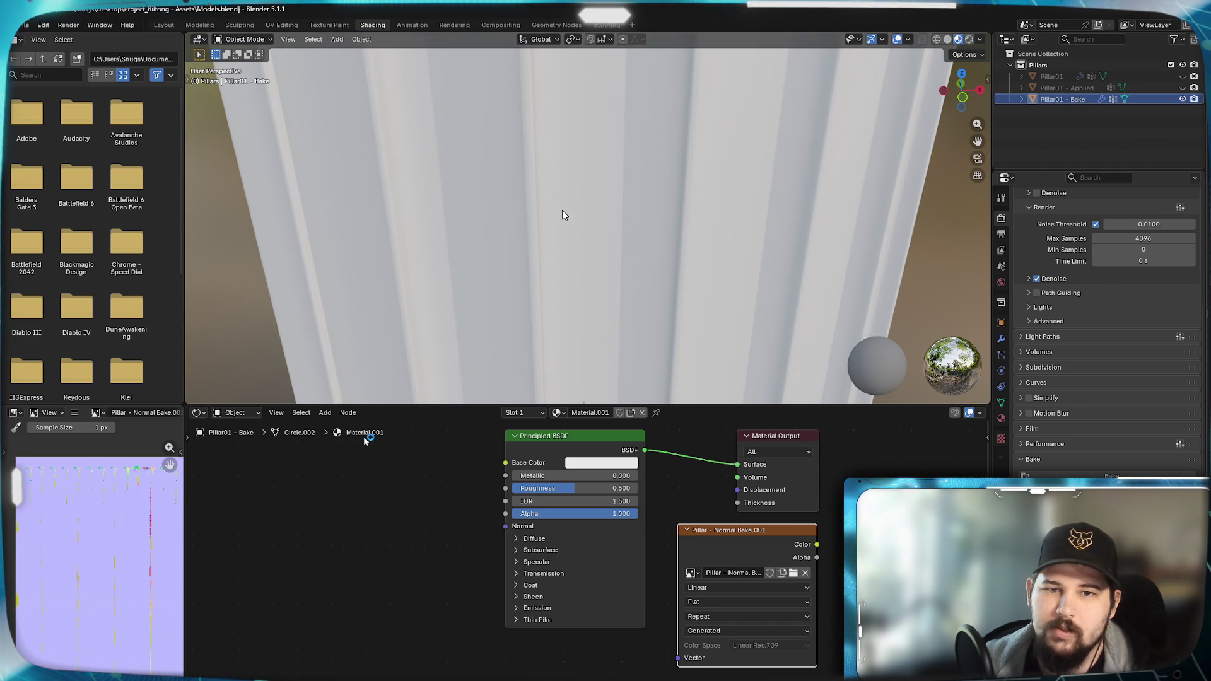
{"action": "left_click_drag", "start_coordinate": [753, 531], "coordinate": [582, 643]}
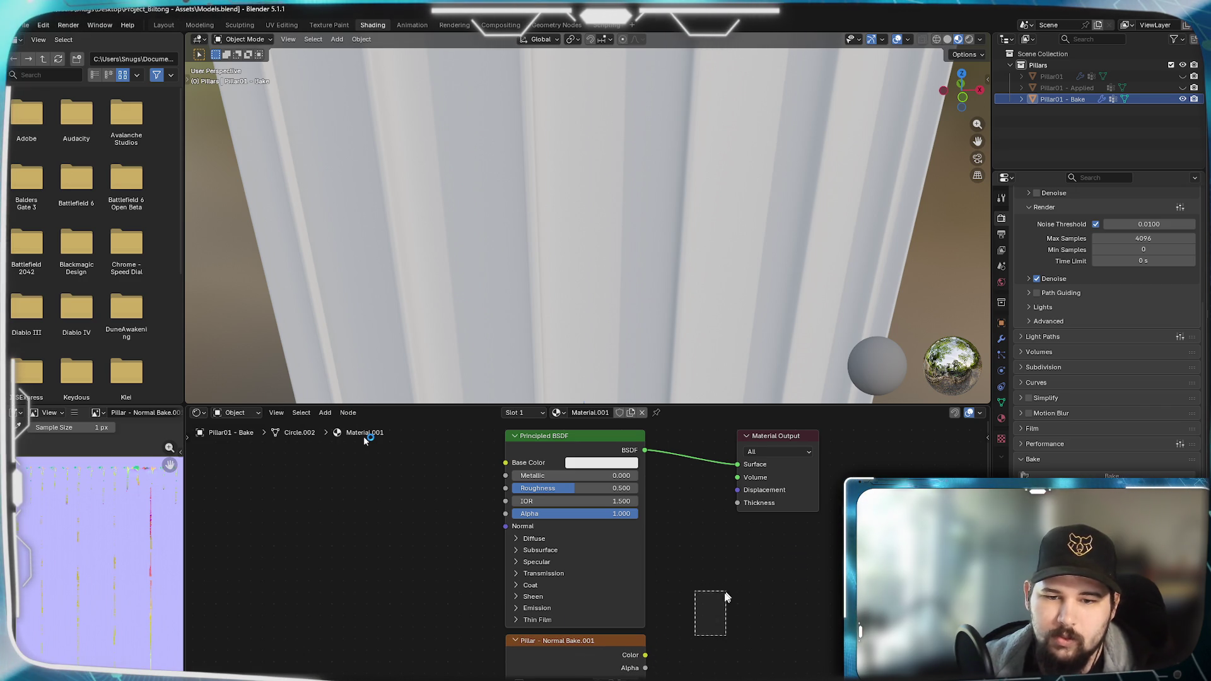
- Add a UV Map node set to UVMap beside the image texture and make room in the node graph
{"action": "middle_click_drag", "start_coordinate": [728, 592], "coordinate": [775, 541]}
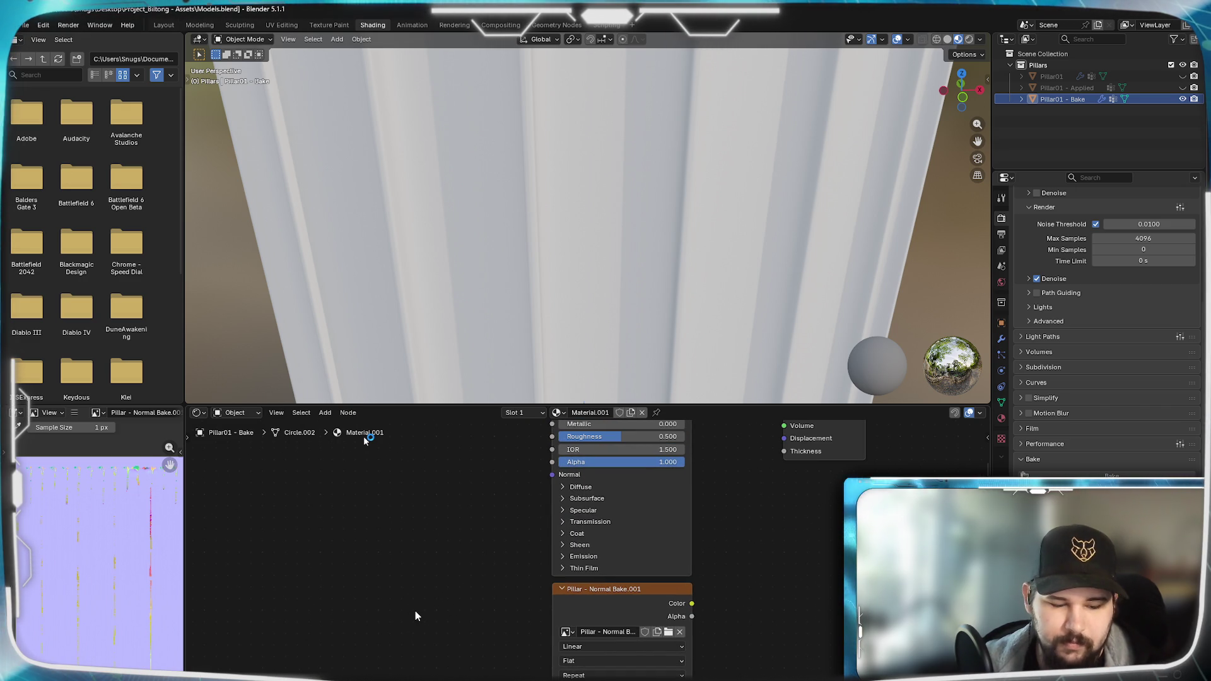
{"action": "key", "text": "shift+a"}
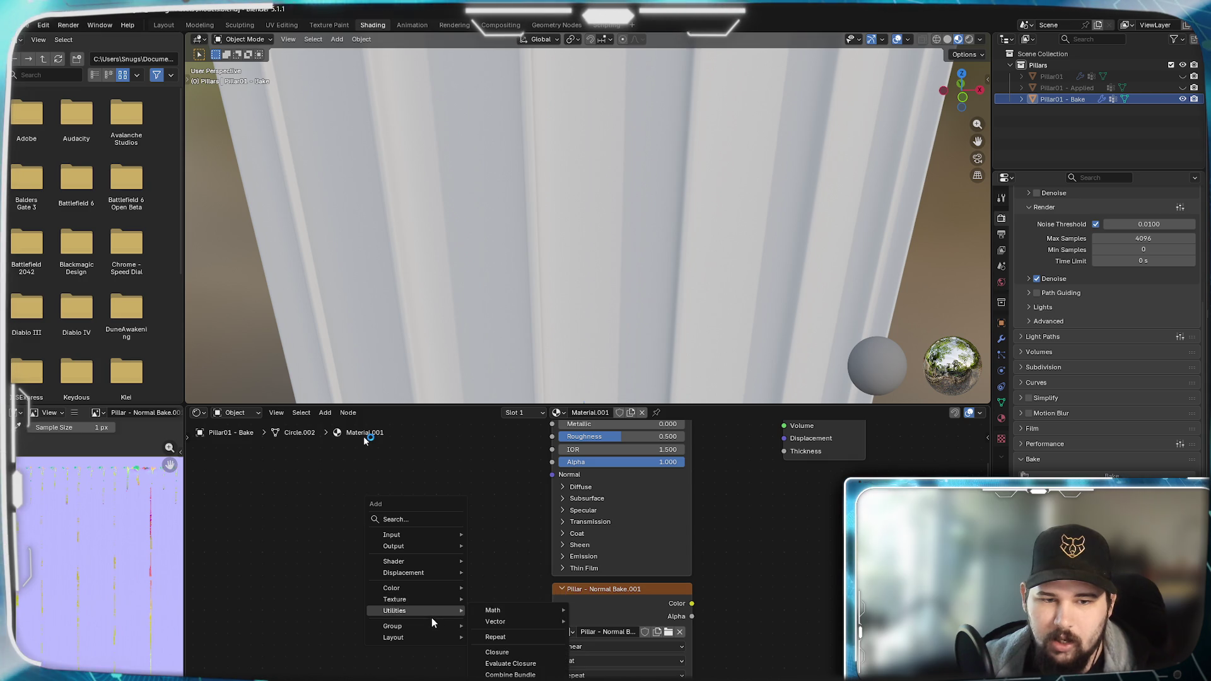
{"action": "mouse_move", "coordinate": [394, 599]}
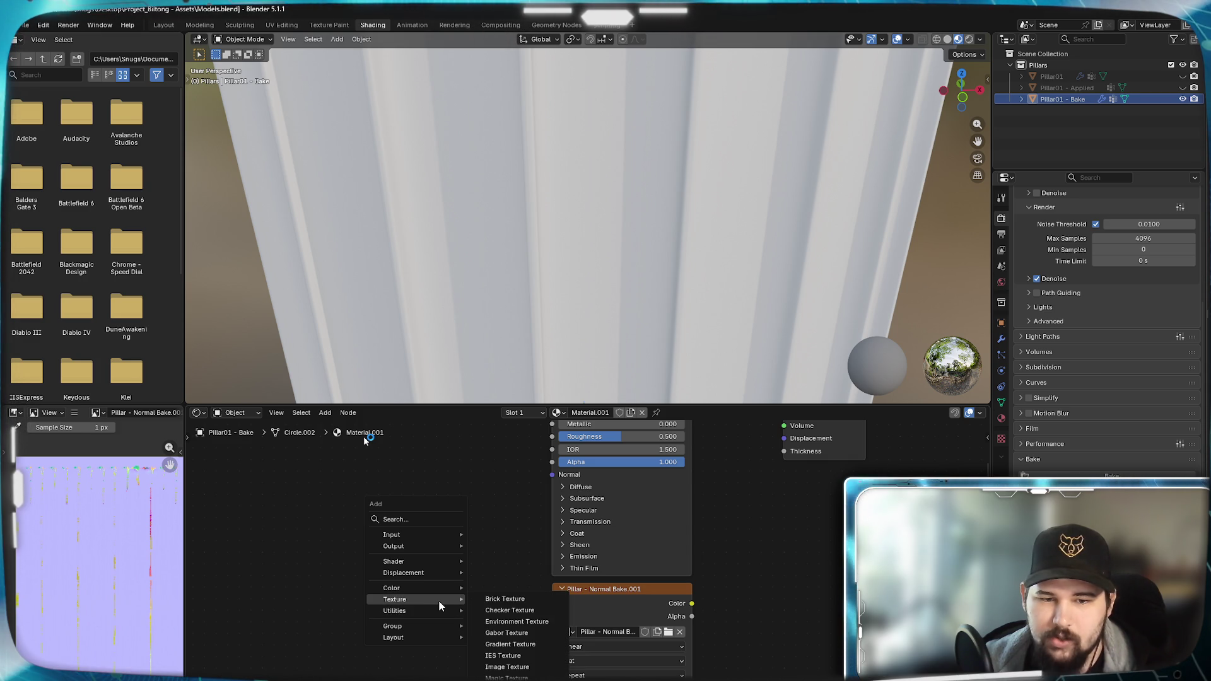
{"action": "mouse_move", "coordinate": [416, 535]}
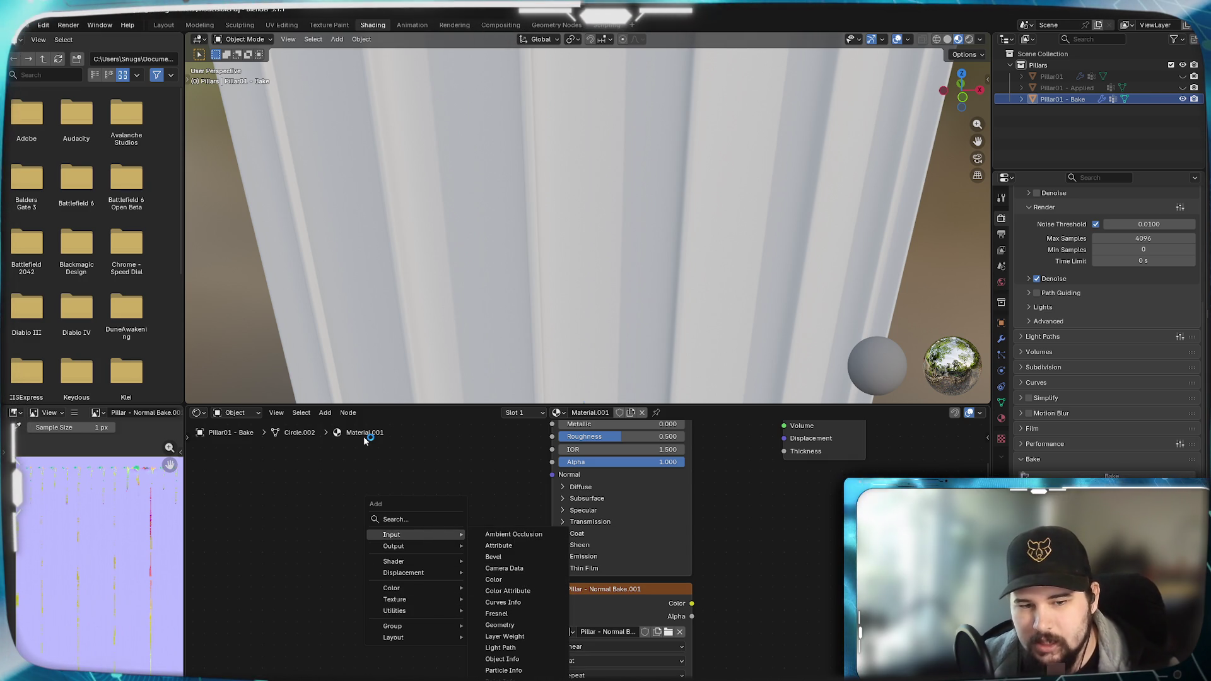
{"action": "left_click", "coordinate": [502, 647]}
{"action": "left_click", "coordinate": [478, 649]}
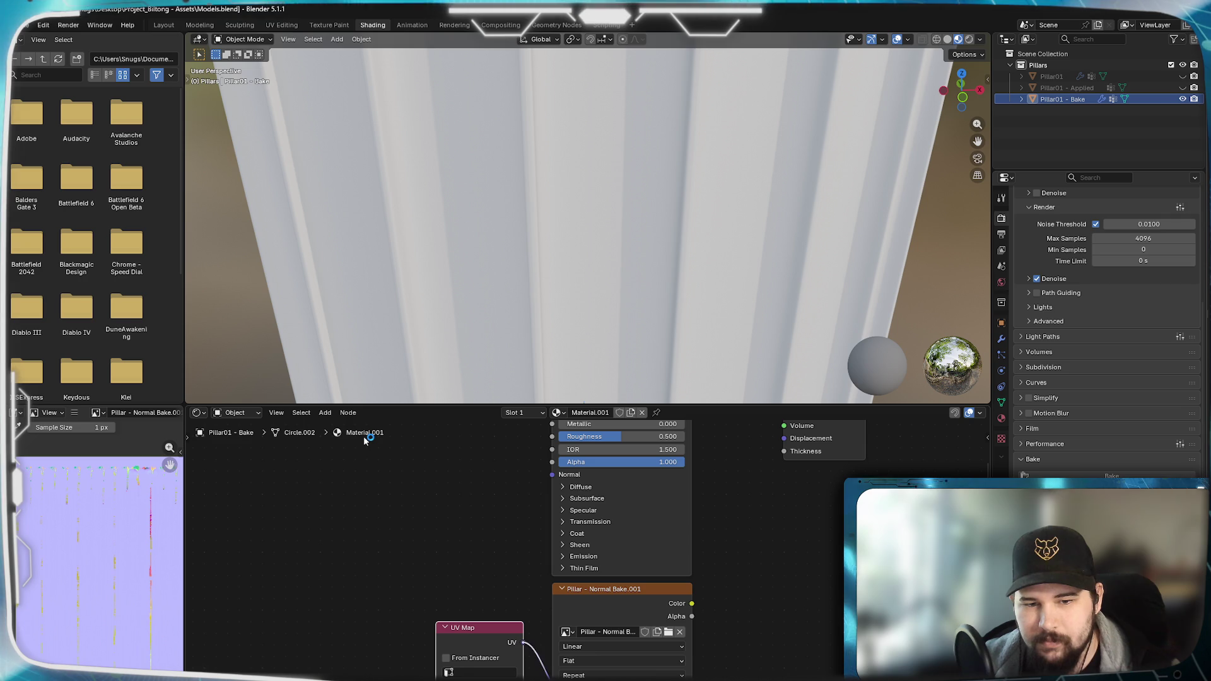
{"action": "left_click", "coordinate": [478, 672]}
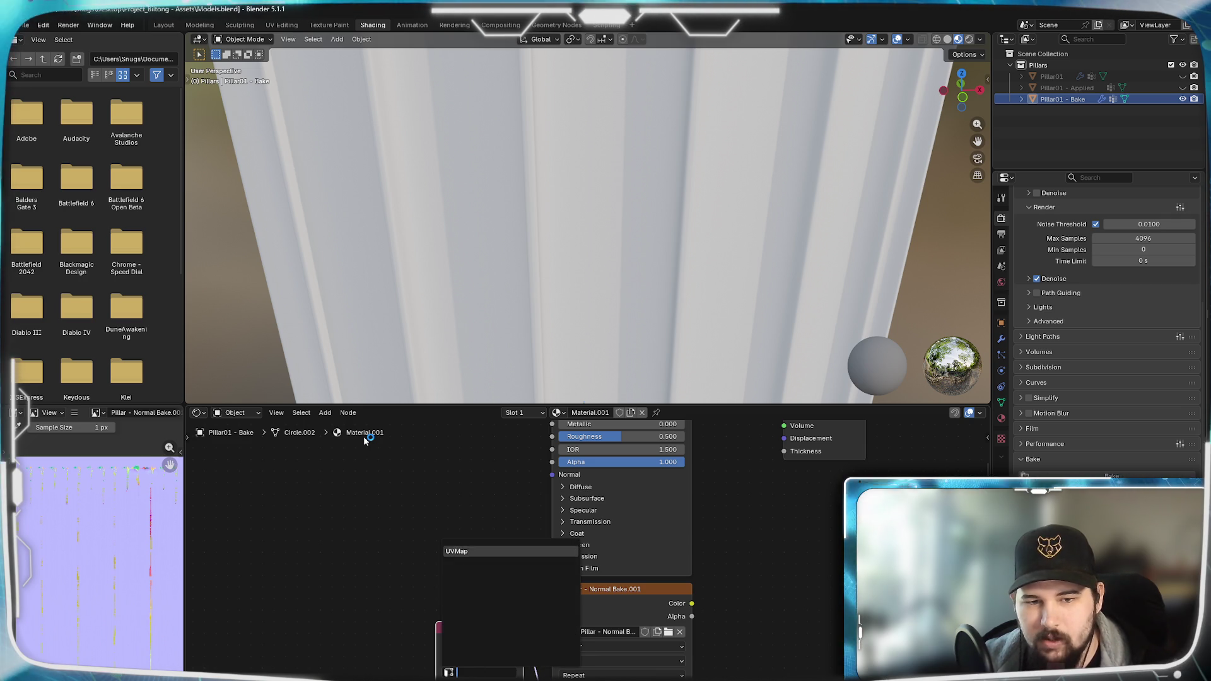
{"action": "left_click", "coordinate": [492, 552]}
{"action": "left_click_drag", "start_coordinate": [490, 629], "coordinate": [471, 669]}
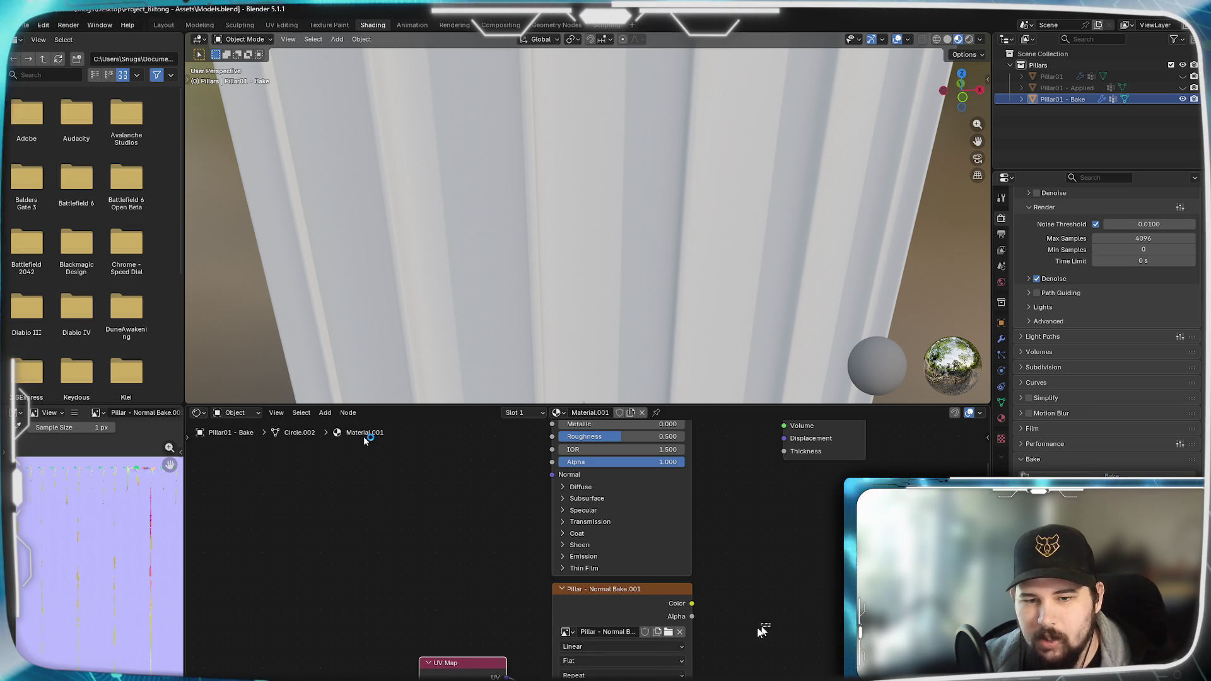
{"action": "mouse_move", "coordinate": [799, 557]}
{"action": "middle_mouse_down"}
{"action": "mouse_move", "coordinate": [758, 603]}
{"action": "mouse_move", "coordinate": [681, 559]}
{"action": "middle_mouse_up"}
- Add a Normal node, move the shader and output nodes right, and wire its output to the BSDF Normal input
{"action": "key", "text": "shift+a"}
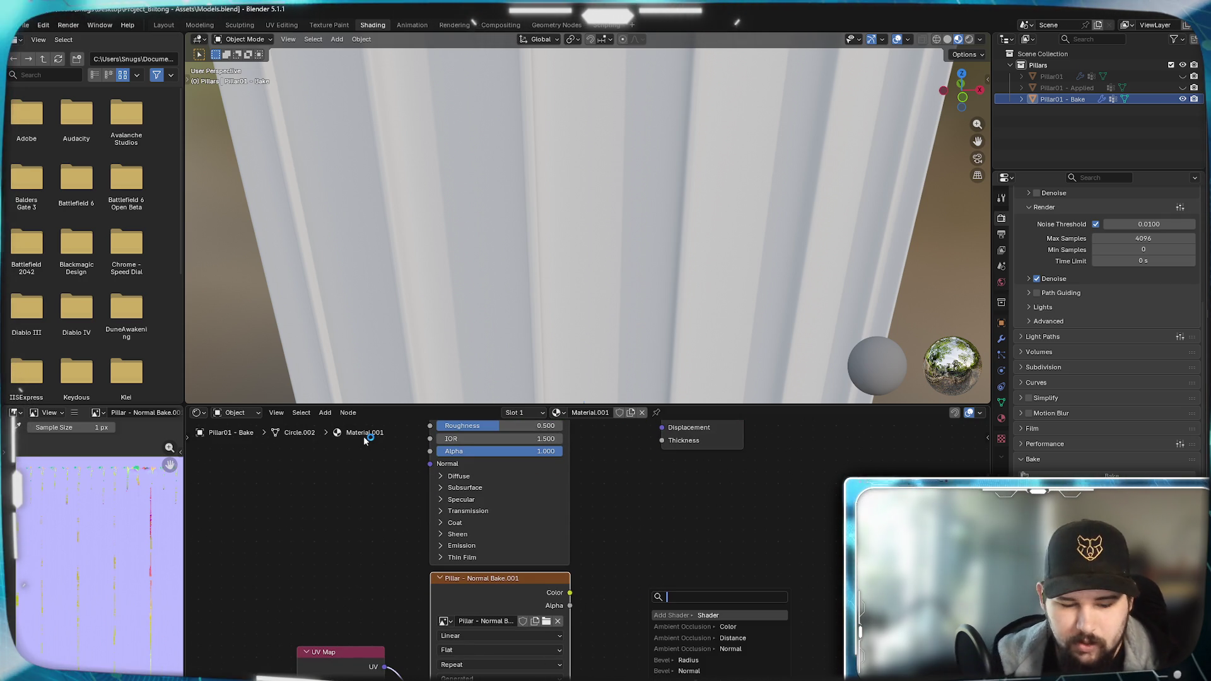
{"action": "type", "text": "normal"}
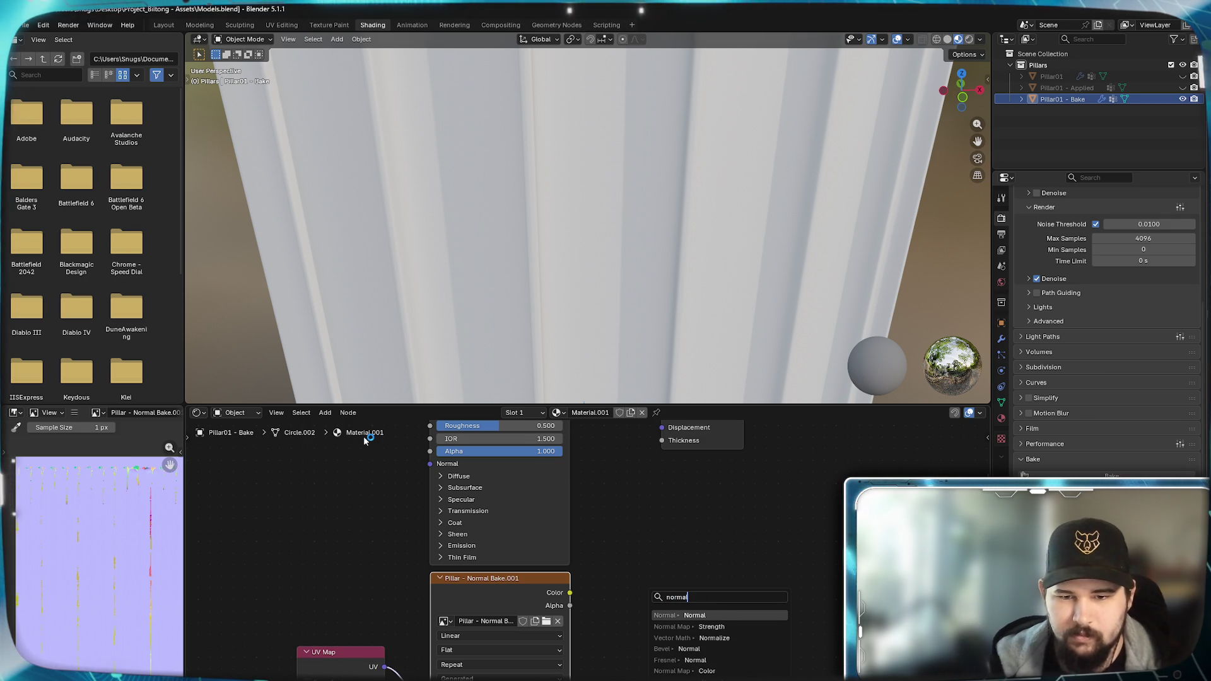
{"action": "key", "text": "Return"}
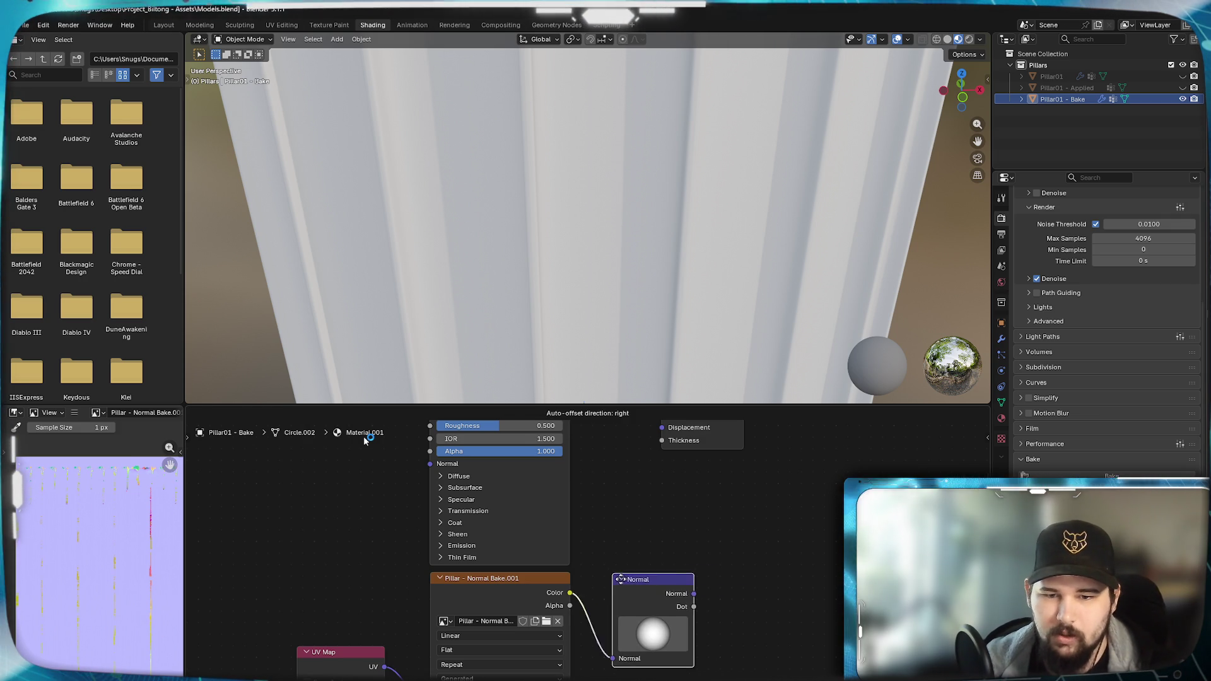
{"action": "left_click", "coordinate": [620, 579]}
{"action": "scroll", "coordinate": [663, 521], "scroll_direction": "up", "scroll_amount": 3}
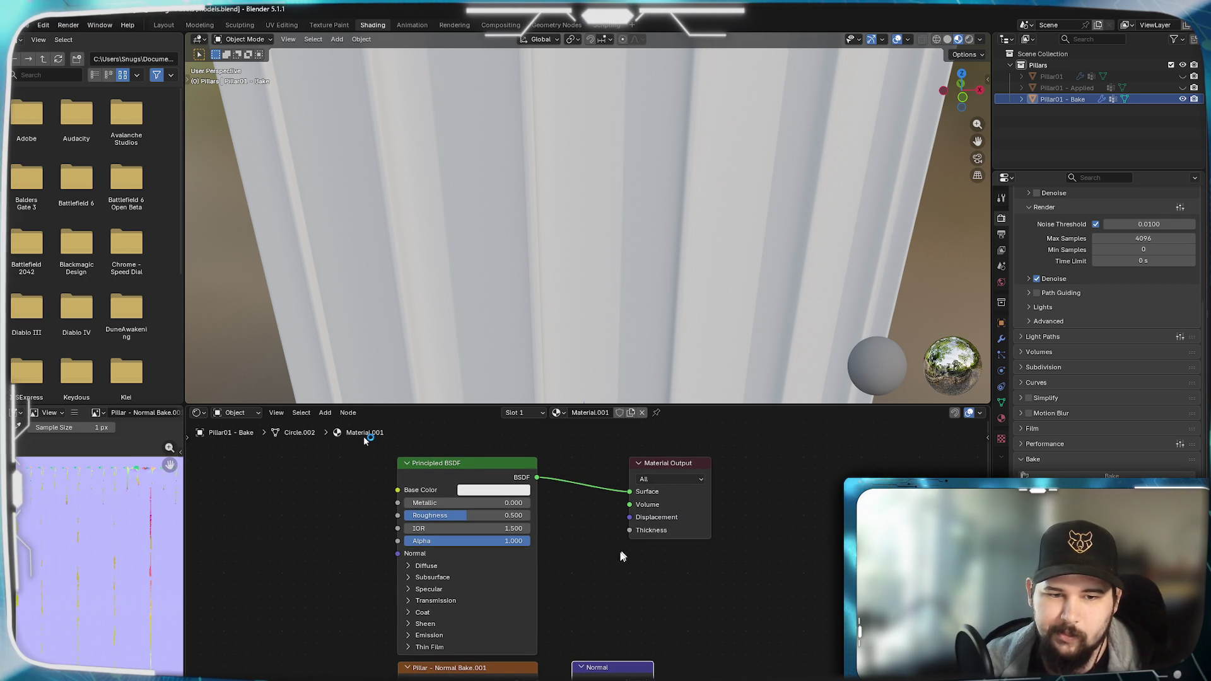
{"action": "left_click_drag", "start_coordinate": [653, 592], "coordinate": [449, 474]}
{"action": "key", "text": "g"}
{"action": "left_click", "coordinate": [617, 636]}
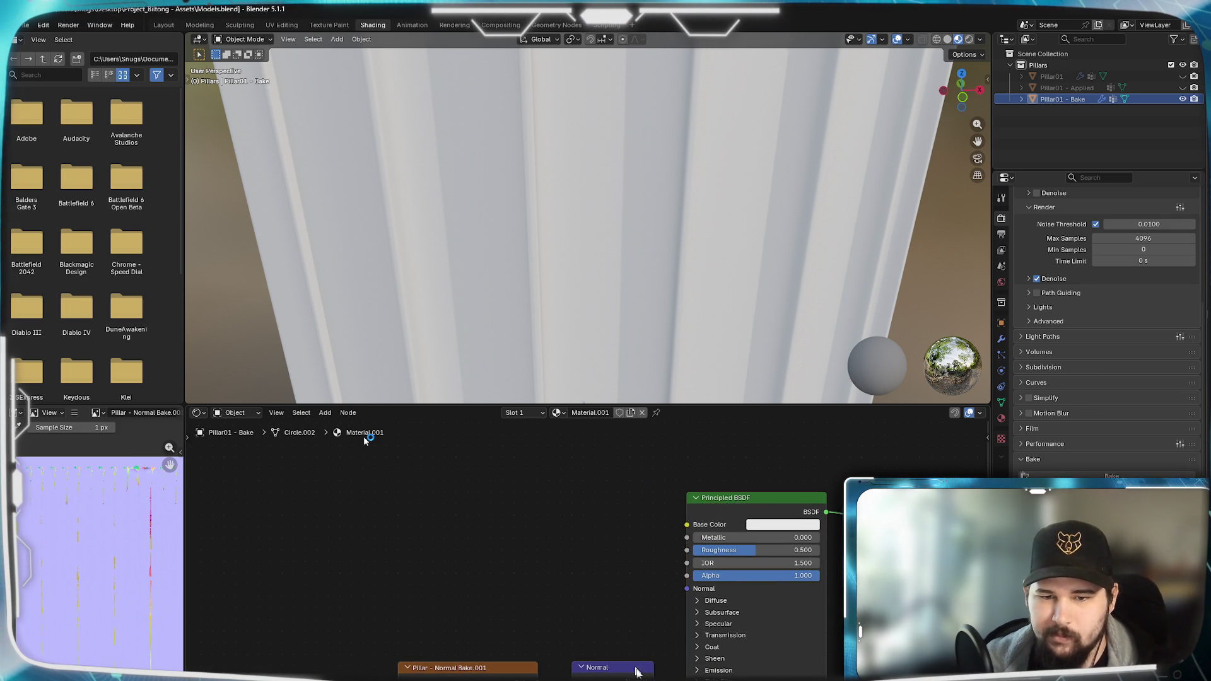
{"action": "left_click_drag", "start_coordinate": [653, 672], "coordinate": [687, 589]}
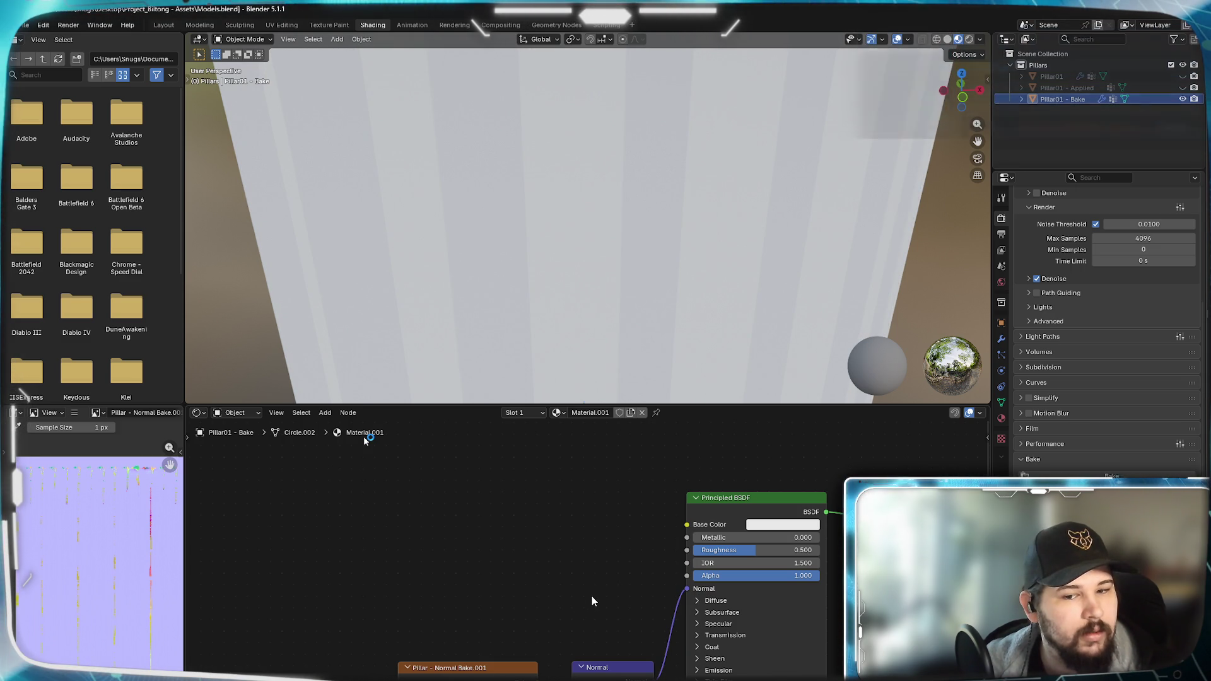
{"action": "middle_click_drag", "start_coordinate": [590, 601], "coordinate": [618, 539]}
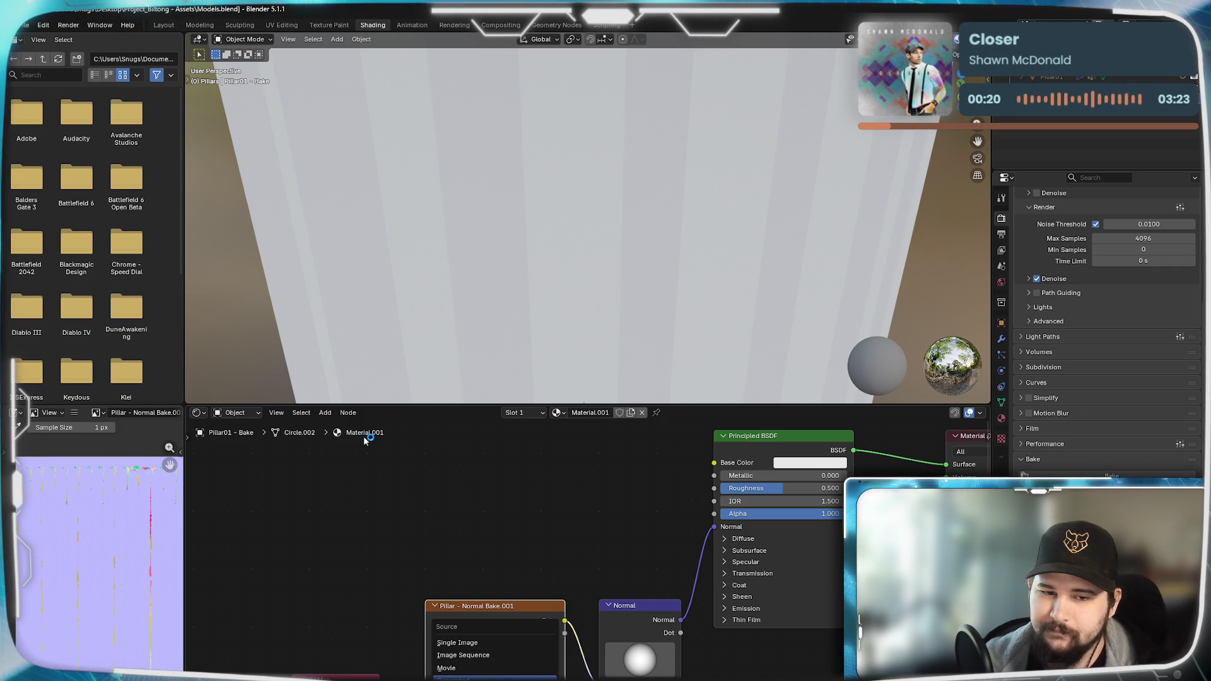
- Set the Pillar - Normal Bake.001 image to Single Image in sRGB, keeping Flat projection and Repeat extension
{"action": "left_click", "coordinate": [482, 651]}
{"action": "middle_click_drag", "start_coordinate": [375, 616], "coordinate": [403, 540]}
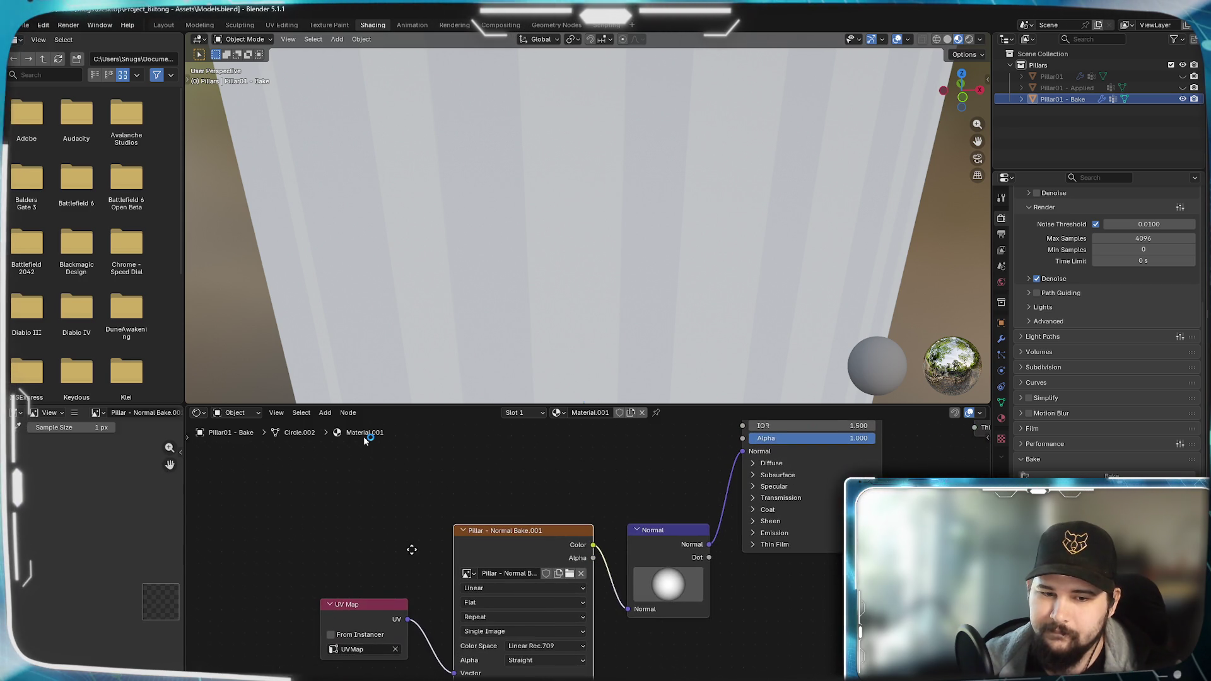
{"action": "left_click", "coordinate": [565, 645]}
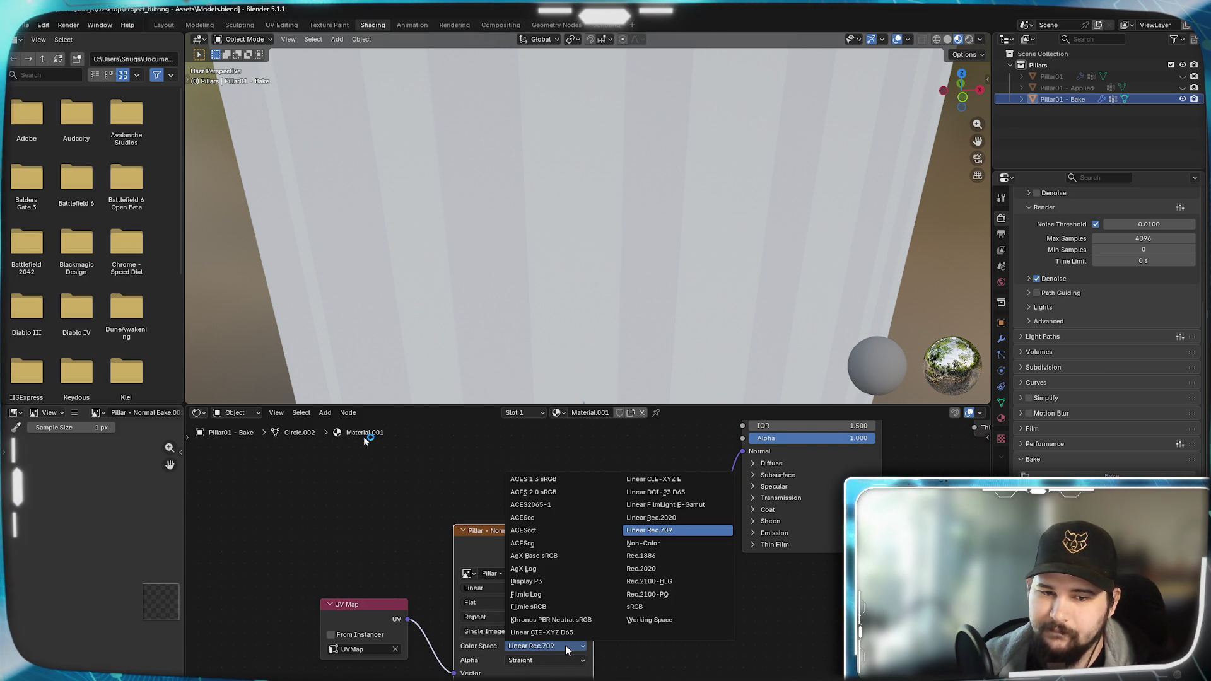
{"action": "left_click", "coordinate": [675, 605]}
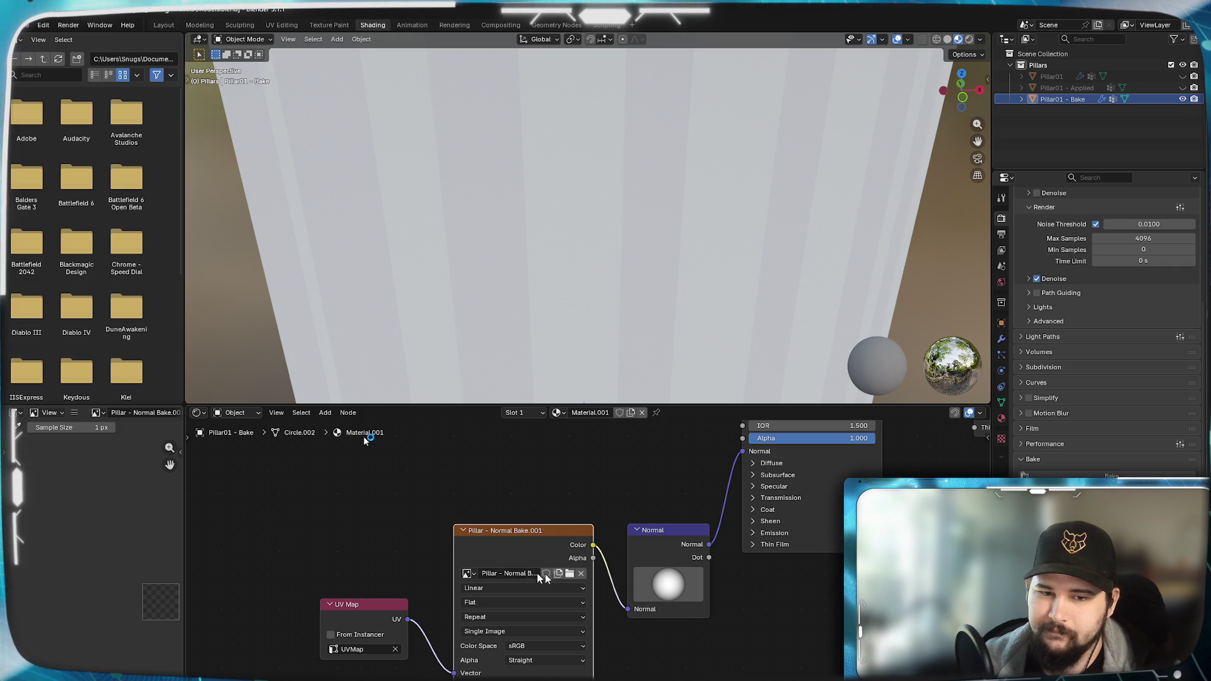
{"action": "left_click", "coordinate": [496, 588]}
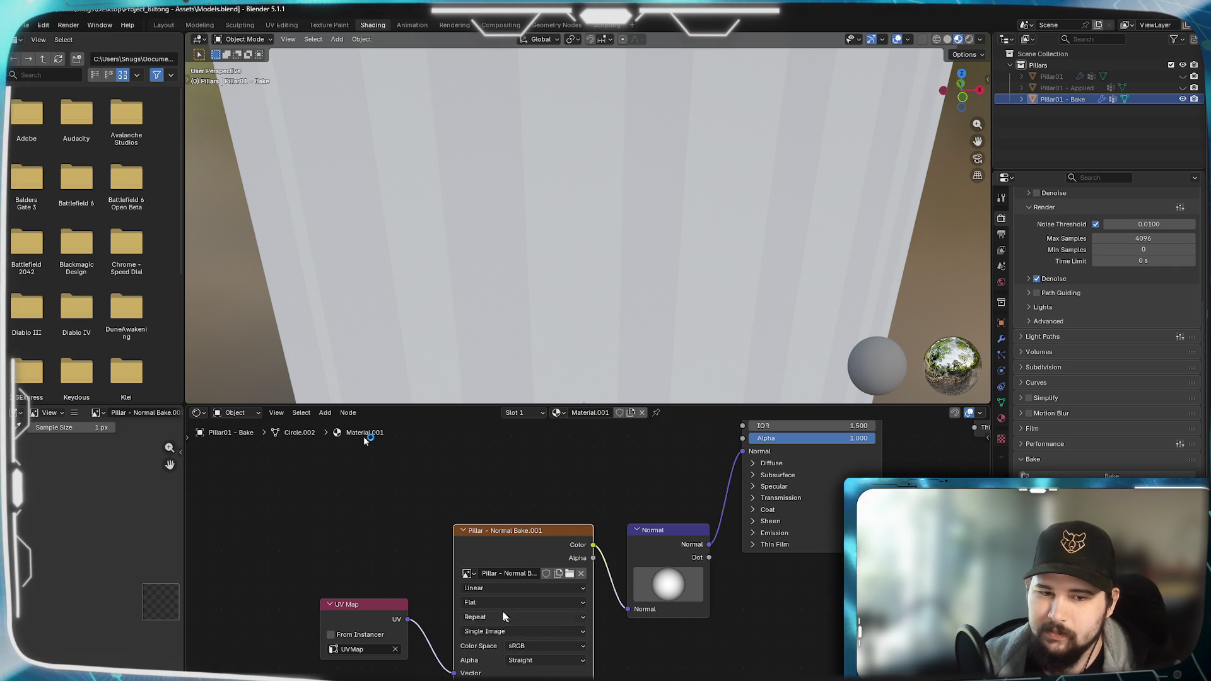
{"action": "left_click", "coordinate": [489, 602]}
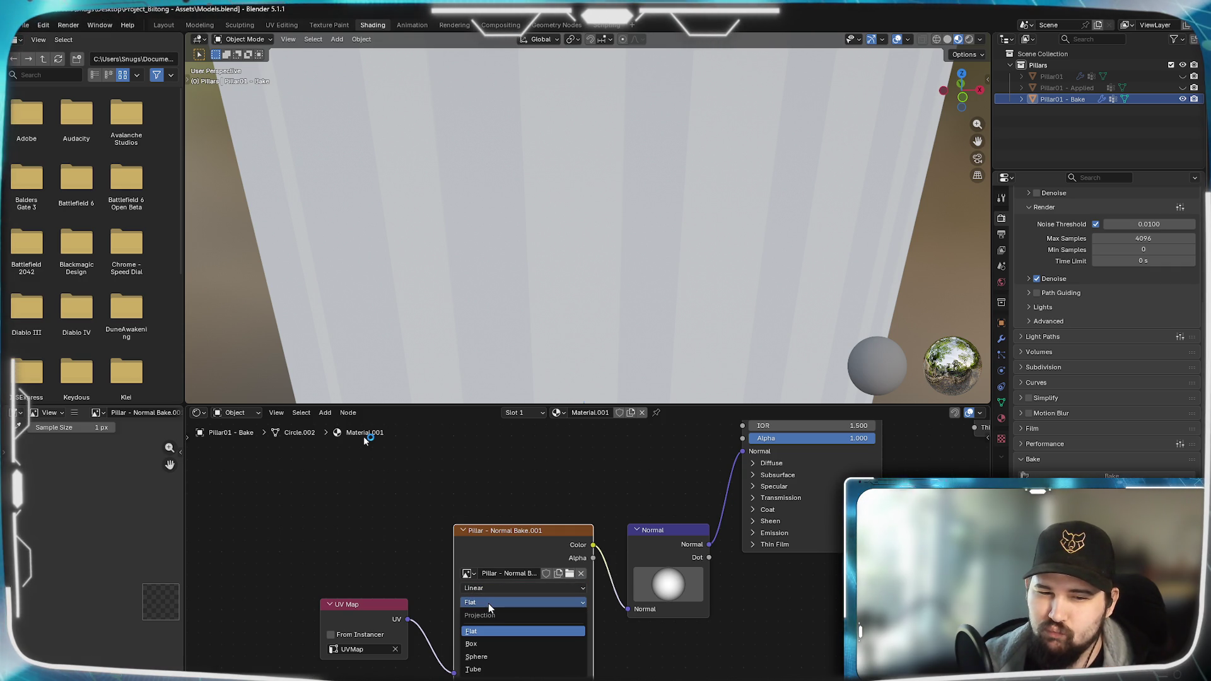
{"action": "left_click", "coordinate": [488, 603]}
{"action": "left_click", "coordinate": [499, 616]}
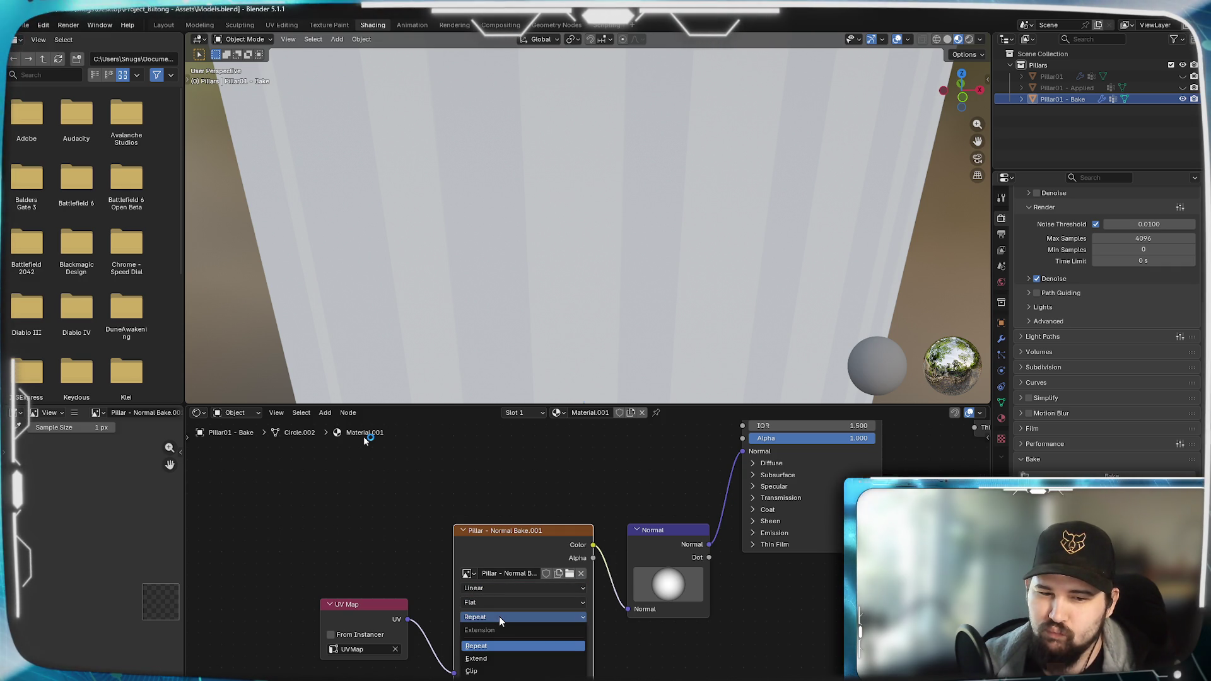
{"action": "left_click", "coordinate": [498, 616]}
{"action": "mouse_move", "coordinate": [710, 629]}
{"action": "middle_mouse_down"}
{"action": "mouse_move", "coordinate": [682, 680]}
{"action": "mouse_move", "coordinate": [713, 679]}
{"action": "middle_mouse_up"}
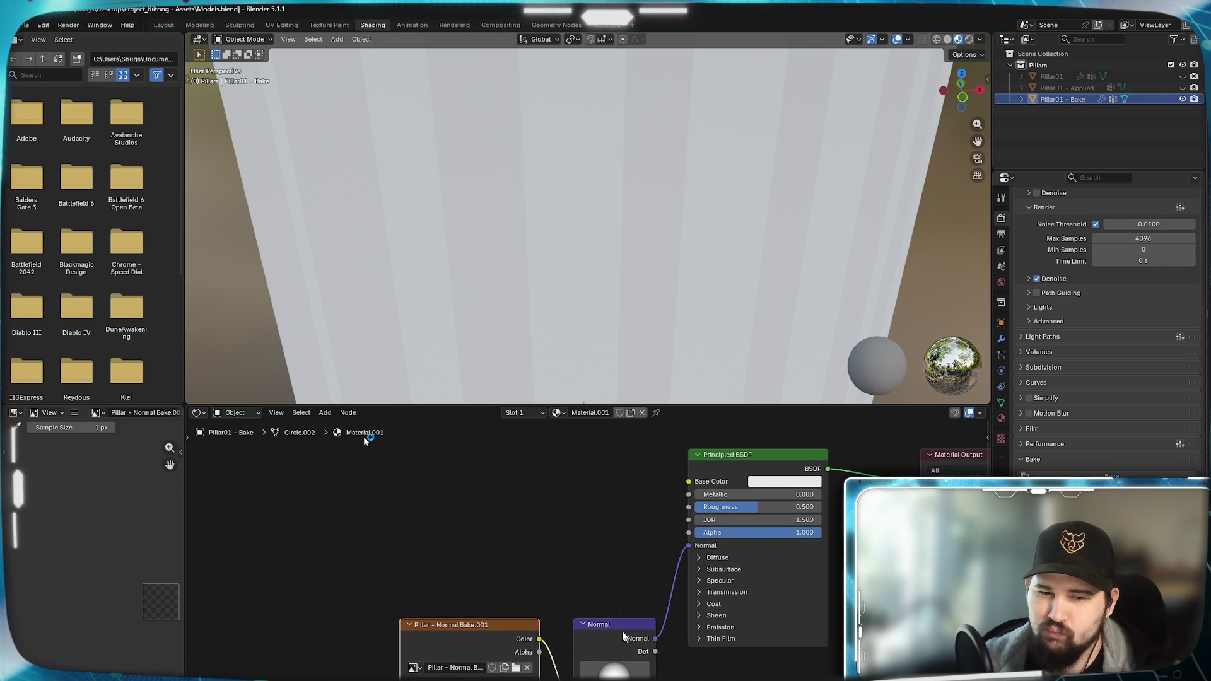
- Orbit over the pillar and set Viewport Shading to the yellow studio lighting after trying the brown one
{"action": "left_click_drag", "start_coordinate": [627, 642], "coordinate": [622, 644]}
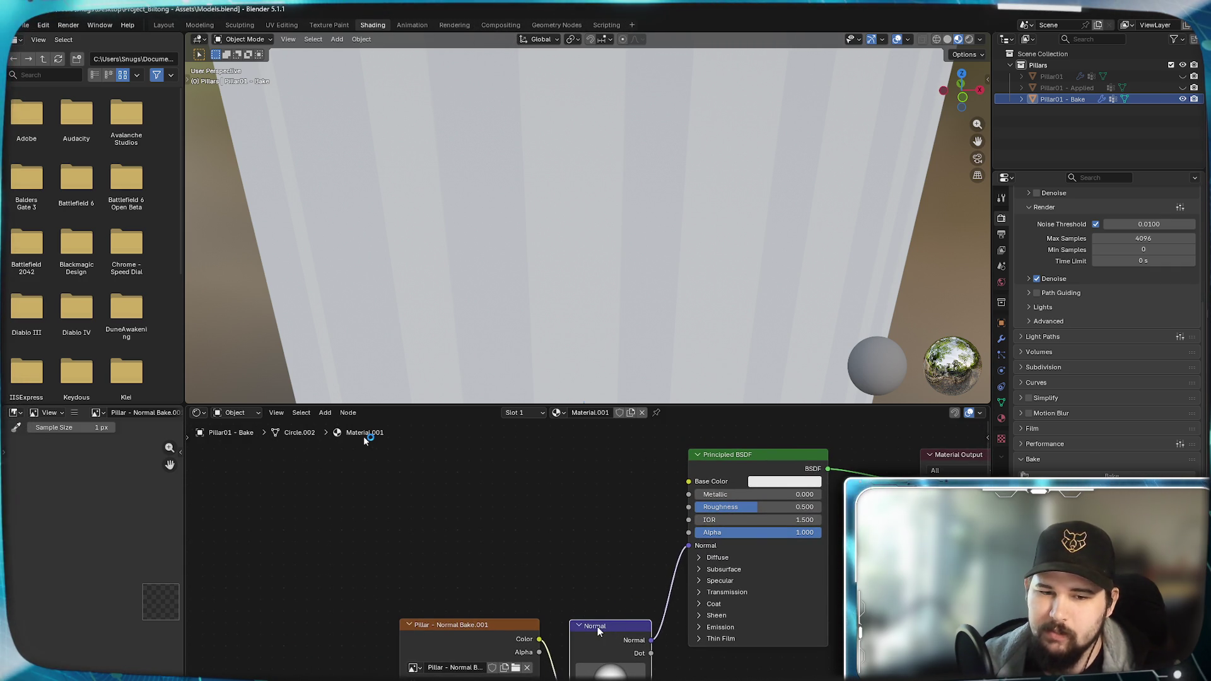
{"action": "scroll", "coordinate": [619, 245], "scroll_direction": "down", "scroll_amount": 4}
{"action": "scroll", "coordinate": [490, 355], "scroll_direction": "down", "scroll_amount": 2}
{"action": "mouse_move", "coordinate": [489, 355]}
{"action": "middle_mouse_down"}
{"action": "mouse_move", "coordinate": [533, 295]}
{"action": "mouse_move", "coordinate": [511, 232]}
{"action": "mouse_move", "coordinate": [482, 298]}
{"action": "mouse_move", "coordinate": [456, 47]}
{"action": "mouse_move", "coordinate": [452, 378]}
{"action": "mouse_move", "coordinate": [464, 311]}
{"action": "mouse_move", "coordinate": [459, 341]}
{"action": "mouse_move", "coordinate": [506, 279]}
{"action": "middle_mouse_up"}
{"action": "scroll", "coordinate": [464, 311], "scroll_direction": "up", "scroll_amount": 2}
{"action": "scroll", "coordinate": [458, 340], "scroll_direction": "down", "scroll_amount": 3}
{"action": "scroll", "coordinate": [464, 327], "scroll_direction": "up", "scroll_amount": 3}
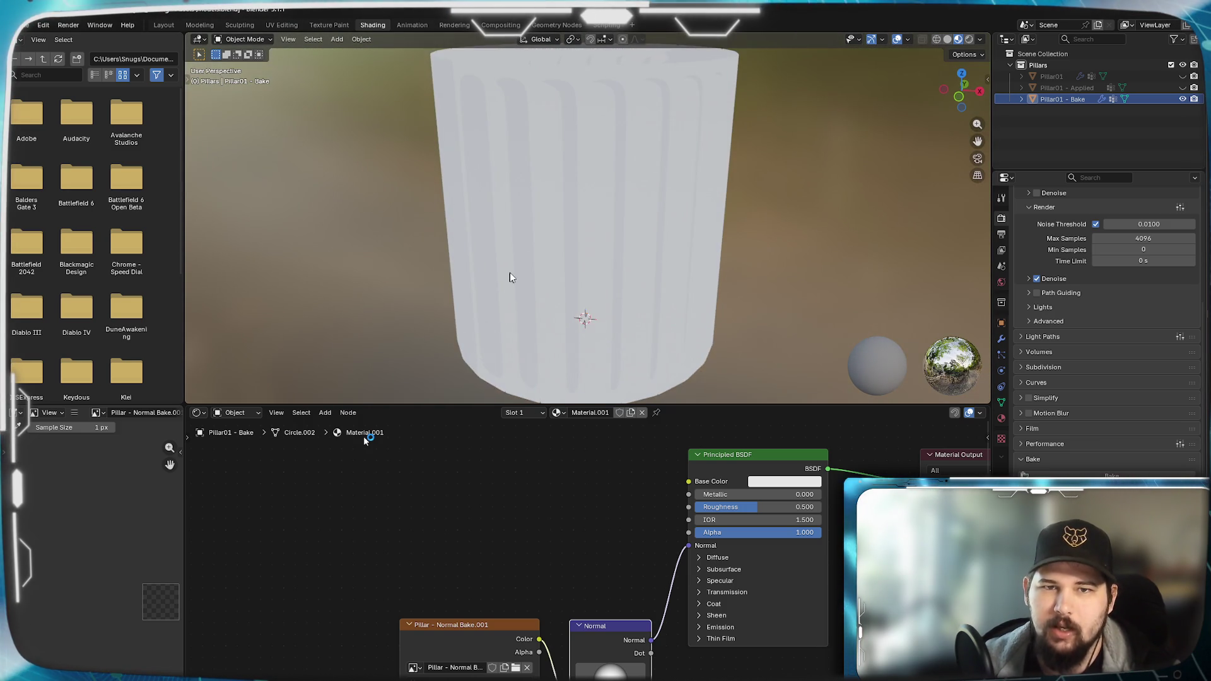
{"action": "scroll", "coordinate": [620, 265], "scroll_direction": "up", "scroll_amount": 2}
{"action": "scroll", "coordinate": [574, 204], "scroll_direction": "down", "scroll_amount": 3}
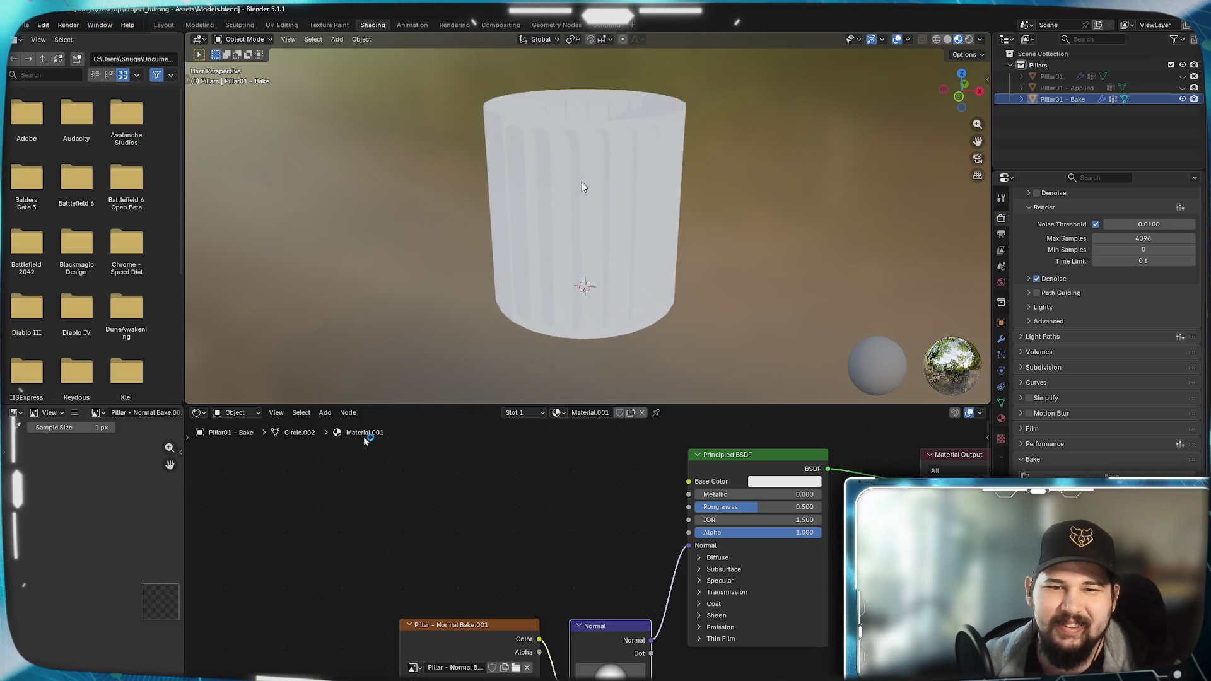
{"action": "middle_click_drag", "start_coordinate": [582, 177], "coordinate": [572, 216]}
{"action": "scroll", "coordinate": [574, 211], "scroll_direction": "up", "scroll_amount": 2}
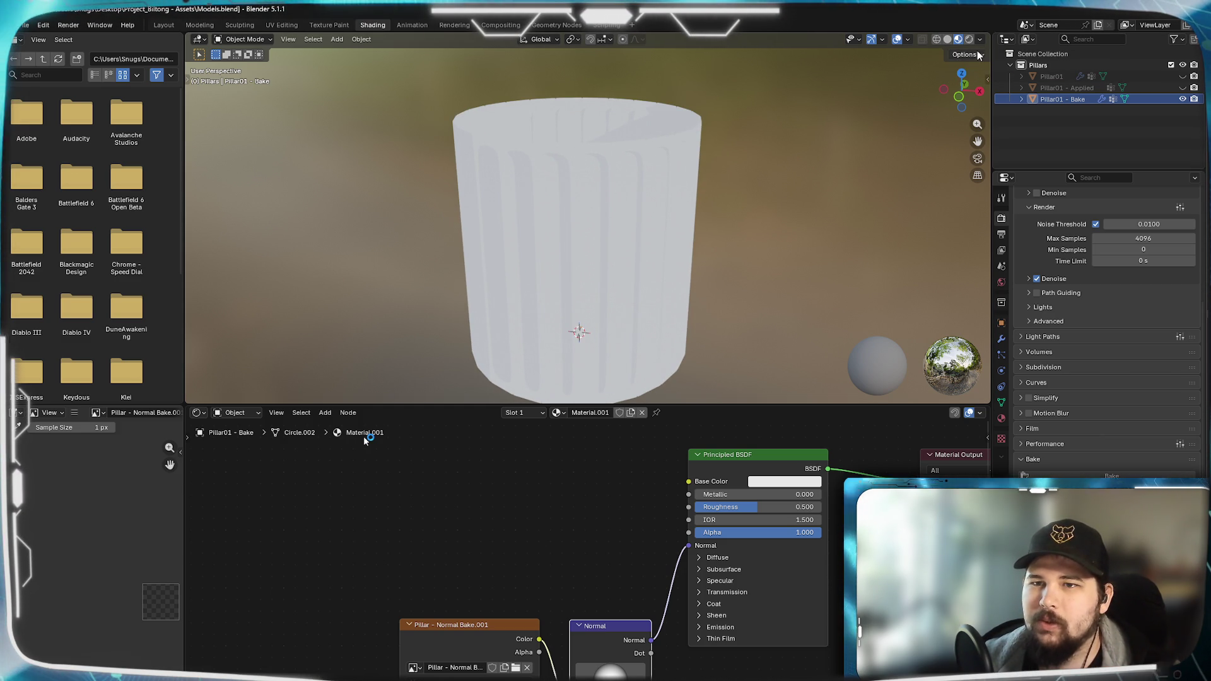
{"action": "left_click", "coordinate": [981, 40]}
{"action": "left_click", "coordinate": [973, 131]}
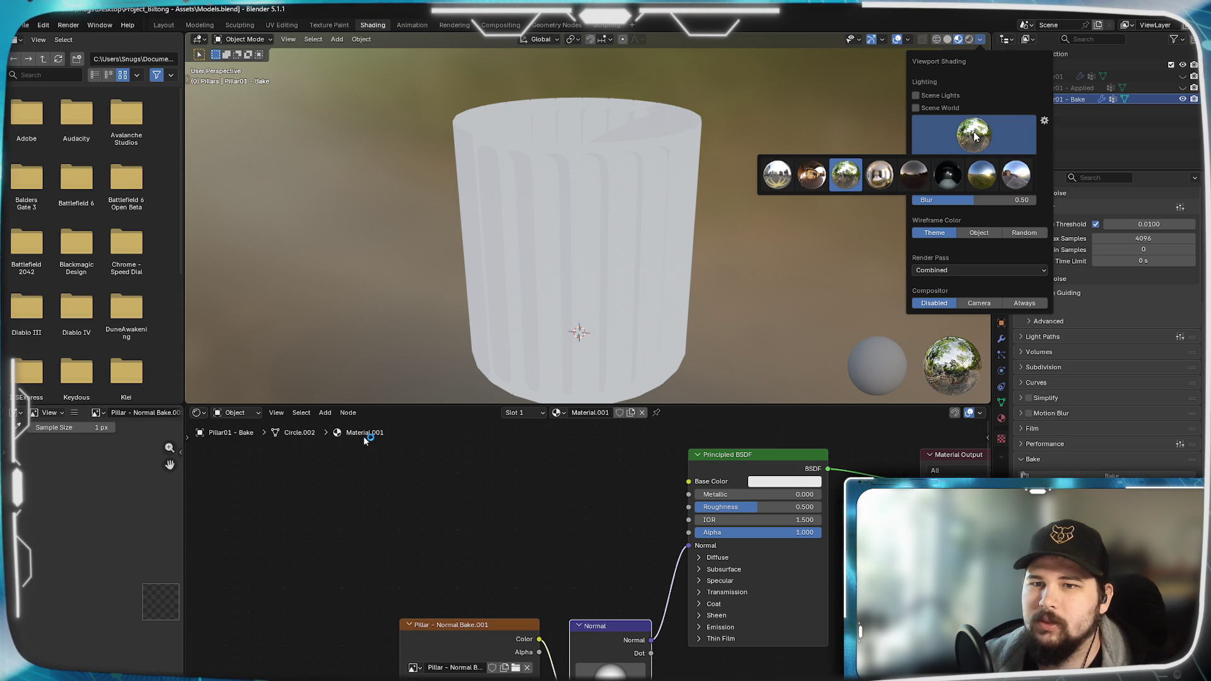
{"action": "left_click", "coordinate": [812, 174]}
{"action": "left_click", "coordinate": [951, 132]}
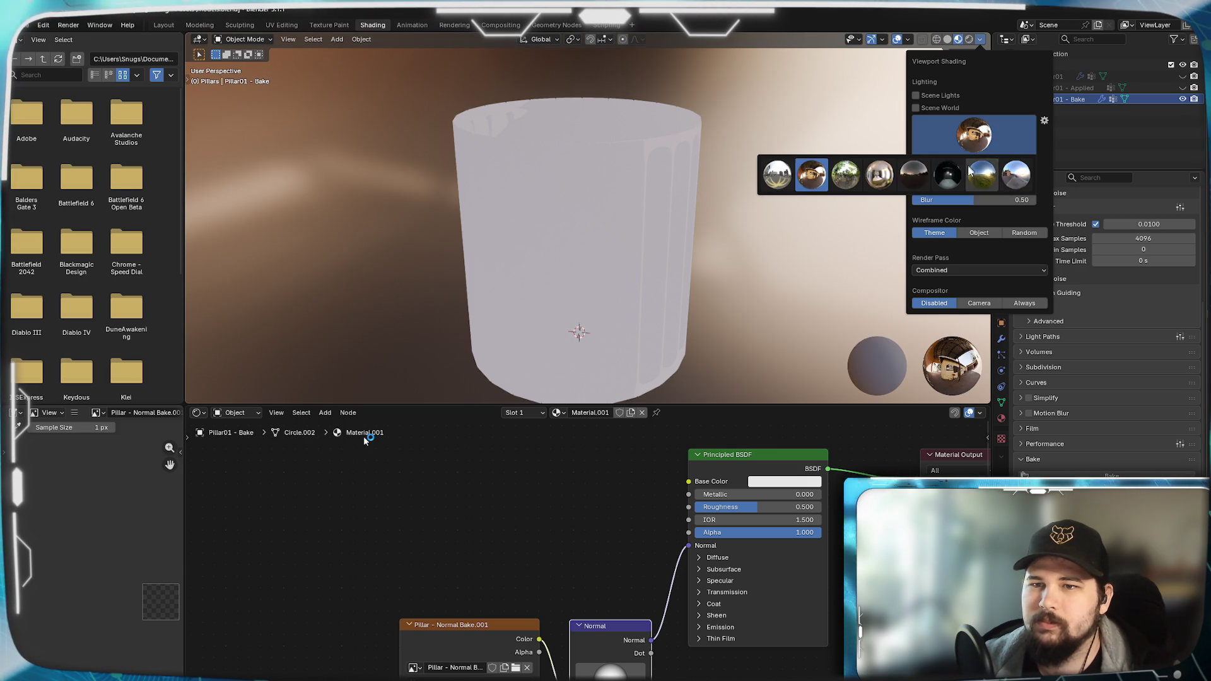
{"action": "left_click", "coordinate": [985, 177]}
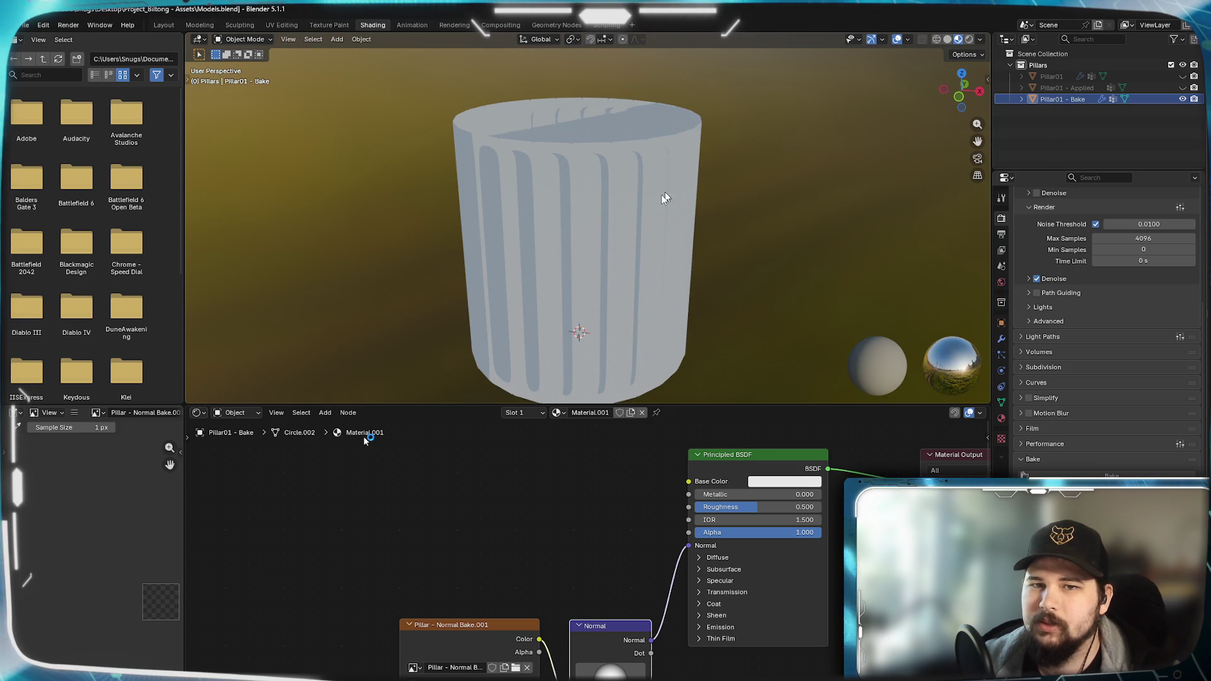
- Orbit around the pillar's top opening, then switch to the Layout workspace
{"action": "middle_click_drag", "start_coordinate": [675, 179], "coordinate": [722, 192]}
{"action": "mouse_move", "coordinate": [566, 196]}
{"action": "middle_mouse_down"}
{"action": "mouse_move", "coordinate": [614, 247]}
{"action": "mouse_move", "coordinate": [623, 200]}
{"action": "mouse_move", "coordinate": [615, 223]}
{"action": "middle_mouse_up"}
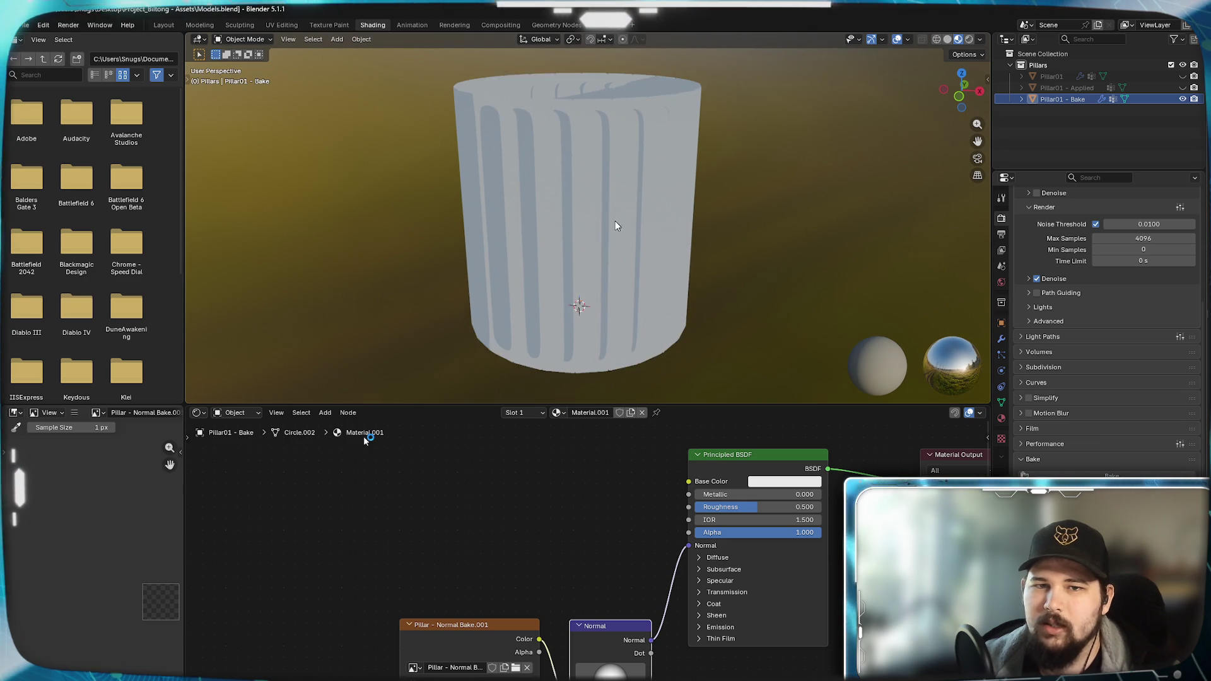
{"action": "middle_click_drag", "start_coordinate": [703, 221], "coordinate": [683, 219]}
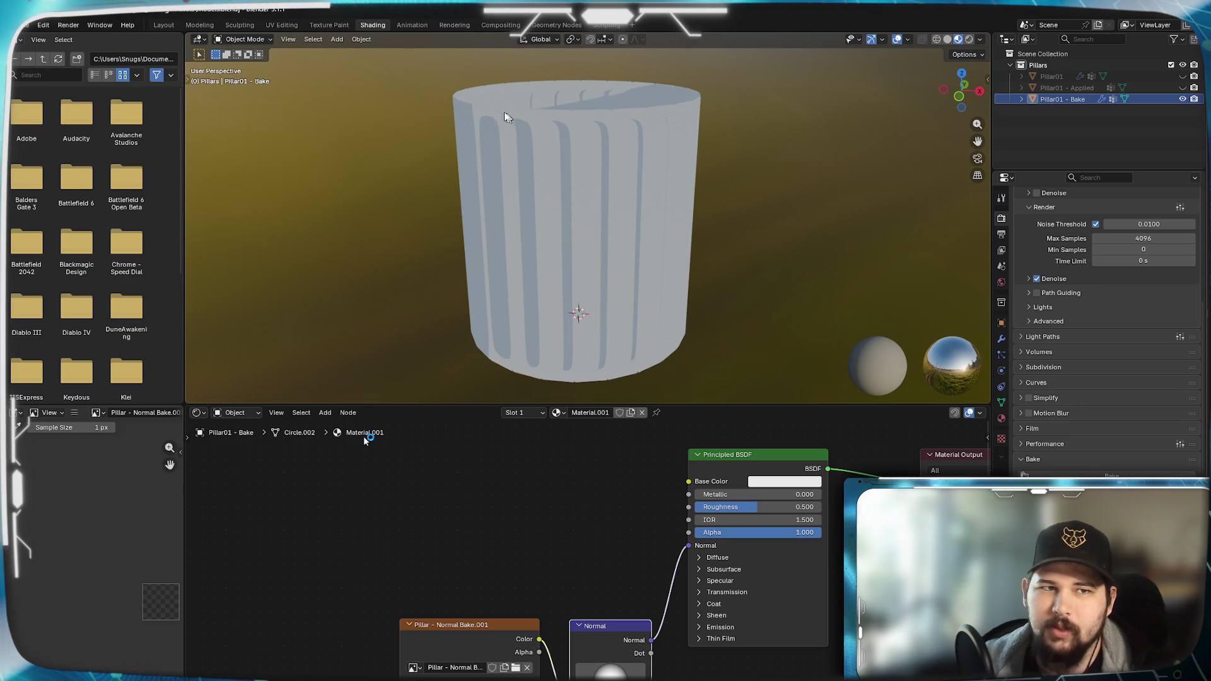
{"action": "left_click", "coordinate": [163, 25]}
{"action": "scroll", "coordinate": [568, 284], "scroll_direction": "down", "scroll_amount": 4}
{"action": "scroll", "coordinate": [582, 284], "scroll_direction": "down", "scroll_amount": 2}
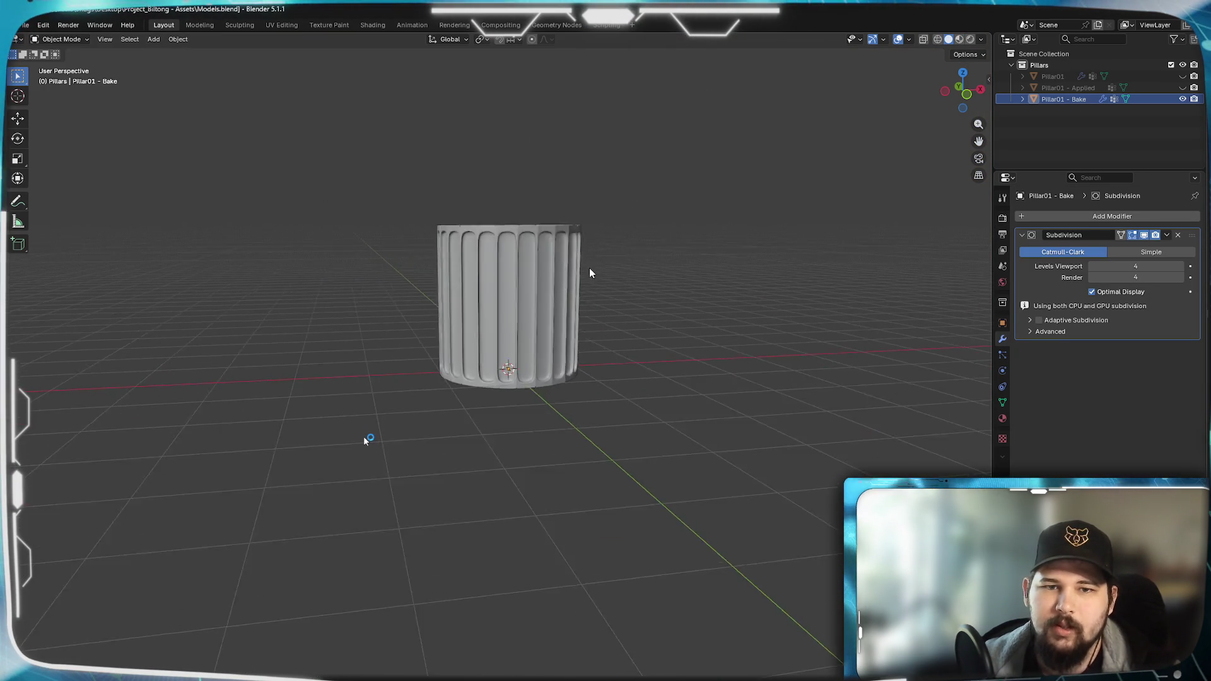
- Add a Sun light, lift it above-right of the pillar and tilt it about 40 degrees in front view
{"action": "key", "text": "shift+a"}
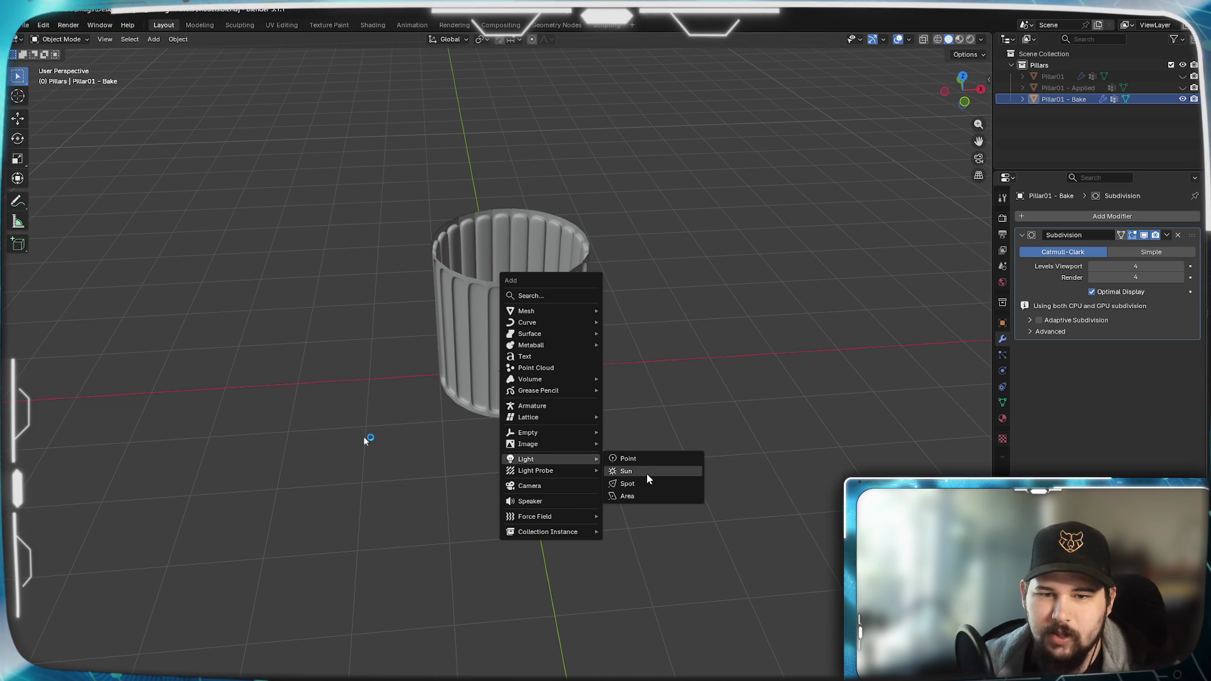
{"action": "left_click", "coordinate": [647, 473]}
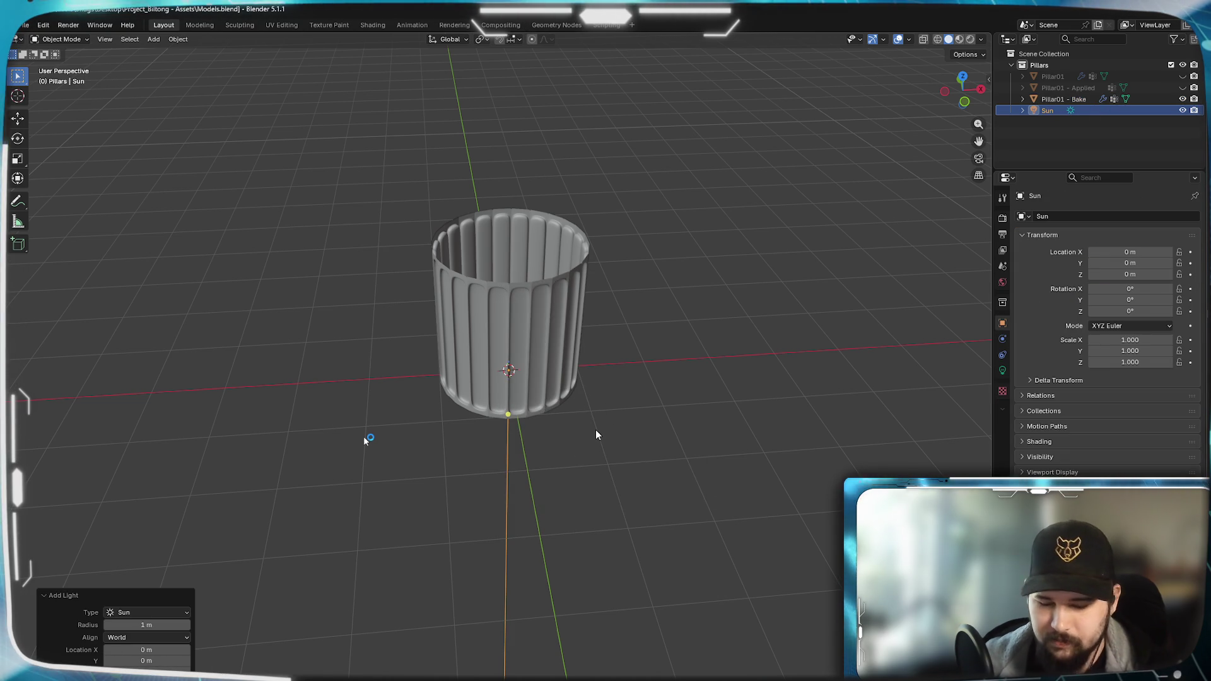
{"action": "key", "text": "KP_1"}
{"action": "key", "text": "g"}
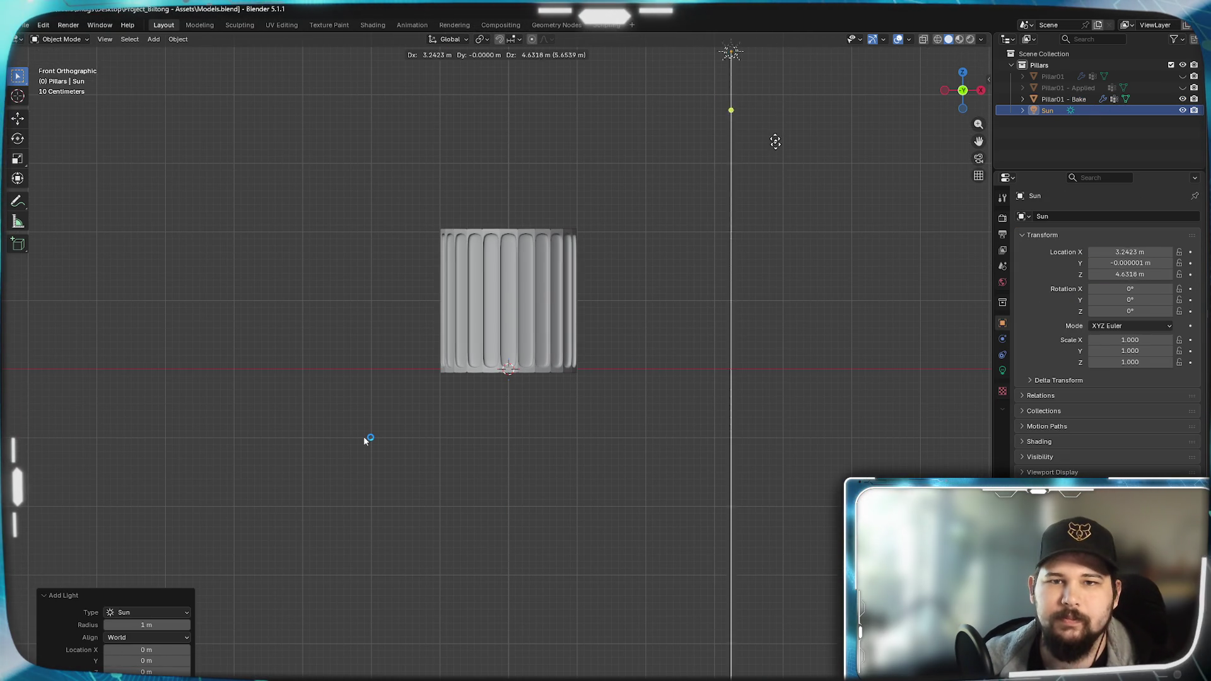
{"action": "left_click", "coordinate": [778, 319]}
{"action": "scroll", "coordinate": [760, 371], "scroll_direction": "down", "scroll_amount": 2}
{"action": "scroll", "coordinate": [726, 458], "scroll_direction": "down", "scroll_amount": 1}
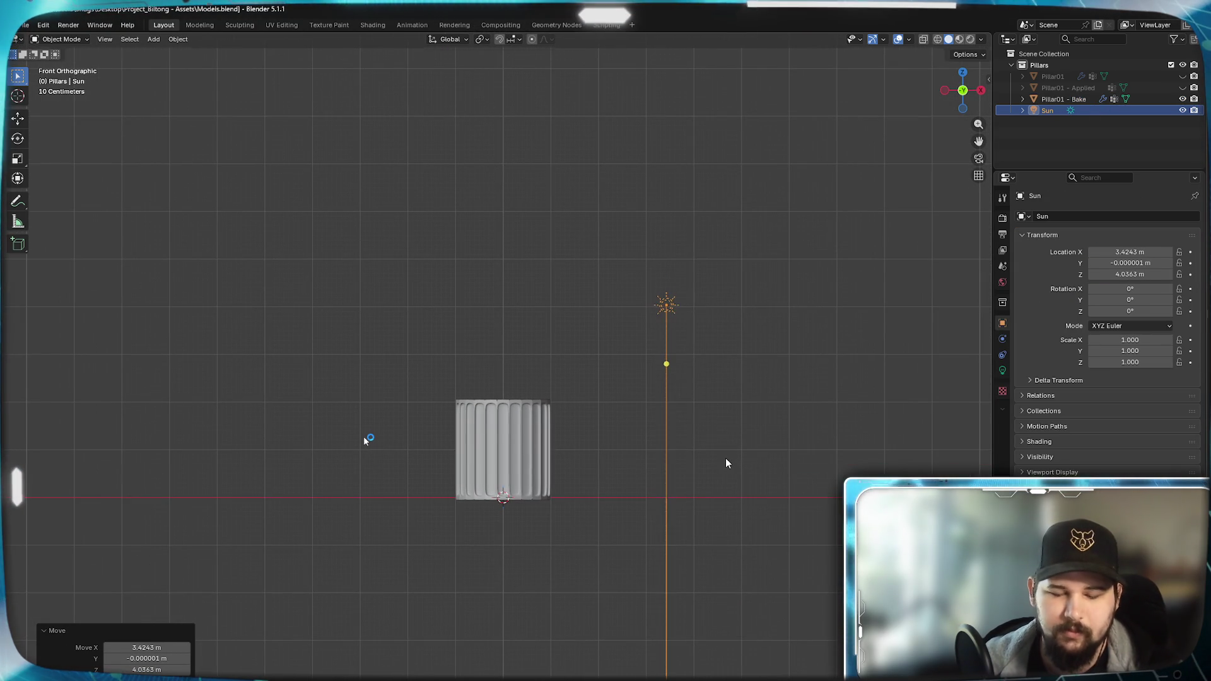
{"action": "key", "text": "g"}
{"action": "left_click", "coordinate": [772, 152]}
{"action": "key", "text": "r"}
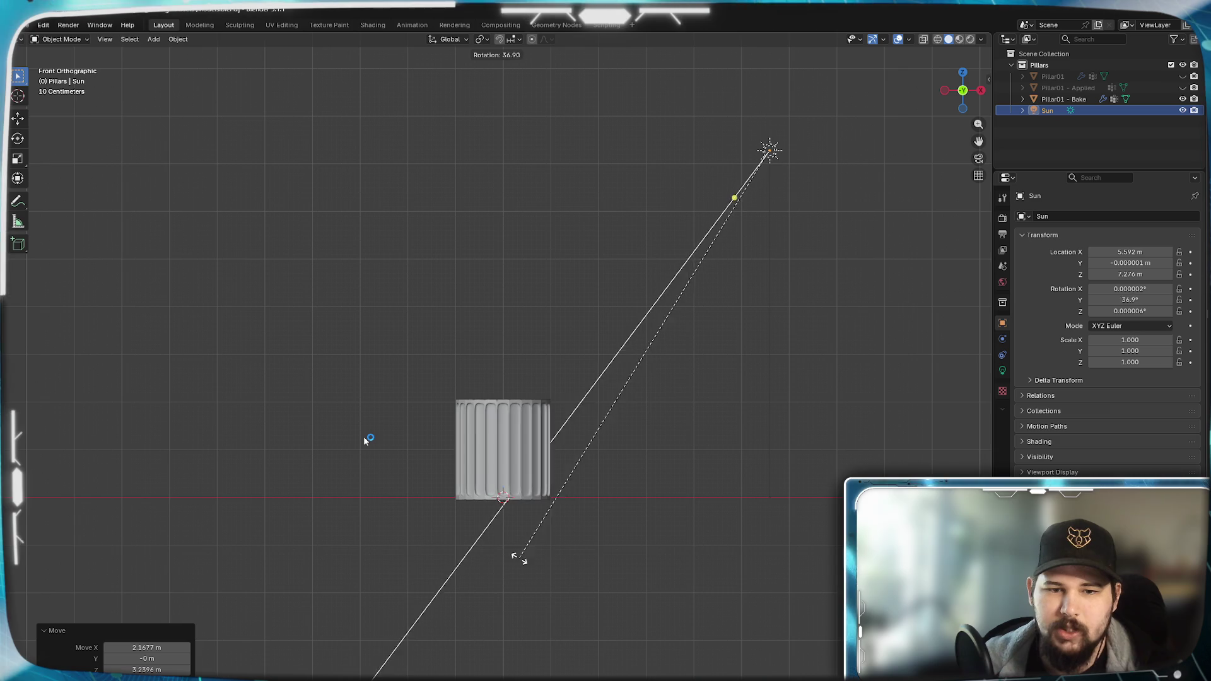
{"action": "left_click", "coordinate": [607, 557]}
{"action": "scroll", "coordinate": [654, 394], "scroll_direction": "up", "scroll_amount": 1}
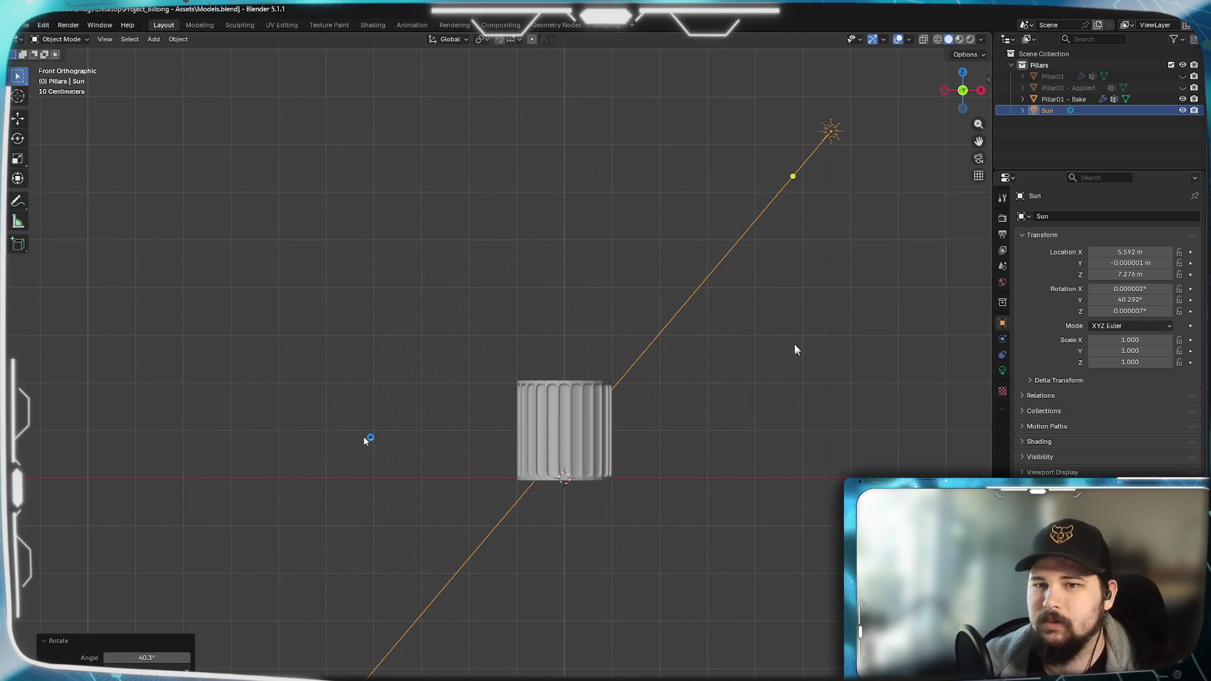
- From the right side view, shift the Sun sideways and aim it at the pillar
{"action": "key", "text": "KP_3"}
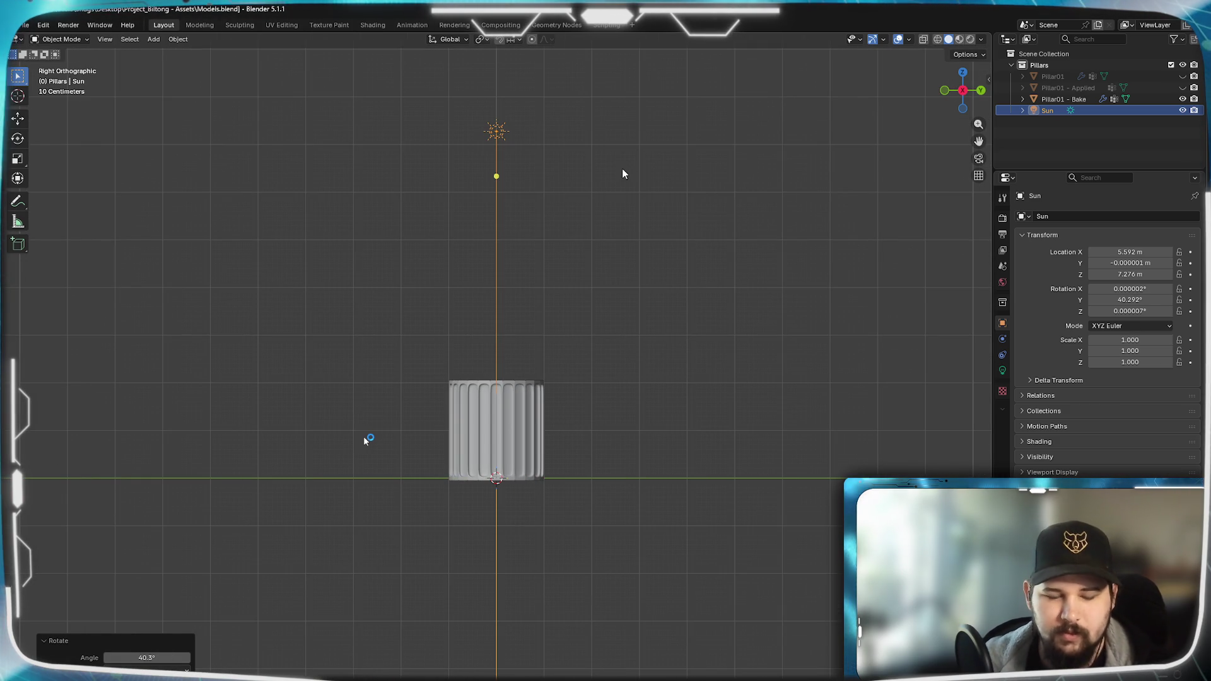
{"action": "key", "text": "g"}
{"action": "left_click", "coordinate": [729, 430]}
{"action": "key", "text": "r"}
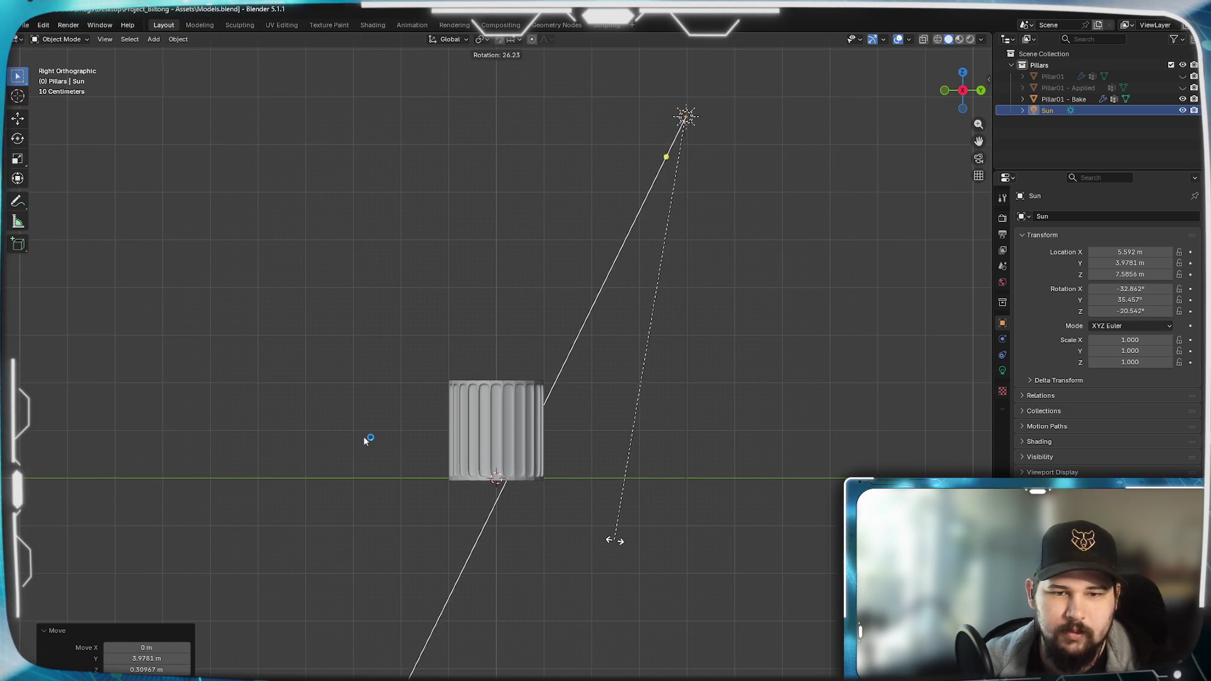
{"action": "left_click", "coordinate": [820, 409]}
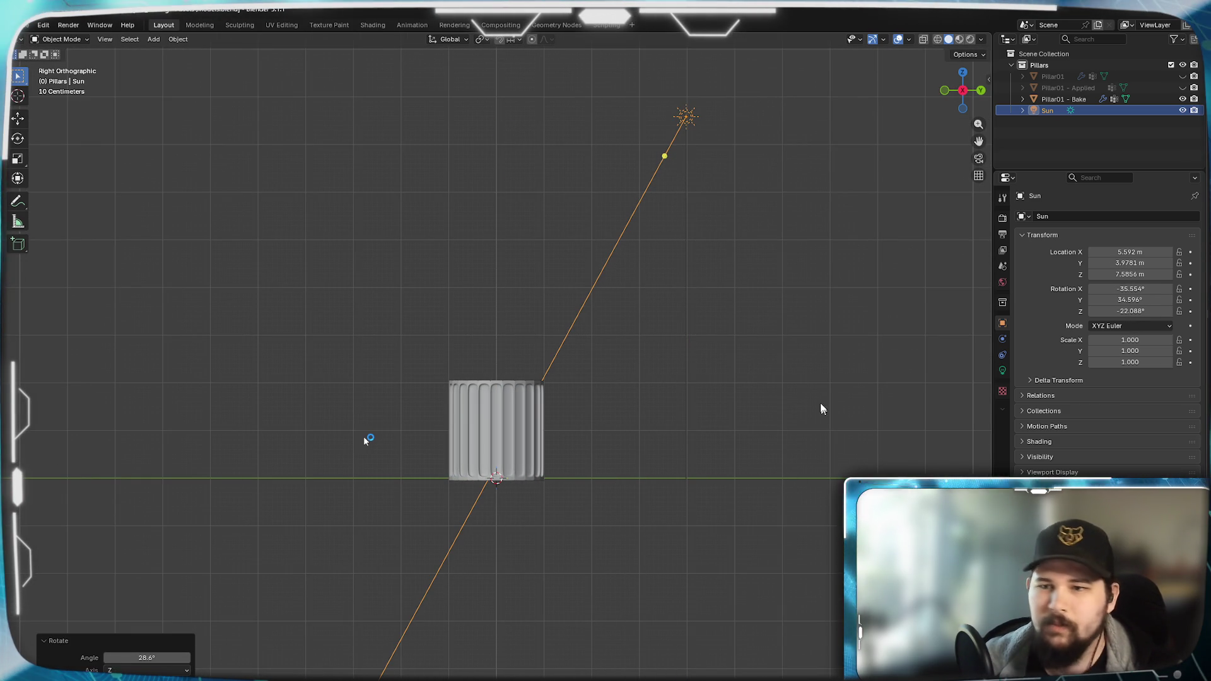
- Tint the Sun light's colour pale yellow in its Light data settings
{"action": "left_click", "coordinate": [1004, 372]}
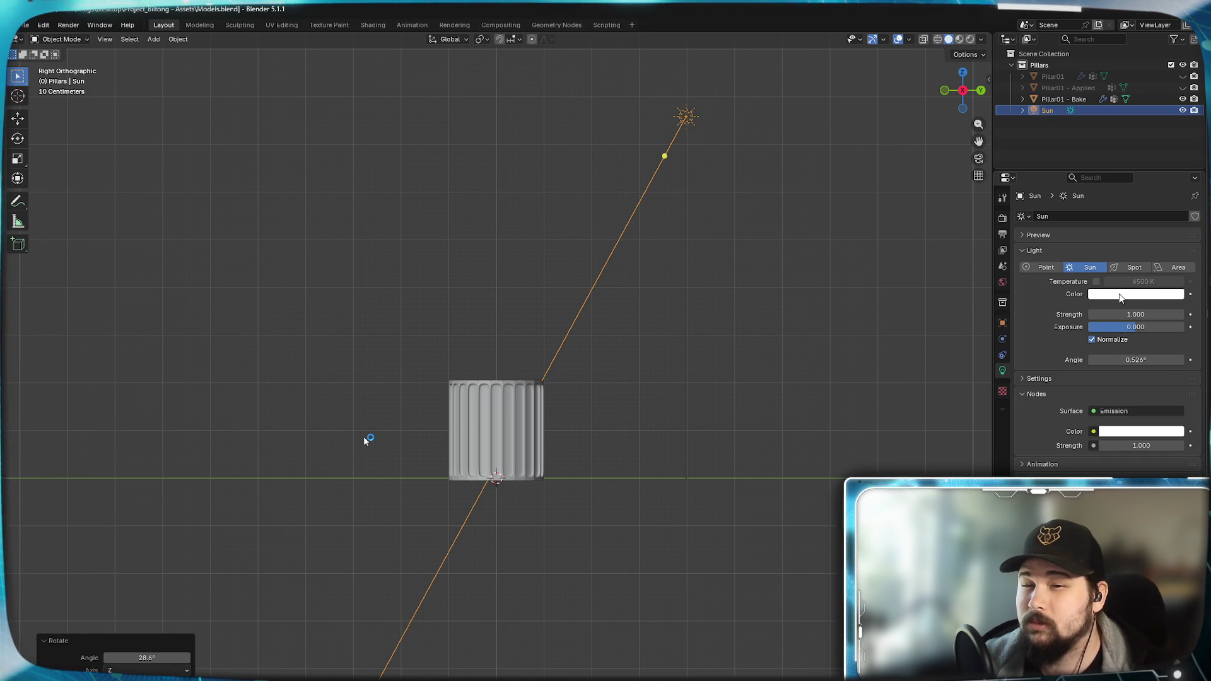
{"action": "left_click", "coordinate": [1119, 293]}
{"action": "left_click", "coordinate": [1143, 295]}
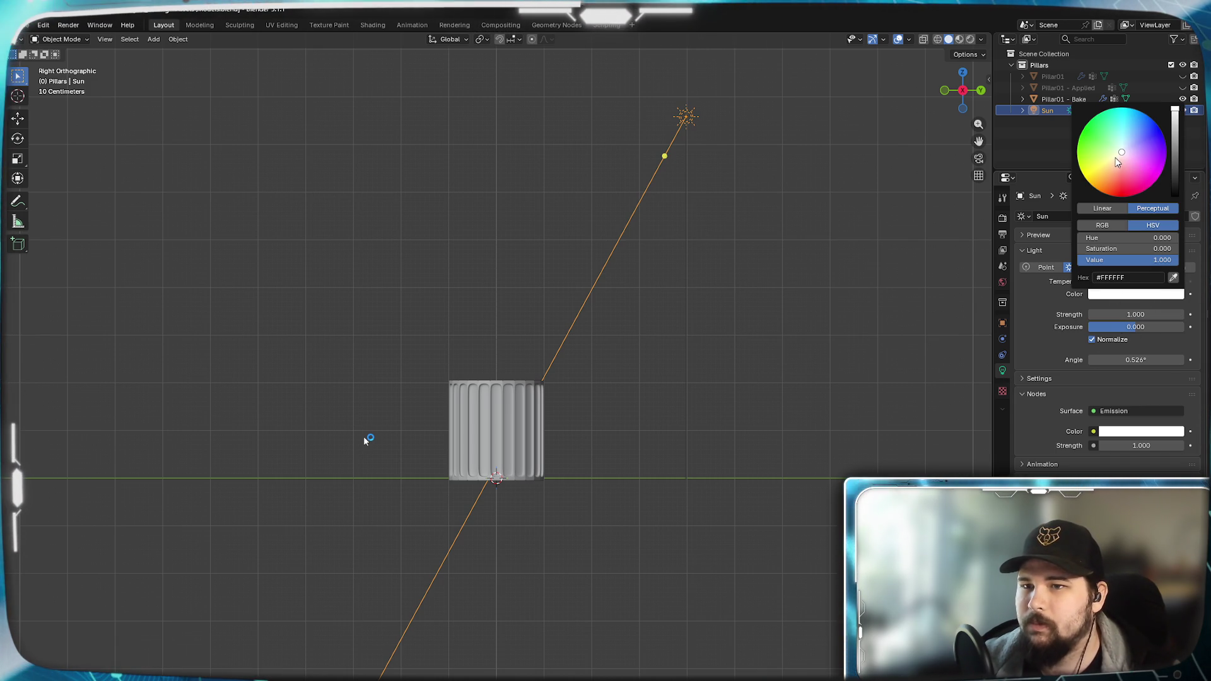
{"action": "left_click", "coordinate": [1116, 157]}
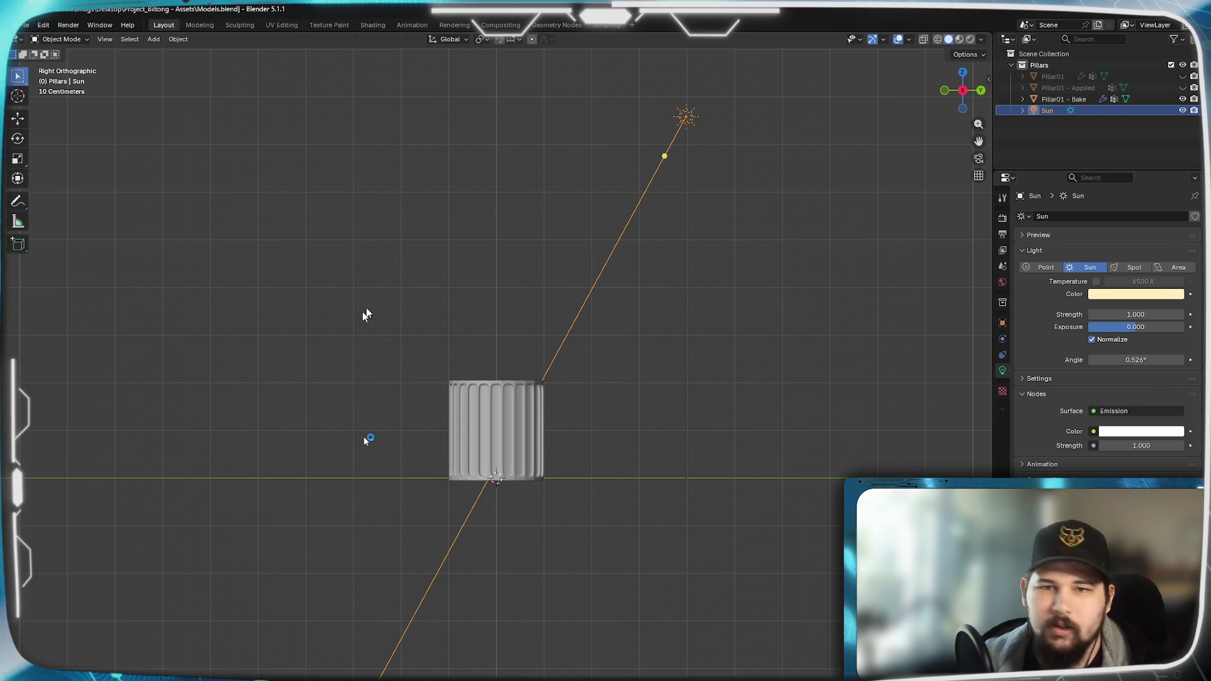
{"action": "key", "text": "shift+a"}
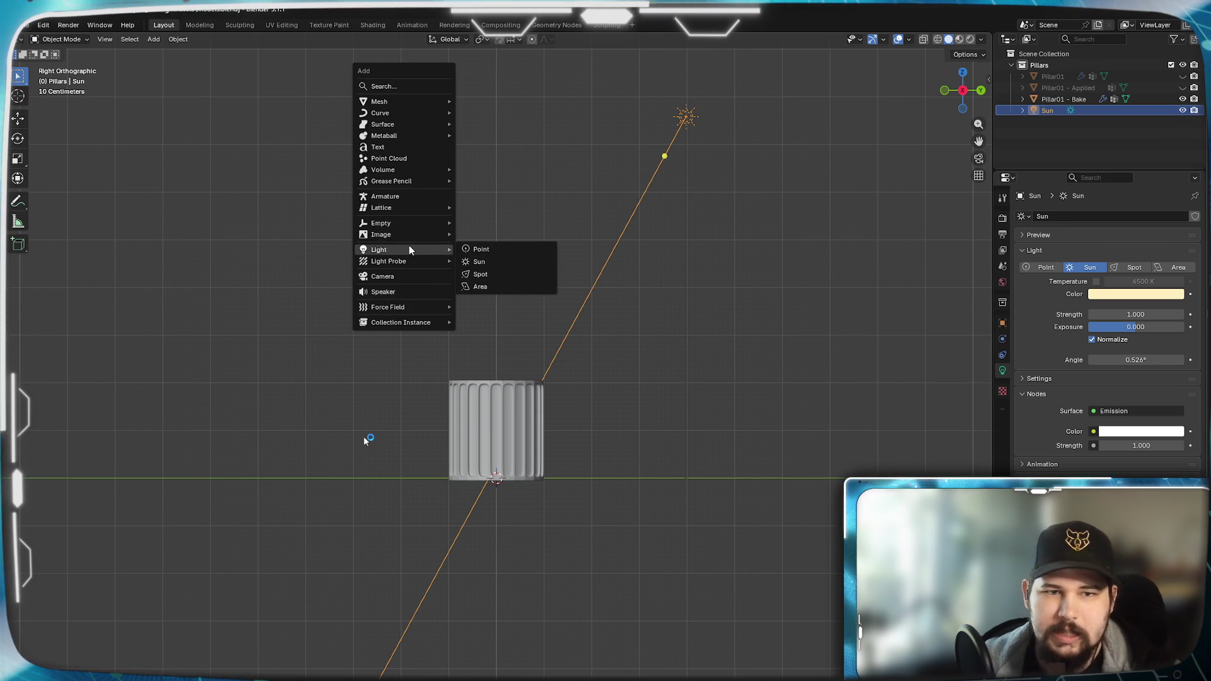
- Add an Area light above-left of the pillar, enlarge it and tilt it toward the pillar
{"action": "left_click", "coordinate": [500, 282]}
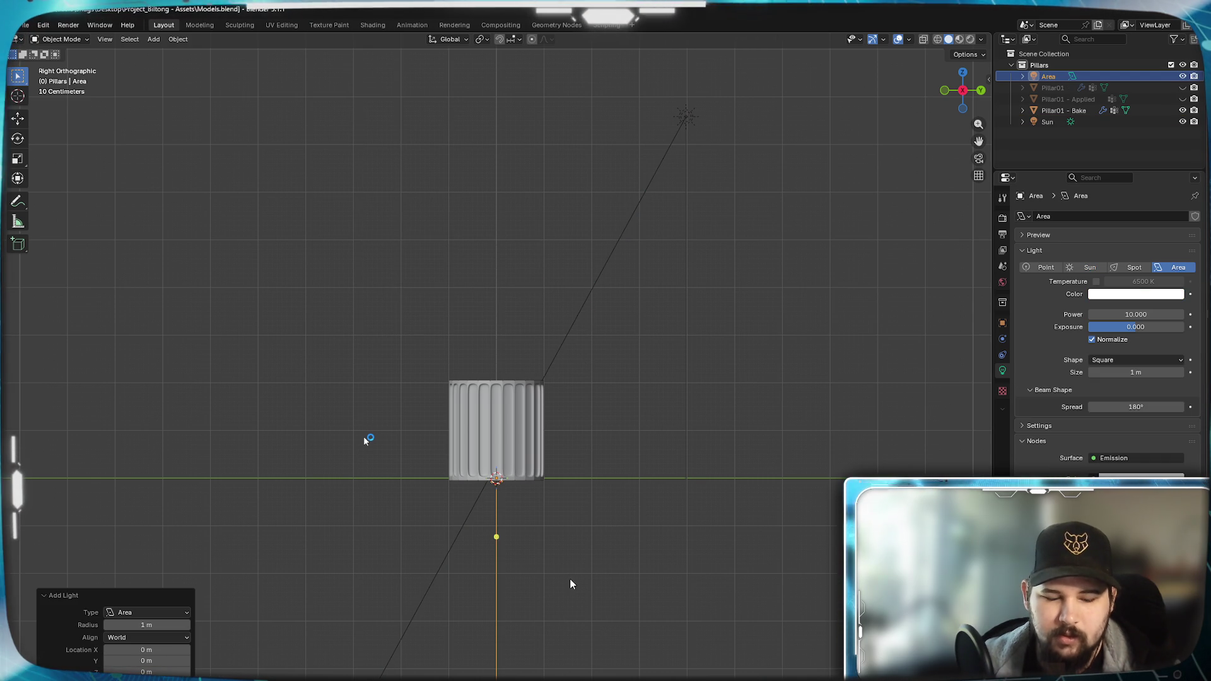
{"action": "key", "text": "g"}
{"action": "left_click", "coordinate": [297, 251]}
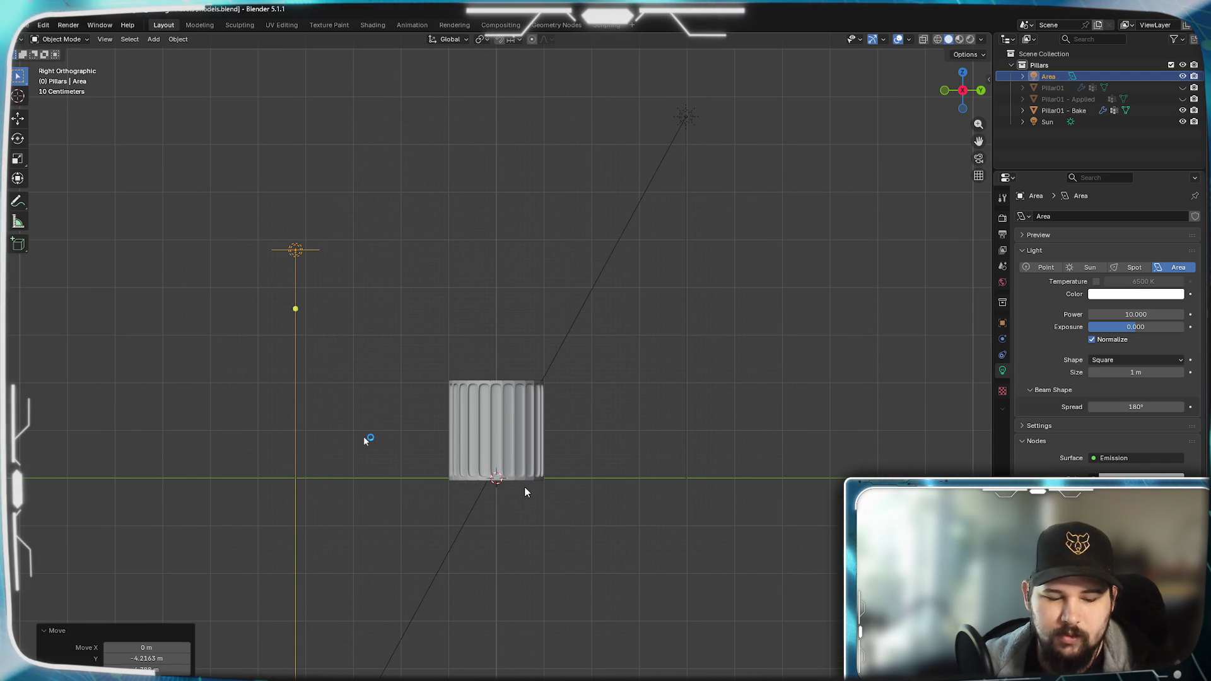
{"action": "key", "text": "s"}
{"action": "left_click", "coordinate": [762, 506]}
{"action": "key", "text": "r"}
{"action": "left_click", "coordinate": [808, 352]}
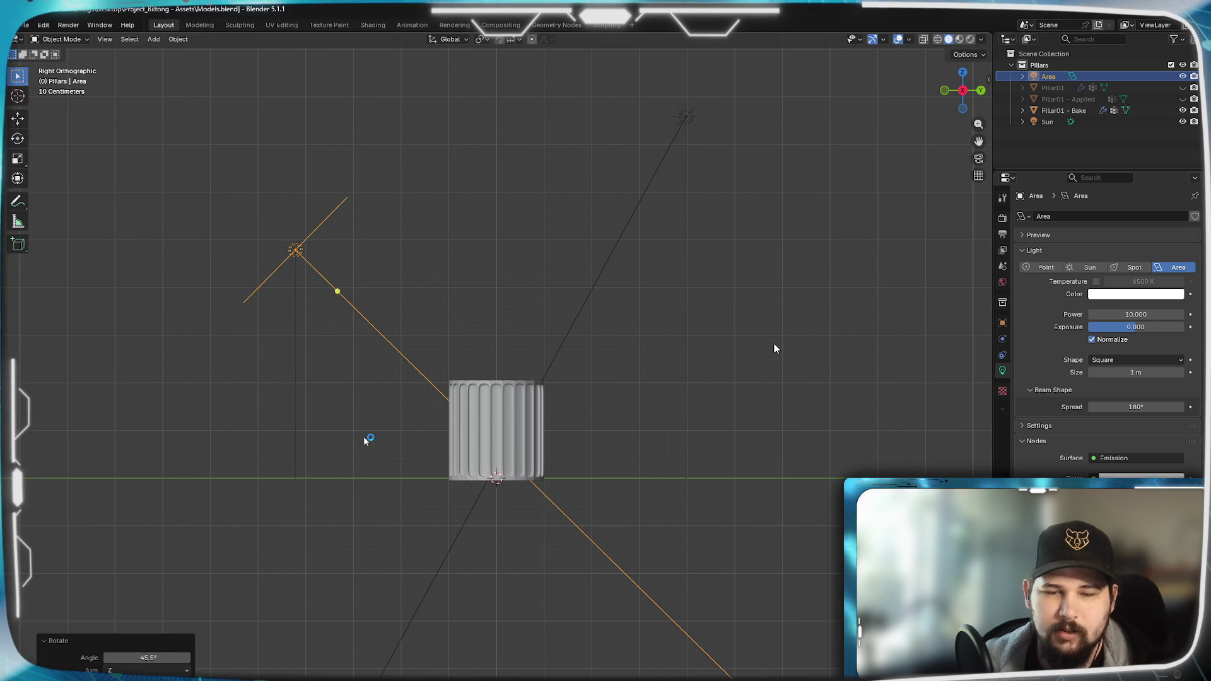
- Refine the Area light's position and angle from the front view, leaving its colour unchanged
{"action": "key", "text": "1"}
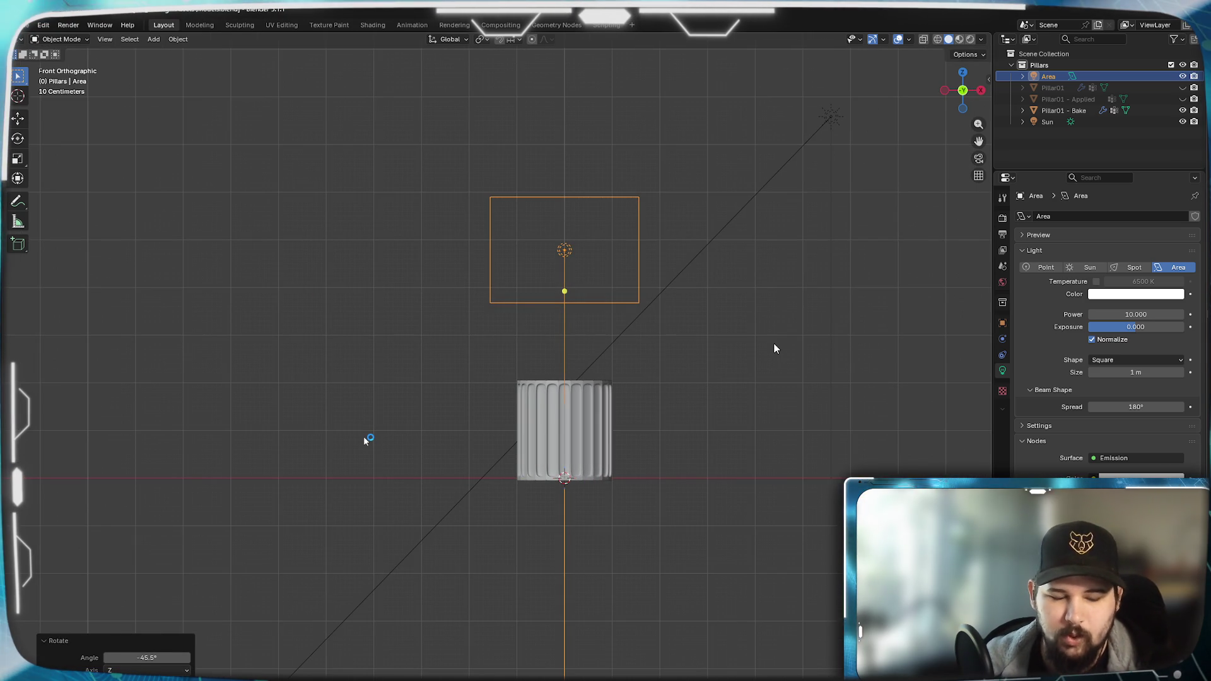
{"action": "key", "text": "g"}
{"action": "left_click", "coordinate": [635, 334]}
{"action": "key", "text": "r"}
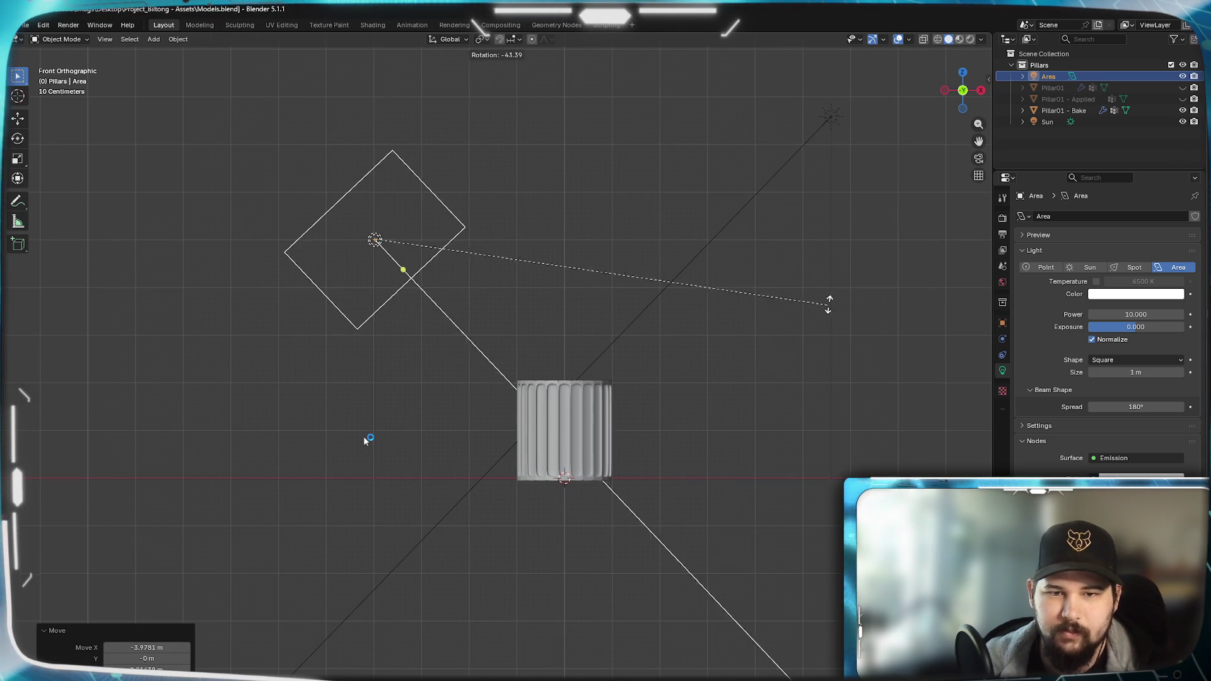
{"action": "left_click", "coordinate": [833, 284]}
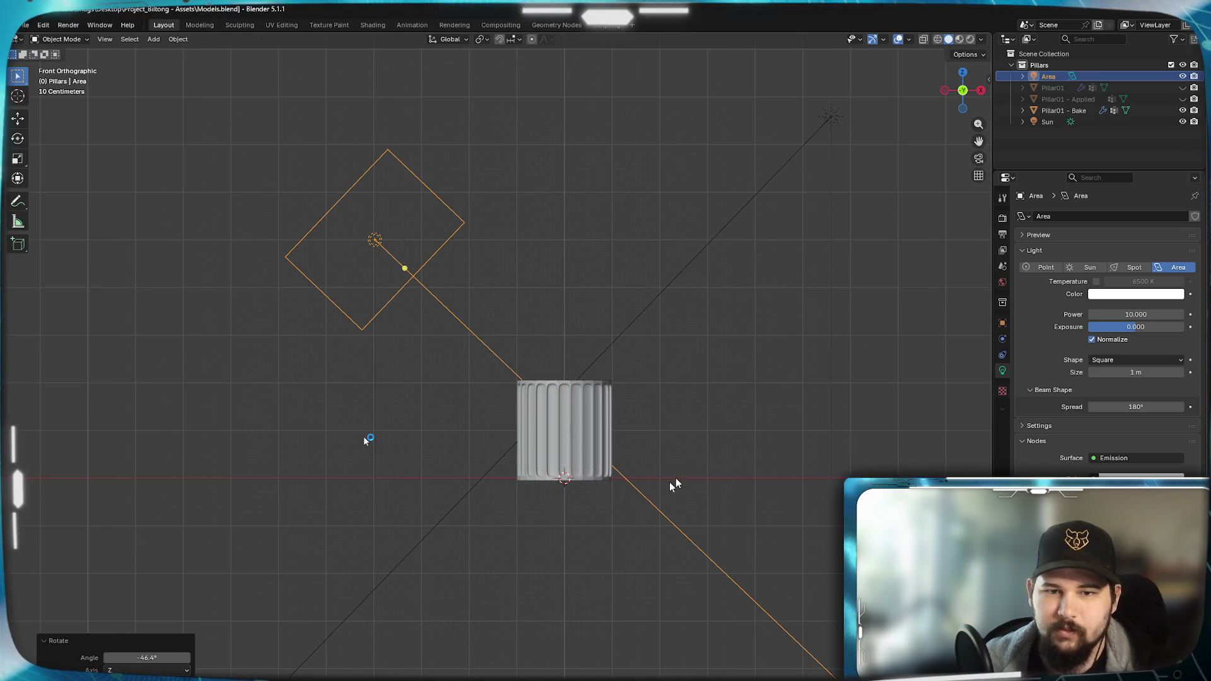
{"action": "left_click", "coordinate": [1142, 294]}
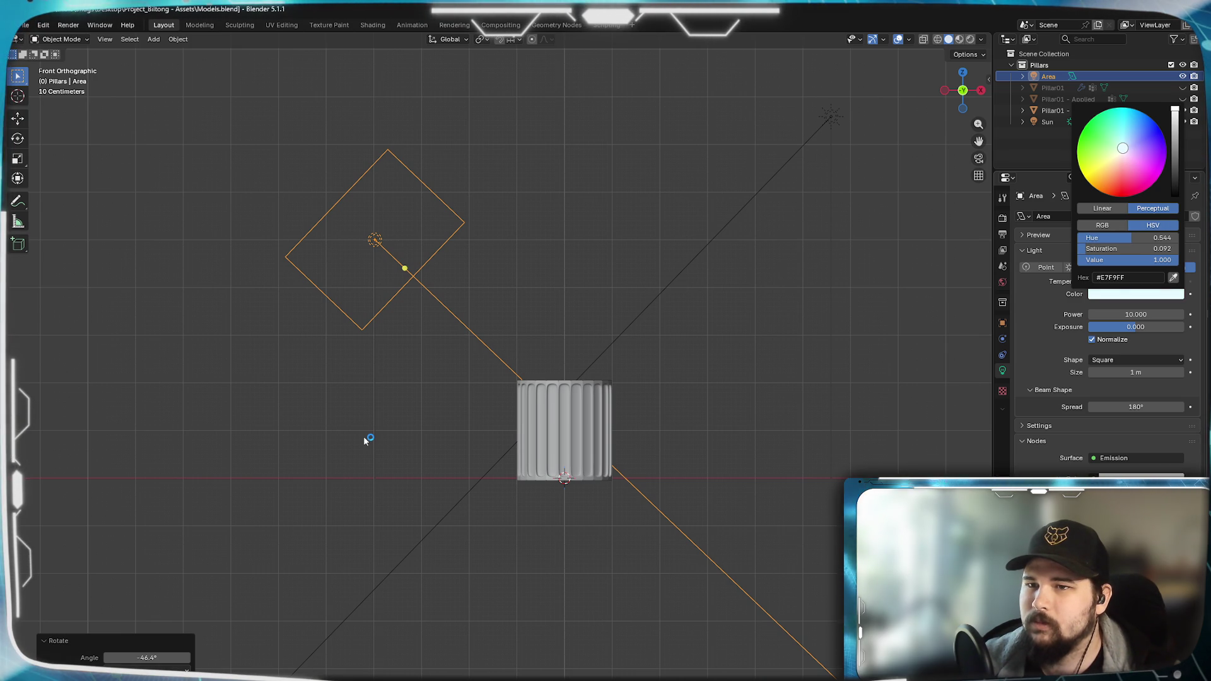
{"action": "left_click", "coordinate": [536, 189]}
- From the top view turn the Area light to face the pillar and give the Sun a slight turn
{"action": "mouse_move", "coordinate": [536, 190]}
{"action": "middle_mouse_down"}
{"action": "mouse_move", "coordinate": [537, 331]}
{"action": "mouse_move", "coordinate": [501, 295]}
{"action": "mouse_move", "coordinate": [642, 292]}
{"action": "mouse_move", "coordinate": [580, 410]}
{"action": "mouse_move", "coordinate": [575, 374]}
{"action": "middle_mouse_up"}
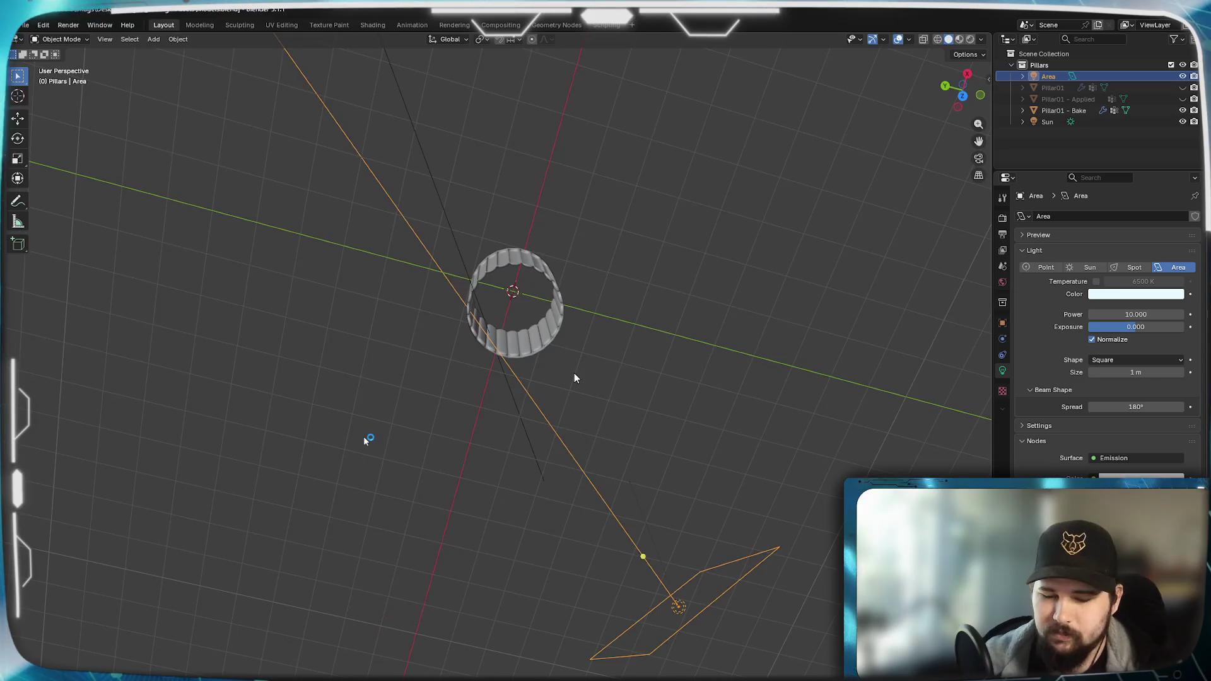
{"action": "key", "text": "KP_7"}
{"action": "key", "text": "r"}
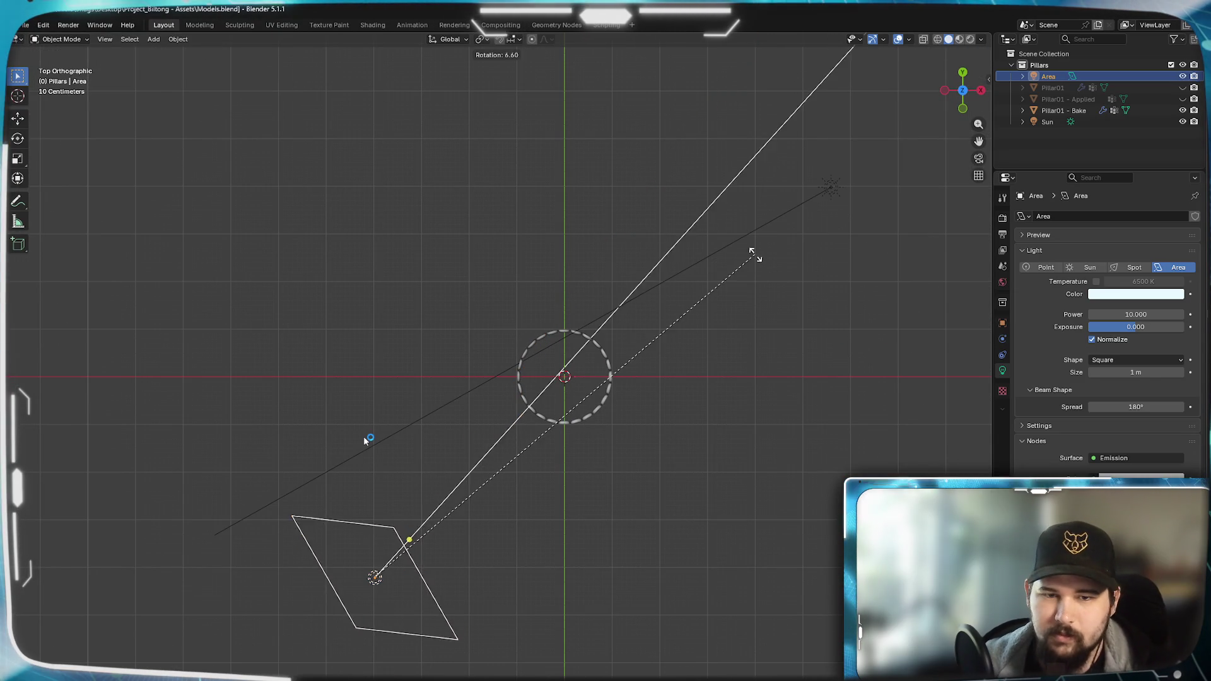
{"action": "left_click", "coordinate": [758, 269]}
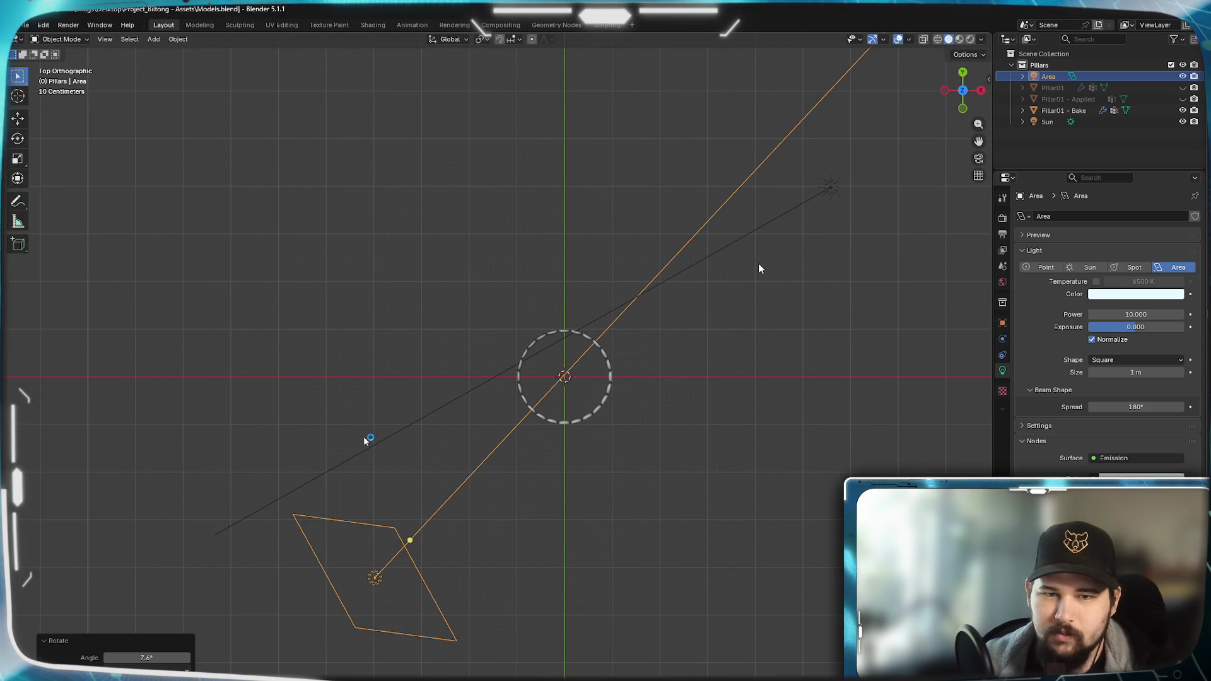
{"action": "left_click", "coordinate": [828, 190]}
{"action": "key", "text": "r"}
{"action": "left_click", "coordinate": [507, 273]}
{"action": "mouse_move", "coordinate": [716, 474]}
{"action": "middle_mouse_down"}
{"action": "mouse_move", "coordinate": [724, 353]}
{"action": "mouse_move", "coordinate": [599, 333]}
{"action": "middle_mouse_up"}
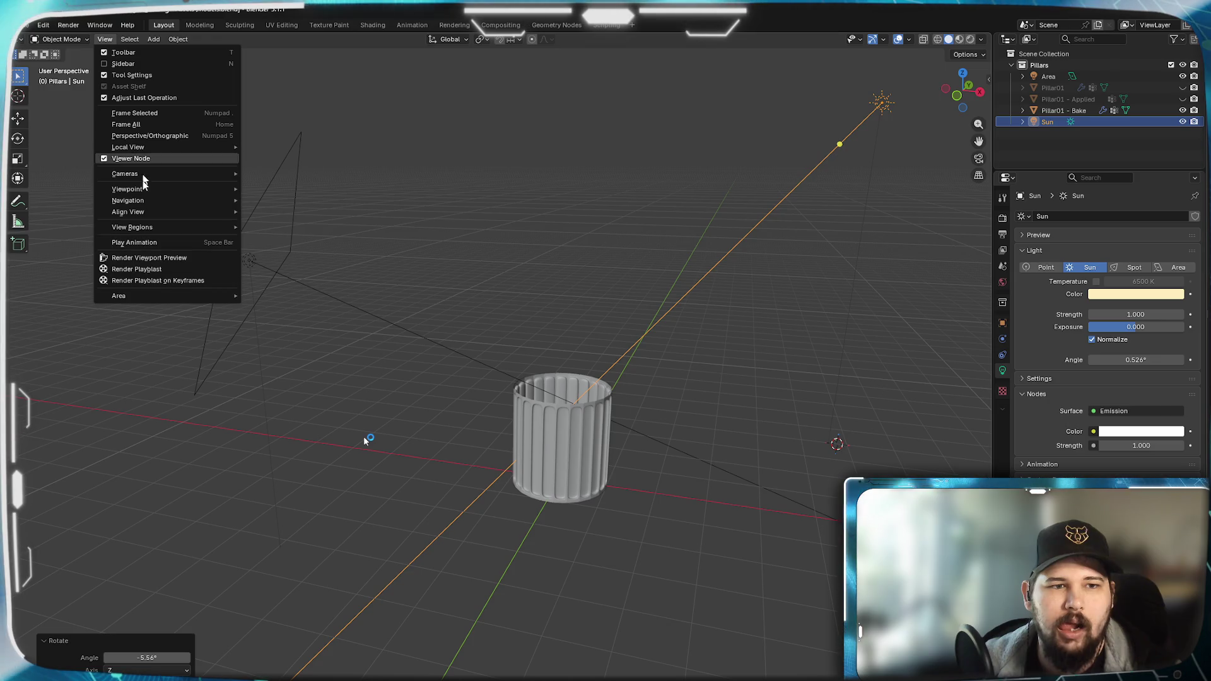
- Select the pillar and browse the object, mode and snapping menus without changing anything
{"action": "left_click", "coordinate": [484, 231]}
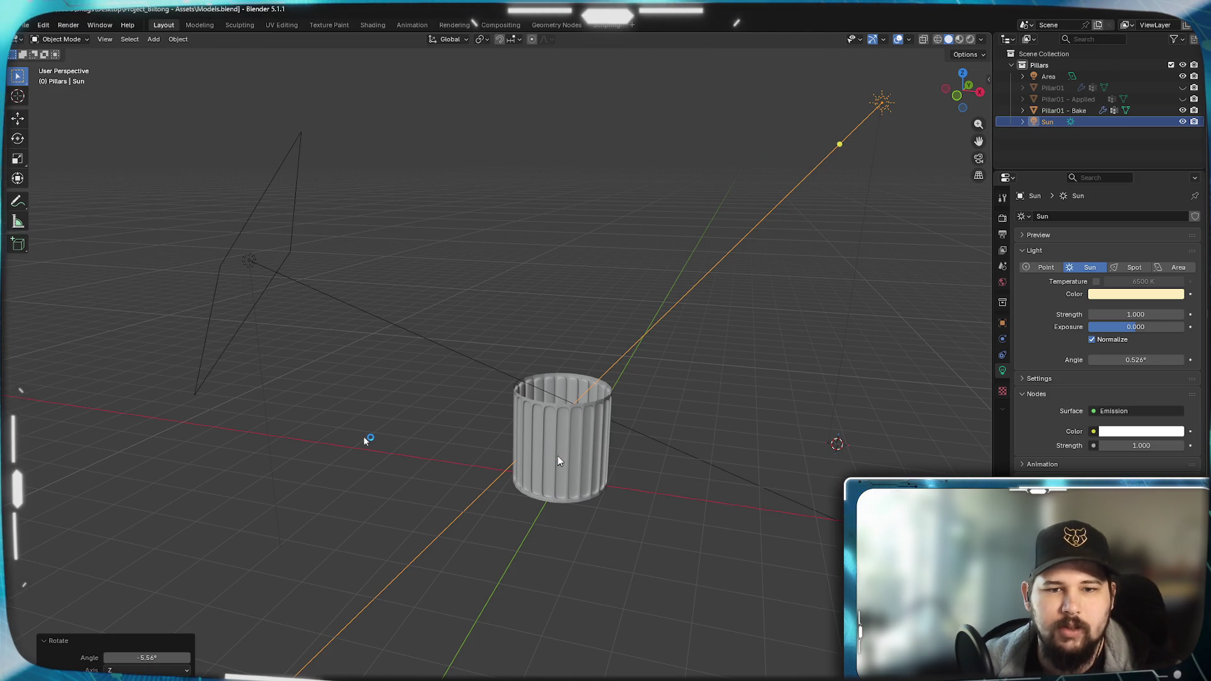
{"action": "left_click", "coordinate": [560, 495]}
{"action": "right_click", "coordinate": [614, 531]}
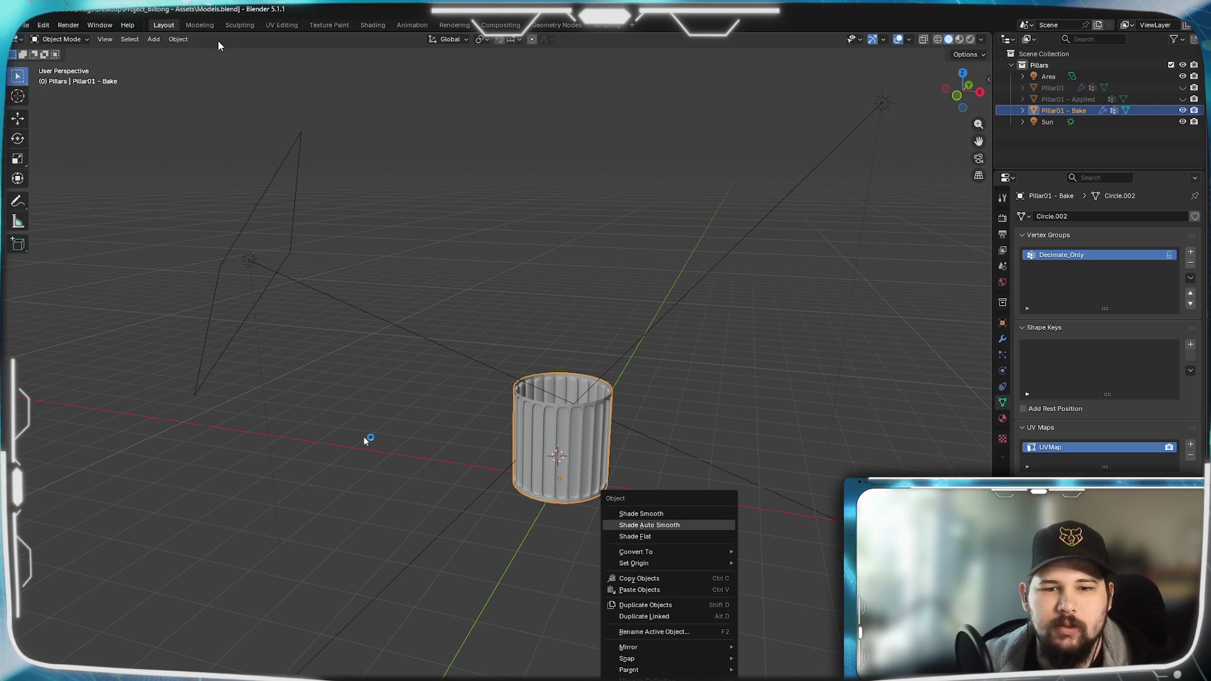
{"action": "left_click", "coordinate": [178, 38]}
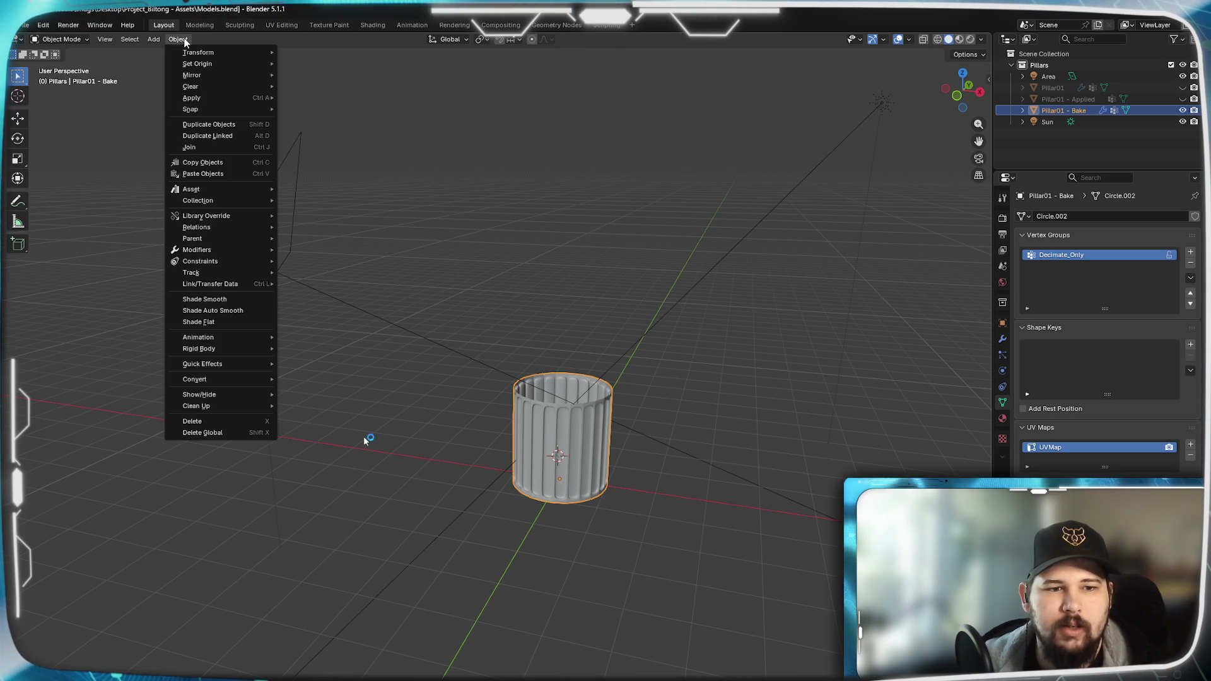
{"action": "left_click", "coordinate": [114, 42]}
{"action": "left_click", "coordinate": [62, 39]}
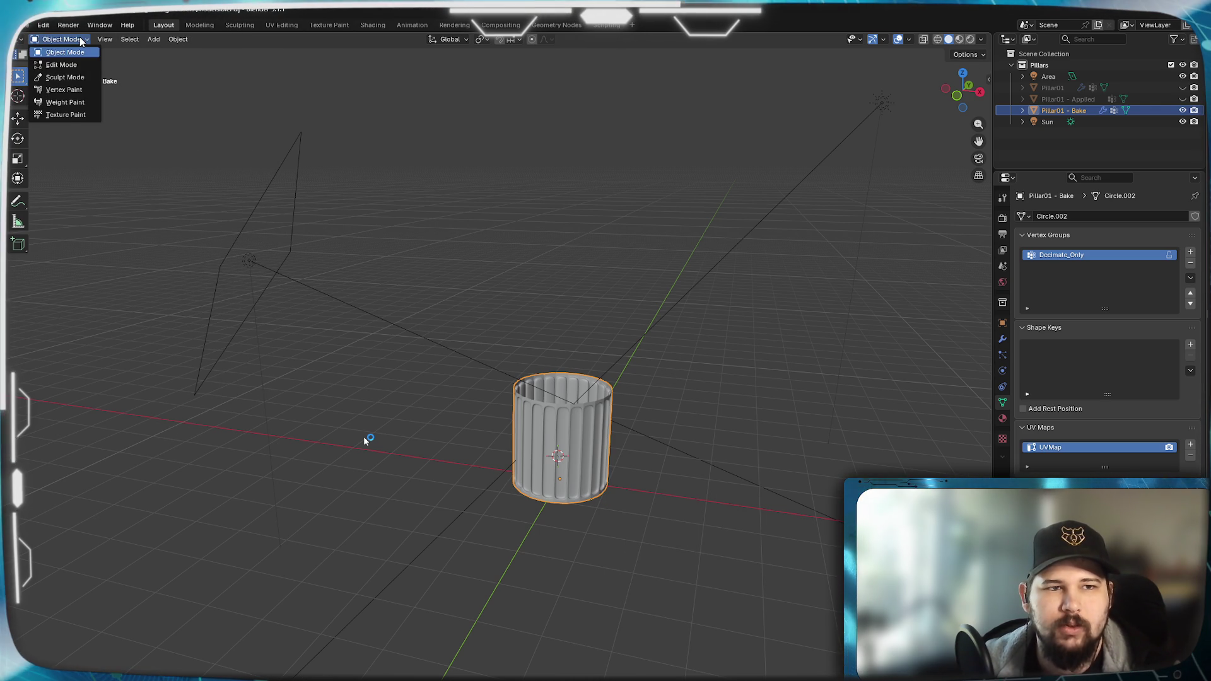
{"action": "left_click", "coordinate": [81, 41]}
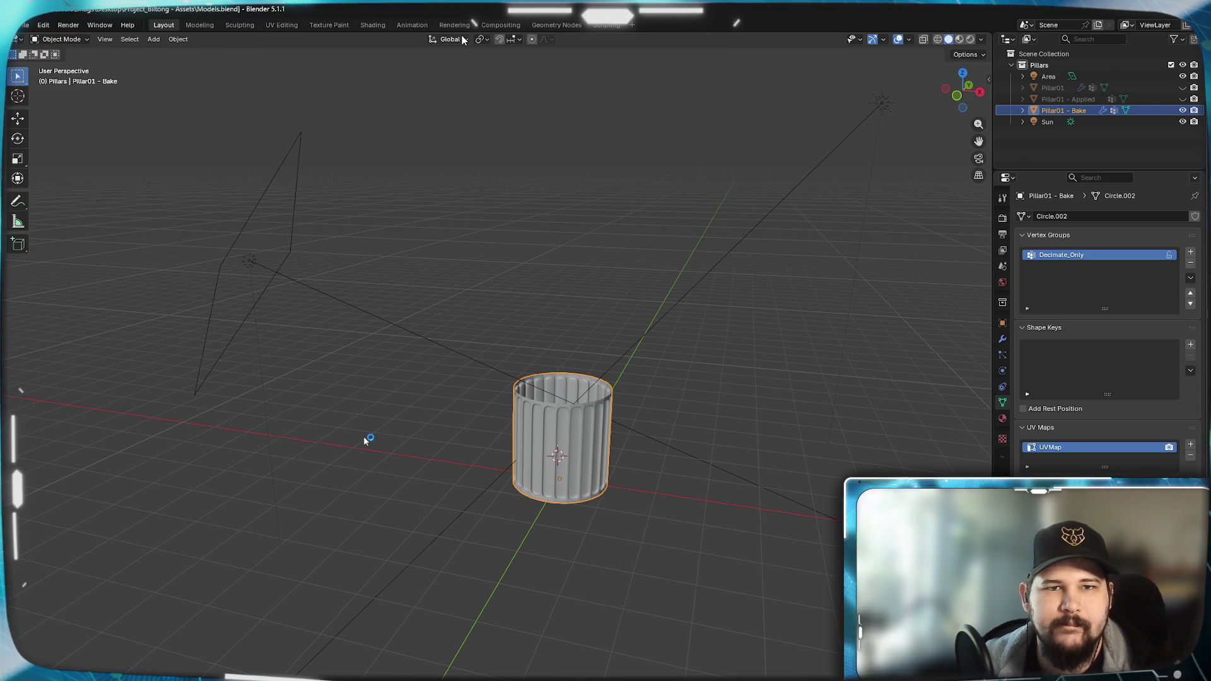
{"action": "left_click", "coordinate": [520, 40]}
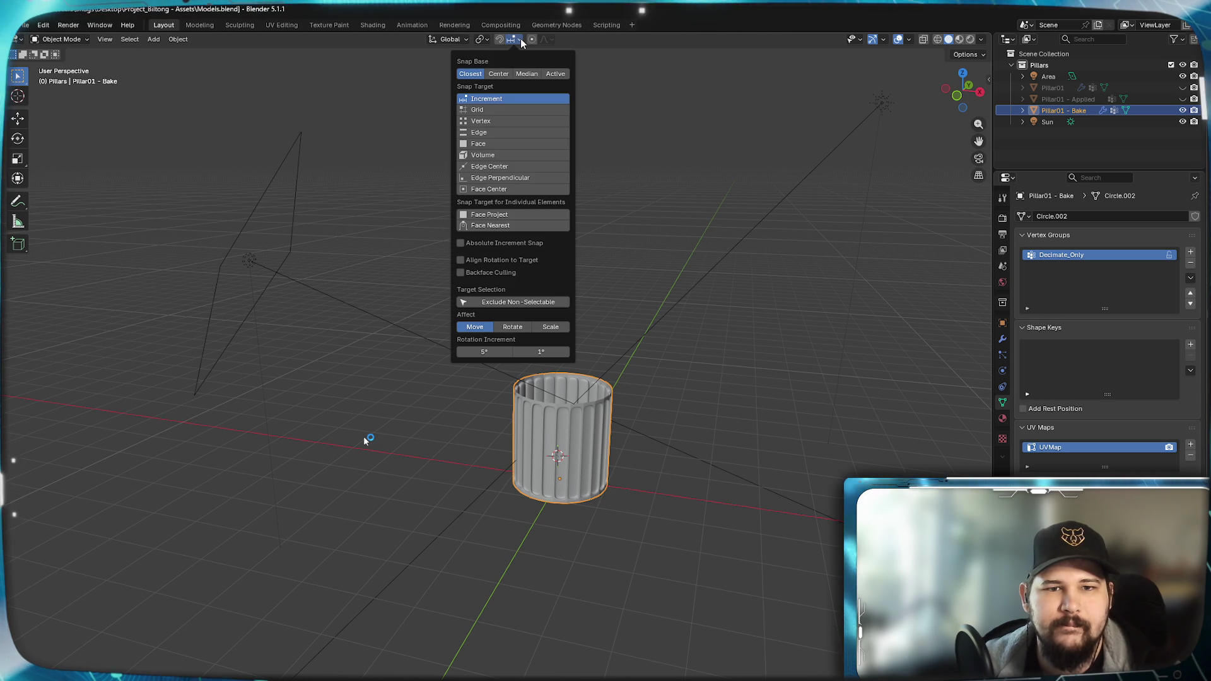
{"action": "left_click", "coordinate": [521, 40]}
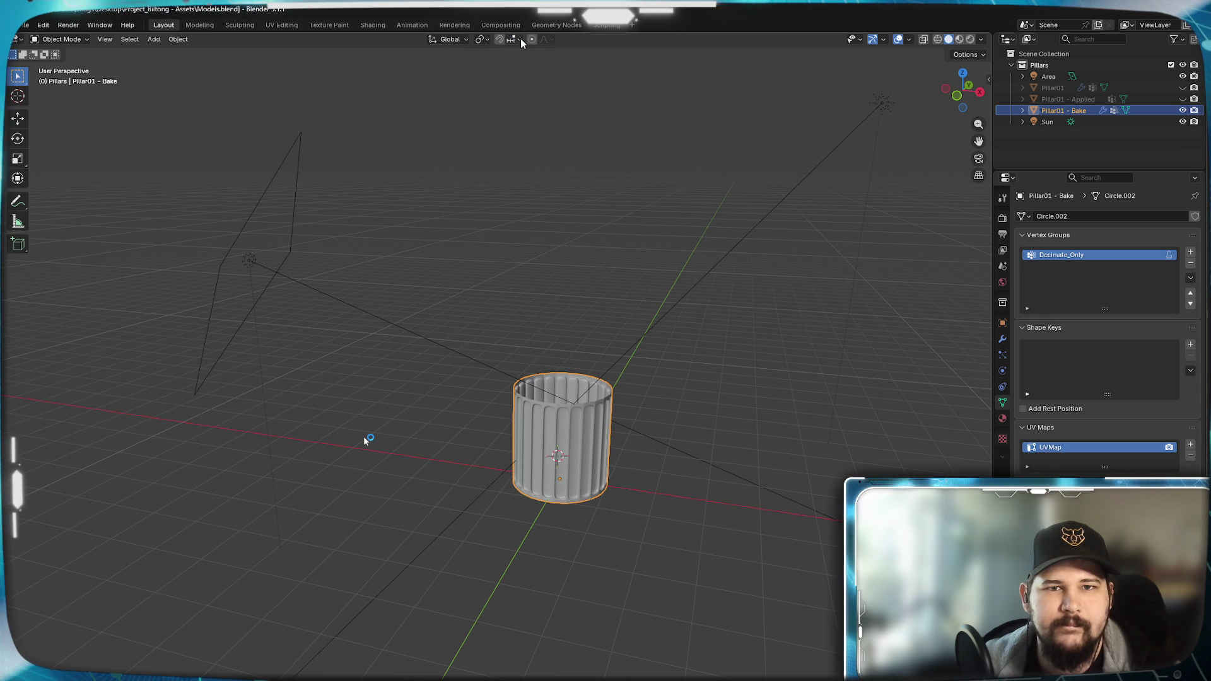
{"action": "left_click", "coordinate": [521, 41]}
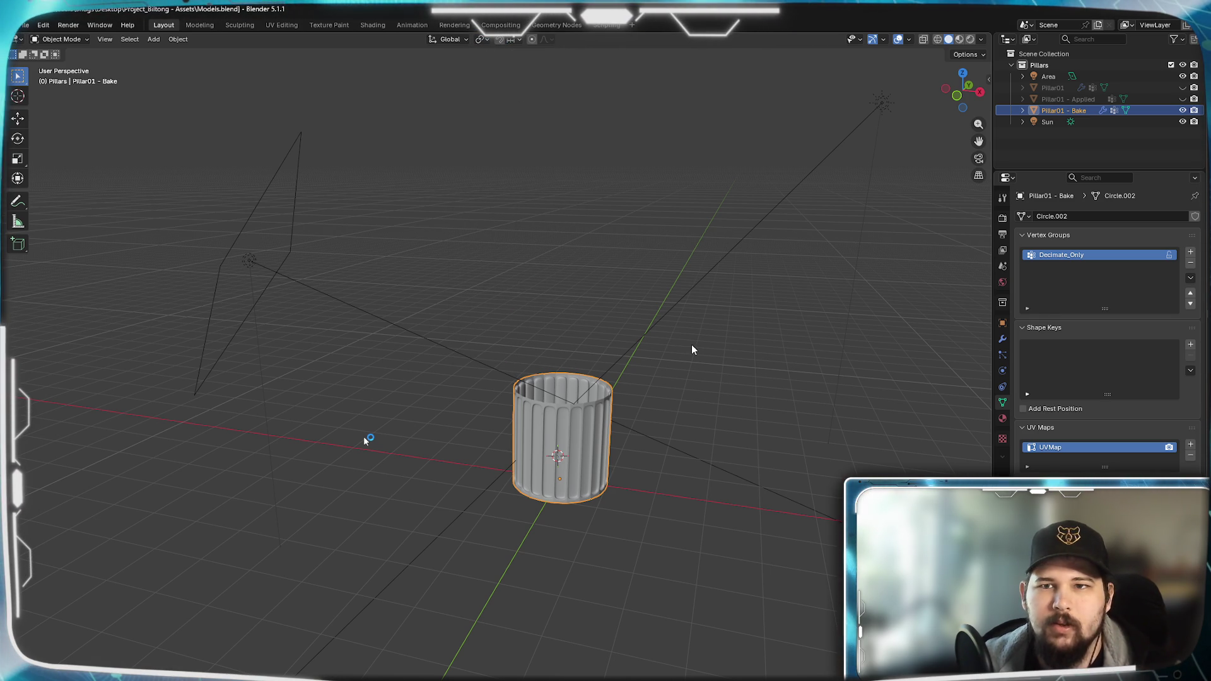
- Check the 3D cursor settings in the sidebar, then snap the 3D cursor to the world origin
{"action": "left_click", "coordinate": [983, 56]}
{"action": "left_click", "coordinate": [983, 56]}
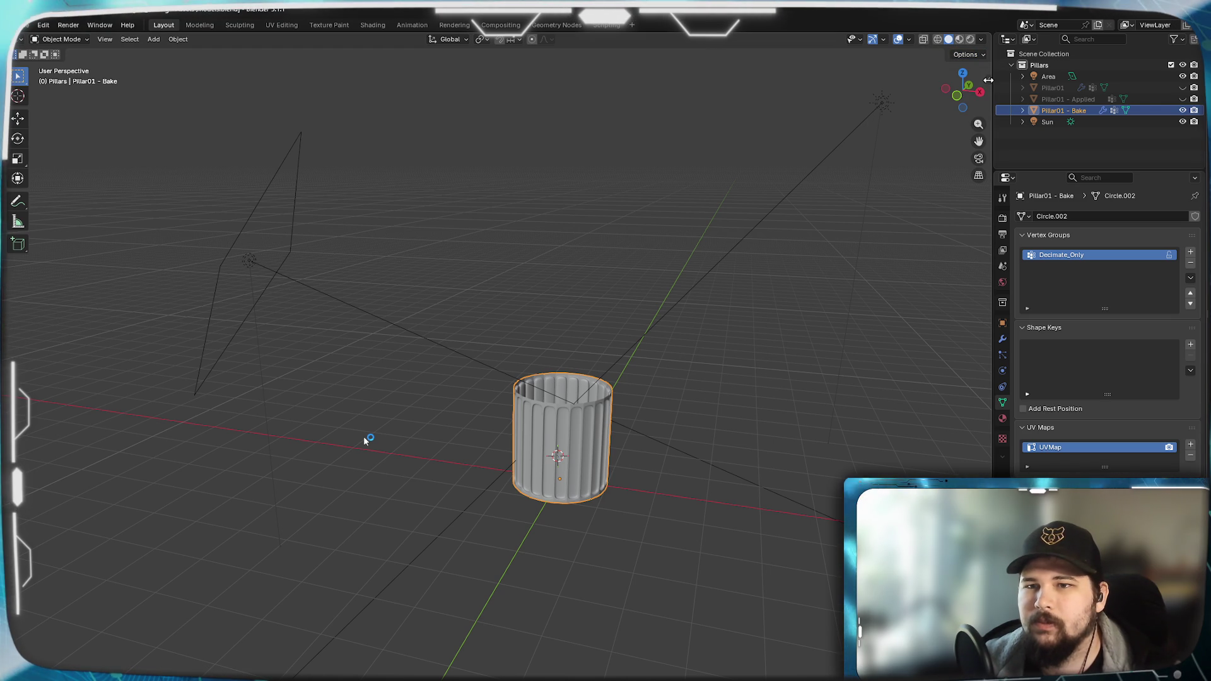
{"action": "left_click", "coordinate": [988, 76]}
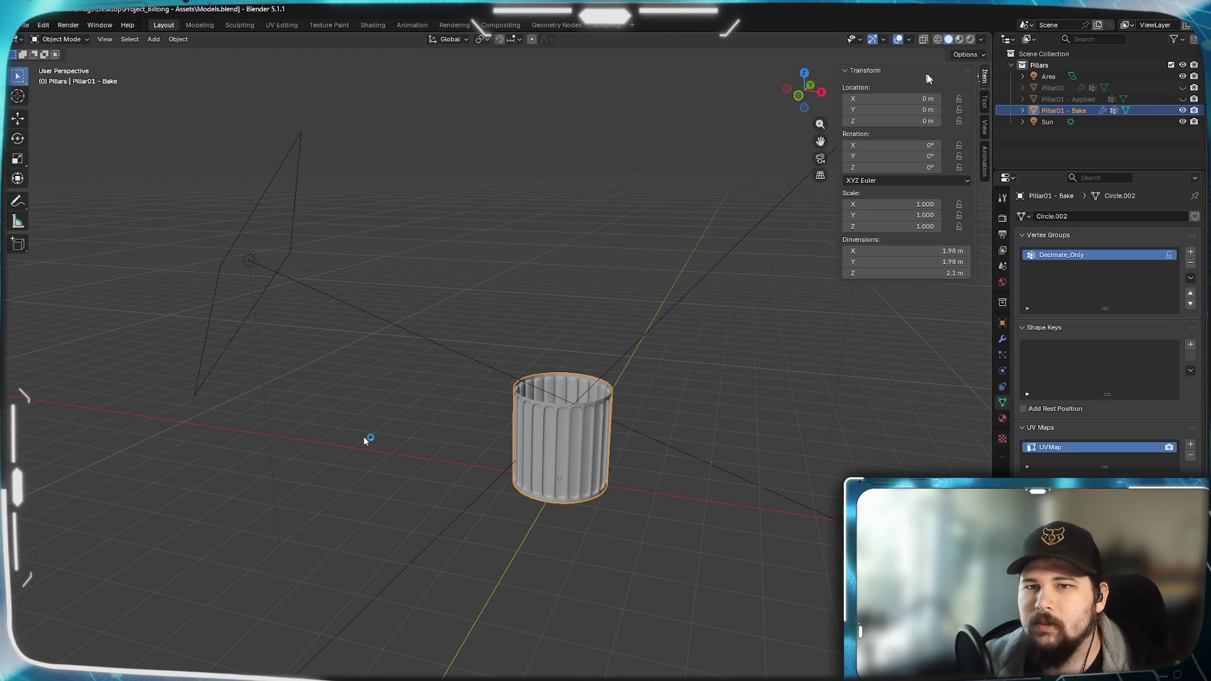
{"action": "left_click", "coordinate": [984, 133]}
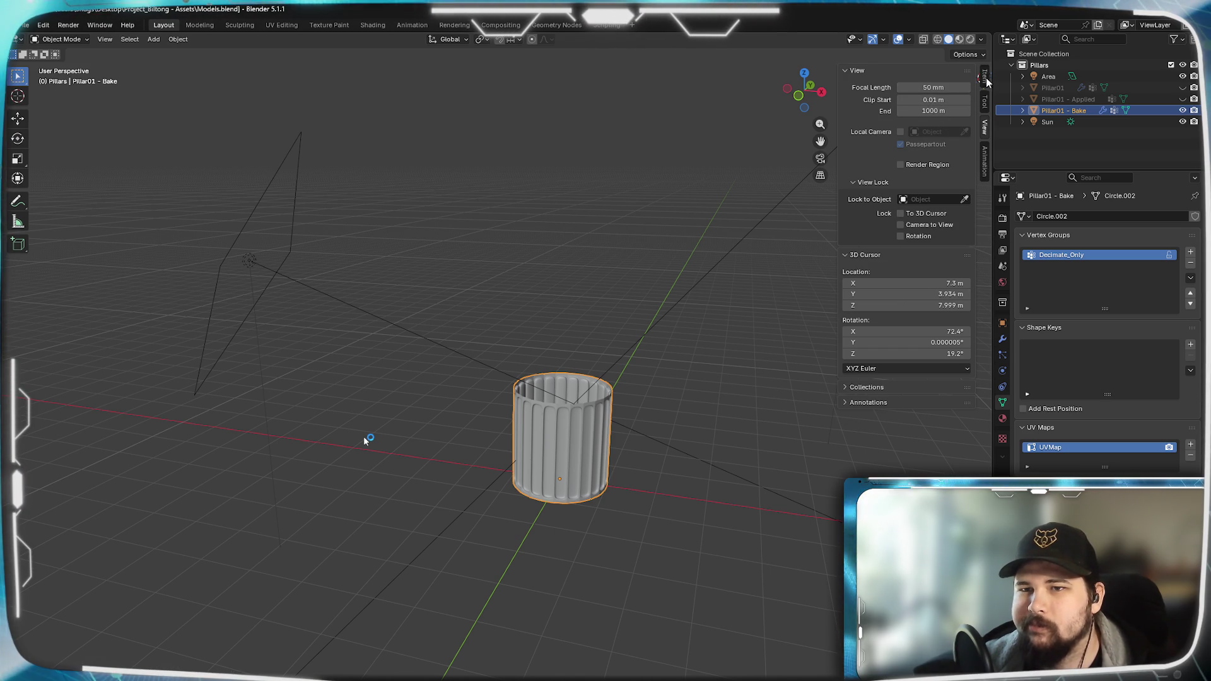
{"action": "key", "text": "n"}
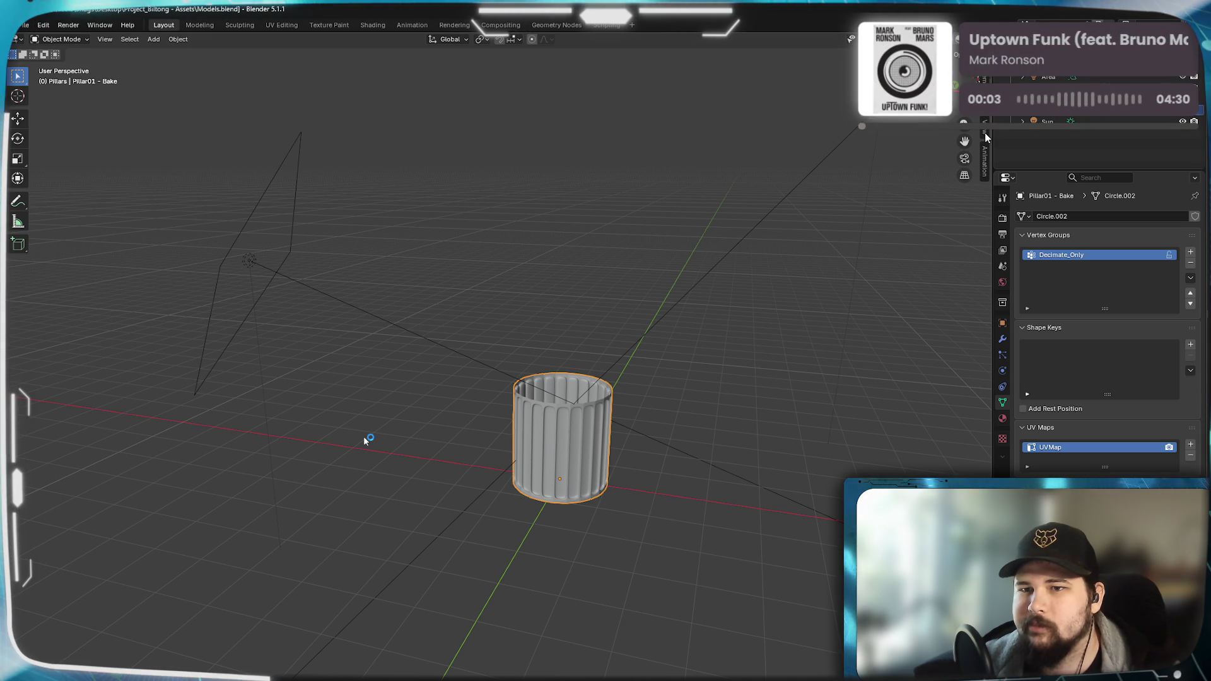
{"action": "right_click", "coordinate": [633, 420], "text": "shift"}
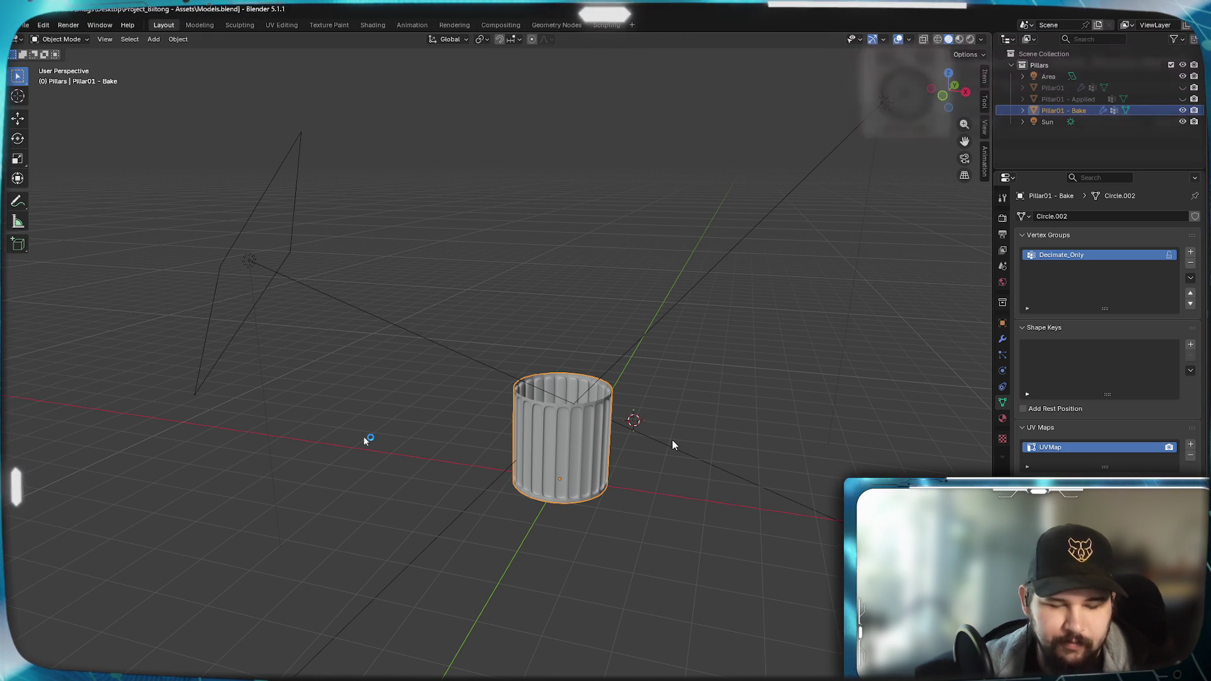
{"action": "key", "text": "shift+s"}
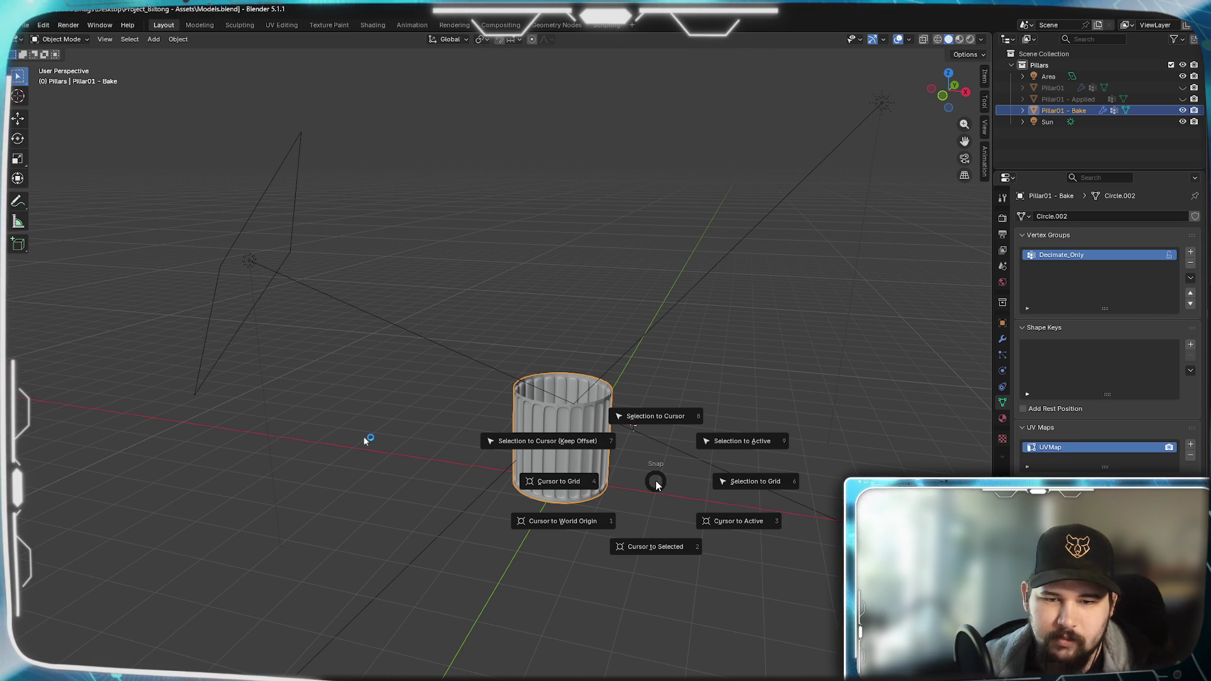
{"action": "key", "text": "Escape"}
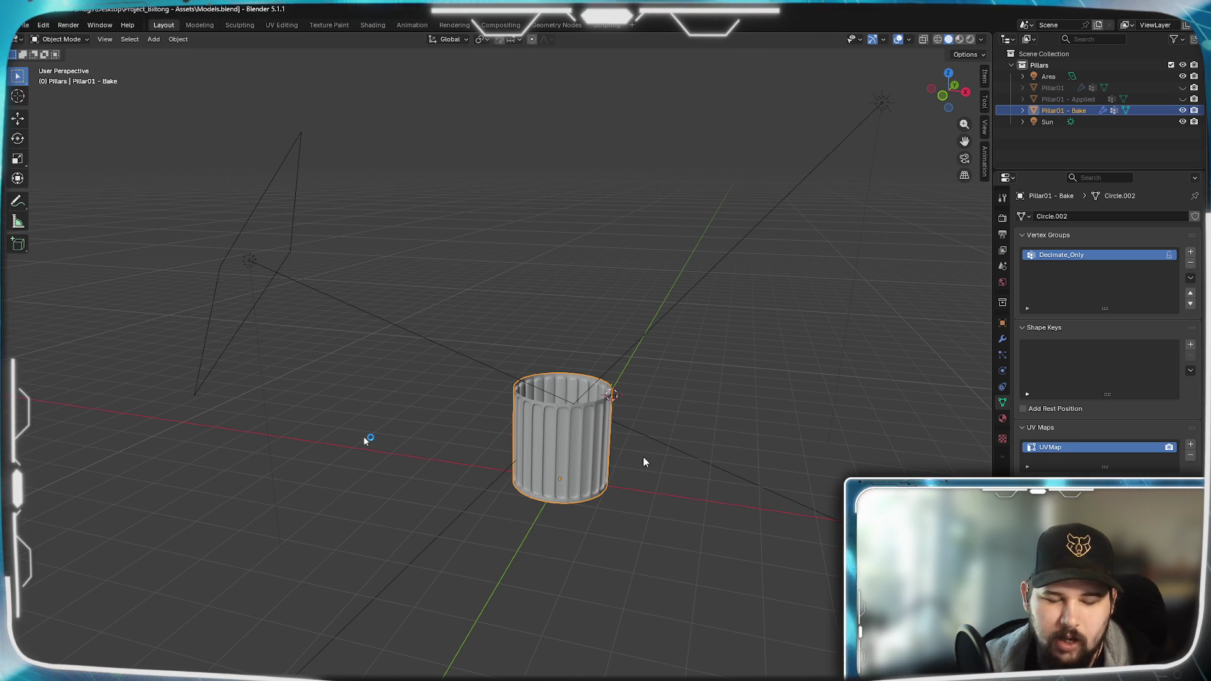
{"action": "key", "text": "shift+s"}
{"action": "left_click", "coordinate": [588, 506]}
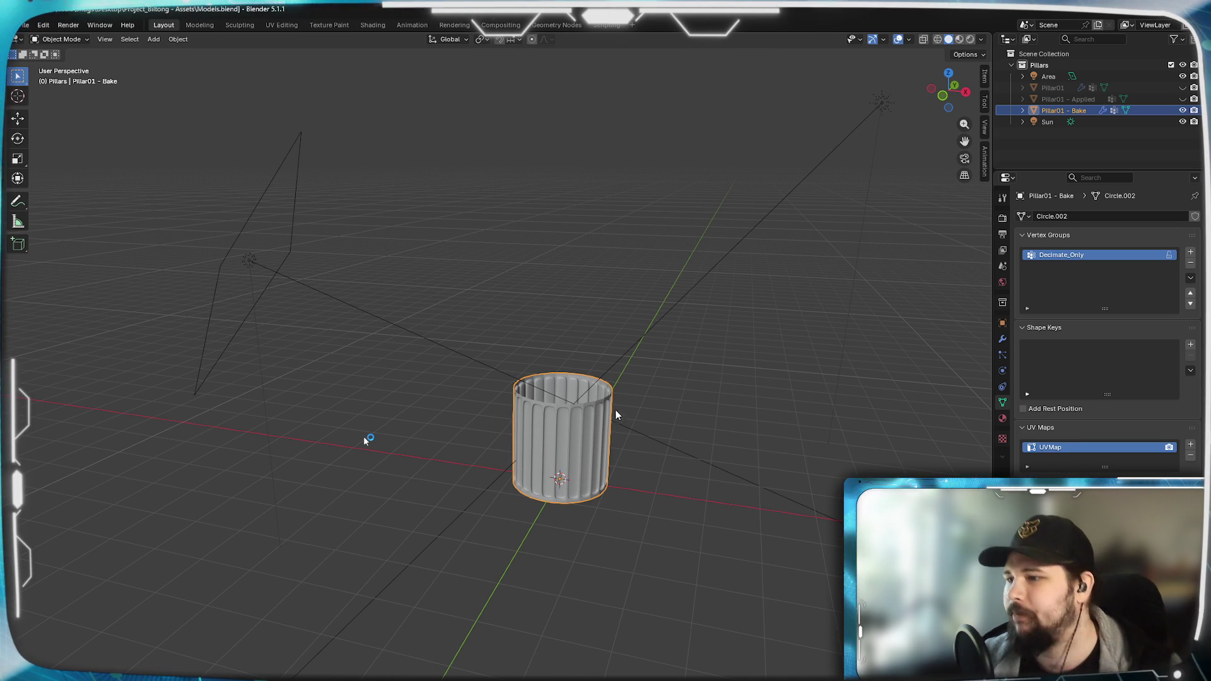
{"action": "mouse_move", "coordinate": [776, 441]}
{"action": "middle_mouse_down"}
{"action": "mouse_move", "coordinate": [750, 562]}
{"action": "mouse_move", "coordinate": [741, 436]}
{"action": "middle_mouse_up"}
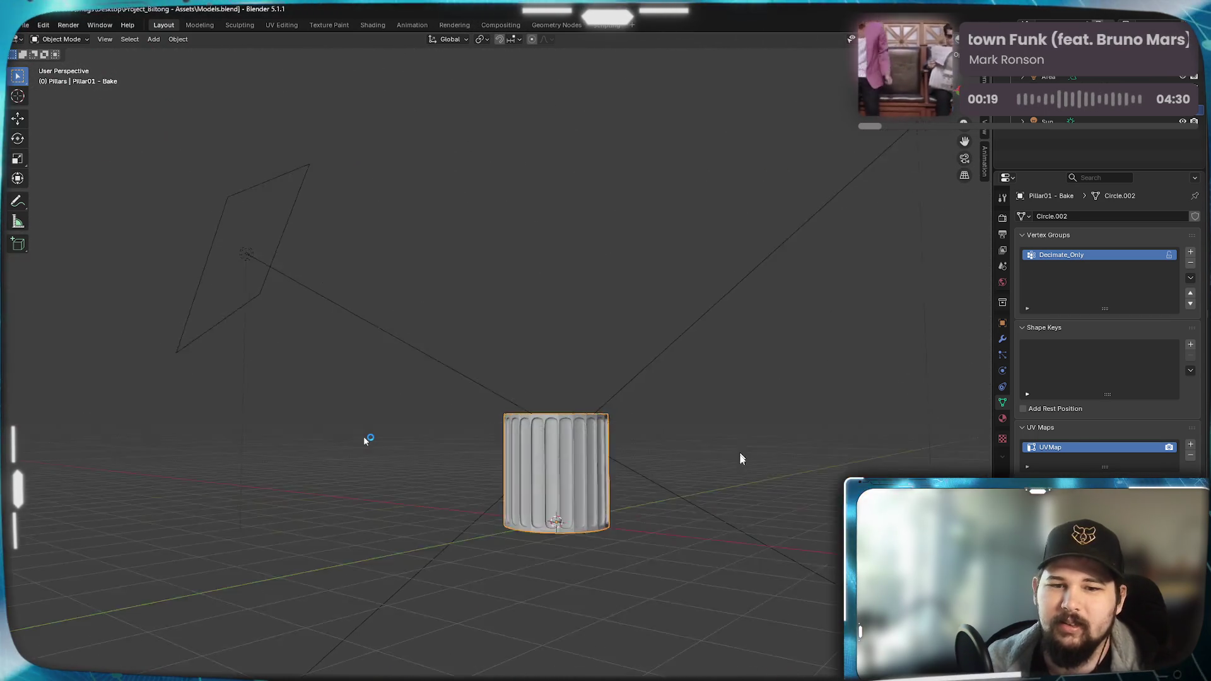
- Show the pillar in the Shading workspace with Rendered viewport shading
{"action": "left_click", "coordinate": [373, 25]}
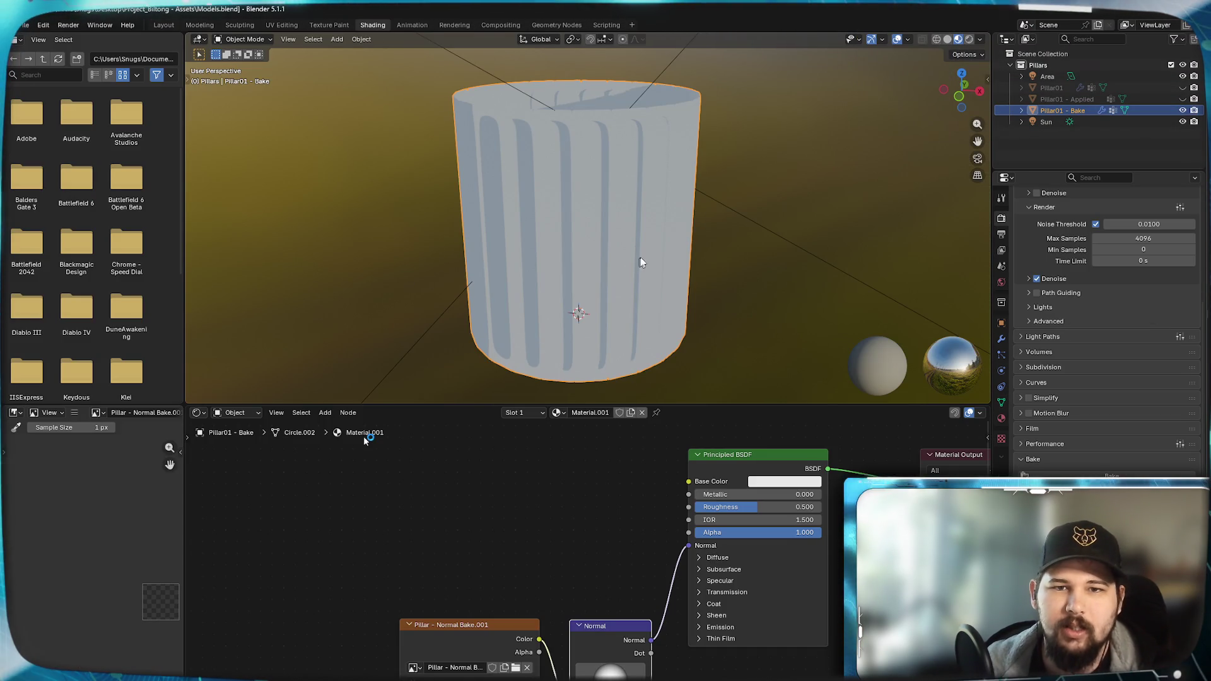
{"action": "scroll", "coordinate": [705, 264], "scroll_direction": "down", "scroll_amount": 4}
{"action": "scroll", "coordinate": [688, 229], "scroll_direction": "up", "scroll_amount": 1}
{"action": "scroll", "coordinate": [632, 274], "scroll_direction": "down", "scroll_amount": 2}
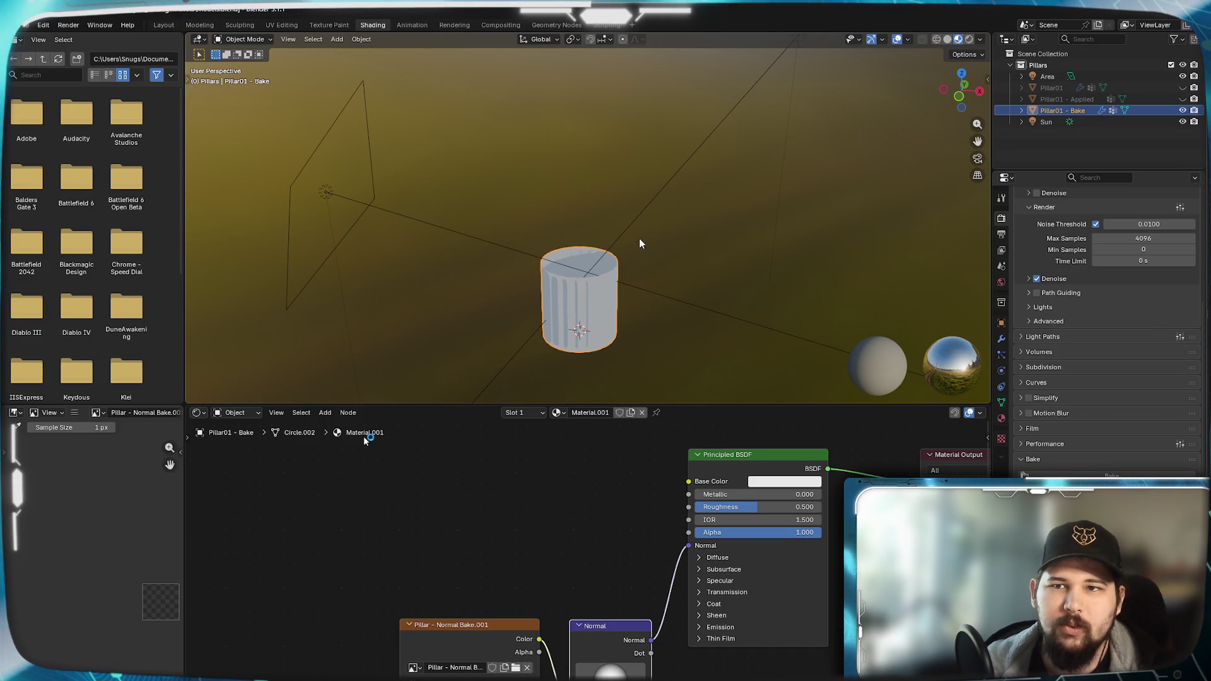
{"action": "left_click", "coordinate": [980, 40]}
{"action": "mouse_move", "coordinate": [713, 220]}
{"action": "middle_mouse_down"}
{"action": "mouse_move", "coordinate": [731, 177]}
{"action": "mouse_move", "coordinate": [644, 196]}
{"action": "middle_mouse_up"}
{"action": "scroll", "coordinate": [644, 196], "scroll_direction": "up", "scroll_amount": 4}
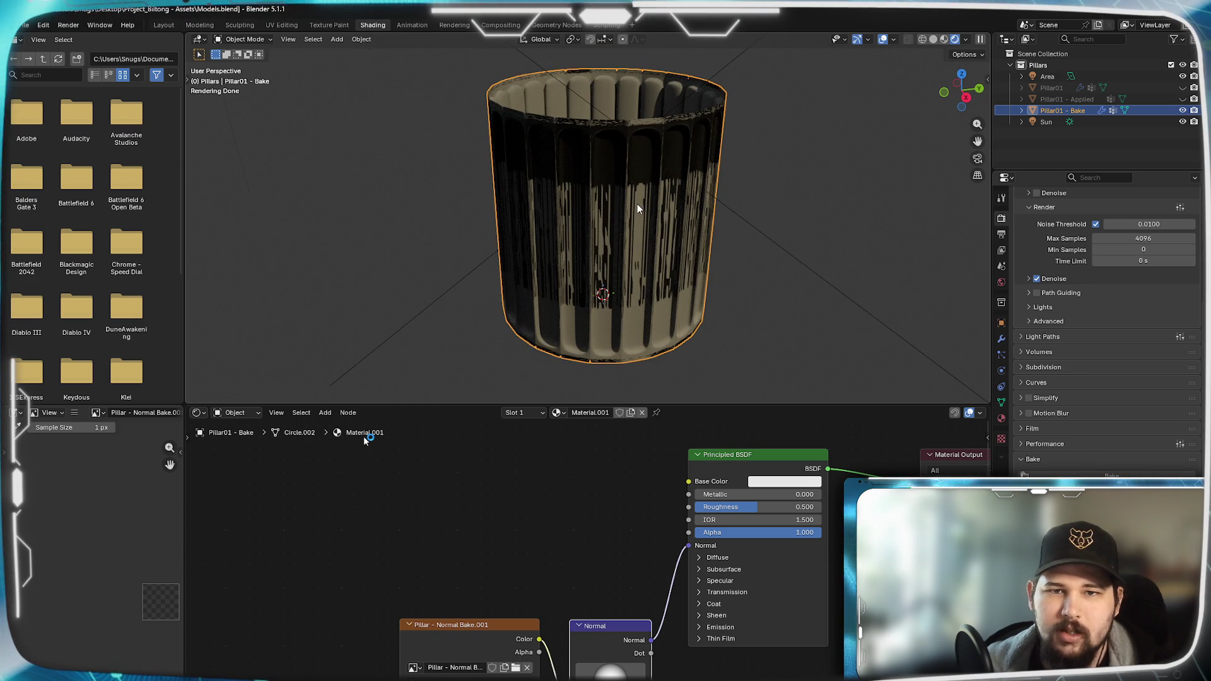
{"action": "scroll", "coordinate": [637, 204], "scroll_direction": "up", "scroll_amount": 5}
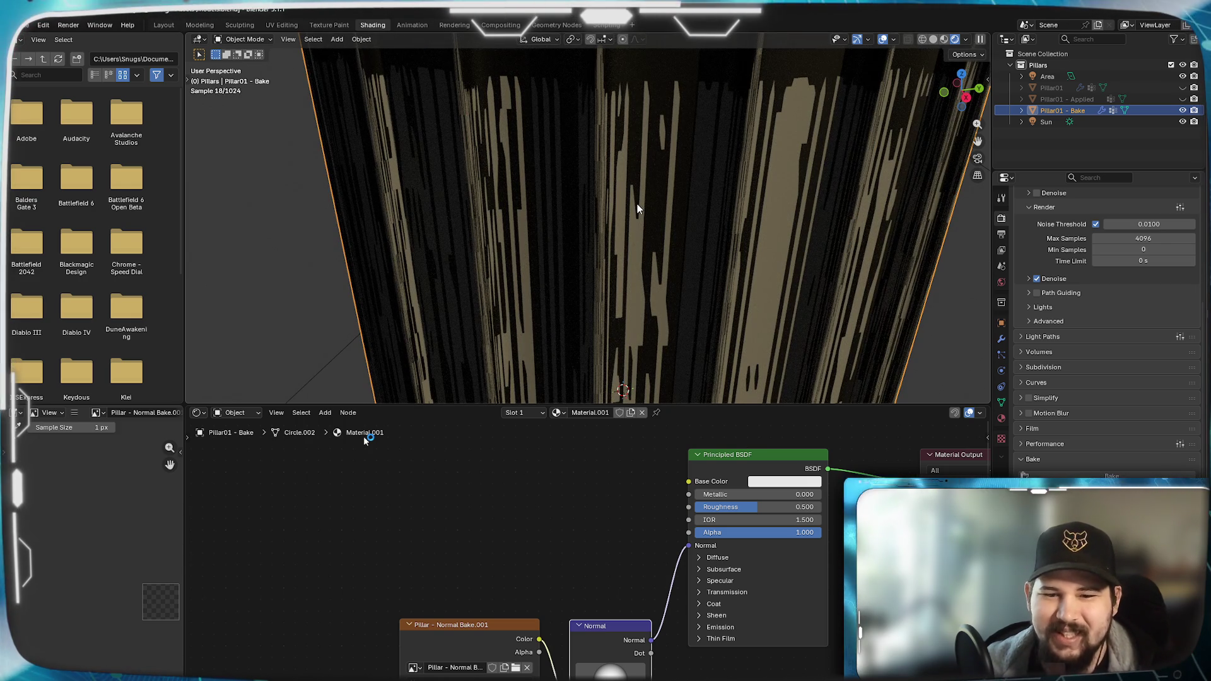
{"action": "scroll", "coordinate": [689, 200], "scroll_direction": "down", "scroll_amount": 8}
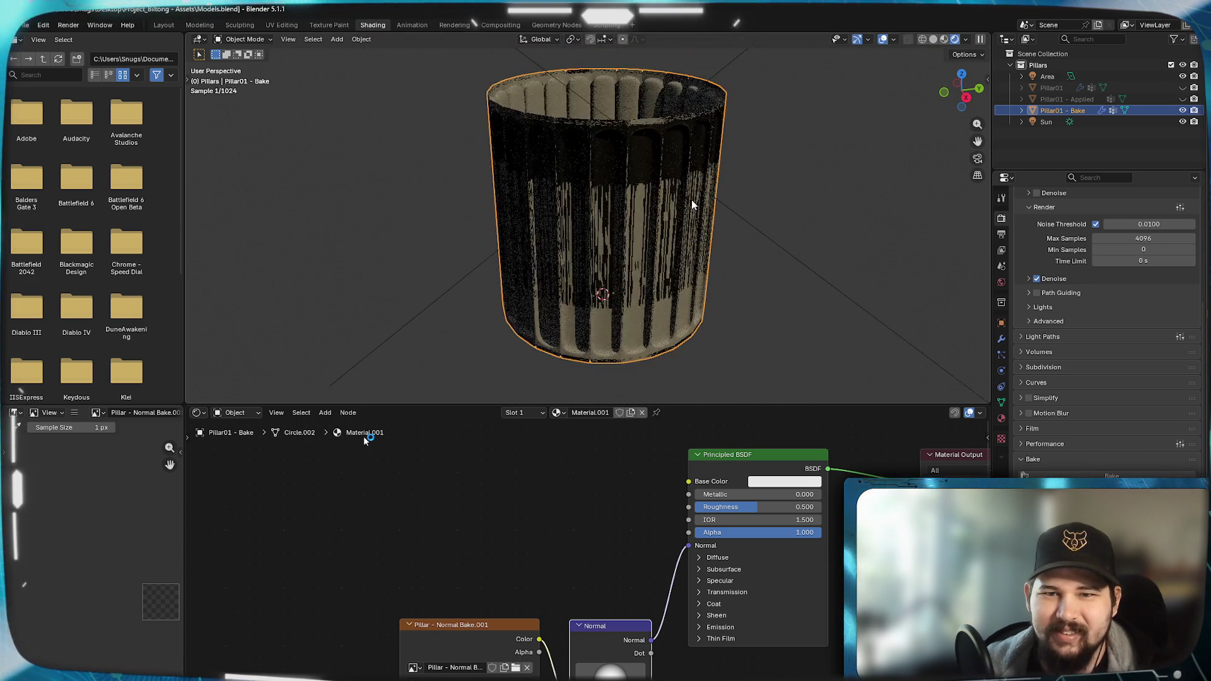
- In the node editor, disconnect the UV Map link and cut the Normal node's link to the shader
{"action": "middle_click_drag", "start_coordinate": [540, 556], "coordinate": [536, 500]}
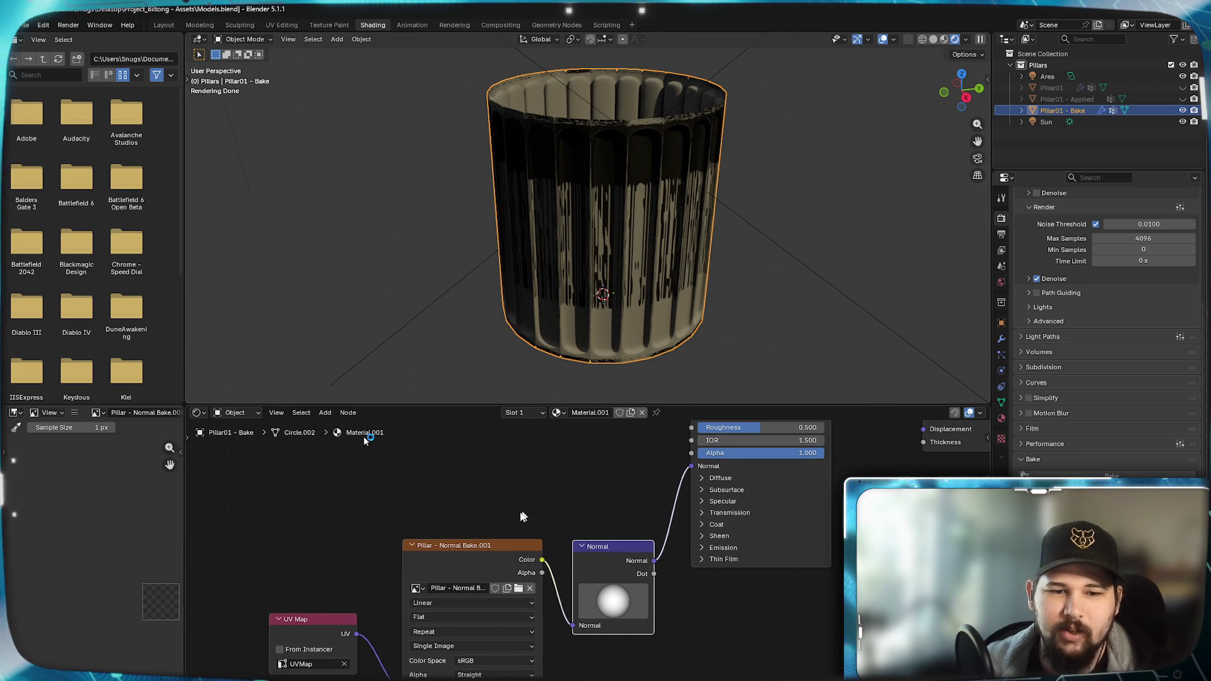
{"action": "left_click", "coordinate": [381, 640]}
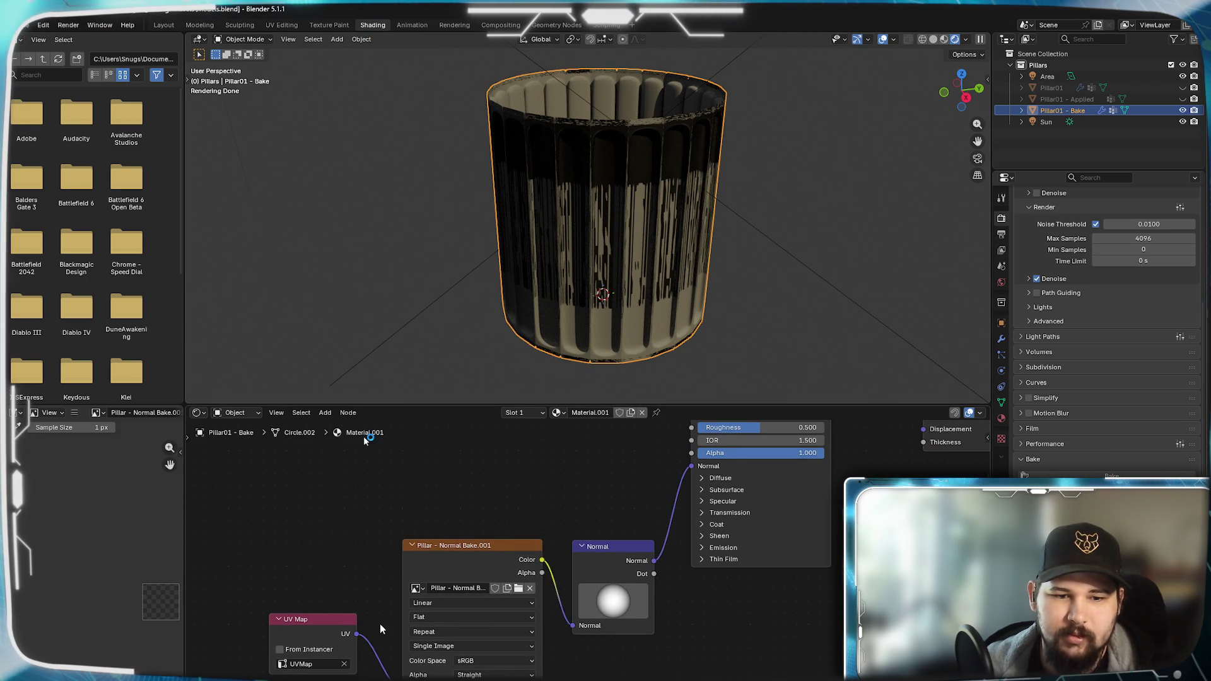
{"action": "key", "text": "ctrl+z"}
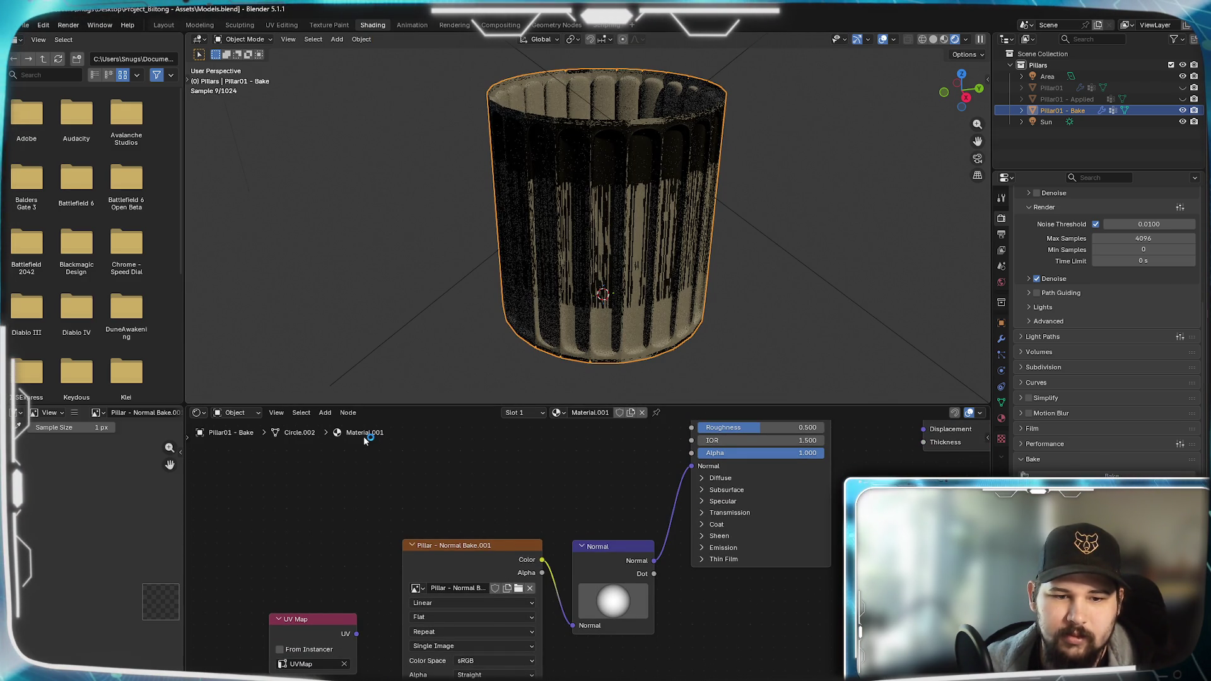
{"action": "right_click_drag", "start_coordinate": [649, 508], "coordinate": [693, 615], "text": "ctrl"}
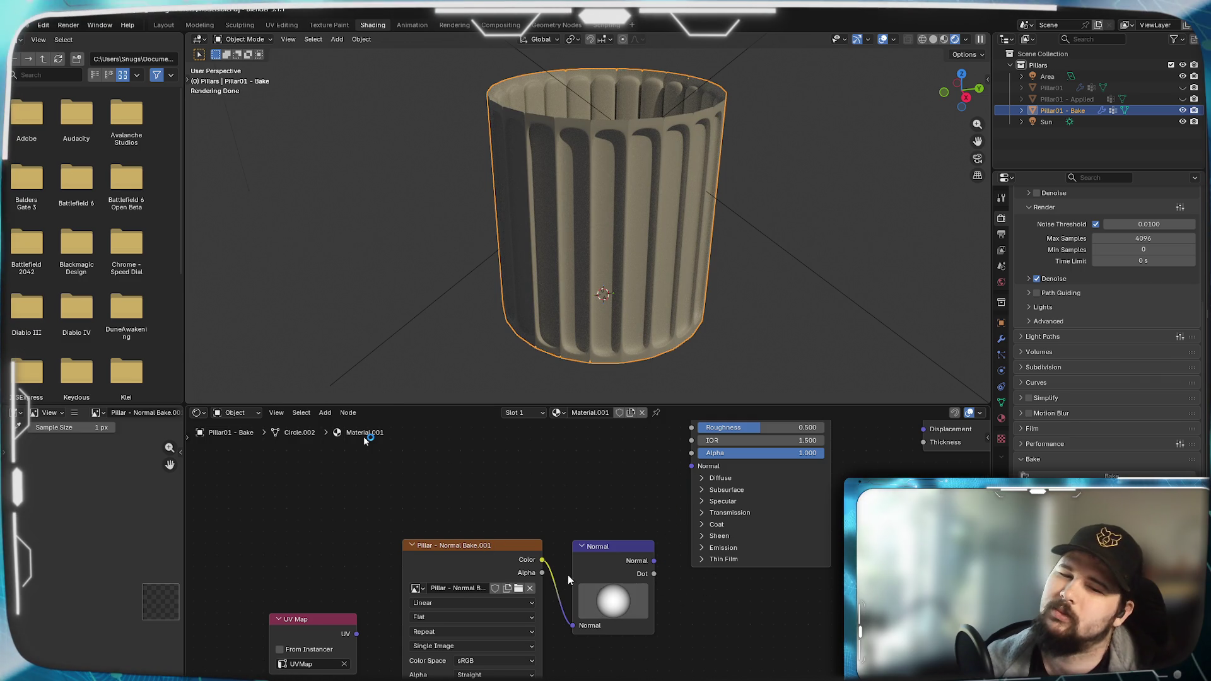
- Delete the Normal node, link the baked image Color to the BSDF Normal and reconnect UV Map
{"action": "left_click_drag", "start_coordinate": [607, 600], "coordinate": [651, 662]}
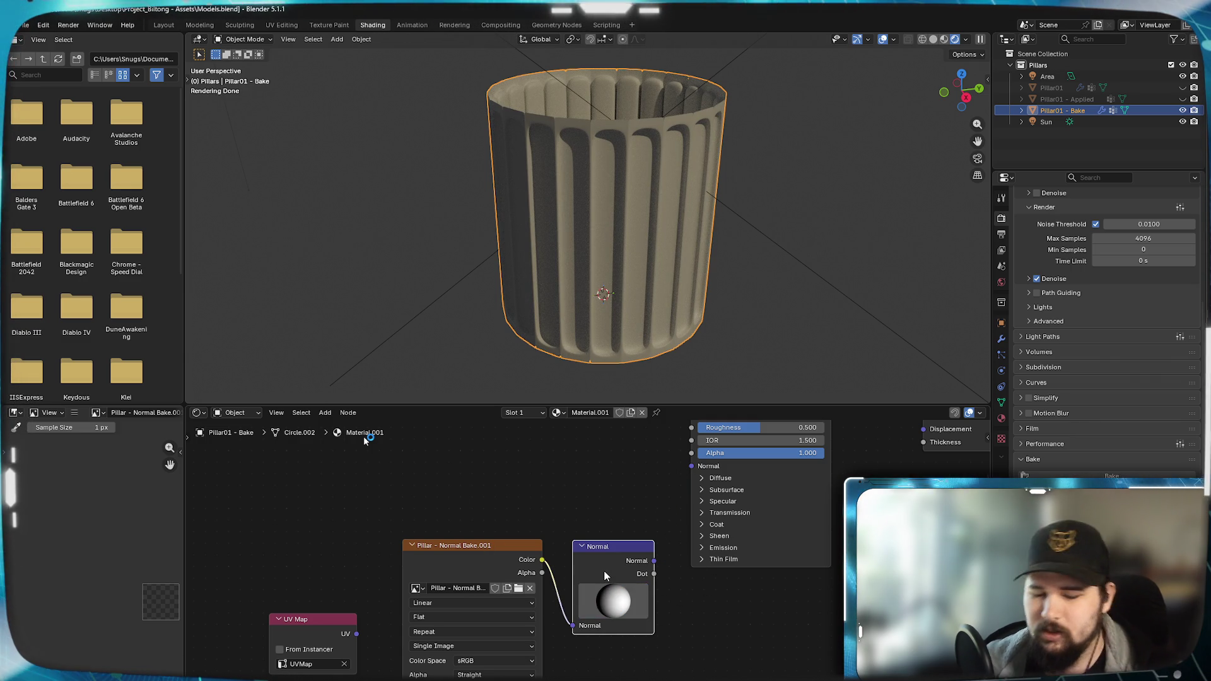
{"action": "key", "text": "x"}
{"action": "left_click_drag", "start_coordinate": [540, 561], "coordinate": [692, 466]}
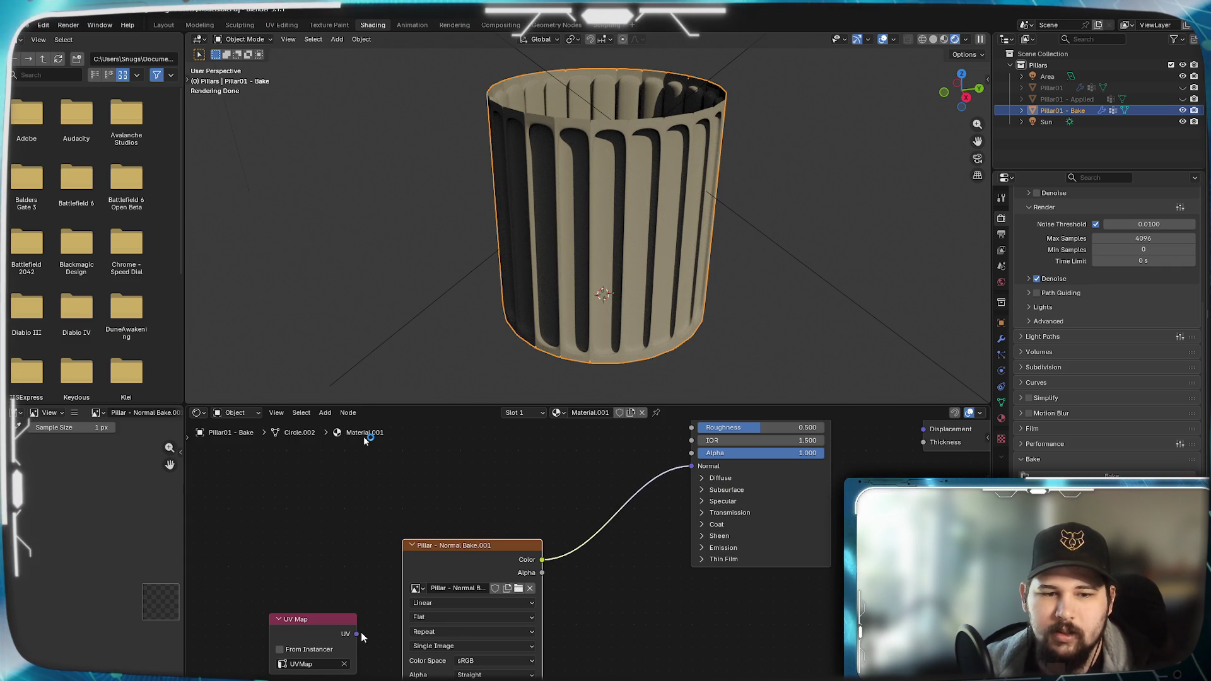
{"action": "left_click_drag", "start_coordinate": [356, 633], "coordinate": [388, 677]}
- Inspect the pillar's side and top, then bring up its modifier settings
{"action": "mouse_move", "coordinate": [719, 225]}
{"action": "middle_mouse_down"}
{"action": "mouse_move", "coordinate": [693, 286]}
{"action": "mouse_move", "coordinate": [643, 197]}
{"action": "middle_mouse_up"}
{"action": "scroll", "coordinate": [643, 198], "scroll_direction": "up", "scroll_amount": 4}
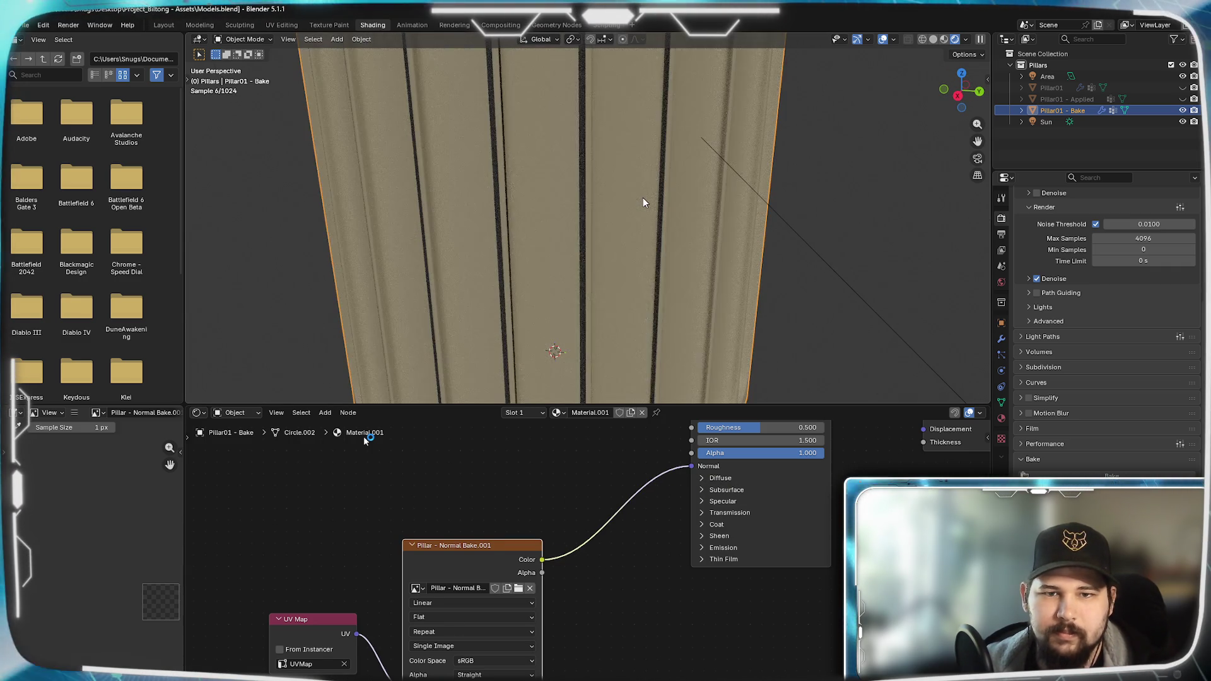
{"action": "scroll", "coordinate": [572, 173], "scroll_direction": "down", "scroll_amount": 4}
{"action": "mouse_move", "coordinate": [610, 265]}
{"action": "middle_mouse_down"}
{"action": "mouse_move", "coordinate": [675, 257]}
{"action": "mouse_move", "coordinate": [662, 273]}
{"action": "middle_mouse_up"}
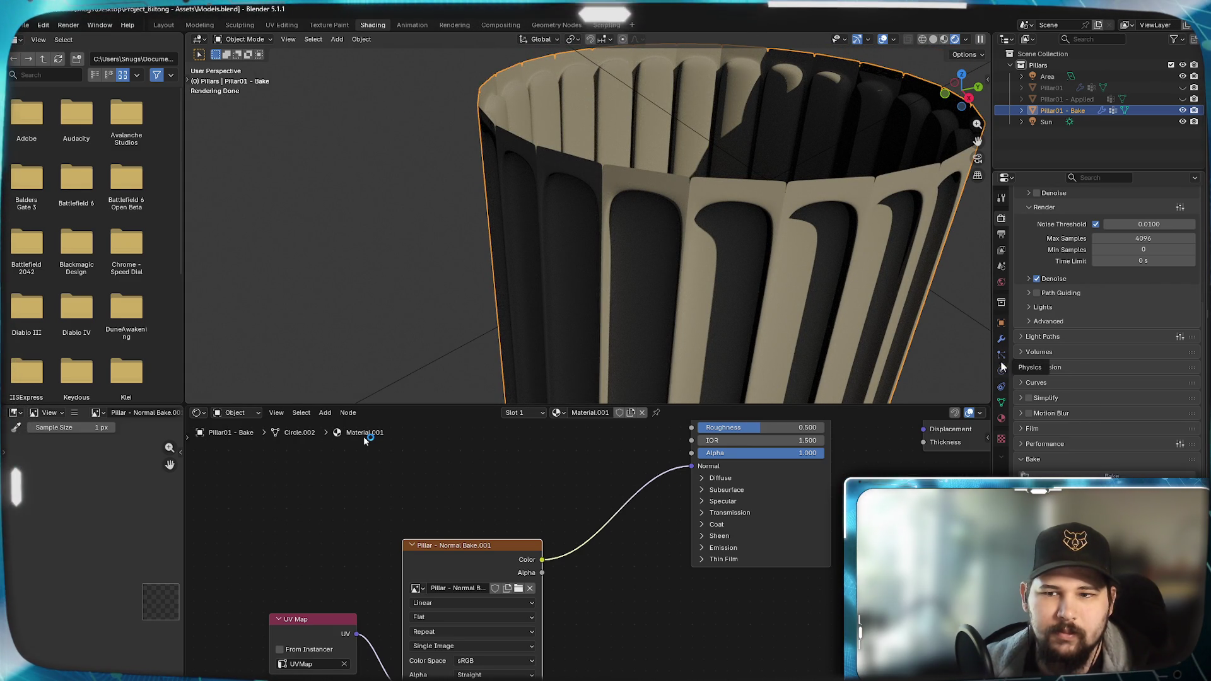
{"action": "left_click", "coordinate": [1001, 338]}
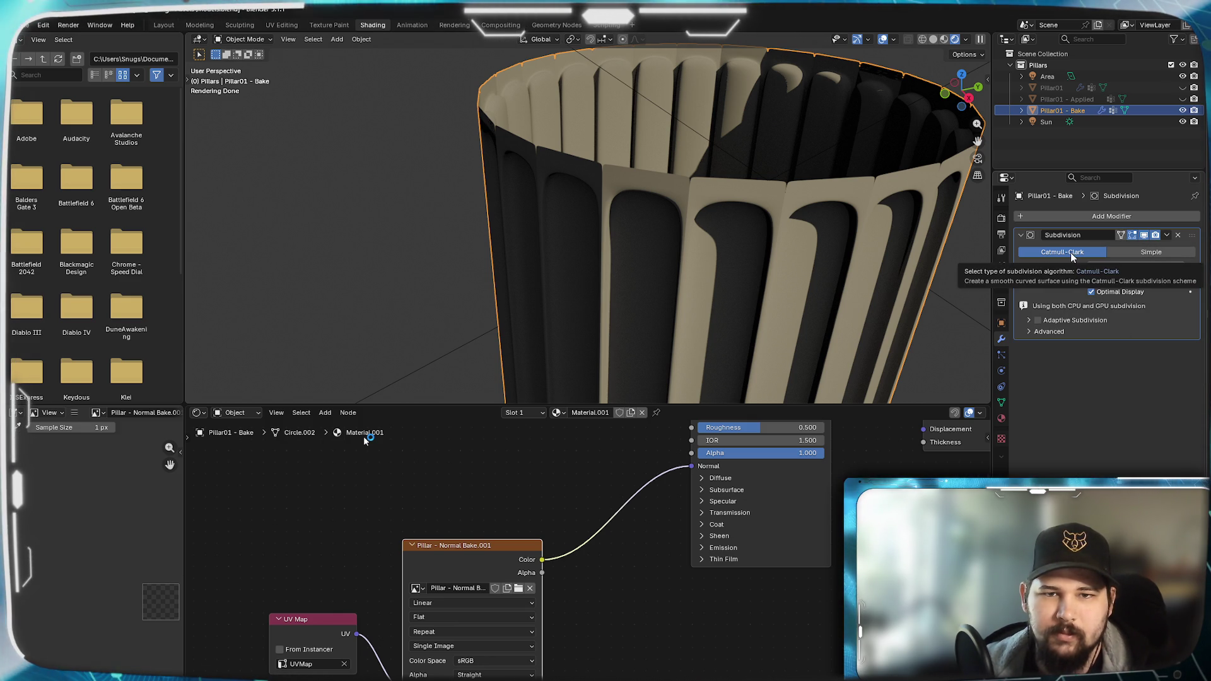
- In Subdivision Advanced, keep UV Smooth at Keep Boundaries and set Boundary Smooth to Keep Corners
{"action": "middle_click_drag", "start_coordinate": [824, 257], "coordinate": [745, 210]}
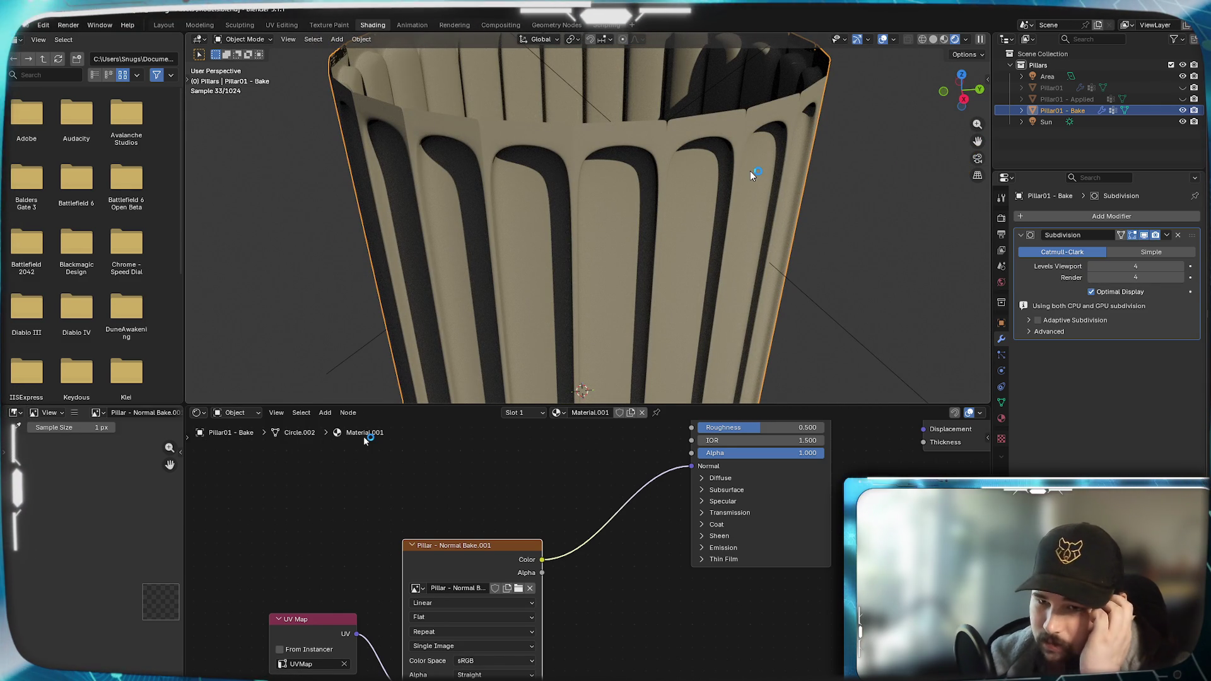
{"action": "left_click", "coordinate": [1032, 331]}
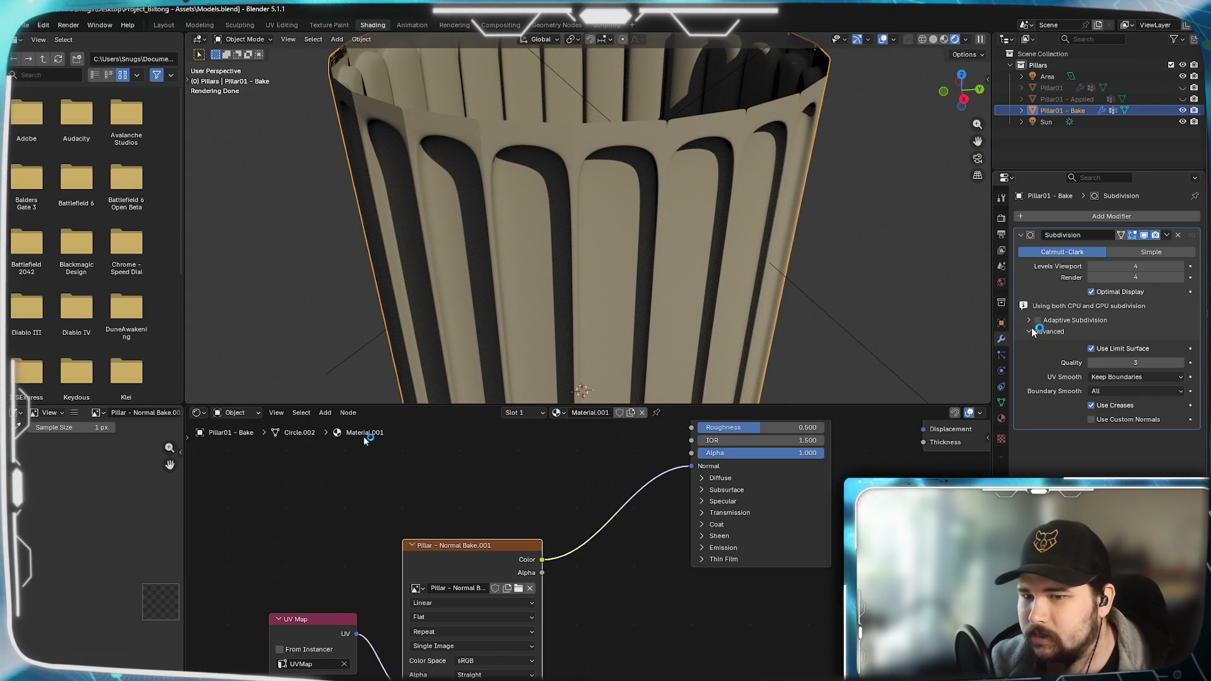
{"action": "left_click", "coordinate": [1112, 378]}
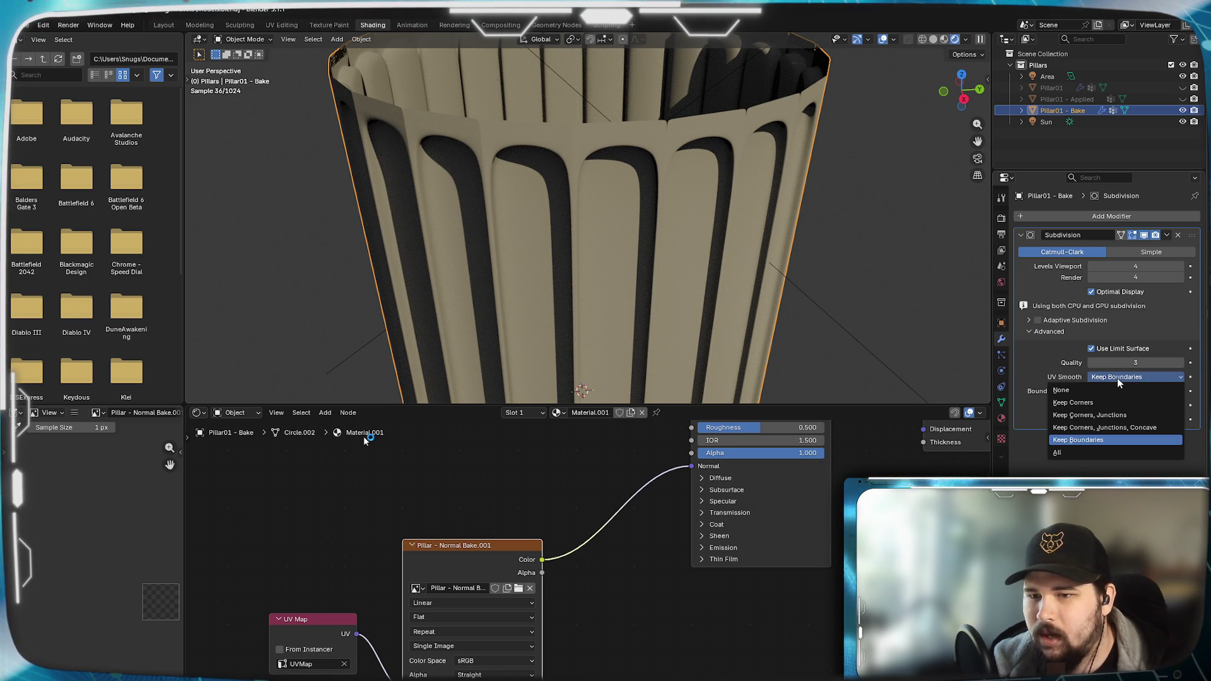
{"action": "left_click", "coordinate": [1117, 381]}
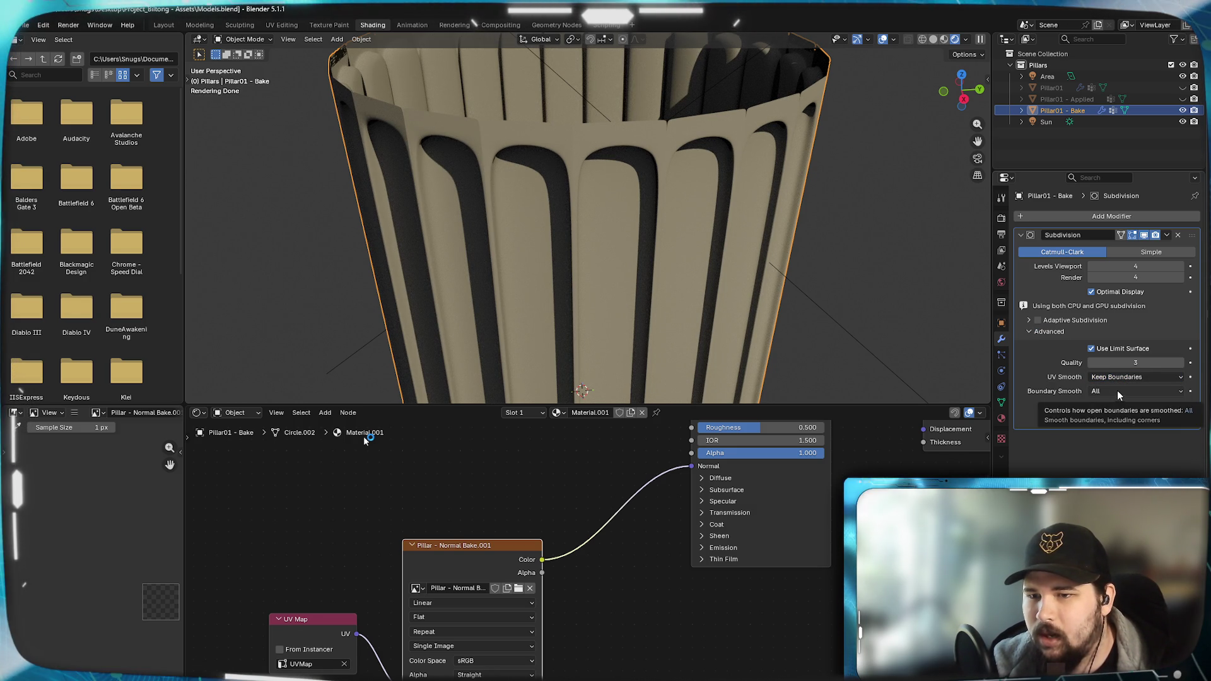
{"action": "left_click", "coordinate": [1126, 388]}
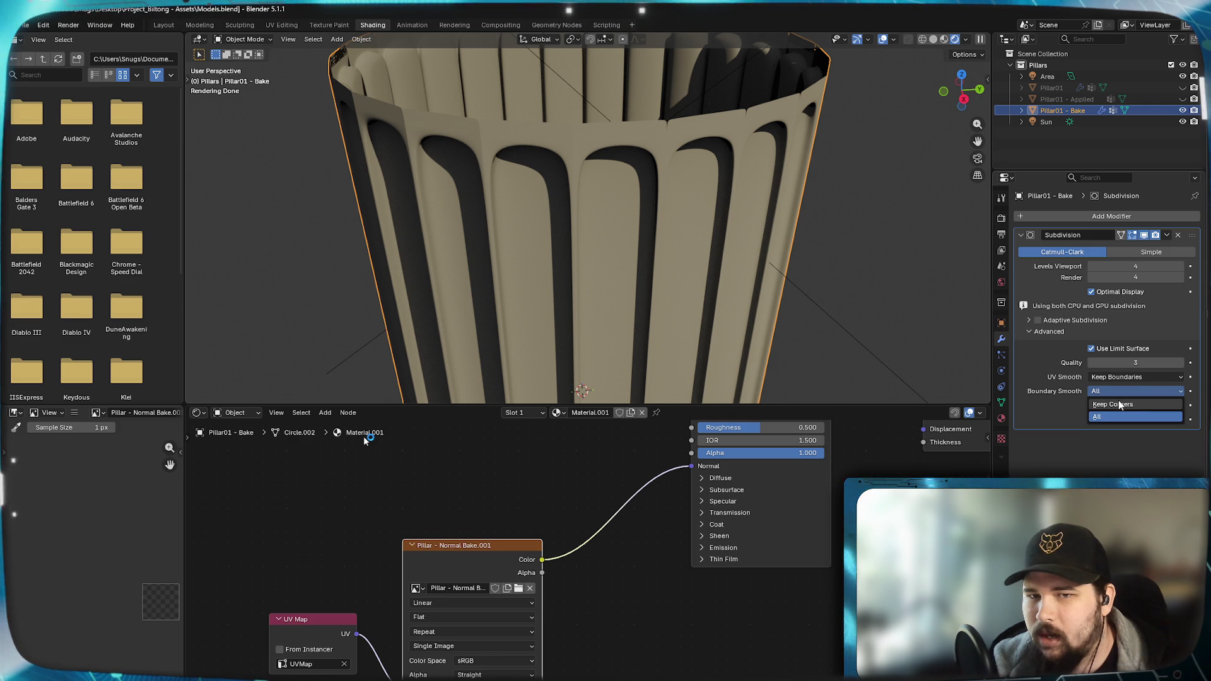
{"action": "left_click", "coordinate": [1113, 403]}
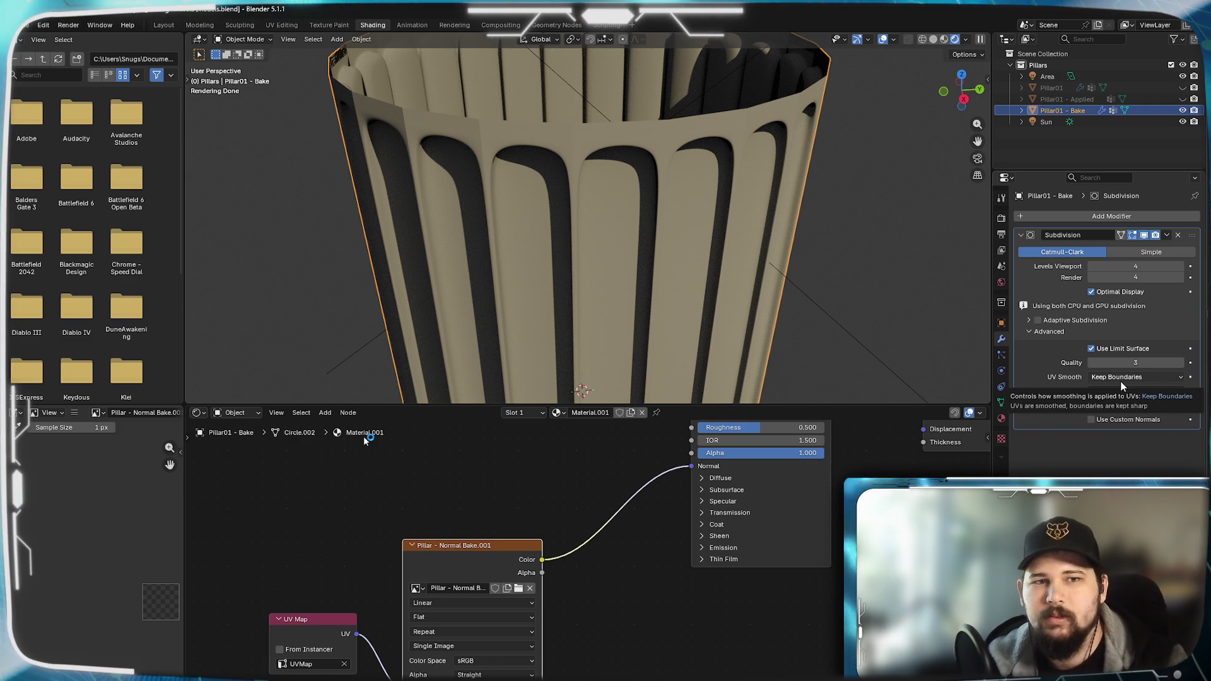
{"action": "mouse_move", "coordinate": [681, 152]}
{"action": "middle_mouse_down"}
{"action": "mouse_move", "coordinate": [725, 232]}
{"action": "mouse_move", "coordinate": [641, 217]}
{"action": "mouse_move", "coordinate": [755, 207]}
{"action": "mouse_move", "coordinate": [753, 231]}
{"action": "mouse_move", "coordinate": [887, 119]}
{"action": "middle_mouse_up"}
{"action": "scroll", "coordinate": [739, 206], "scroll_direction": "up", "scroll_amount": 3}
{"action": "scroll", "coordinate": [753, 207], "scroll_direction": "up", "scroll_amount": 3}
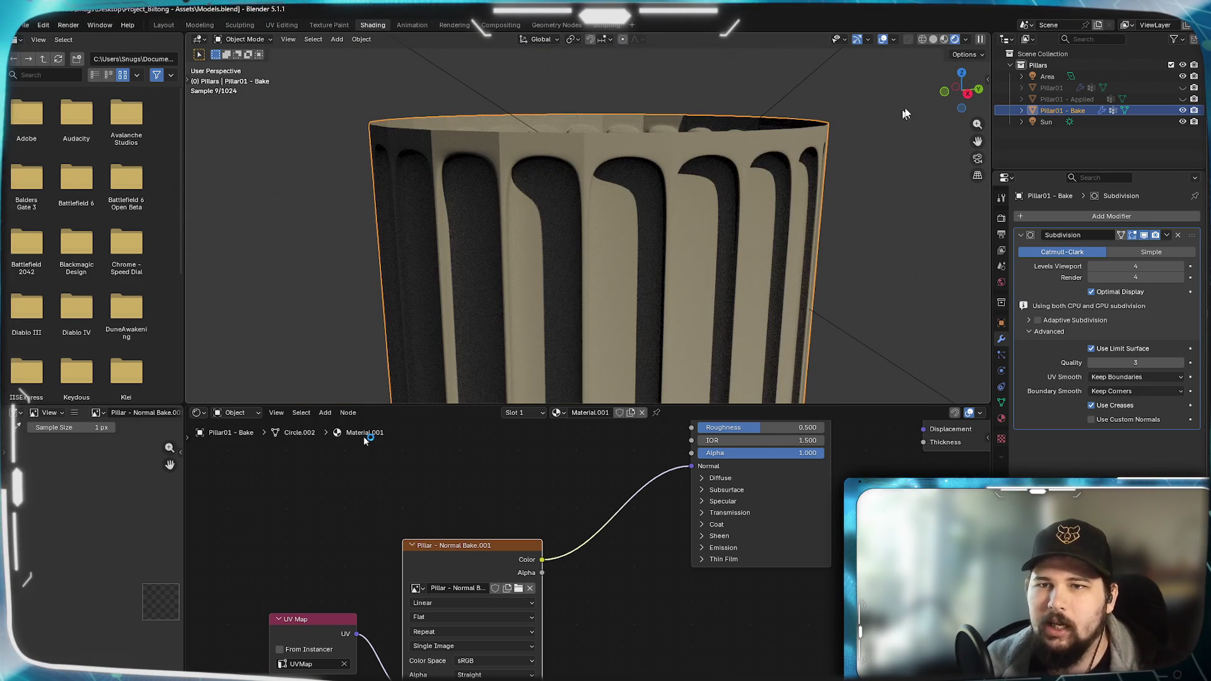
{"action": "left_click", "coordinate": [944, 39]}
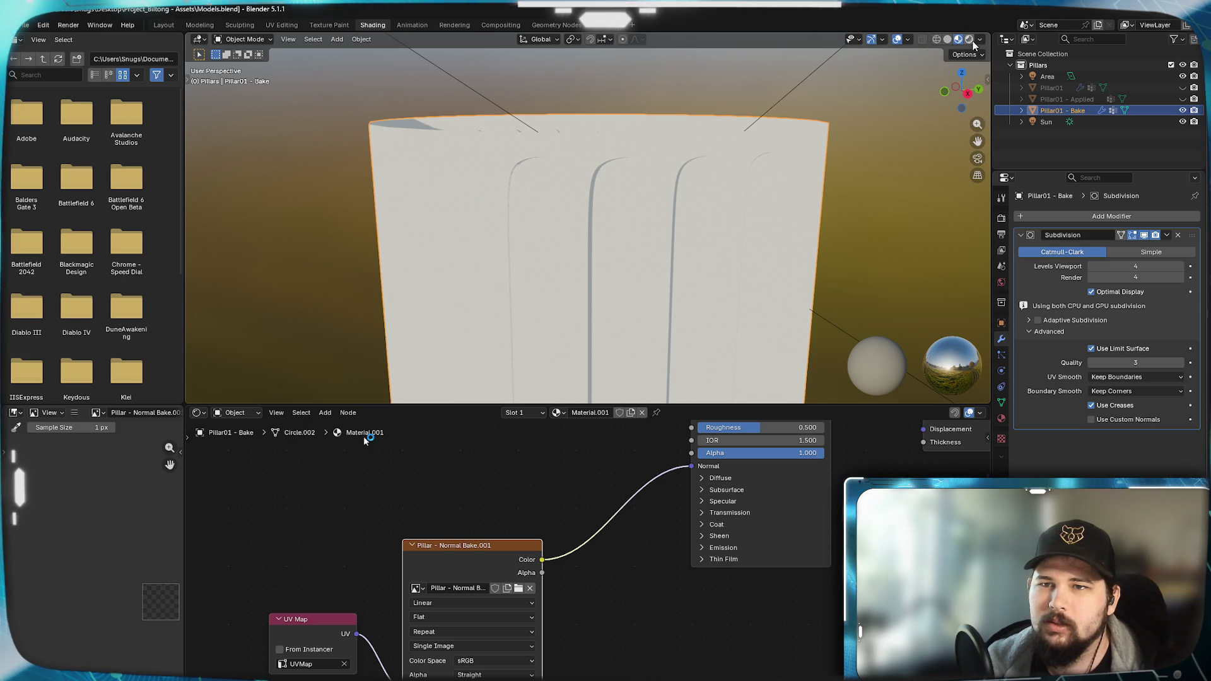
- Return to the rendered preview and orbit around the baked pillar
{"action": "left_click", "coordinate": [956, 39]}
{"action": "middle_click_drag", "start_coordinate": [628, 252], "coordinate": [619, 278]}
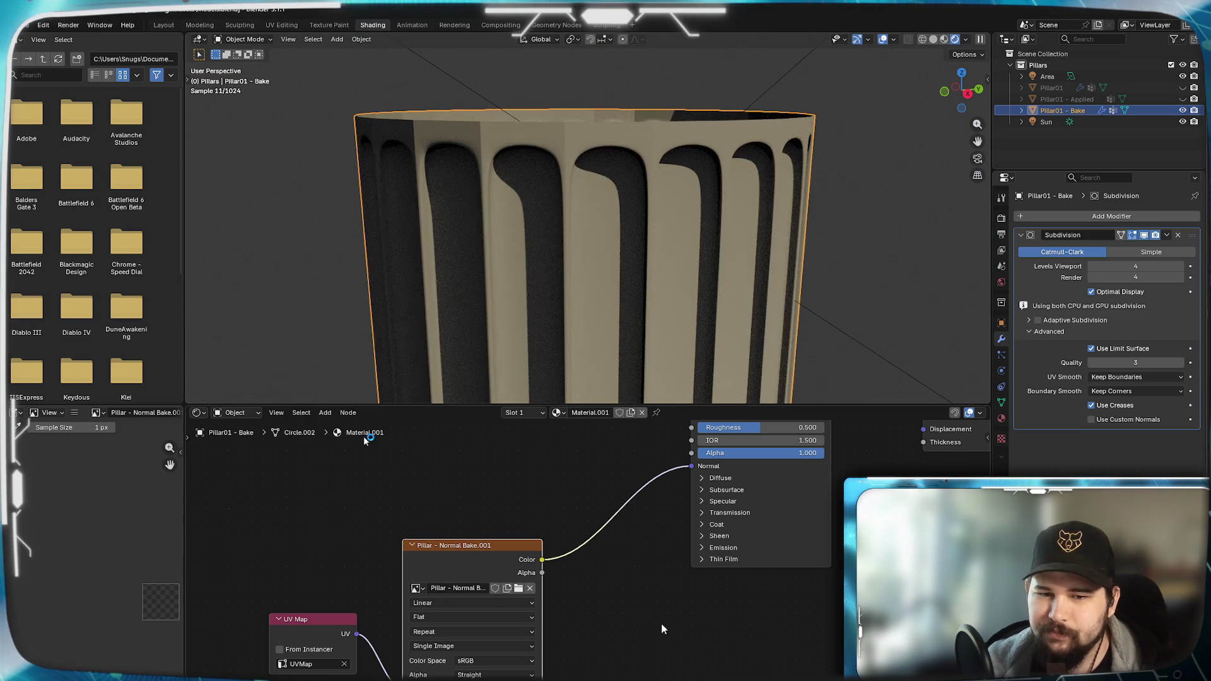
{"action": "mouse_move", "coordinate": [517, 276]}
{"action": "middle_mouse_down"}
{"action": "mouse_move", "coordinate": [528, 279]}
{"action": "mouse_move", "coordinate": [383, 273]}
{"action": "mouse_move", "coordinate": [419, 260]}
{"action": "mouse_move", "coordinate": [459, 267]}
{"action": "middle_mouse_up"}
{"action": "scroll", "coordinate": [439, 268], "scroll_direction": "up", "scroll_amount": 2}
{"action": "key", "text": "z"}
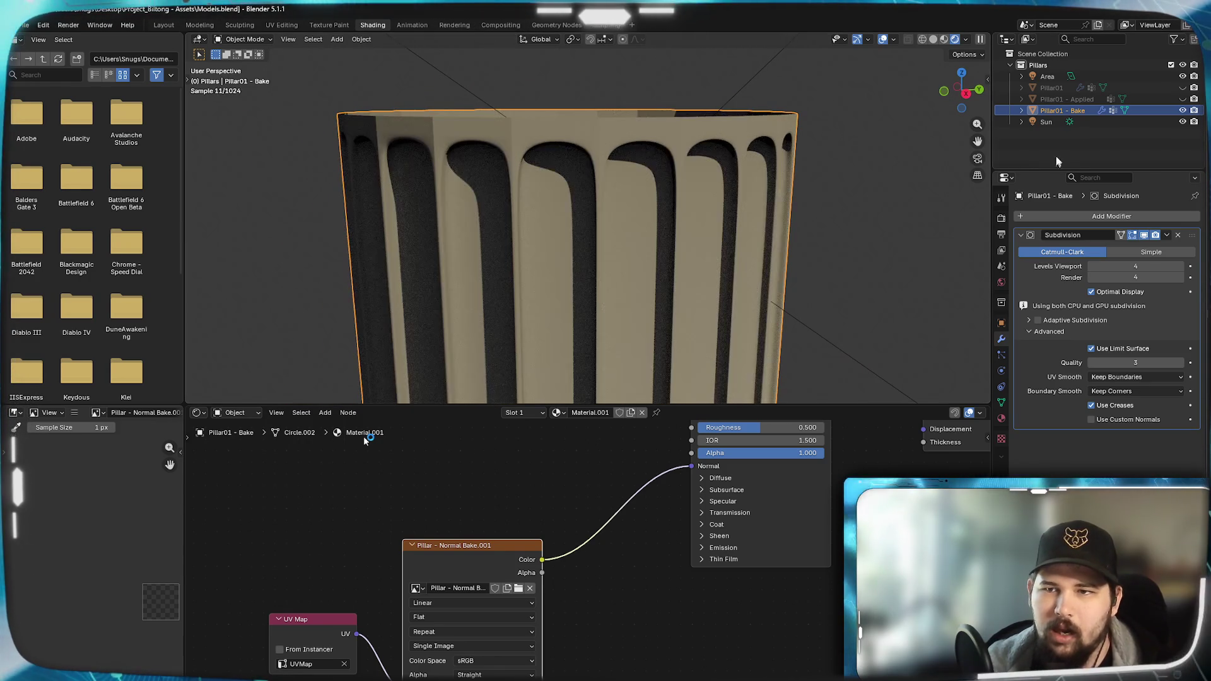
- In the Outliner show Pillar01 - Applied and hide Pillar01 - Bake to compare
{"action": "left_click", "coordinate": [1183, 100]}
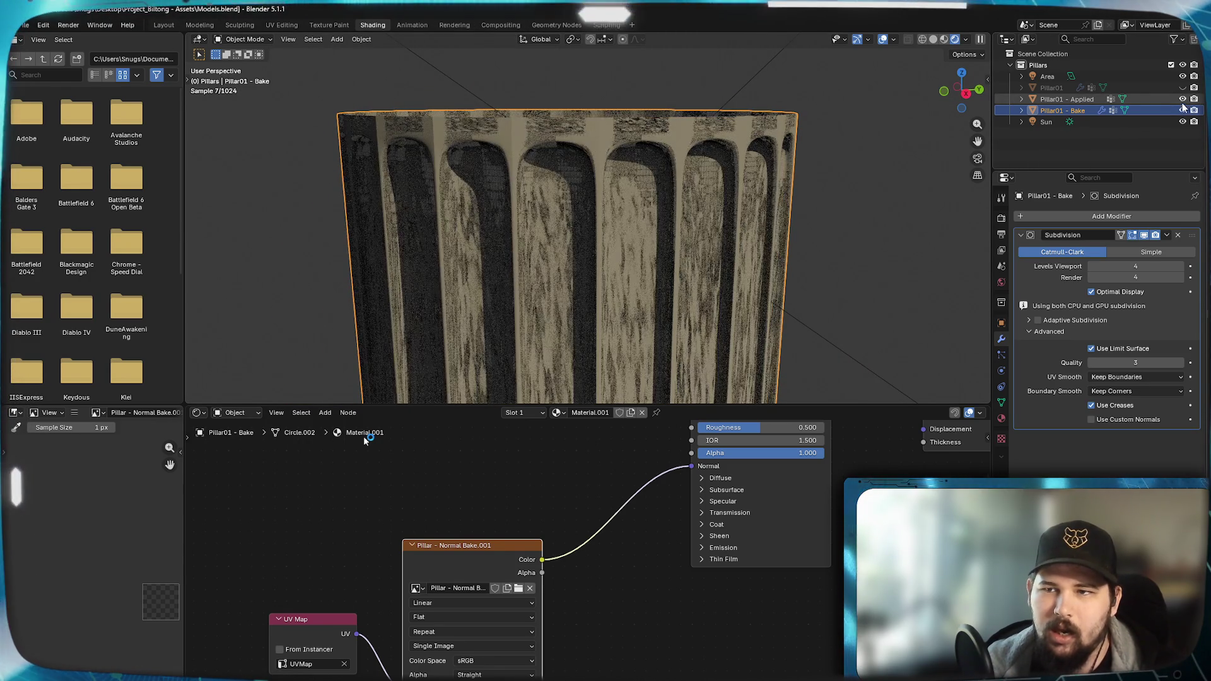
{"action": "left_click", "coordinate": [1183, 111]}
{"action": "mouse_move", "coordinate": [624, 200]}
{"action": "middle_mouse_down"}
{"action": "mouse_move", "coordinate": [730, 204]}
{"action": "mouse_move", "coordinate": [664, 241]}
{"action": "mouse_move", "coordinate": [711, 210]}
{"action": "mouse_move", "coordinate": [677, 221]}
{"action": "middle_mouse_up"}
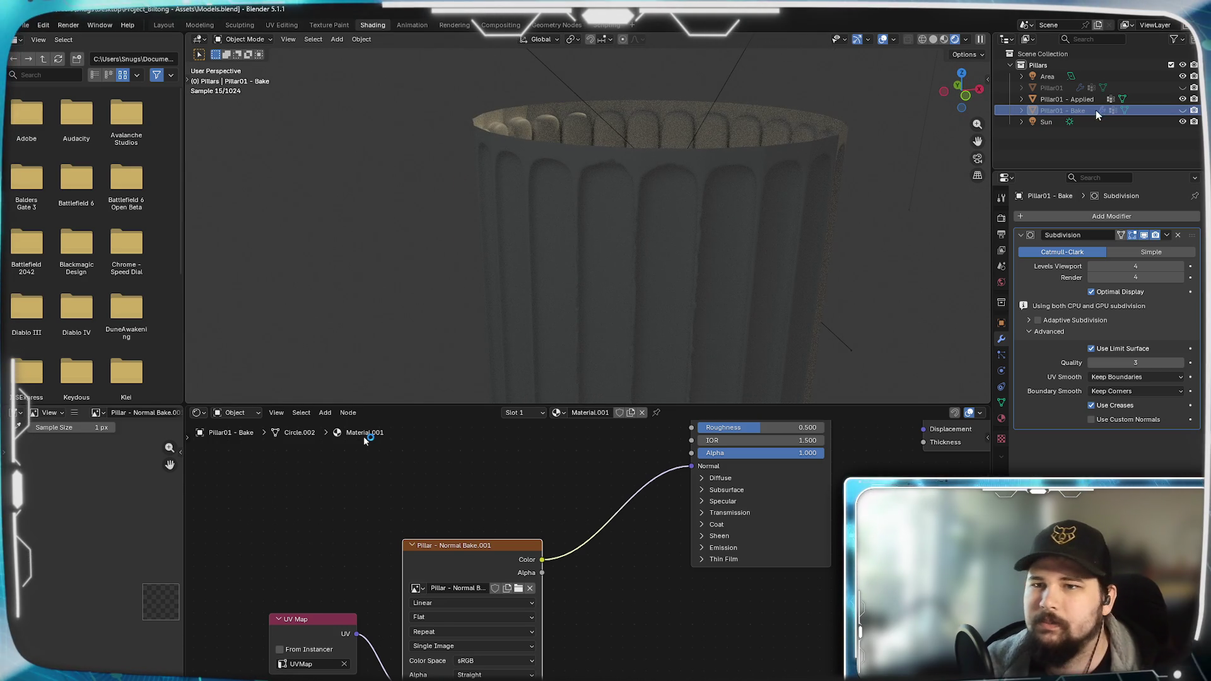
- With the 3D cursor as pivot, rotate the Area light around the pillar on the Z axis
{"action": "left_click", "coordinate": [1048, 120]}
{"action": "left_click", "coordinate": [1047, 77], "text": "ctrl"}
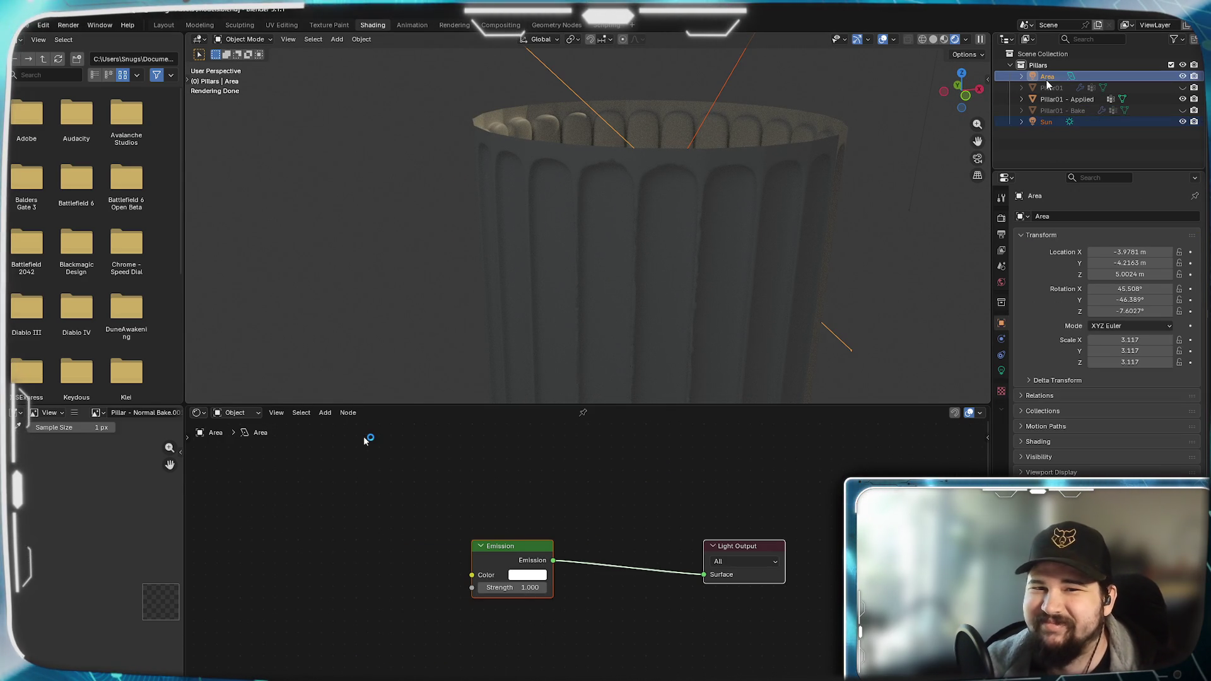
{"action": "key", "text": "r"}
{"action": "key", "text": "z"}
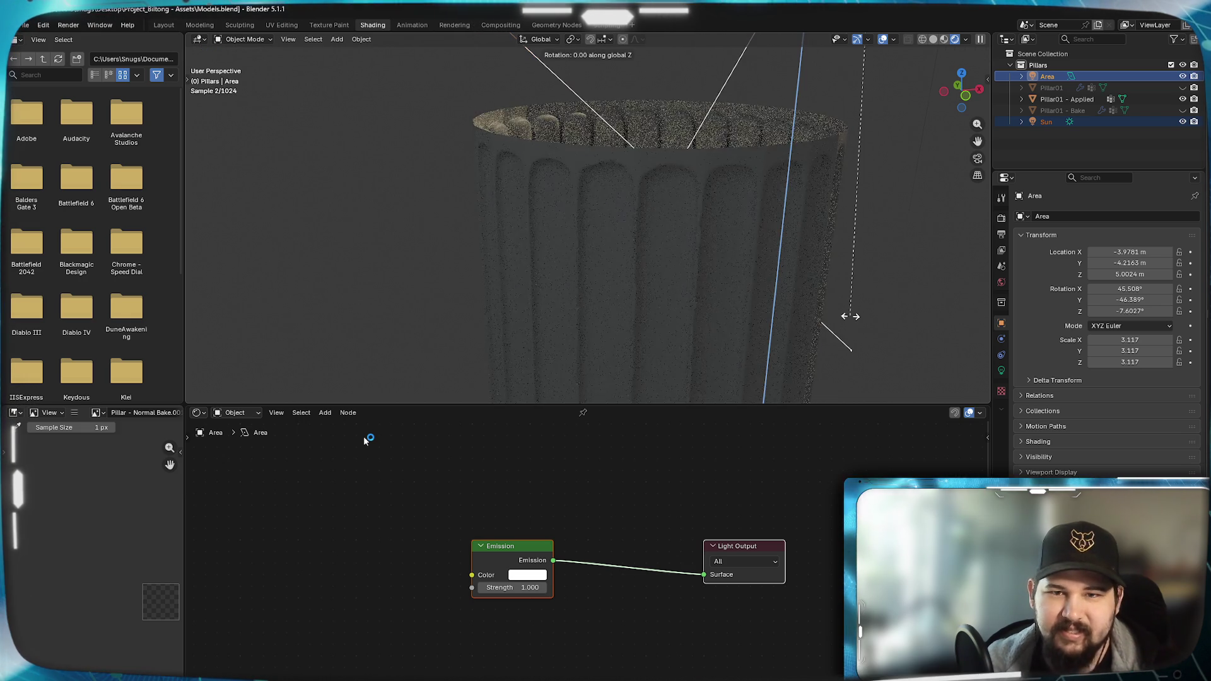
{"action": "key", "text": "Escape"}
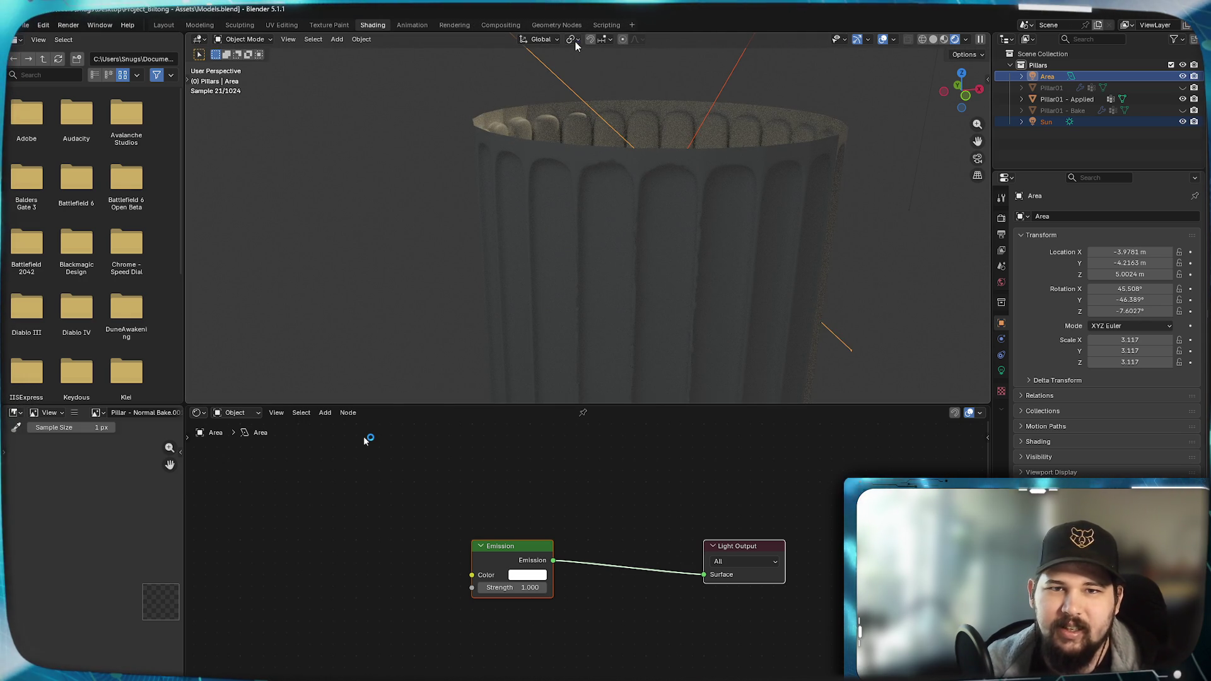
{"action": "left_click", "coordinate": [573, 39]}
{"action": "left_click", "coordinate": [607, 80]}
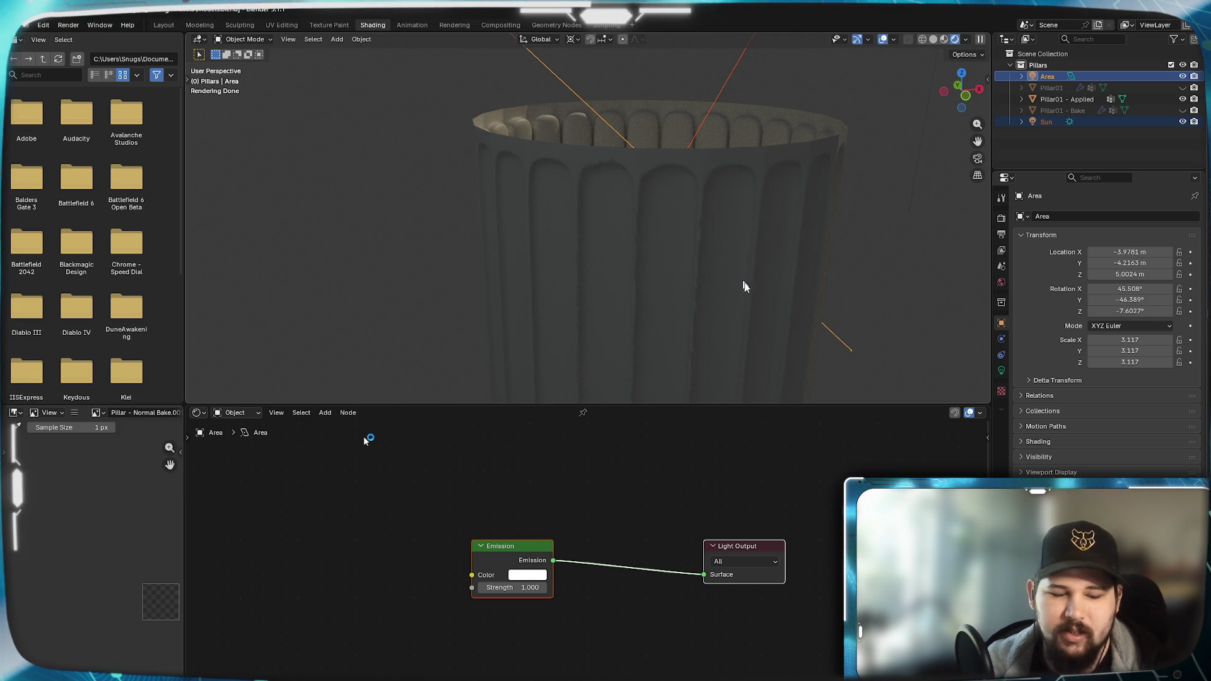
{"action": "key", "text": "r"}
{"action": "key", "text": "z"}
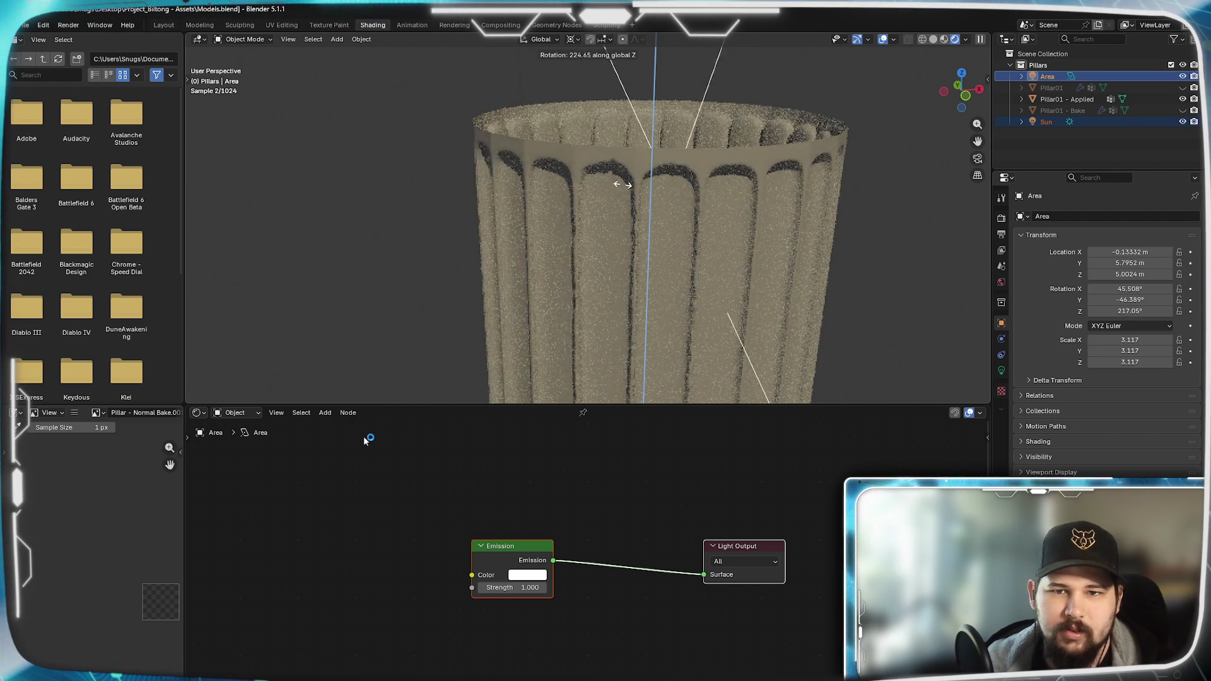
{"action": "left_click", "coordinate": [671, 169]}
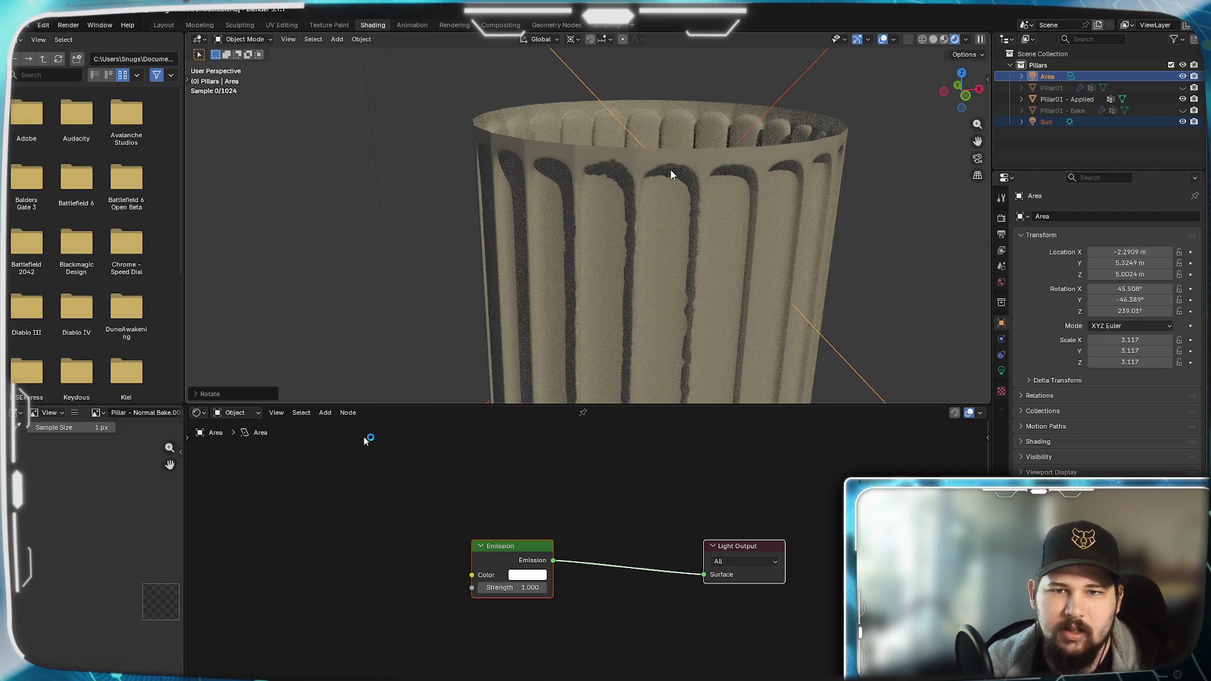
- Hide the applied pillar, show Pillar01 - Bake and select it
{"action": "left_click", "coordinate": [1038, 152]}
{"action": "left_click", "coordinate": [1184, 99]}
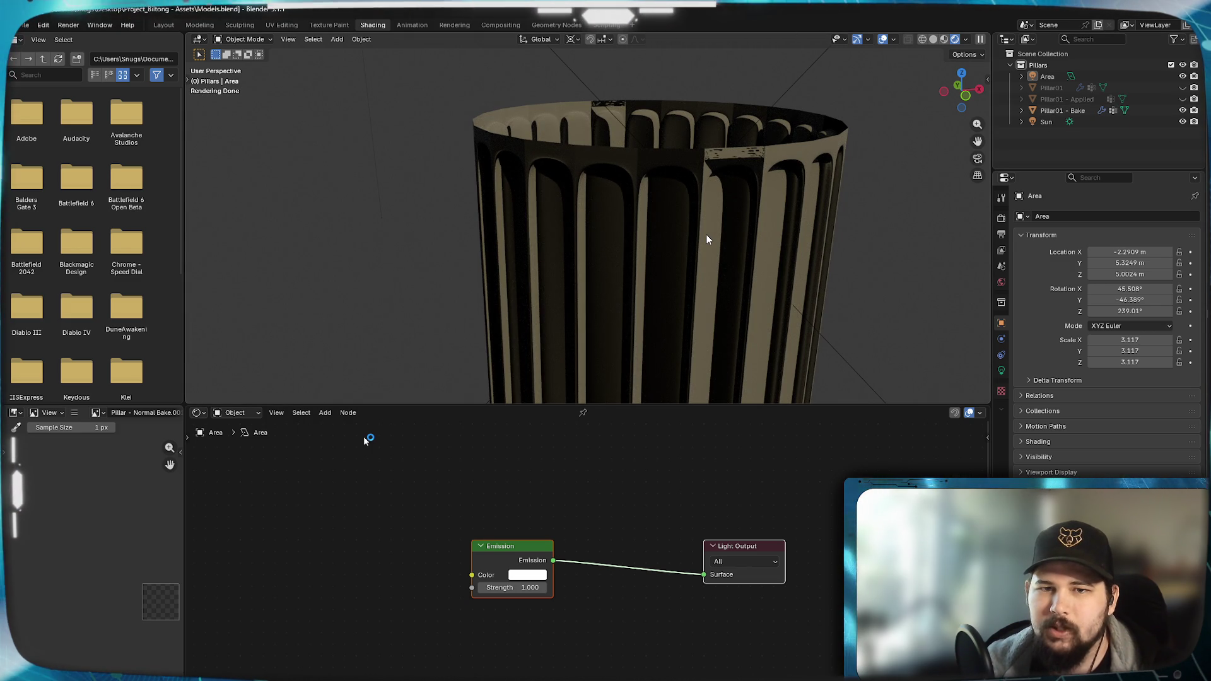
{"action": "mouse_move", "coordinate": [706, 234]}
{"action": "middle_mouse_down"}
{"action": "mouse_move", "coordinate": [570, 220]}
{"action": "mouse_move", "coordinate": [641, 226]}
{"action": "mouse_move", "coordinate": [619, 244]}
{"action": "middle_mouse_up"}
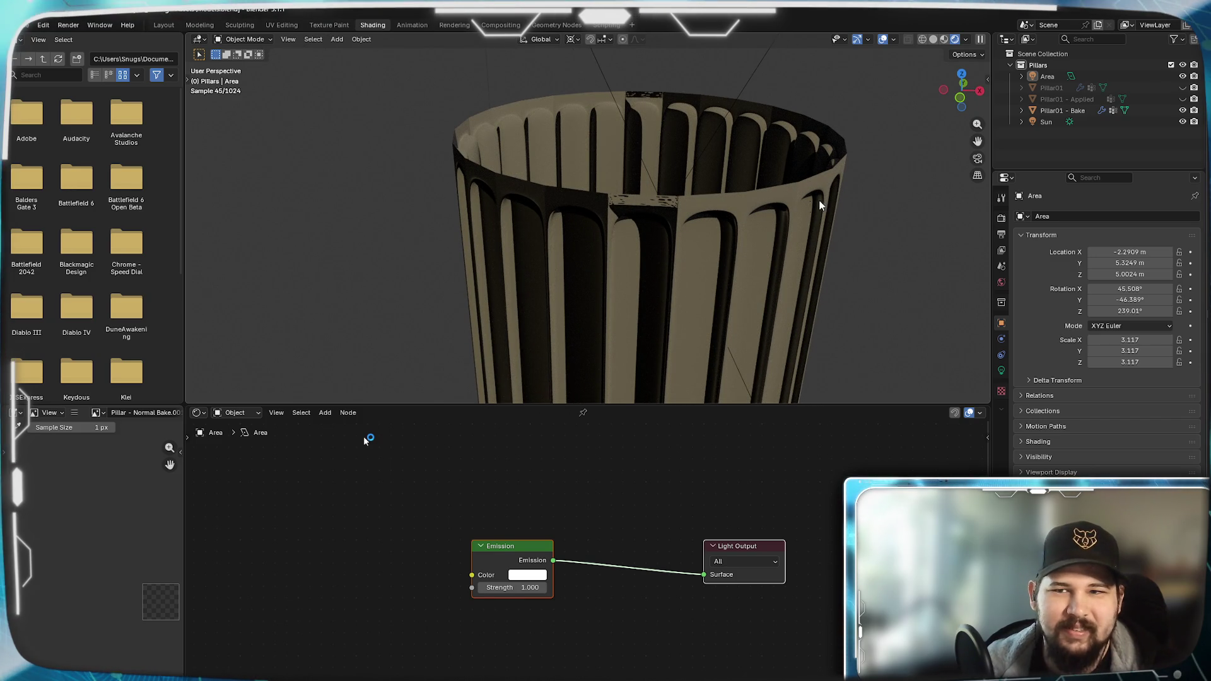
{"action": "left_click", "coordinate": [1062, 110]}
- In Edit Mode select all of Pillar01 - Bake's geometry and Recalculate Normals
{"action": "key", "text": "Tab"}
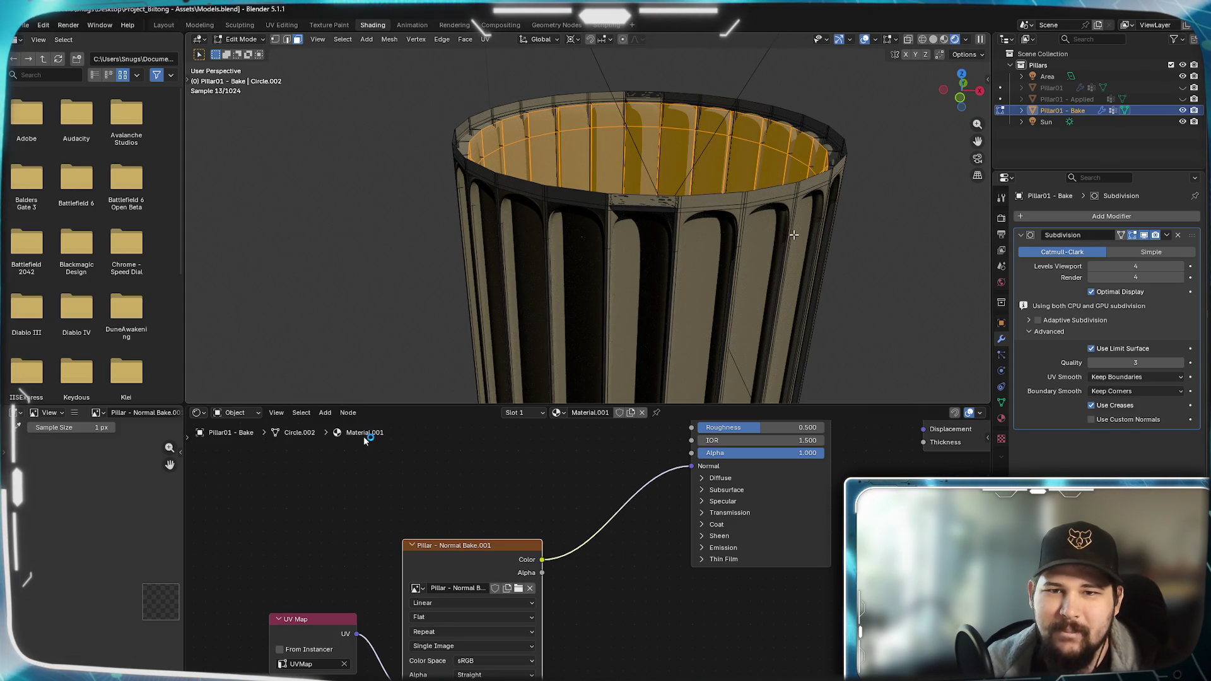
{"action": "key", "text": "a"}
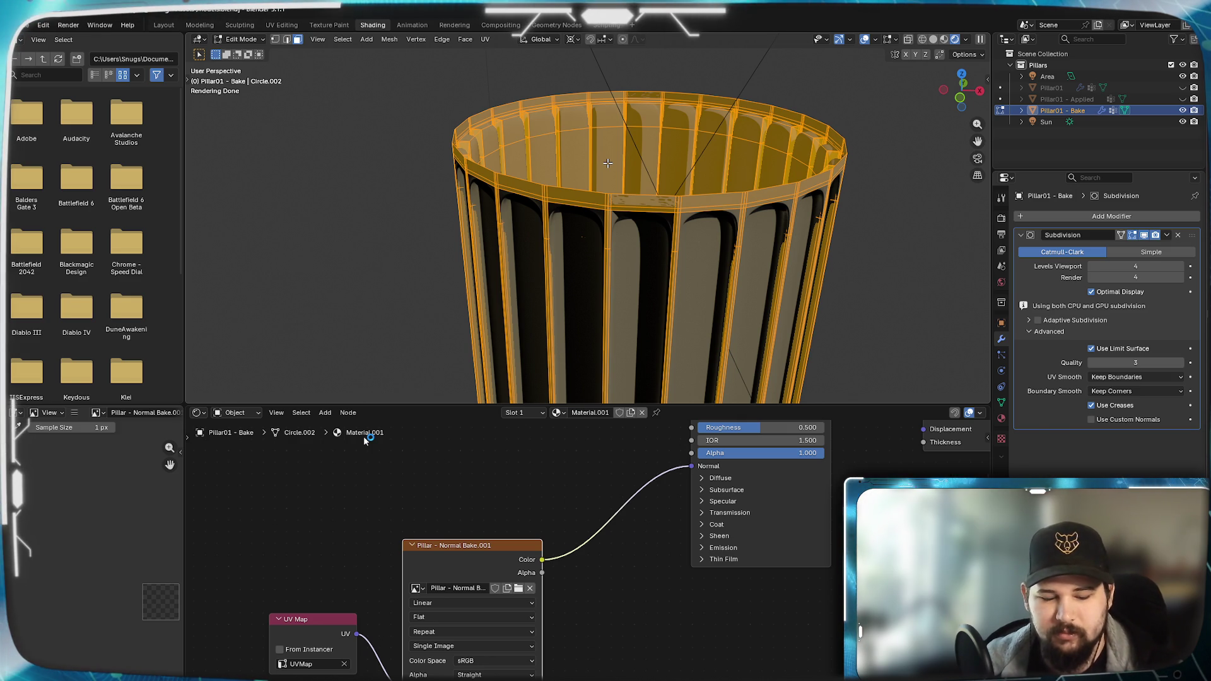
{"action": "key", "text": "n"}
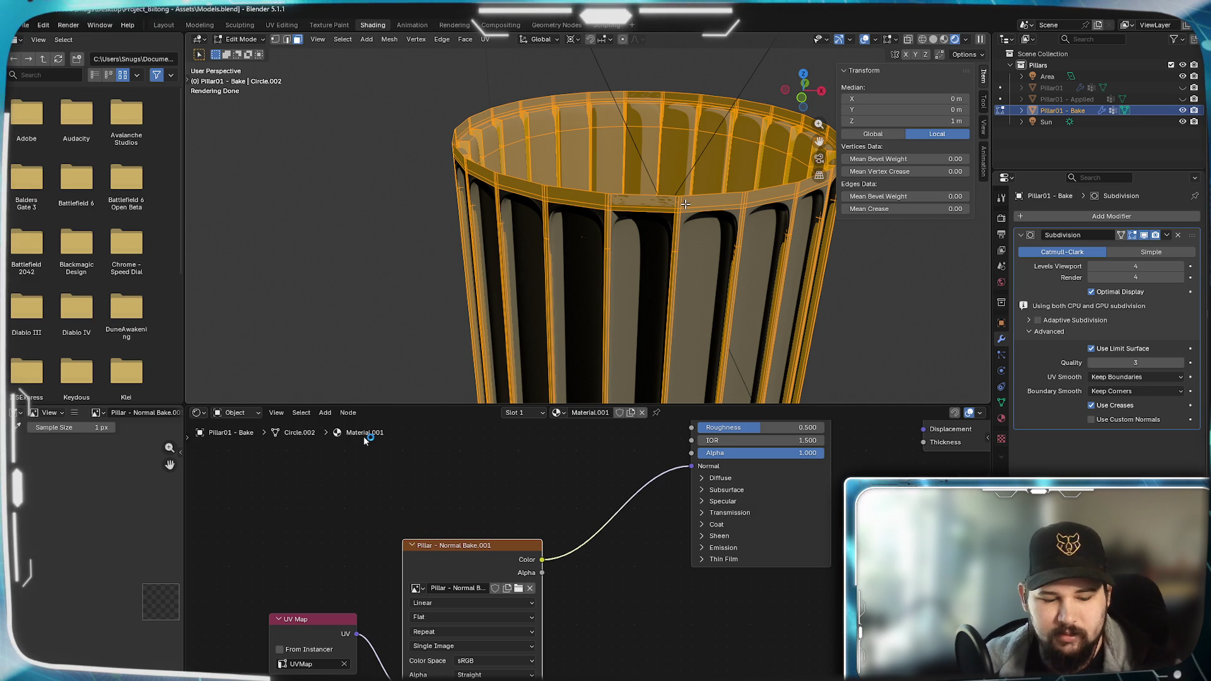
{"action": "key", "text": "alt+n"}
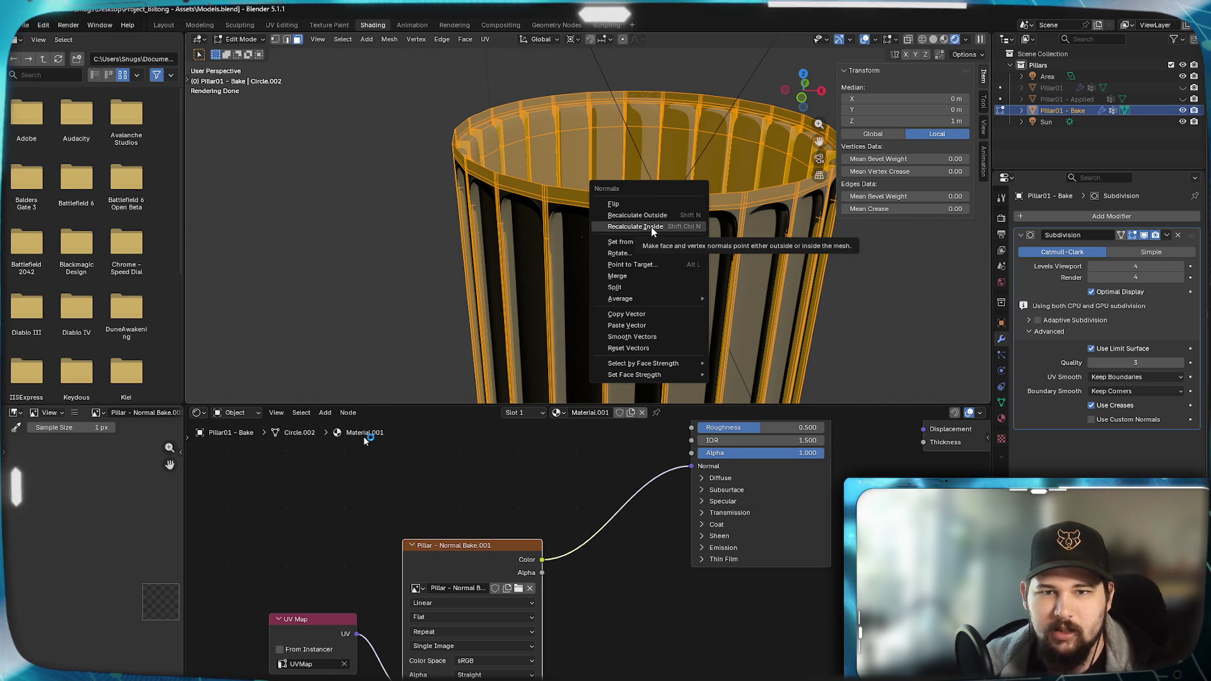
{"action": "left_click", "coordinate": [637, 215]}
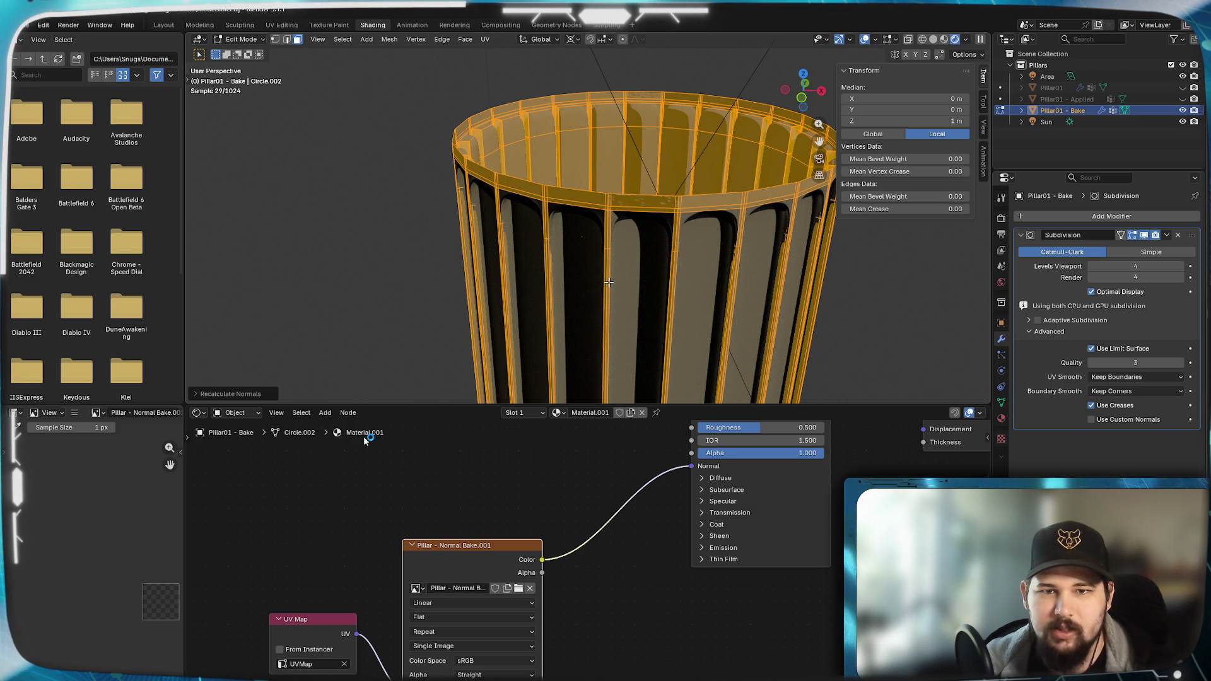
{"action": "mouse_move", "coordinate": [609, 282]}
{"action": "middle_mouse_down"}
{"action": "mouse_move", "coordinate": [619, 258]}
{"action": "mouse_move", "coordinate": [596, 313]}
{"action": "middle_mouse_up"}
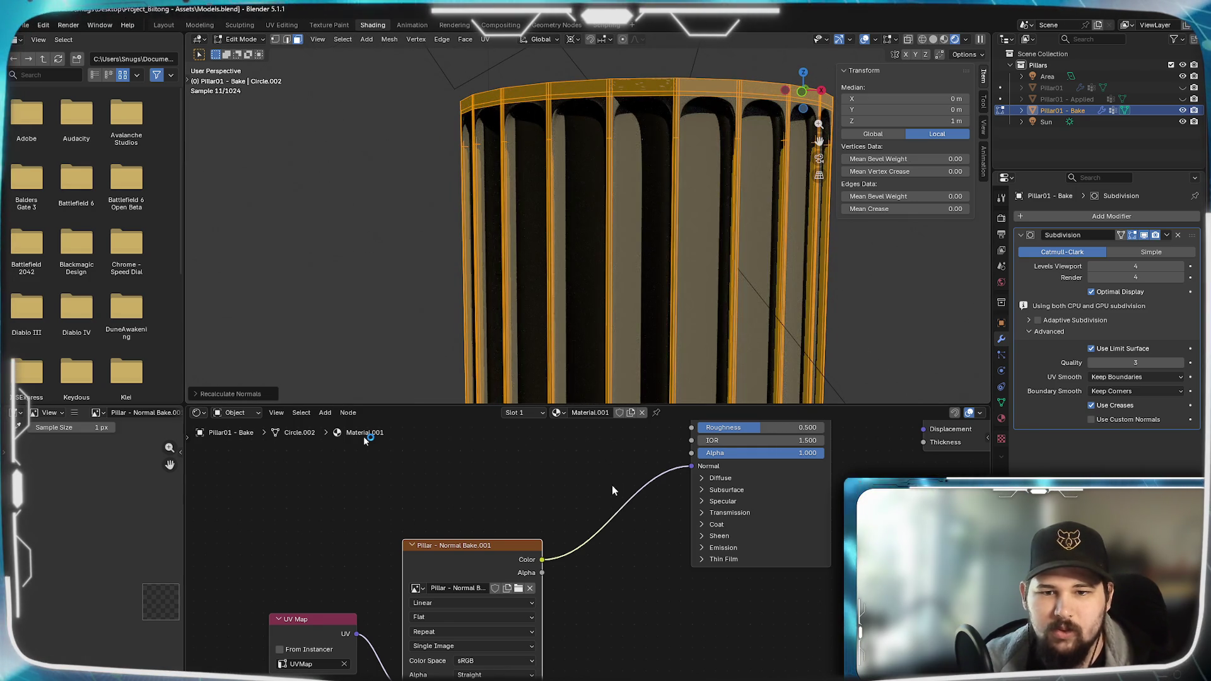
- Cut the direct Color–Normal link and insert a Normal node between the baked texture and the BSDF
{"action": "right_click_drag", "start_coordinate": [590, 480], "coordinate": [620, 592], "text": "ctrl"}
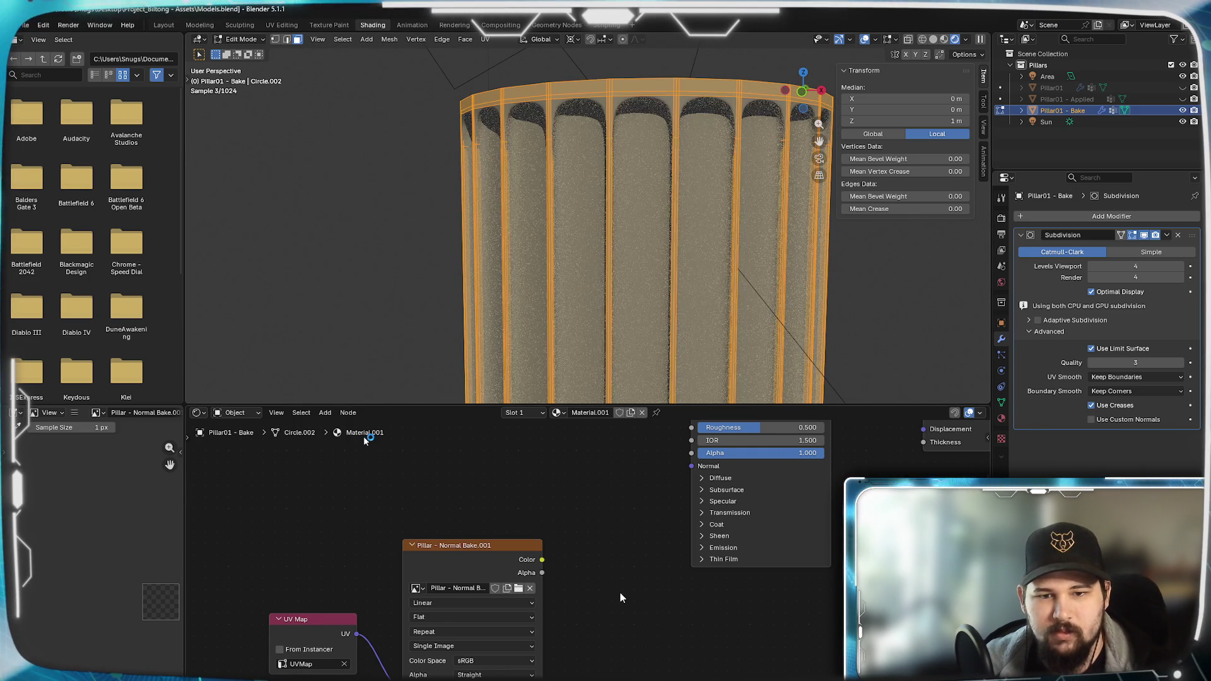
{"action": "middle_click_drag", "start_coordinate": [620, 592], "coordinate": [620, 627]}
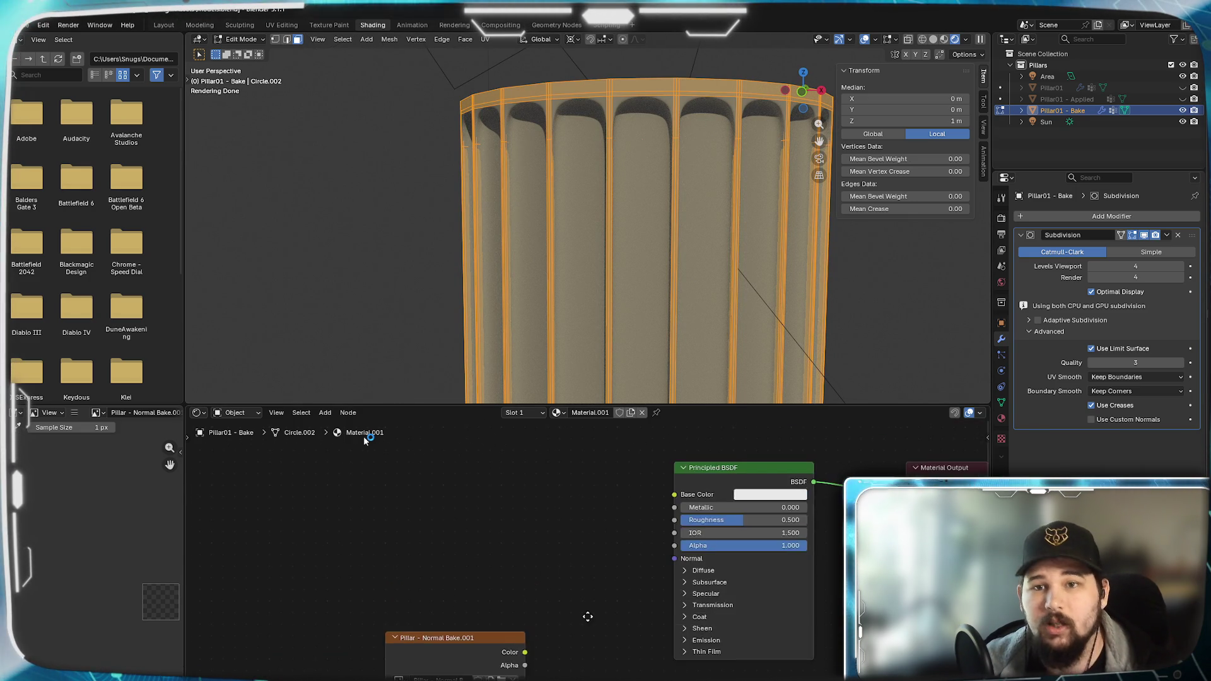
{"action": "middle_click_drag", "start_coordinate": [681, 237], "coordinate": [689, 201]}
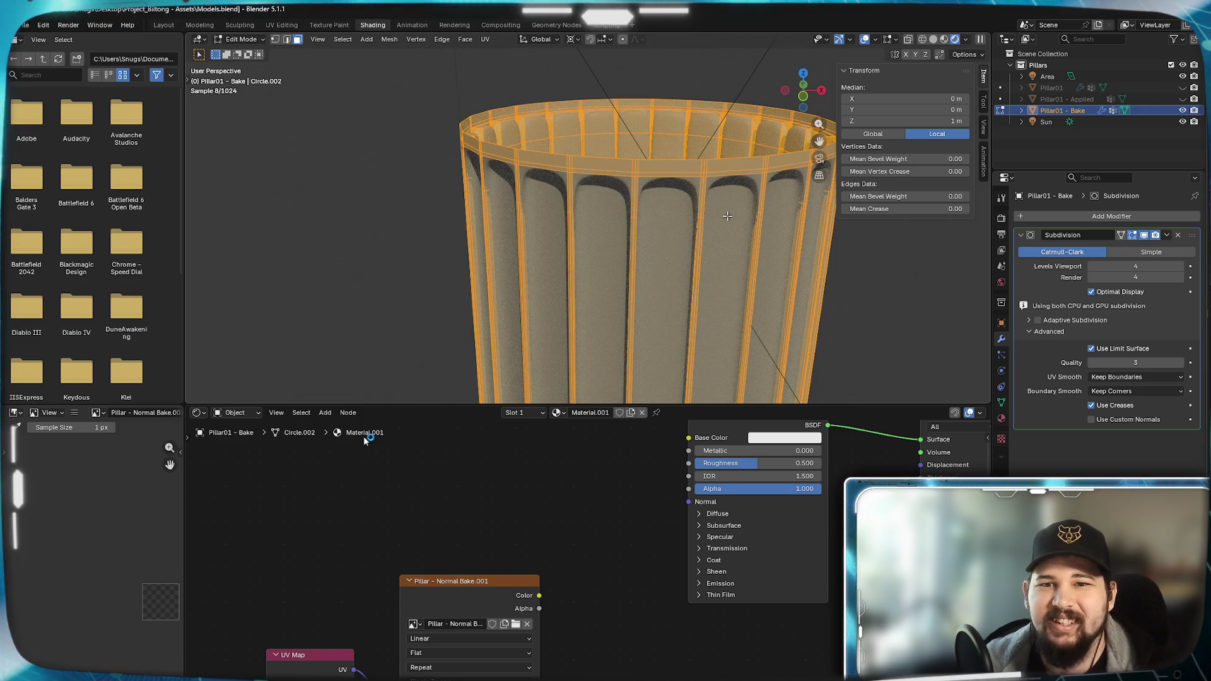
{"action": "key", "text": "Tab"}
{"action": "middle_click_drag", "start_coordinate": [633, 251], "coordinate": [662, 255], "text": "shift"}
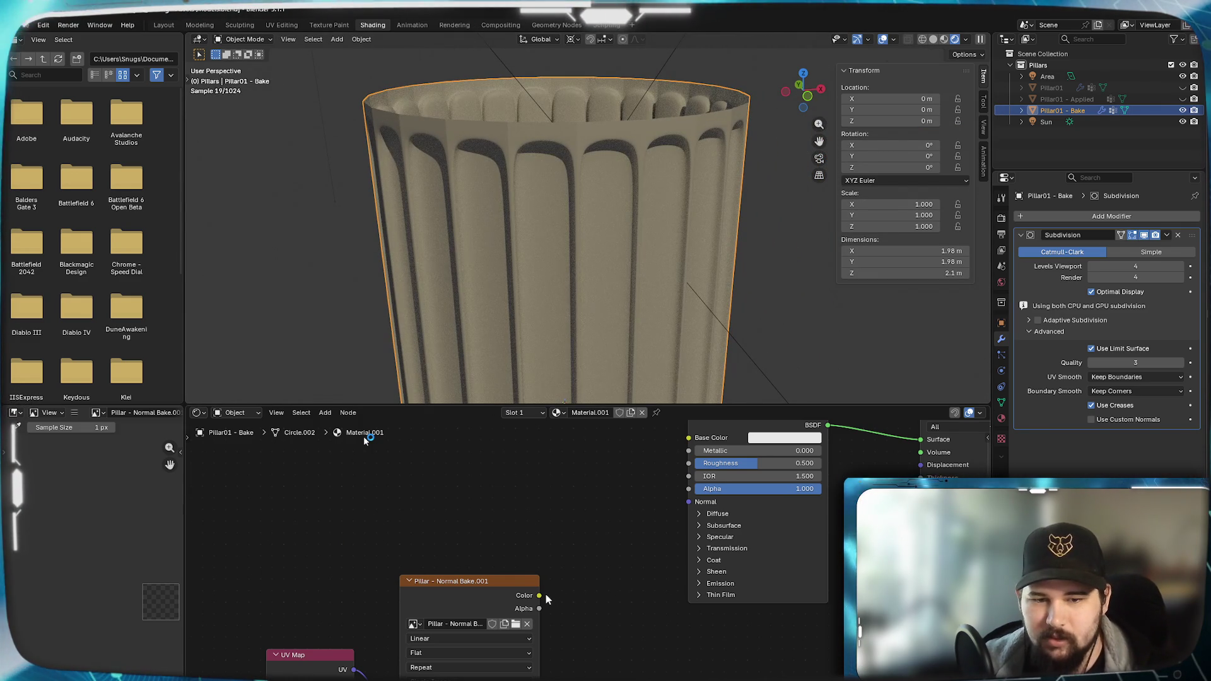
{"action": "left_click_drag", "start_coordinate": [561, 604], "coordinate": [575, 609]}
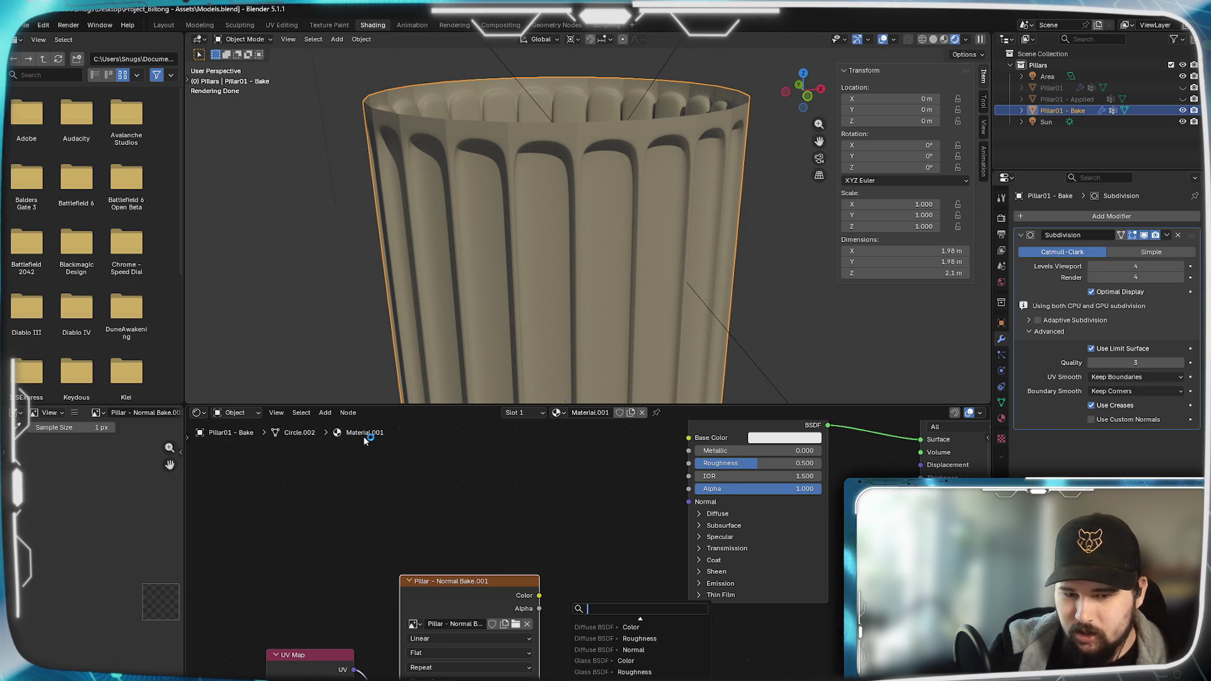
{"action": "scroll", "coordinate": [639, 648], "scroll_direction": "down", "scroll_amount": 4}
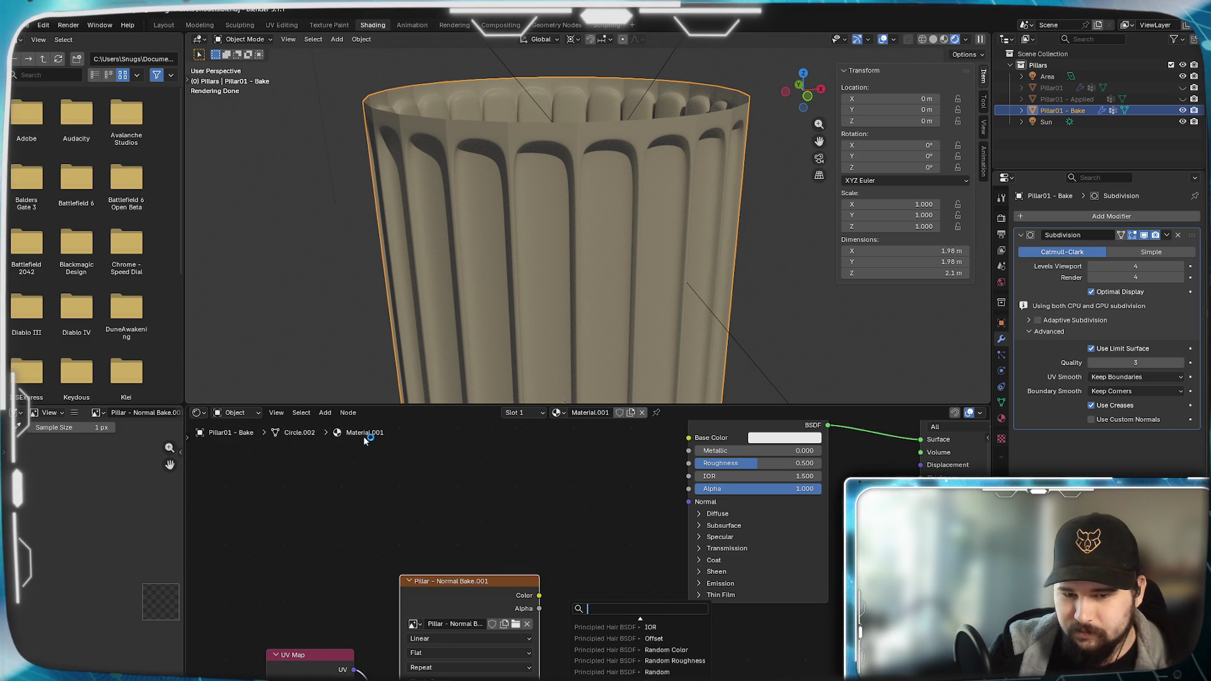
{"action": "scroll", "coordinate": [640, 648], "scroll_direction": "down", "scroll_amount": 4}
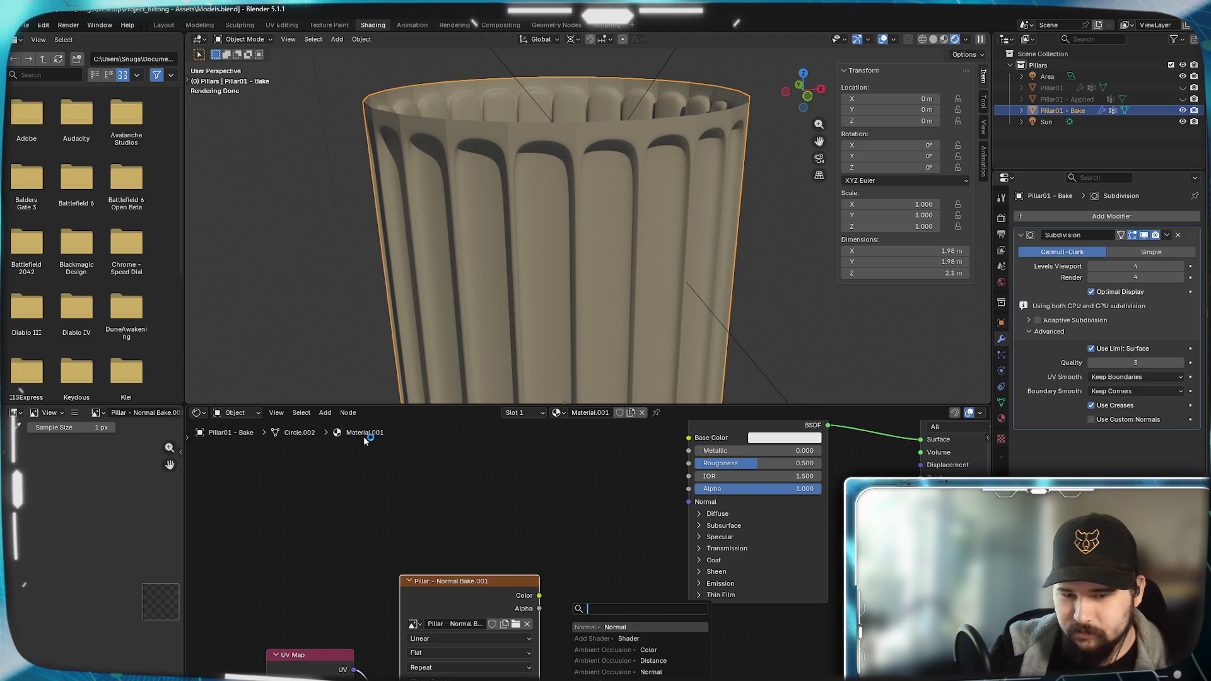
{"action": "left_click", "coordinate": [639, 627]}
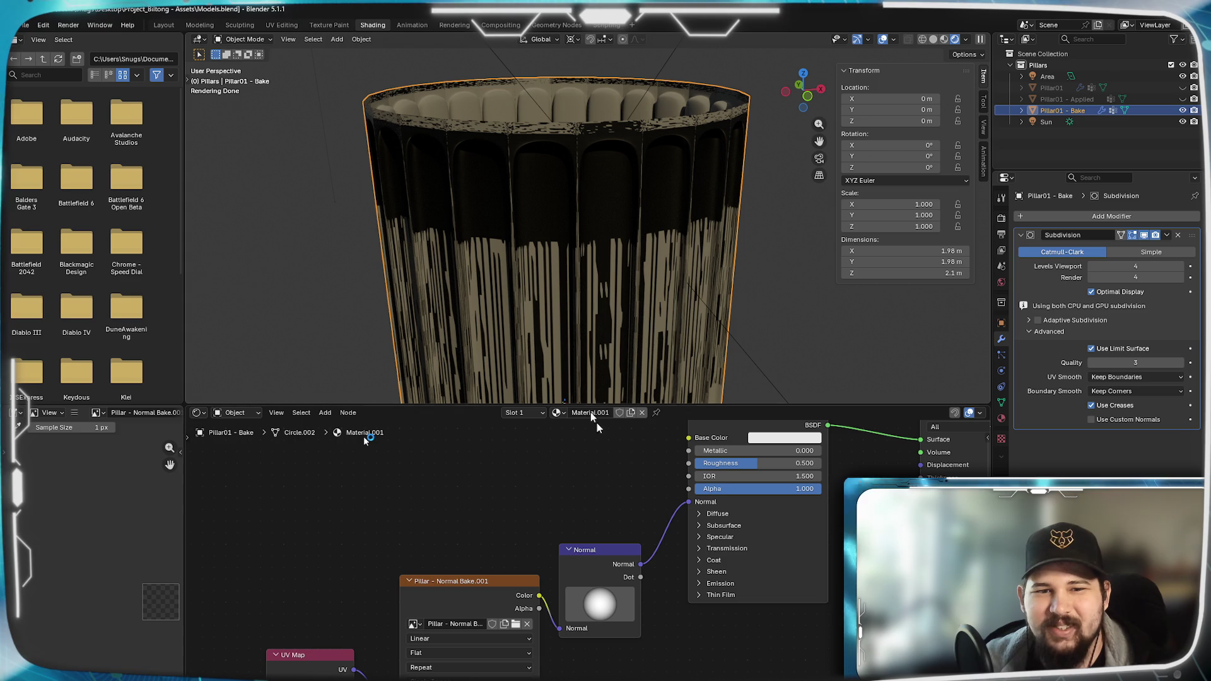
{"action": "scroll", "coordinate": [475, 282], "scroll_direction": "down", "scroll_amount": 4}
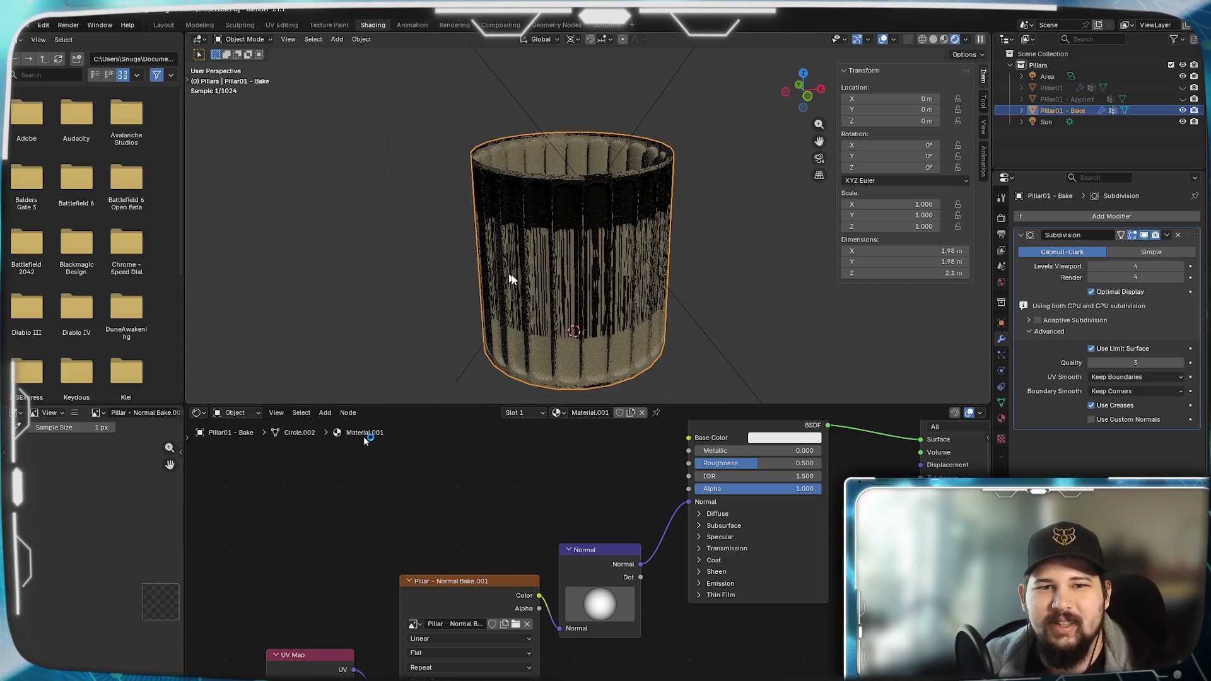
{"action": "scroll", "coordinate": [556, 298], "scroll_direction": "up", "scroll_amount": 2}
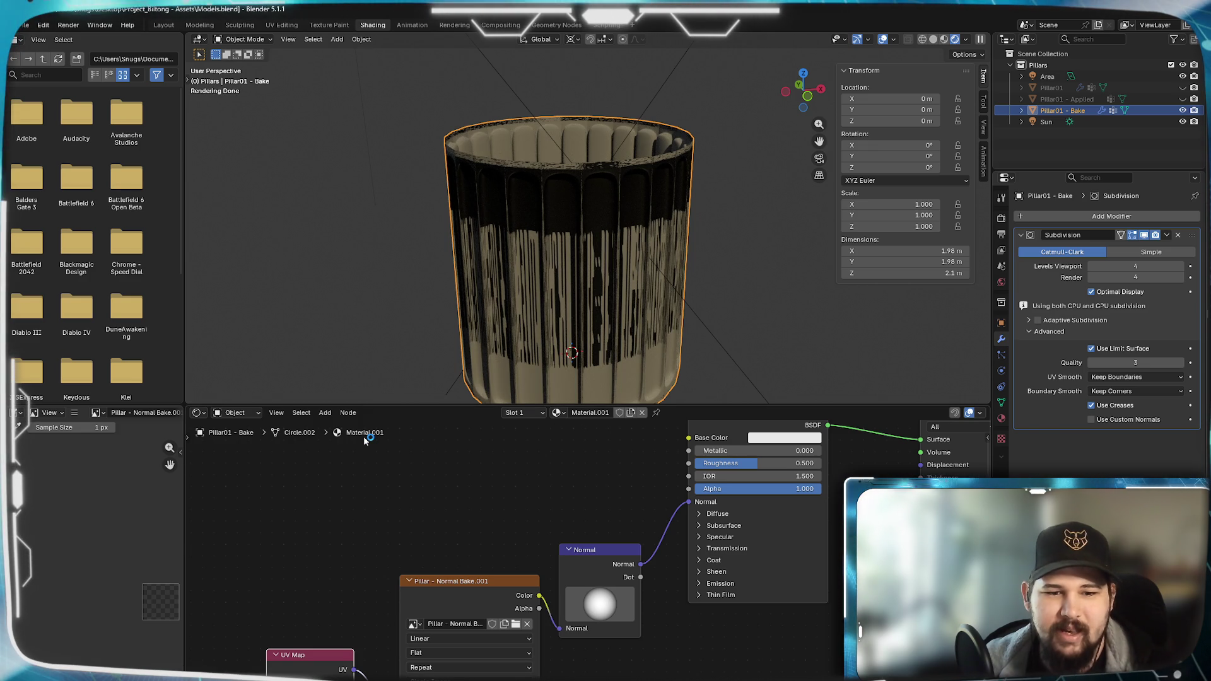
- Nudge the Pillar - Normal Bake.001 texture node and browse its image list without changing it
{"action": "left_click_drag", "start_coordinate": [455, 590], "coordinate": [447, 592]}
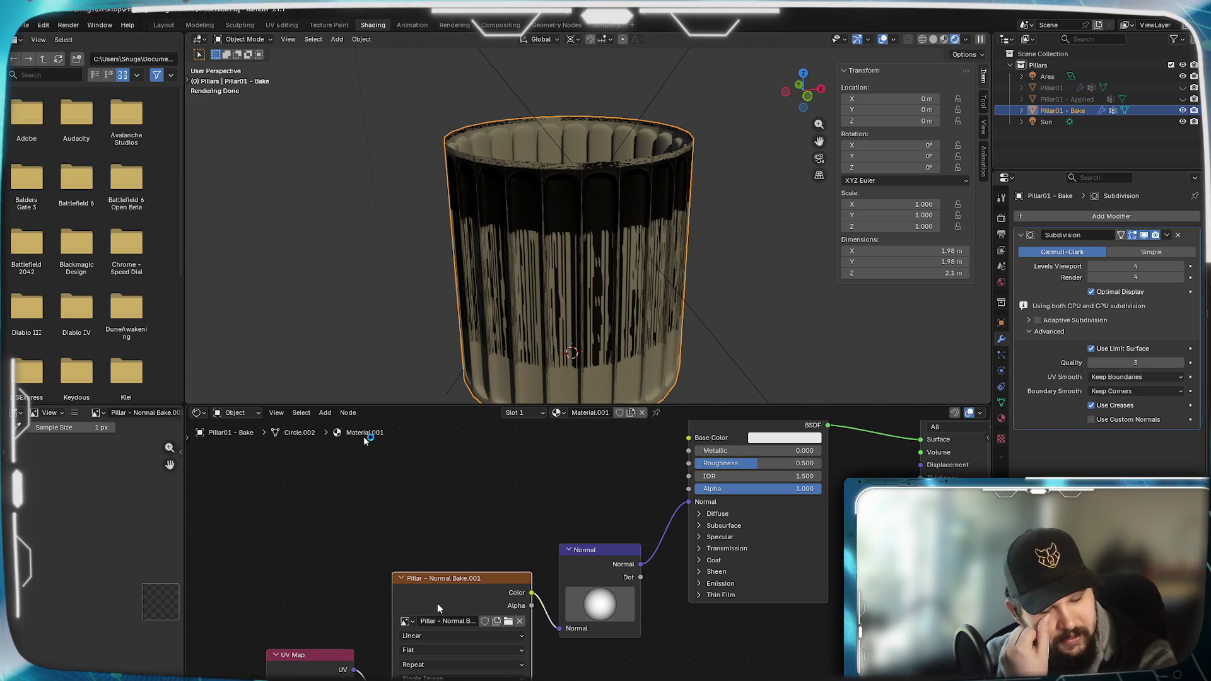
{"action": "left_click", "coordinate": [407, 621]}
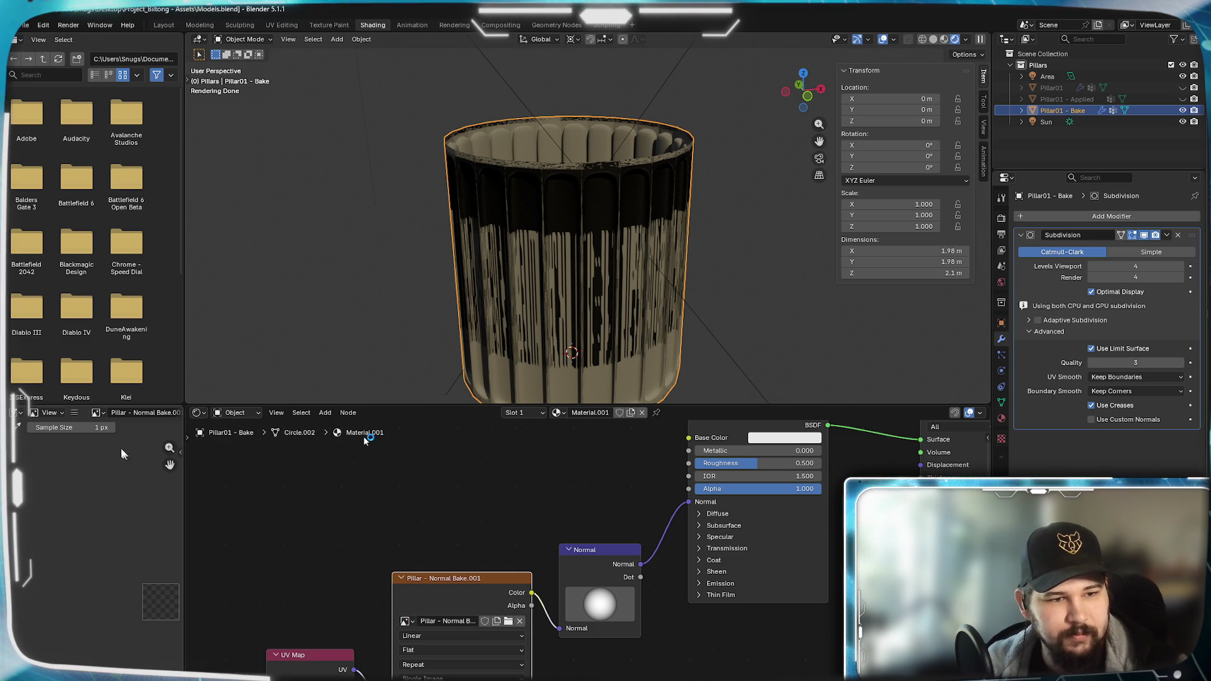
{"action": "left_click", "coordinate": [99, 412]}
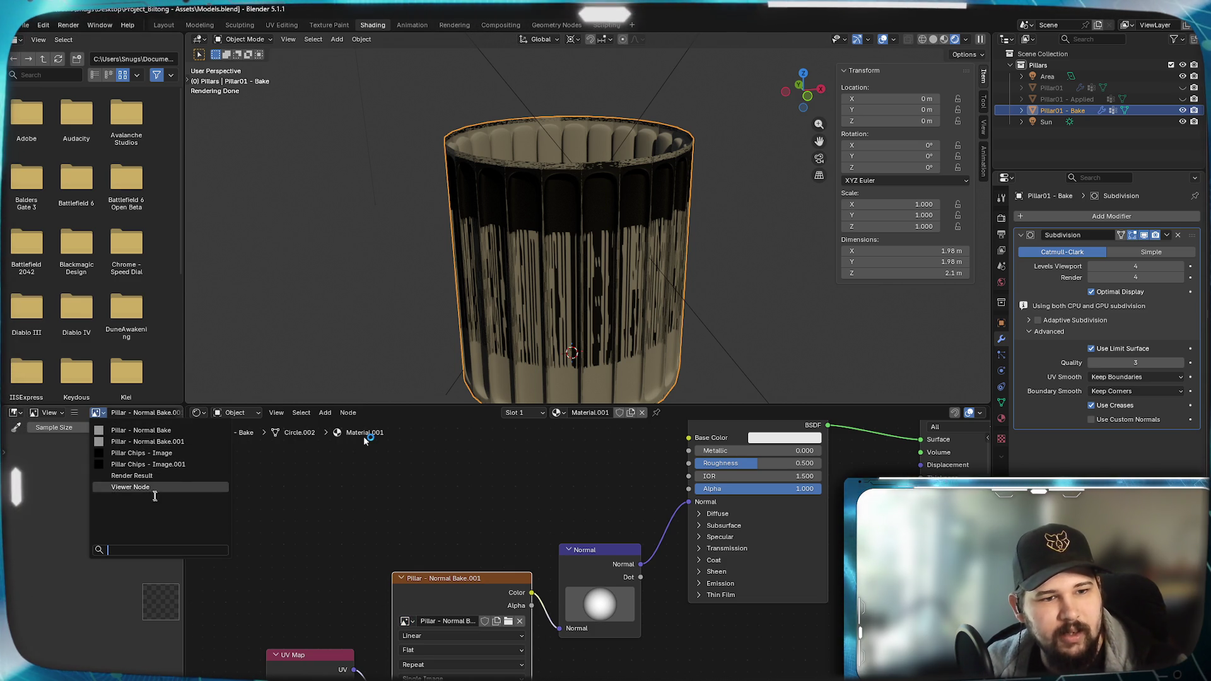
{"action": "left_click", "coordinate": [146, 441]}
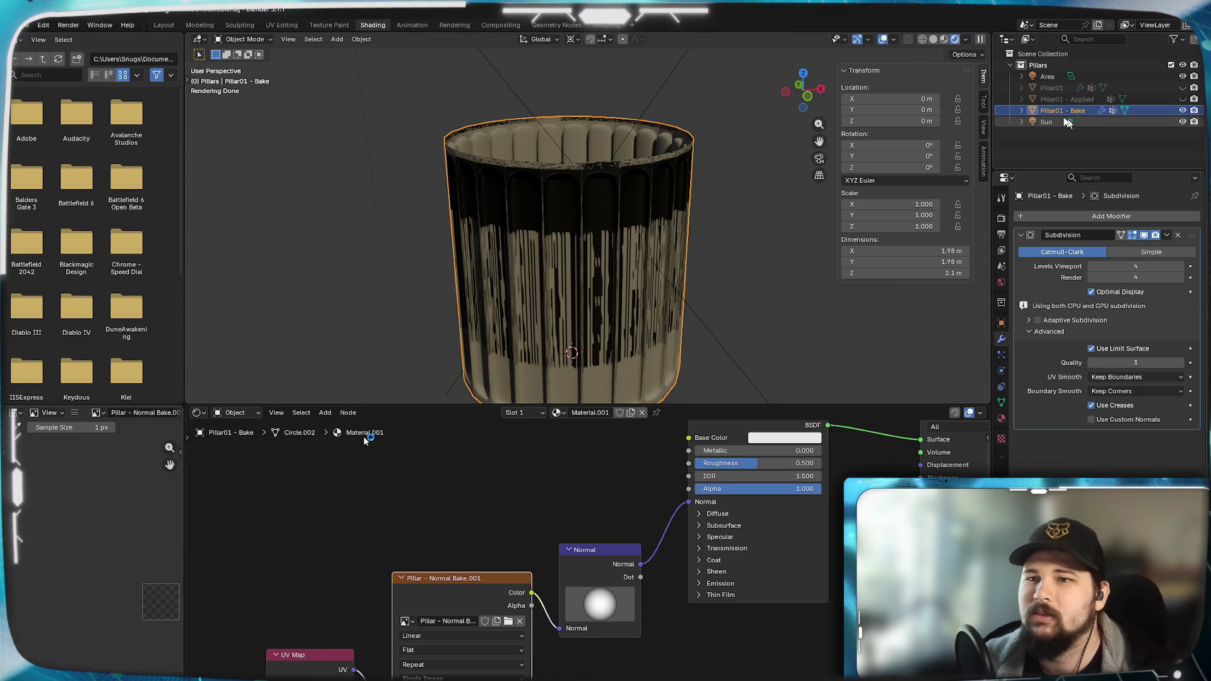
- Make Pillar01 - Bake the active object in the Outliner after selecting the applied pillar
{"action": "left_click", "coordinate": [1060, 99]}
{"action": "left_click", "coordinate": [1183, 99]}
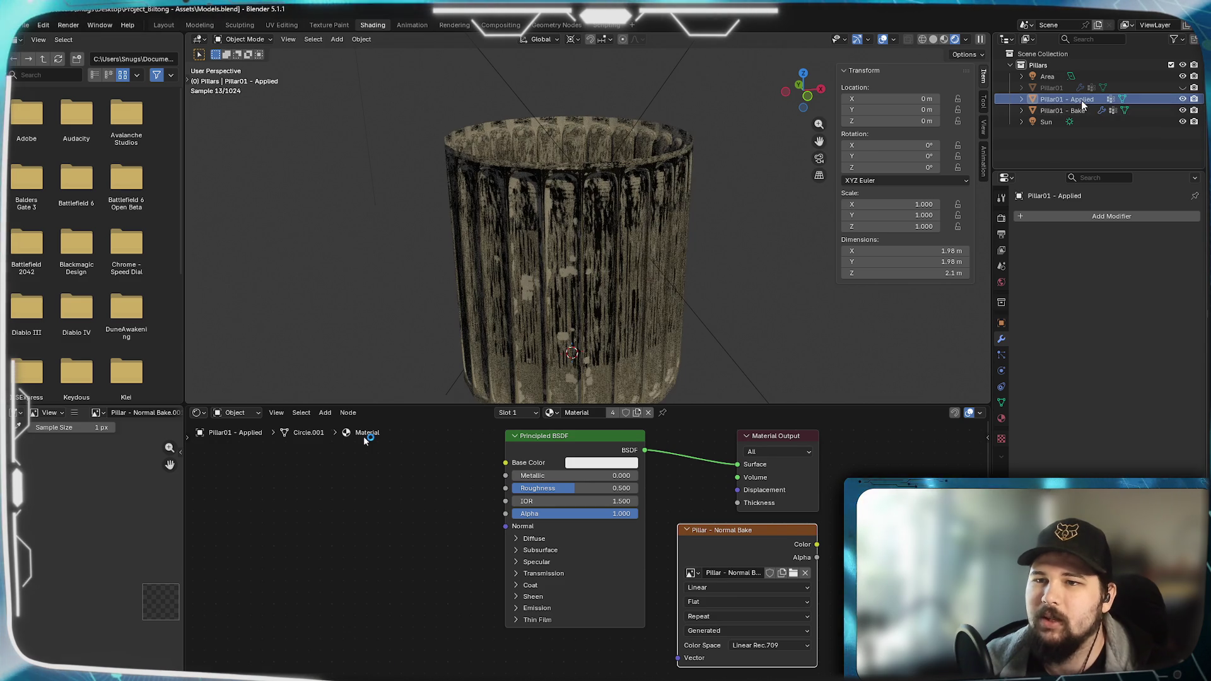
{"action": "left_click", "coordinate": [1064, 110], "text": "ctrl"}
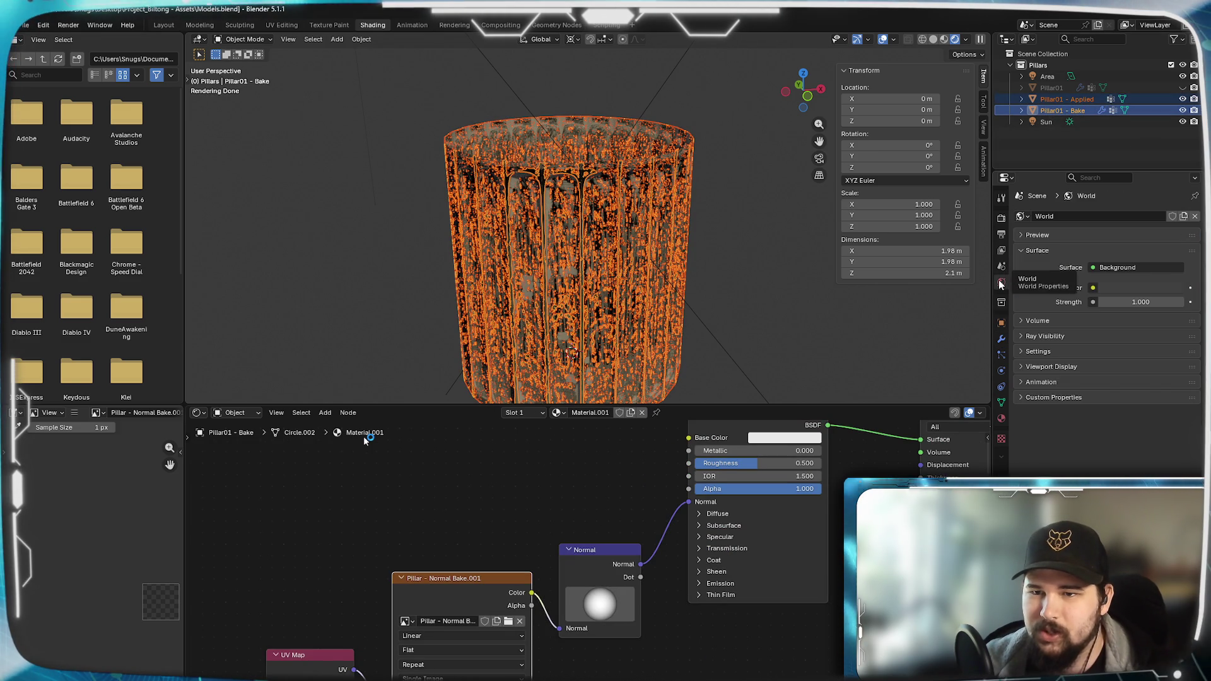
- Review the output, view layer and render settings, then inspect the Image Texture node's interpolation choices
{"action": "left_click", "coordinate": [1001, 250]}
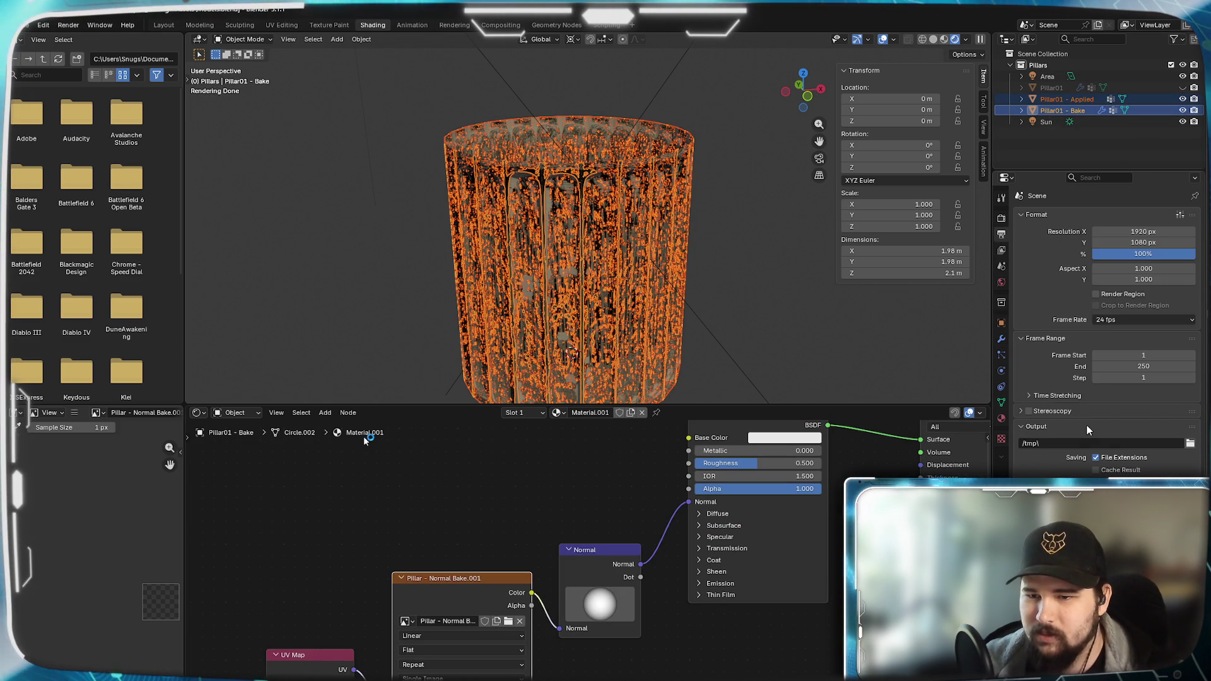
{"action": "left_click", "coordinate": [1002, 250]}
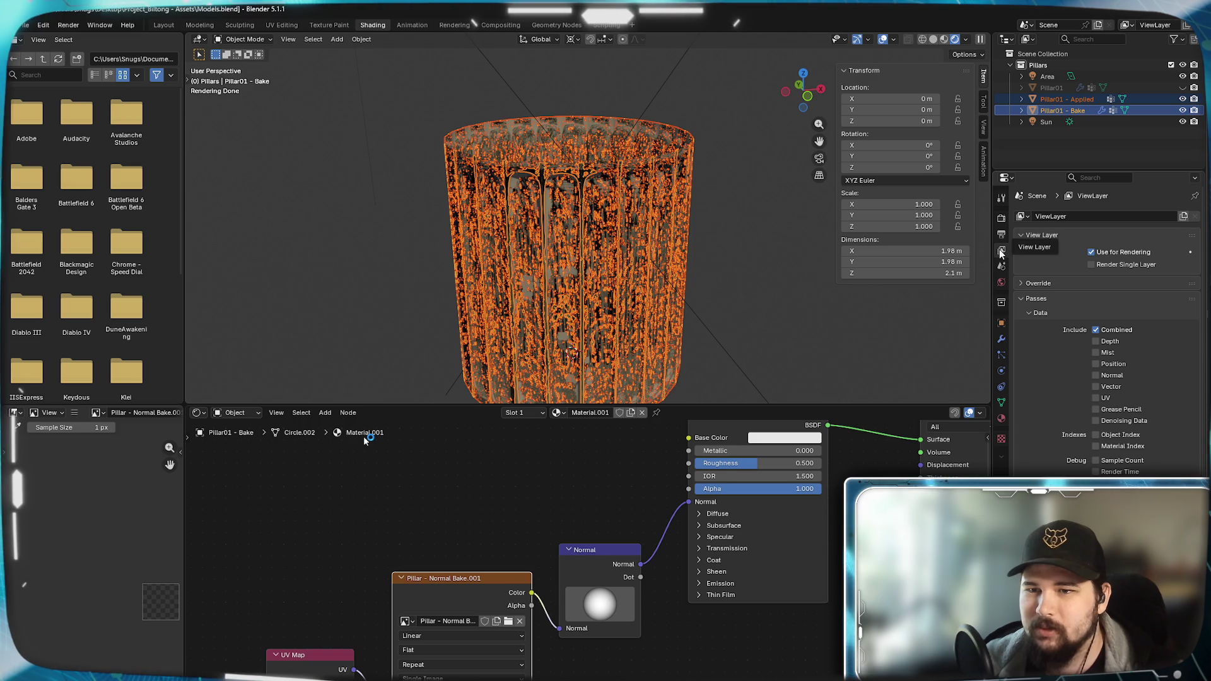
{"action": "left_click", "coordinate": [1001, 203]}
{"action": "scroll", "coordinate": [1108, 303], "scroll_direction": "down", "scroll_amount": 3}
{"action": "scroll", "coordinate": [1108, 302], "scroll_direction": "down", "scroll_amount": 1}
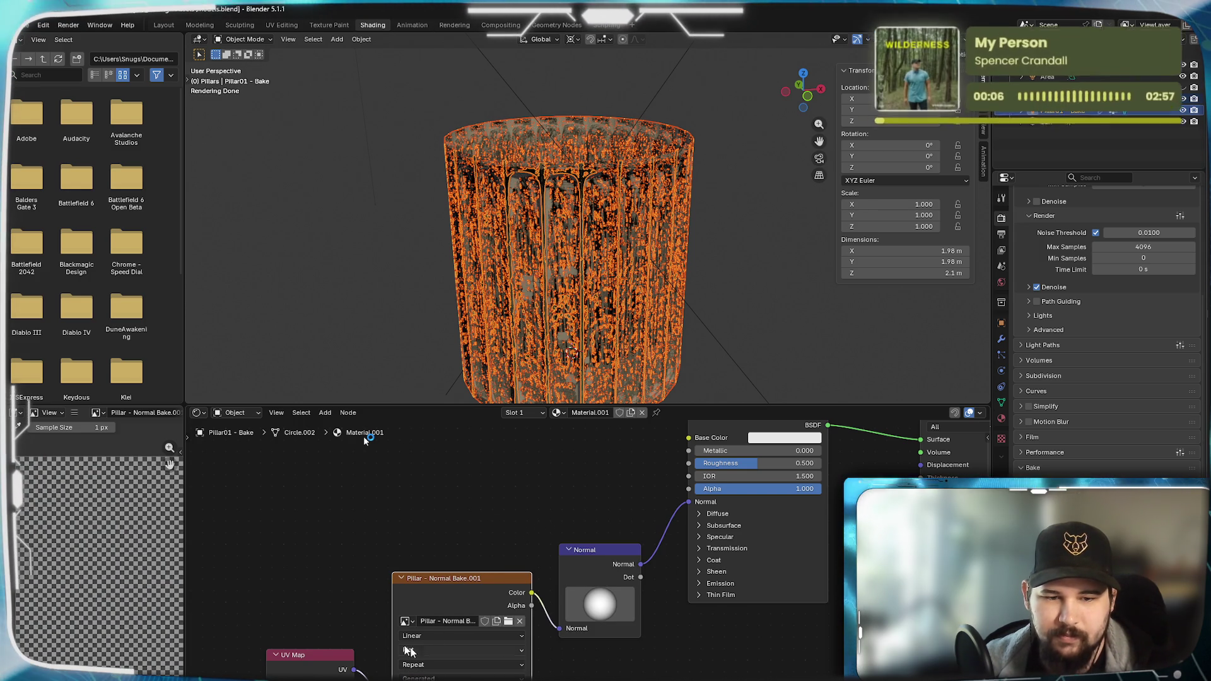
{"action": "left_click", "coordinate": [429, 636]}
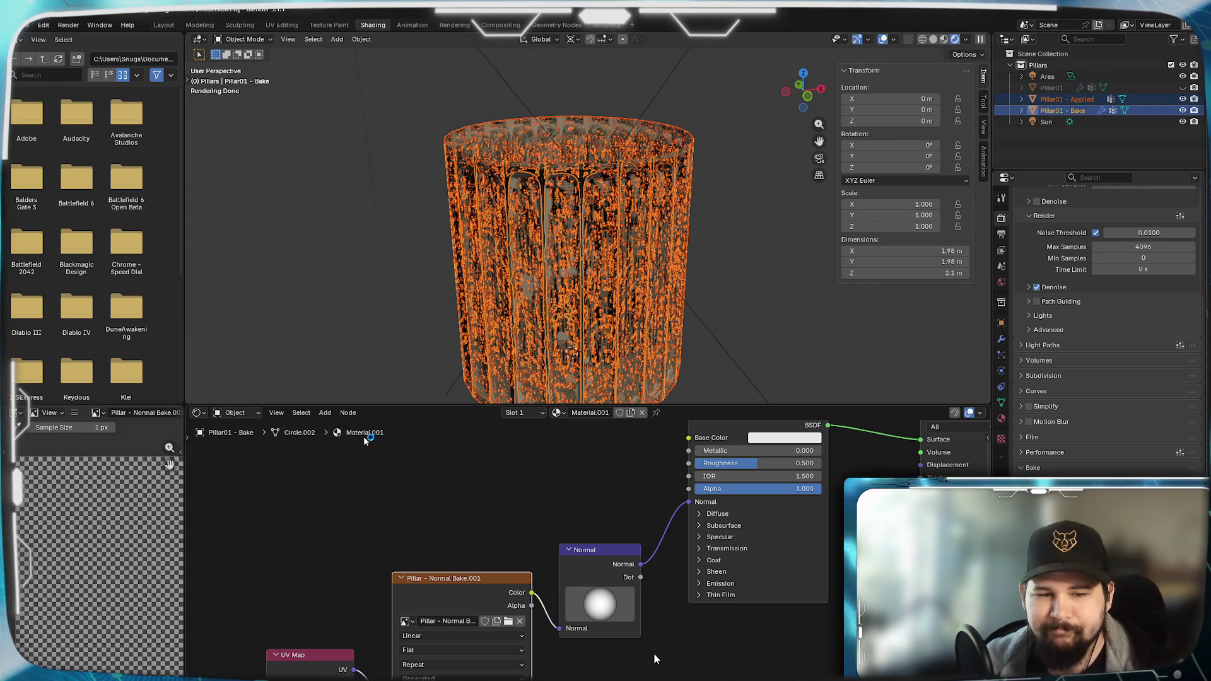
{"action": "scroll", "coordinate": [86, 545], "scroll_direction": "up", "scroll_amount": 3}
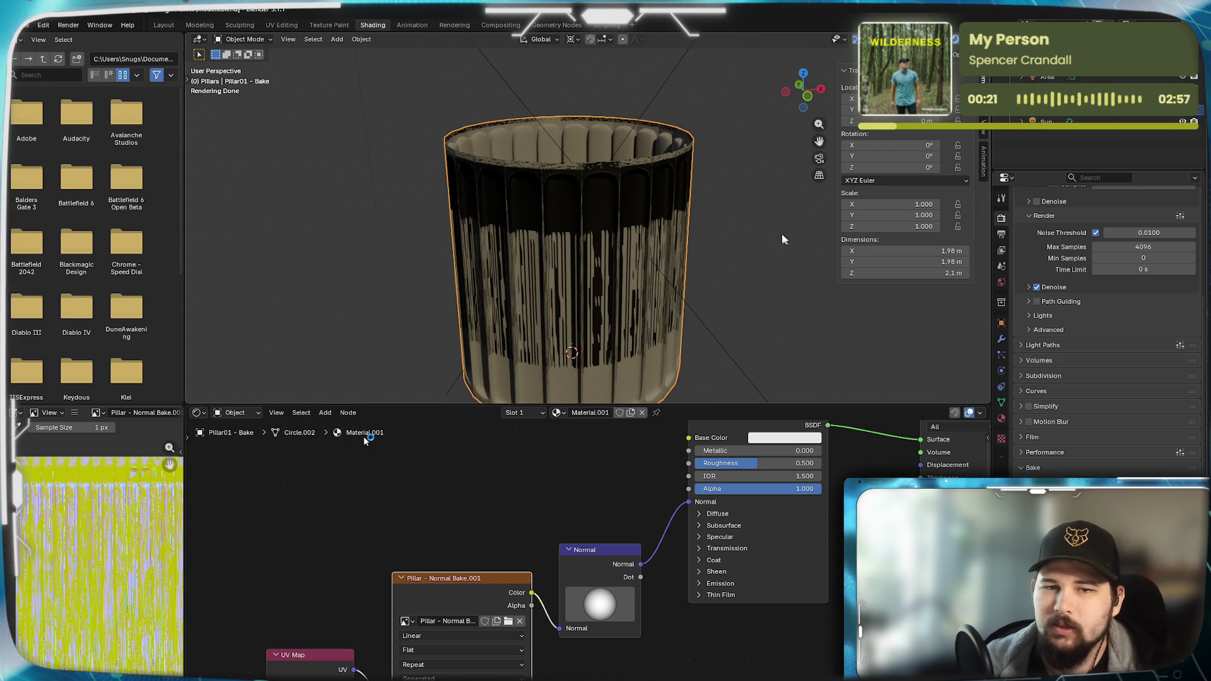
{"action": "scroll", "coordinate": [524, 263], "scroll_direction": "up", "scroll_amount": 6}
{"action": "scroll", "coordinate": [524, 263], "scroll_direction": "up", "scroll_amount": 3}
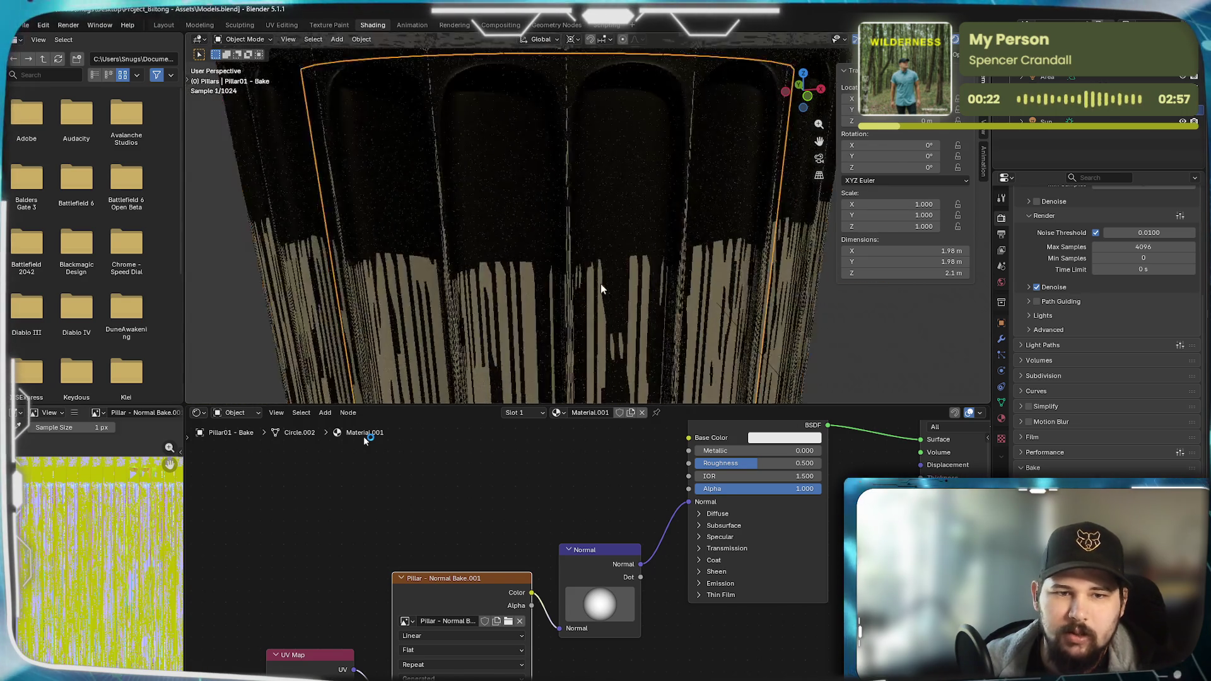
{"action": "scroll", "coordinate": [601, 284], "scroll_direction": "down", "scroll_amount": 5}
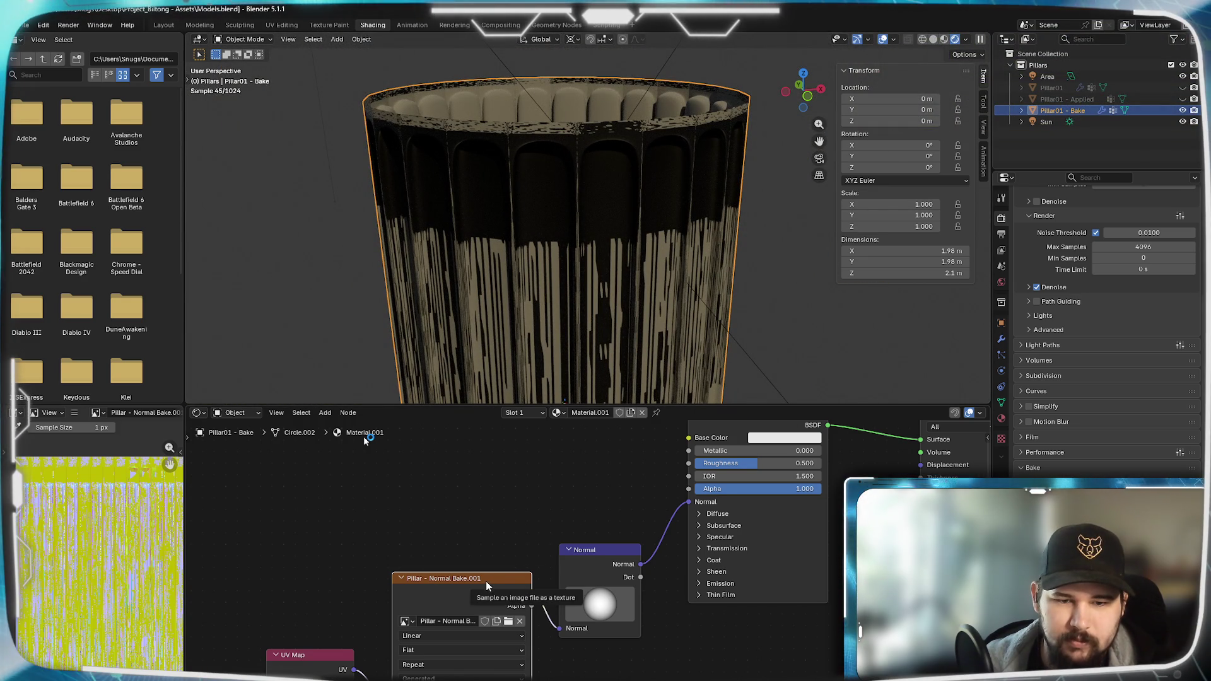
- Nudge the Normal node up and pan the baked image to inspect the flute tops and its top-left edge
{"action": "left_click_drag", "start_coordinate": [596, 560], "coordinate": [602, 549]}
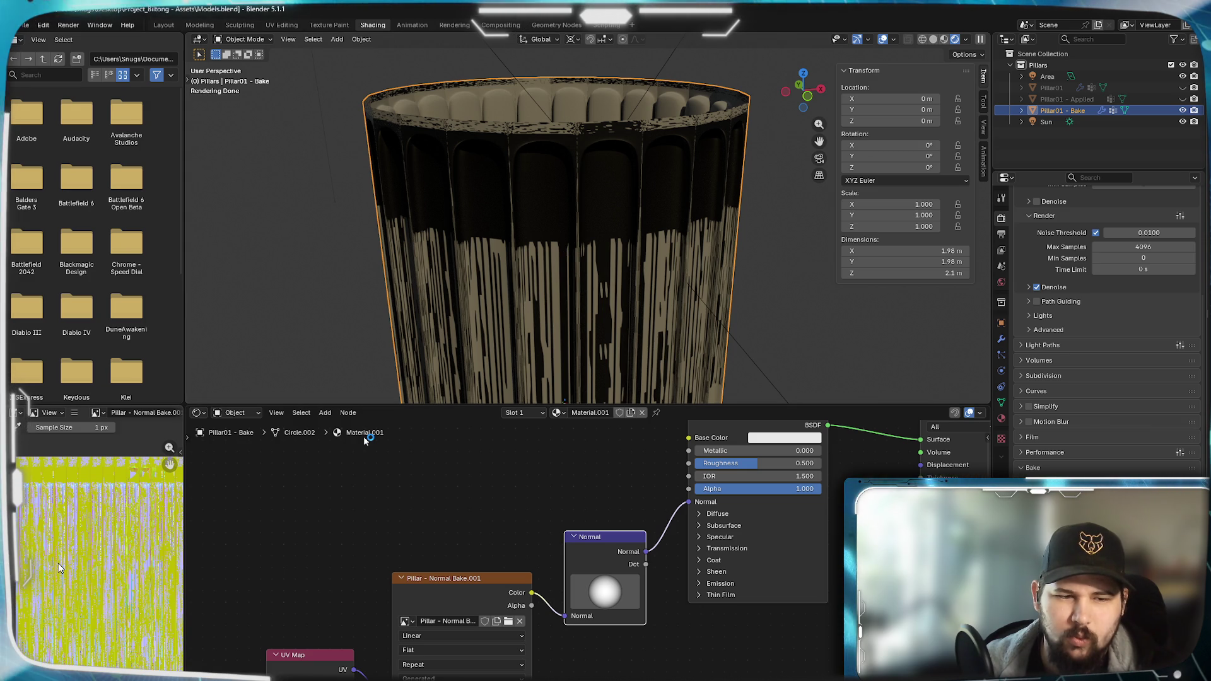
{"action": "scroll", "coordinate": [95, 544], "scroll_direction": "up", "scroll_amount": 4}
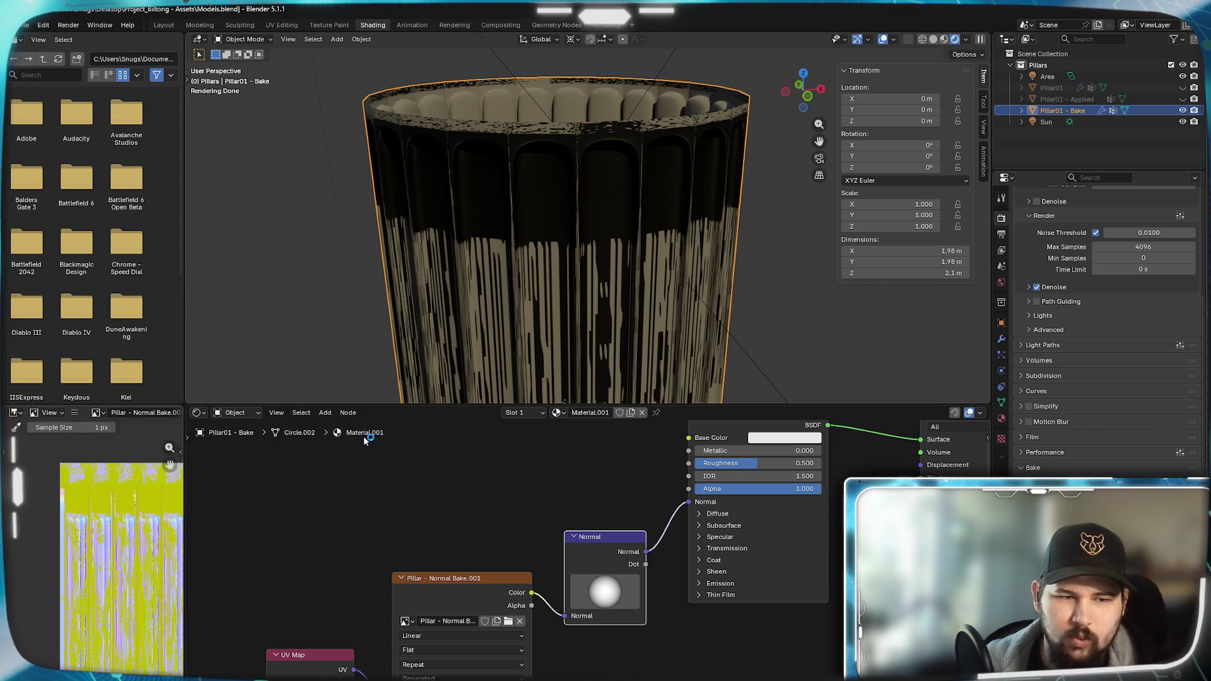
{"action": "scroll", "coordinate": [93, 572], "scroll_direction": "up", "scroll_amount": 3}
{"action": "scroll", "coordinate": [92, 573], "scroll_direction": "up", "scroll_amount": 2}
{"action": "scroll", "coordinate": [115, 530], "scroll_direction": "down", "scroll_amount": 3}
{"action": "scroll", "coordinate": [133, 492], "scroll_direction": "down", "scroll_amount": 3}
{"action": "mouse_move", "coordinate": [153, 468]}
{"action": "middle_mouse_down"}
{"action": "mouse_move", "coordinate": [145, 619]}
{"action": "mouse_move", "coordinate": [149, 523]}
{"action": "middle_mouse_up"}
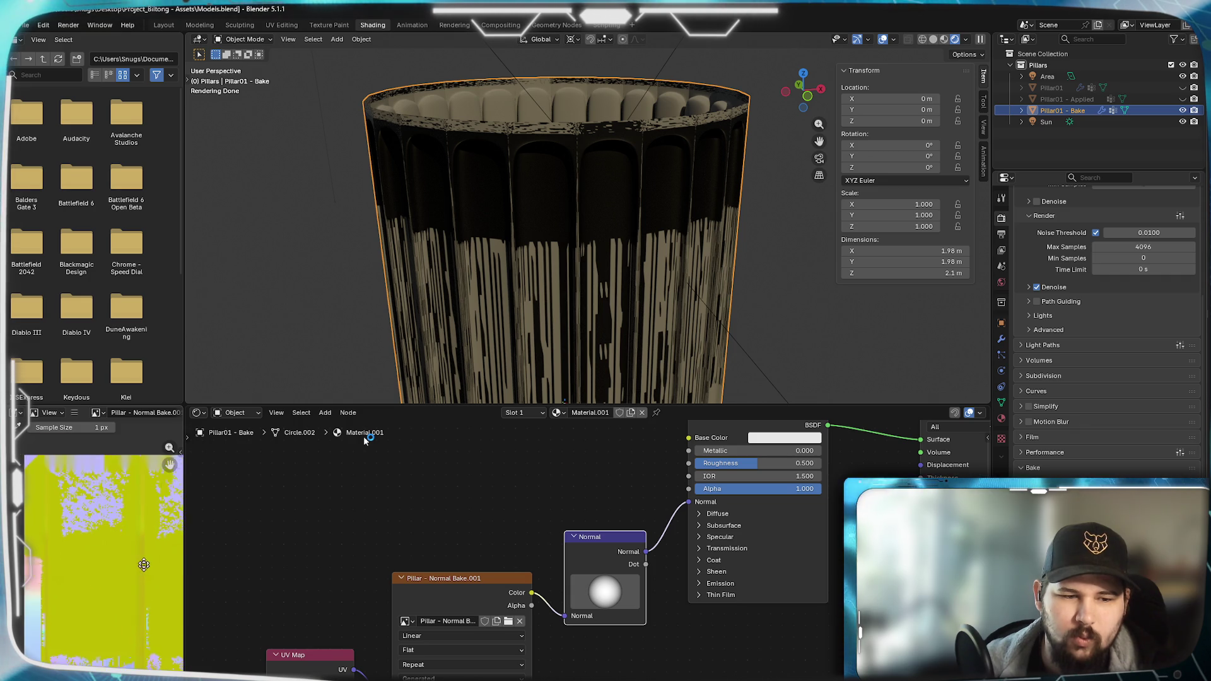
{"action": "scroll", "coordinate": [115, 524], "scroll_direction": "down", "scroll_amount": 2}
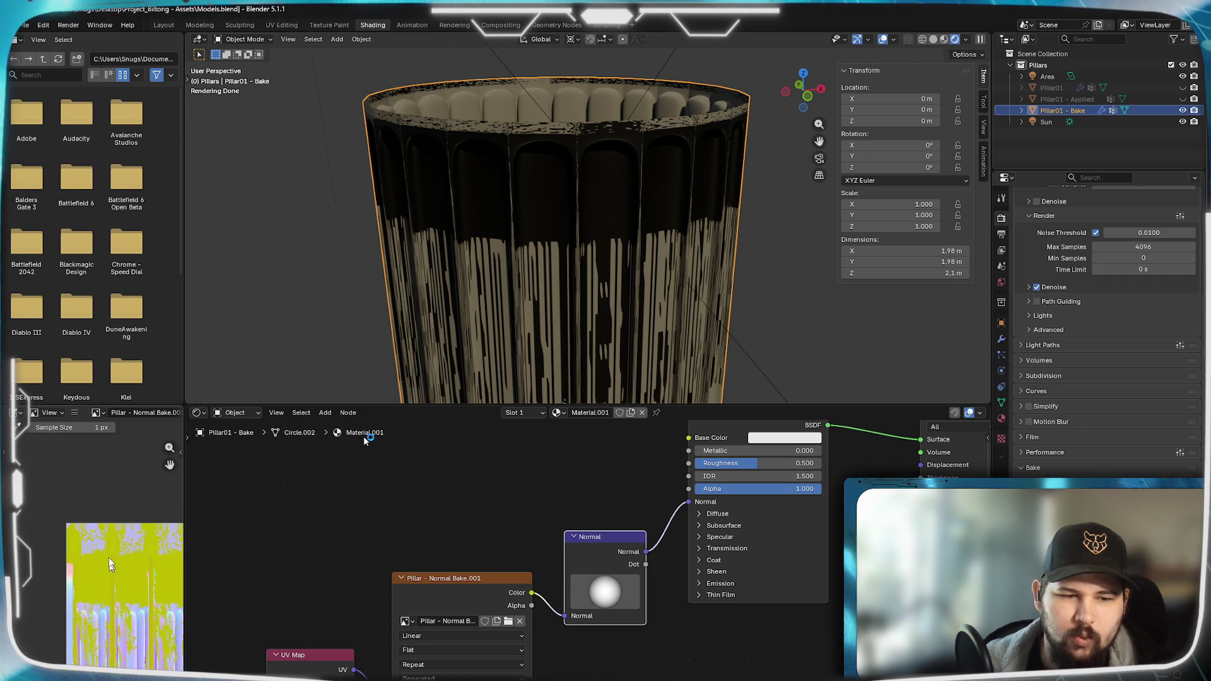
{"action": "mouse_move", "coordinate": [112, 531]}
{"action": "middle_mouse_down"}
{"action": "mouse_move", "coordinate": [141, 575]}
{"action": "mouse_move", "coordinate": [95, 542]}
{"action": "mouse_move", "coordinate": [114, 563]}
{"action": "middle_mouse_up"}
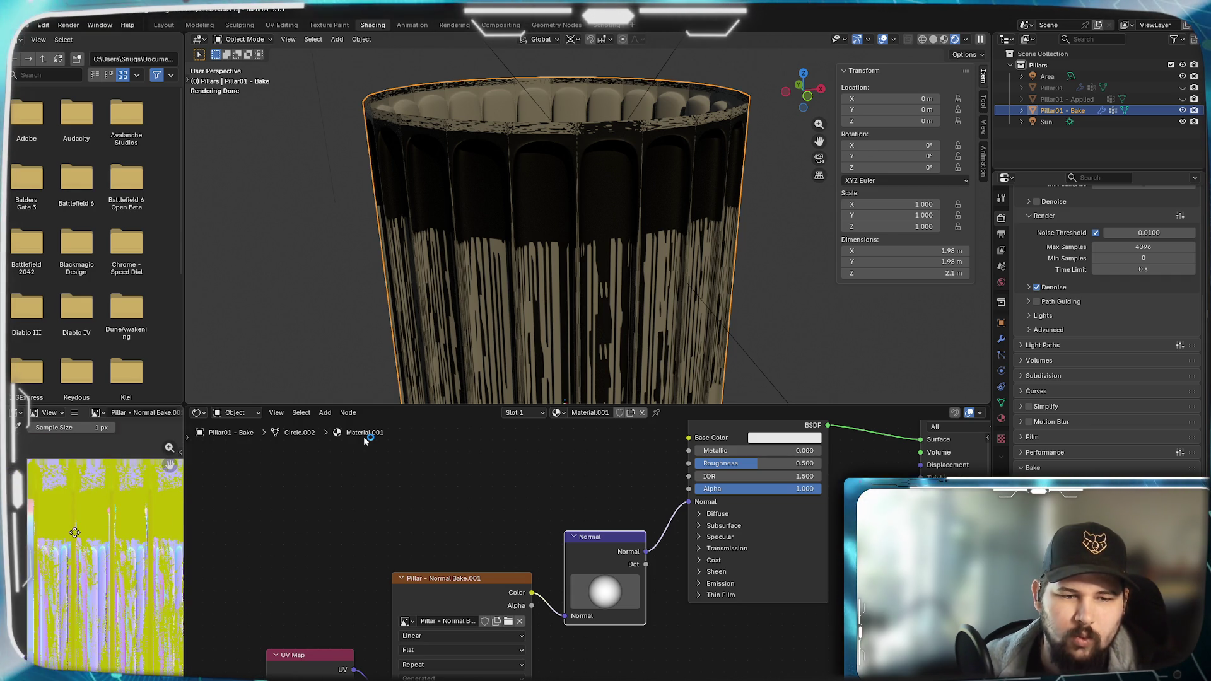
{"action": "scroll", "coordinate": [114, 563], "scroll_direction": "up", "scroll_amount": 2}
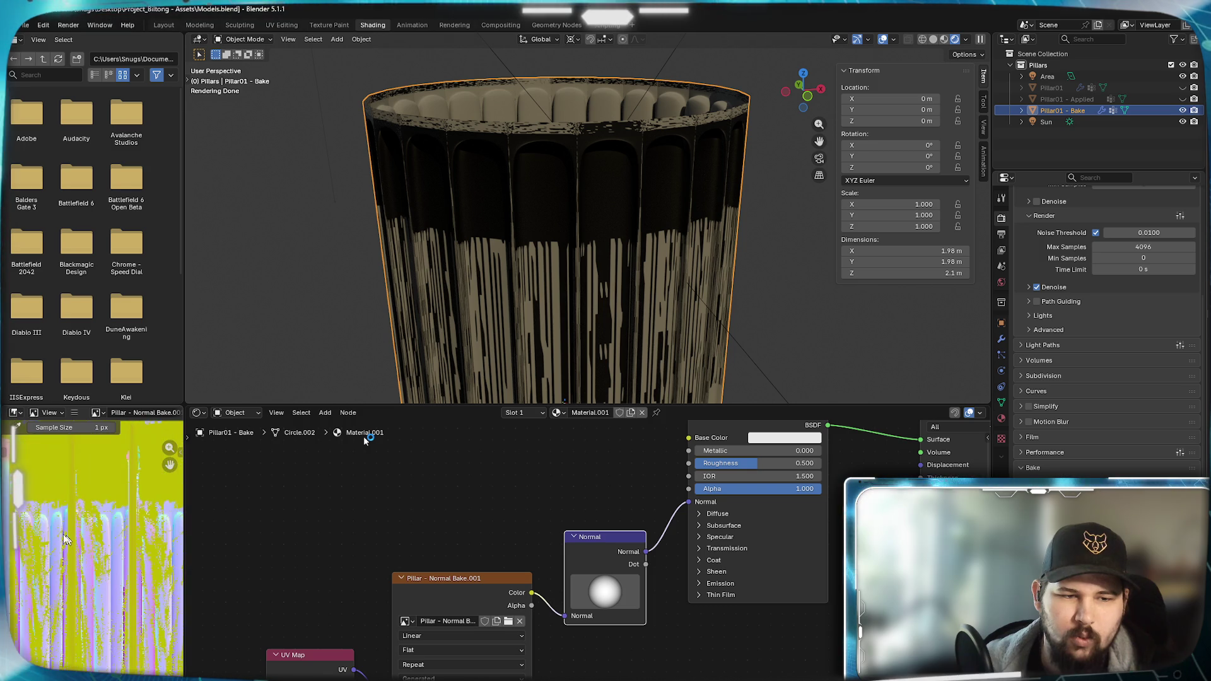
{"action": "scroll", "coordinate": [74, 540], "scroll_direction": "down", "scroll_amount": 3}
{"action": "middle_click_drag", "start_coordinate": [74, 540], "coordinate": [66, 625]}
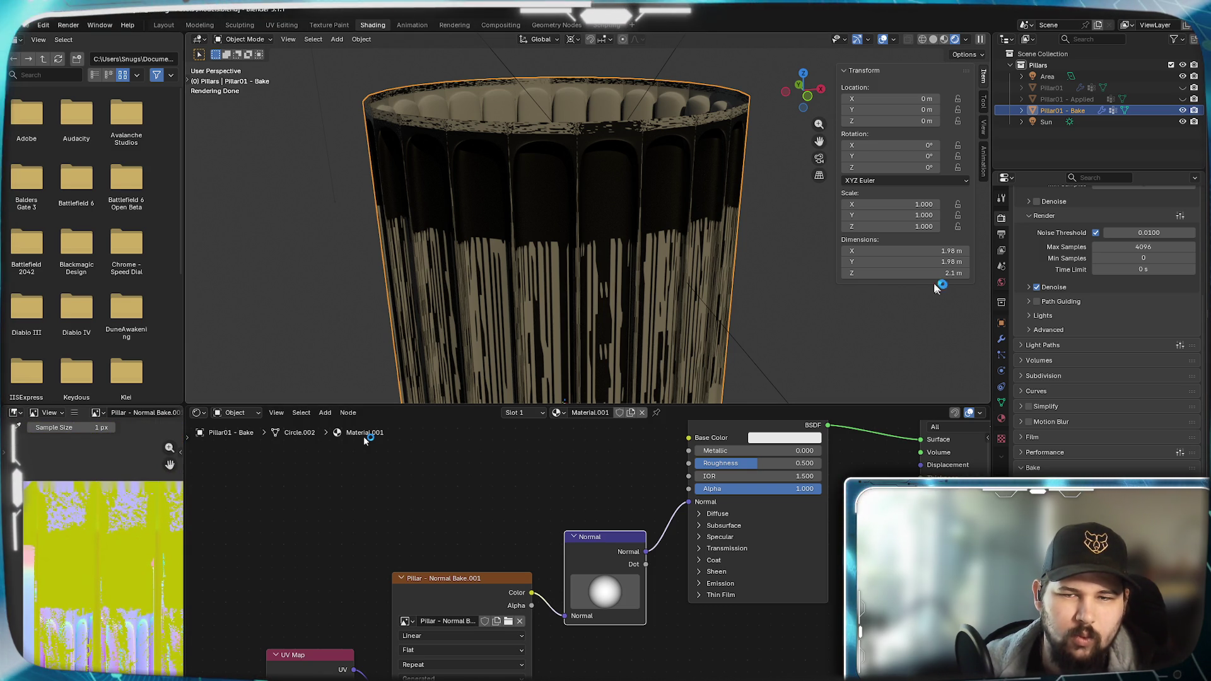
- Toggle the pillar into and out of Edit Mode, then switch to the UV Editing workspace
{"action": "key", "text": "Tab"}
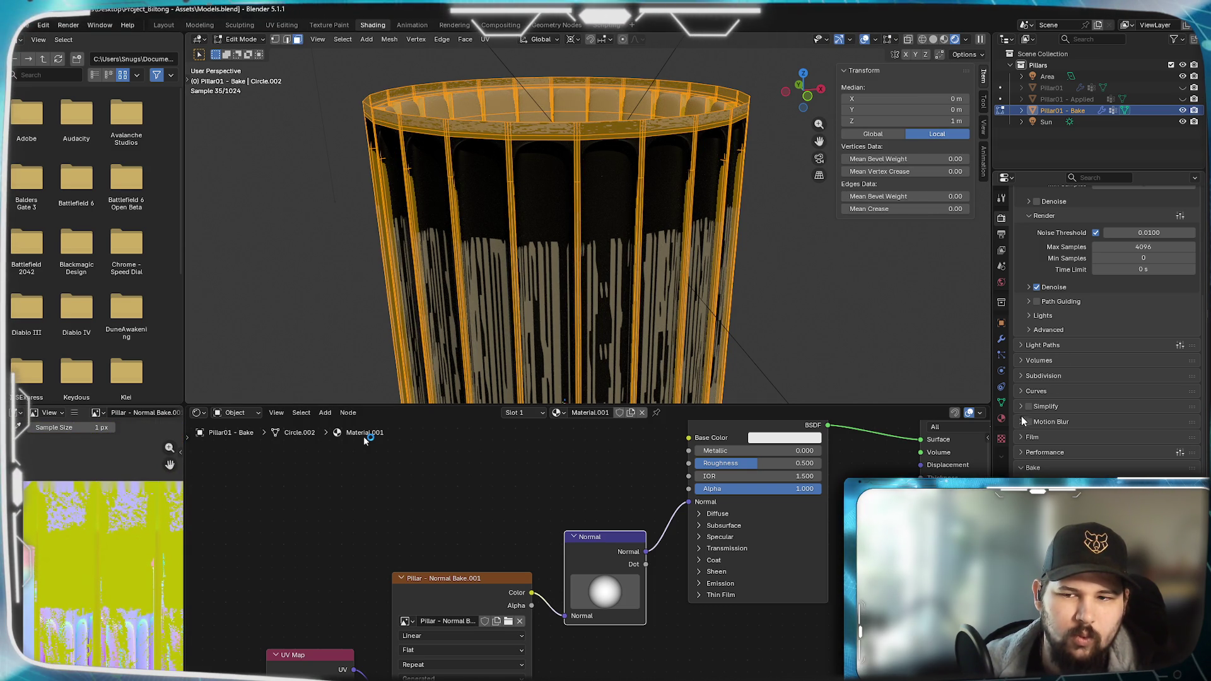
{"action": "key", "text": "Tab"}
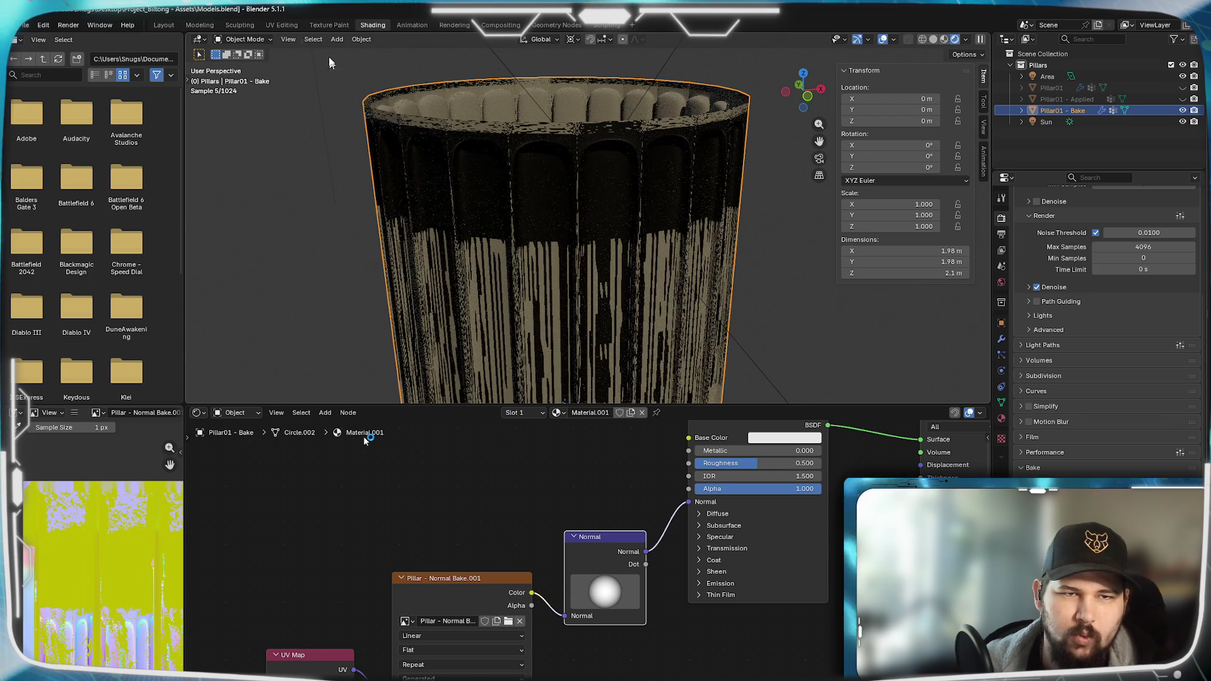
{"action": "left_click", "coordinate": [281, 25]}
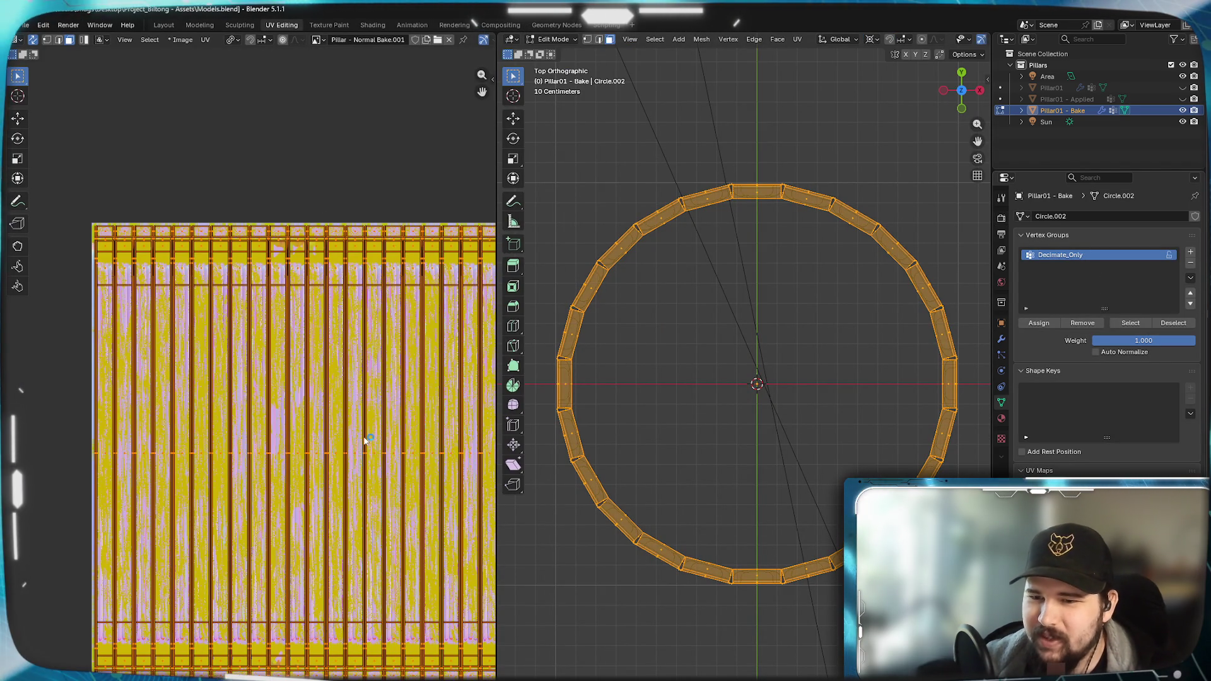
- Resize the pillar's UVs in the UV Editor, undoing one attempt and confirming an enlarged size
{"action": "middle_click_drag", "start_coordinate": [392, 176], "coordinate": [317, 165]}
{"action": "scroll", "coordinate": [317, 165], "scroll_direction": "down", "scroll_amount": 2}
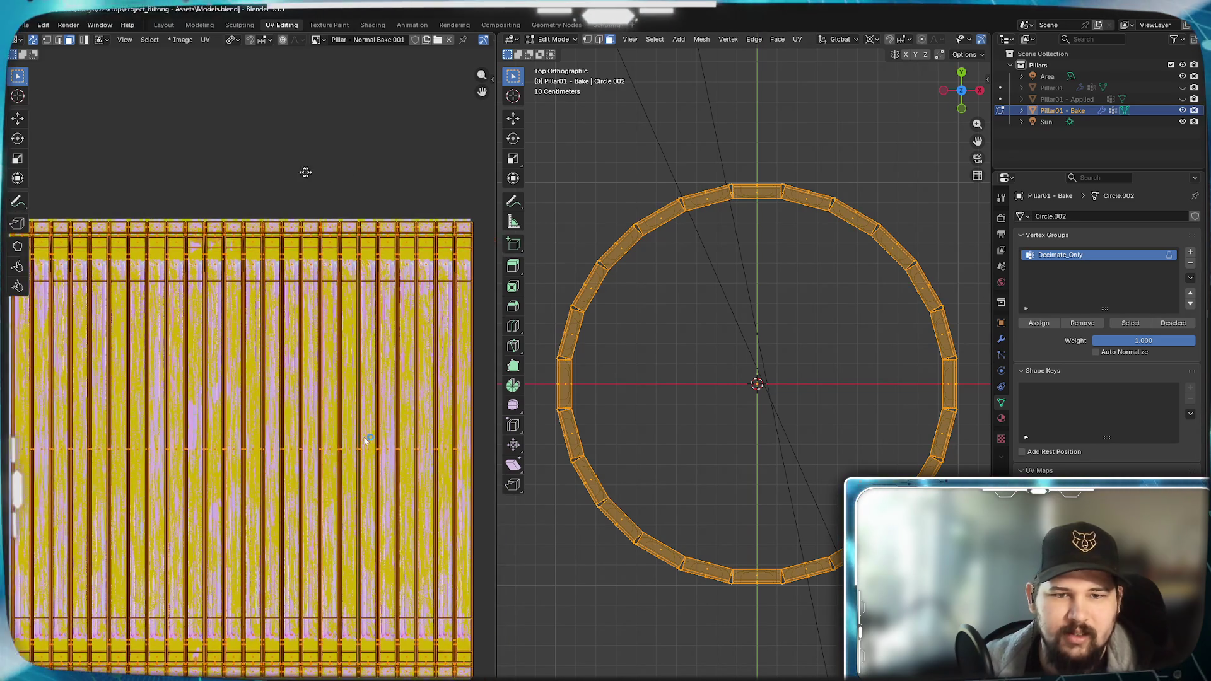
{"action": "middle_click_drag", "start_coordinate": [323, 167], "coordinate": [408, 176]}
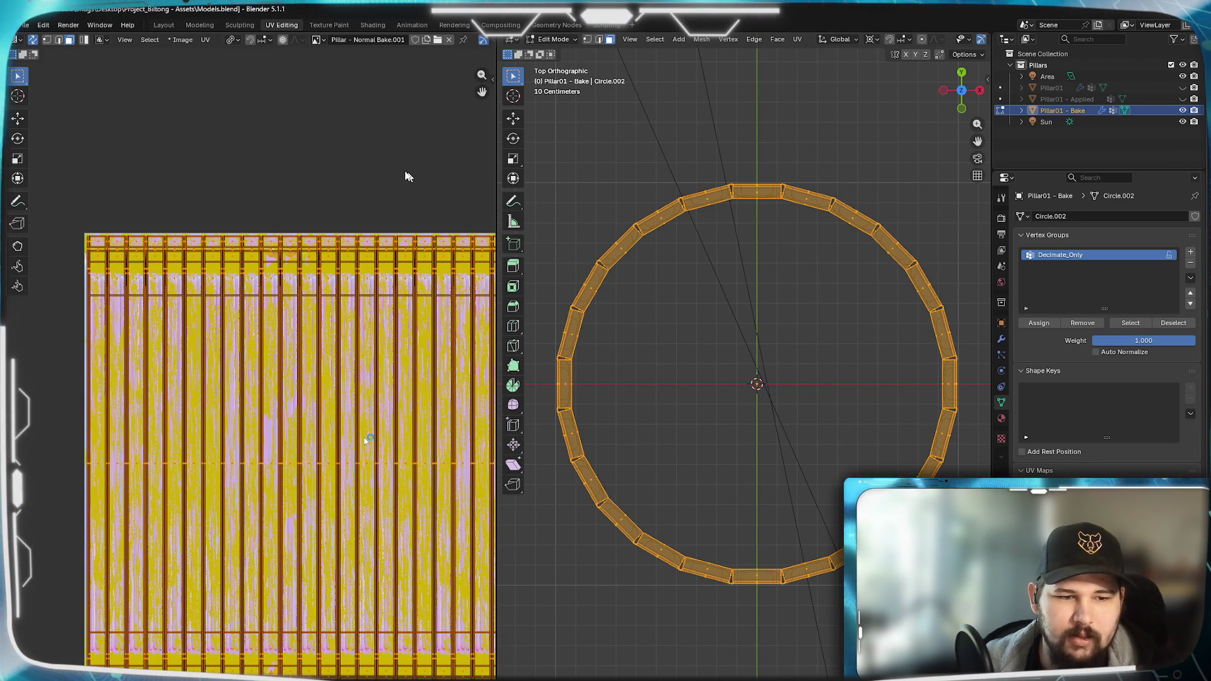
{"action": "key", "text": "s"}
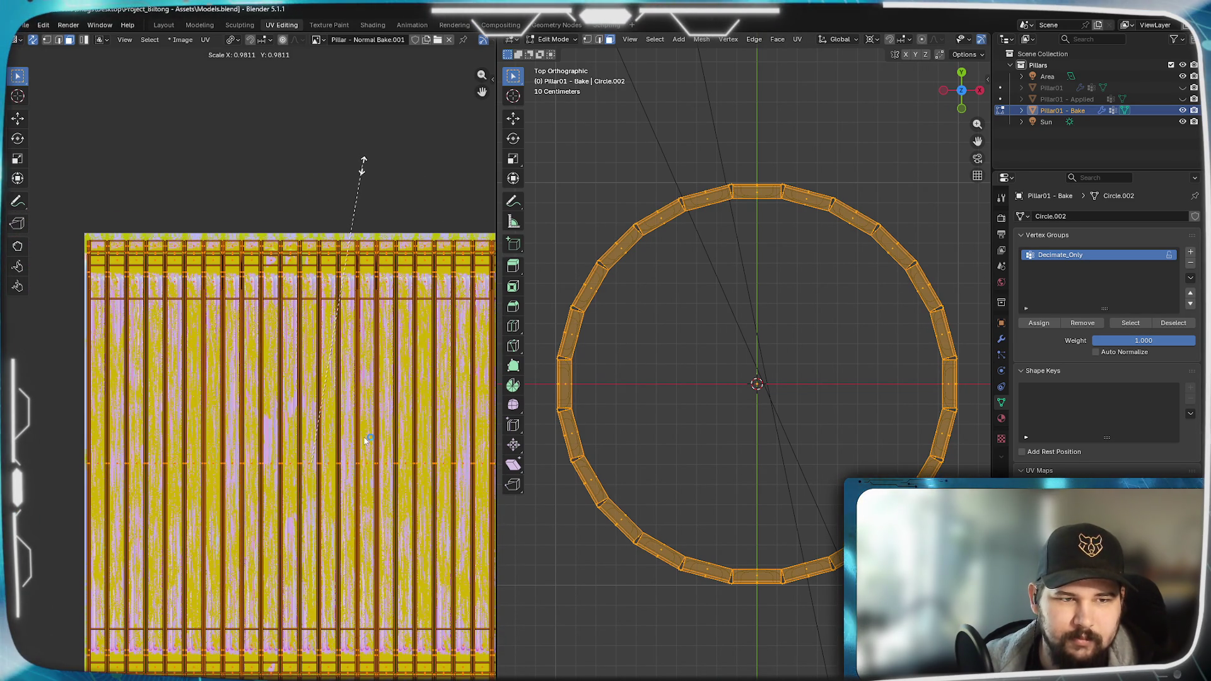
{"action": "left_click", "coordinate": [358, 170]}
{"action": "middle_click_drag", "start_coordinate": [358, 171], "coordinate": [224, 169]}
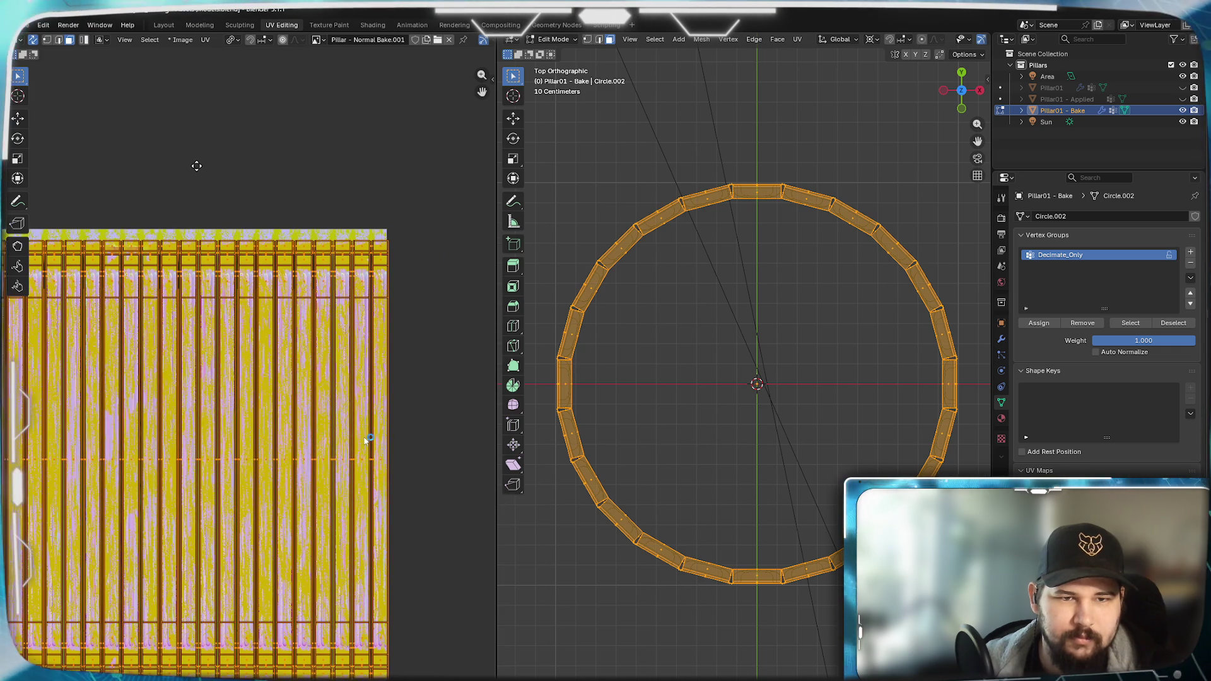
{"action": "key", "text": "s"}
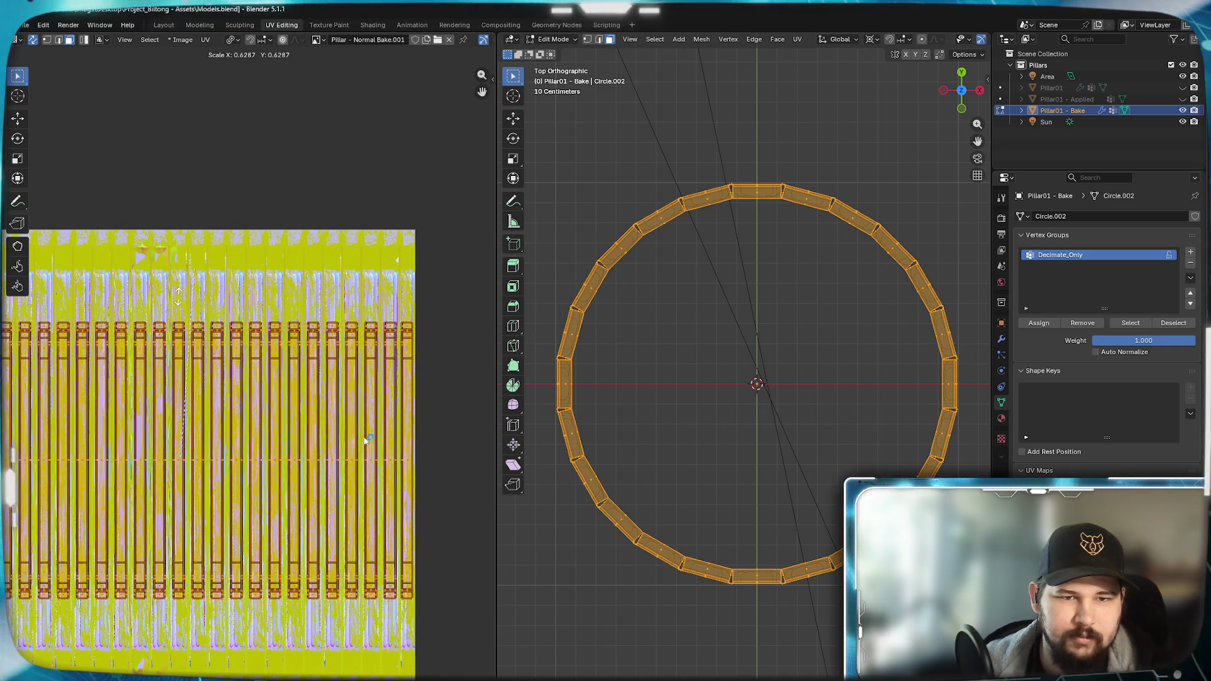
{"action": "left_click", "coordinate": [368, 441]}
{"action": "key", "text": "ctrl+z"}
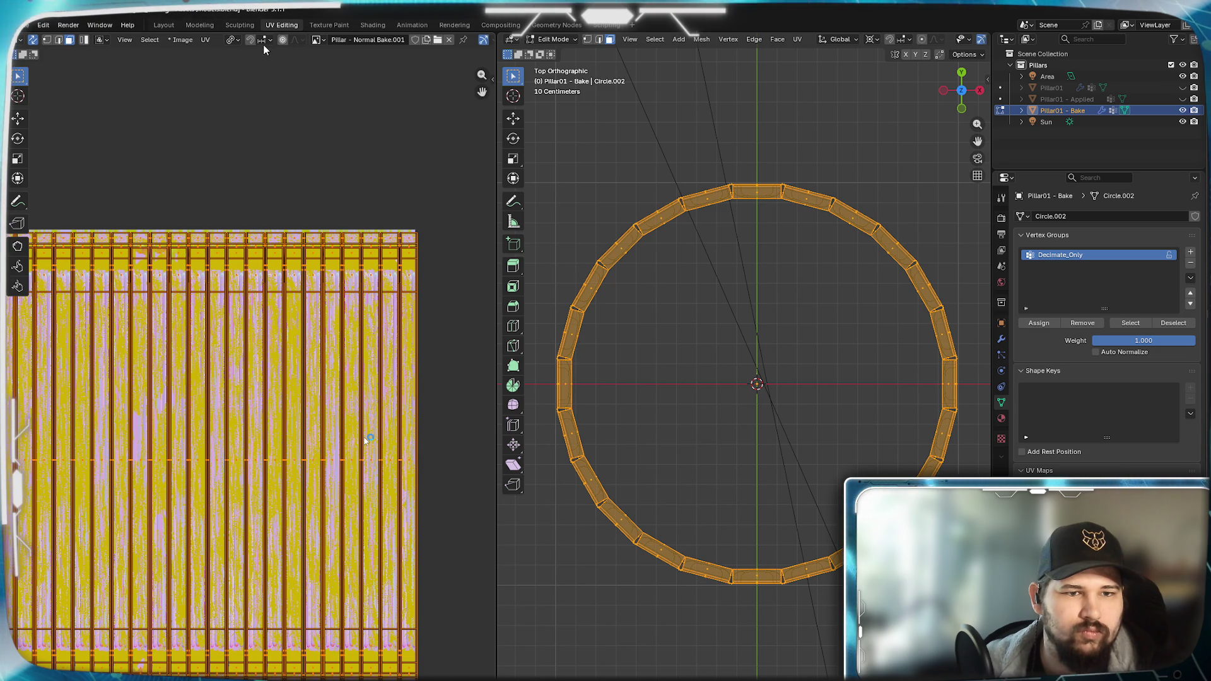
{"action": "scroll", "coordinate": [242, 239], "scroll_direction": "up", "scroll_amount": 3}
{"action": "scroll", "coordinate": [242, 239], "scroll_direction": "up", "scroll_amount": 3}
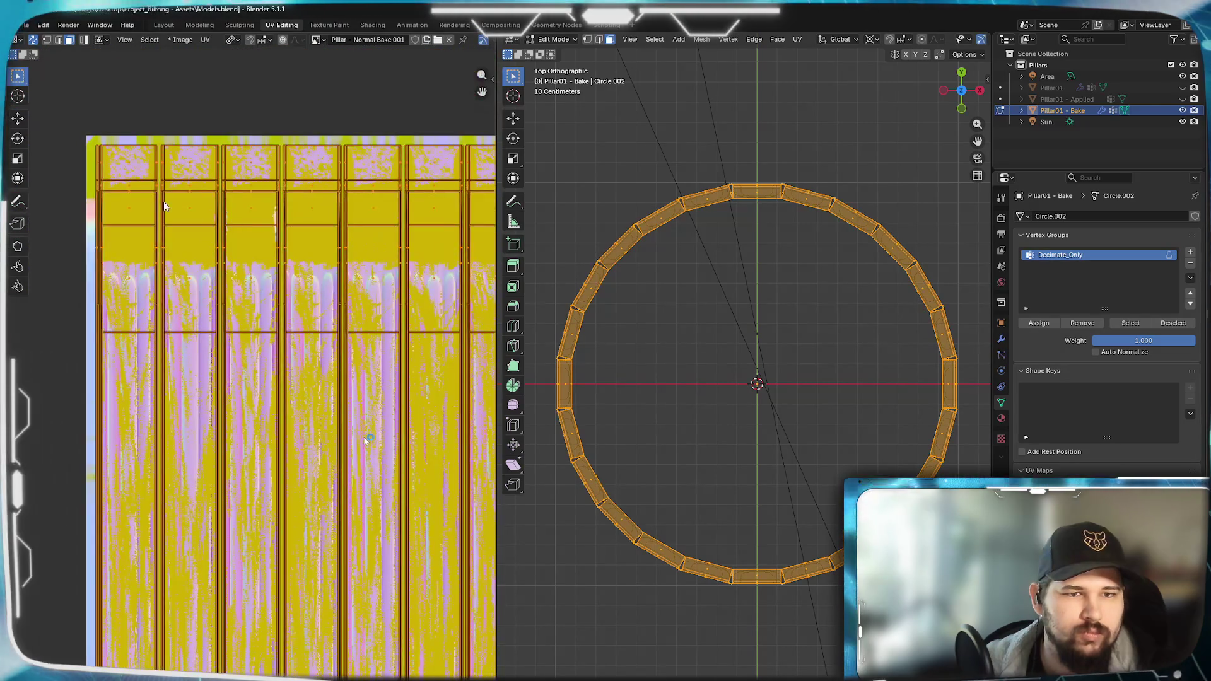
{"action": "scroll", "coordinate": [256, 340], "scroll_direction": "up", "scroll_amount": 3}
{"action": "scroll", "coordinate": [256, 340], "scroll_direction": "down", "scroll_amount": 2}
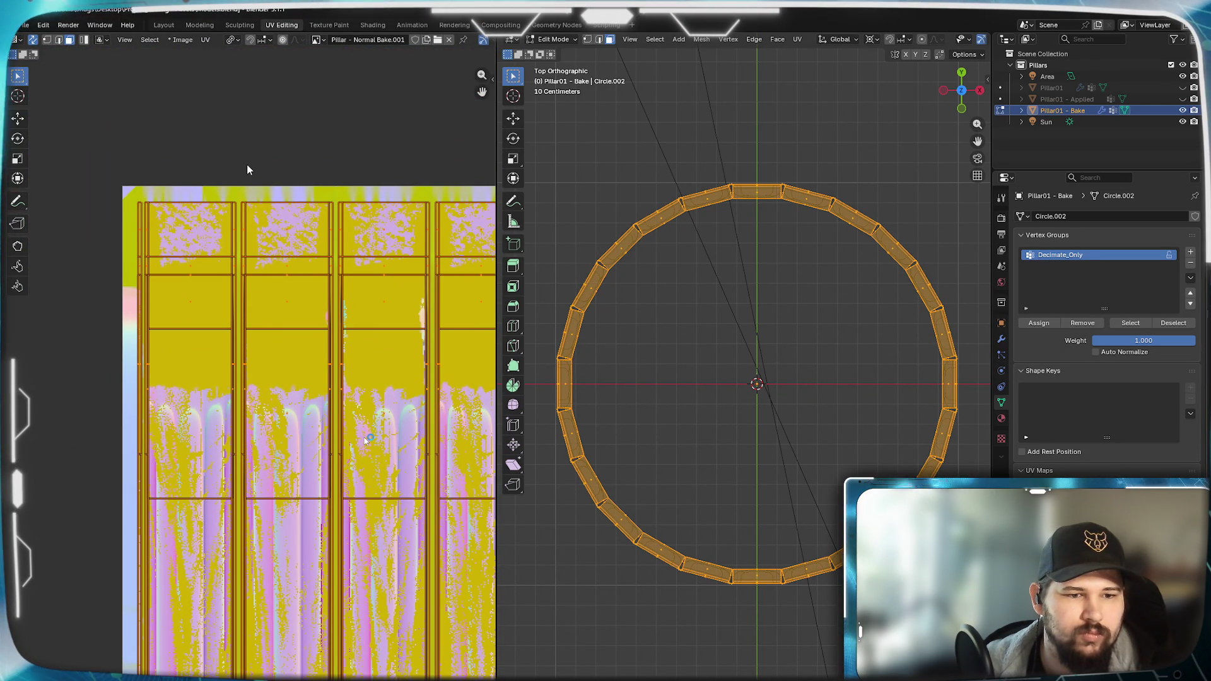
{"action": "scroll", "coordinate": [132, 209], "scroll_direction": "up", "scroll_amount": 2}
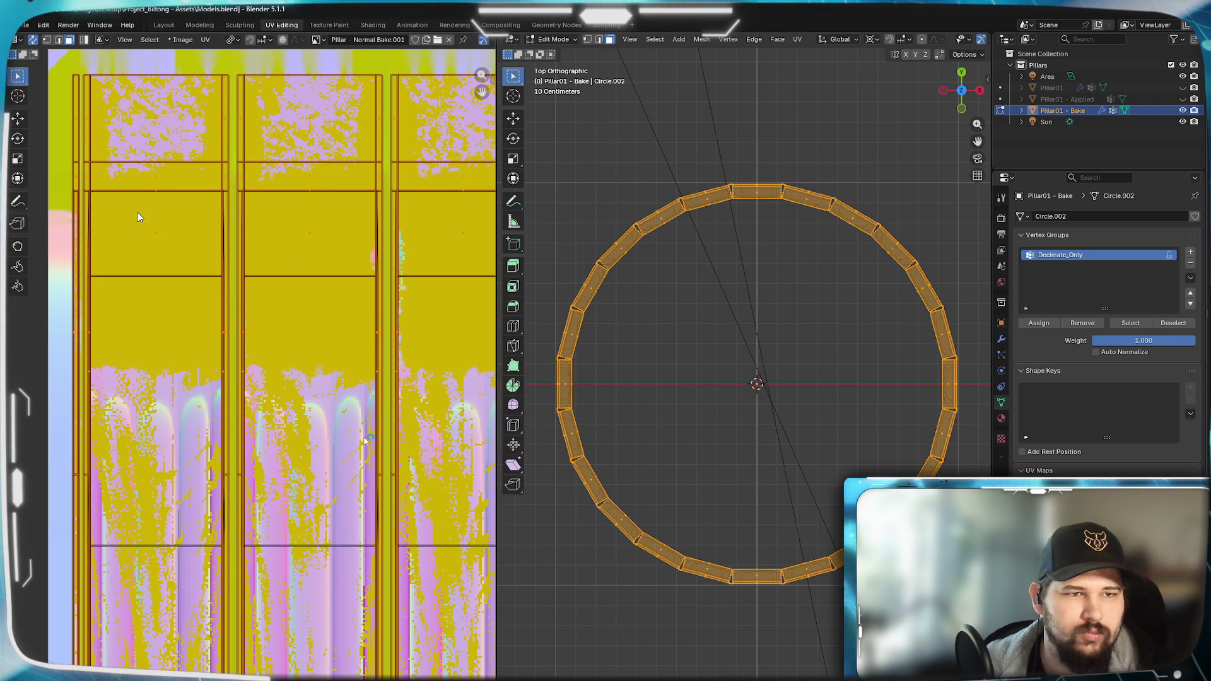
{"action": "middle_click_drag", "start_coordinate": [136, 212], "coordinate": [165, 274]}
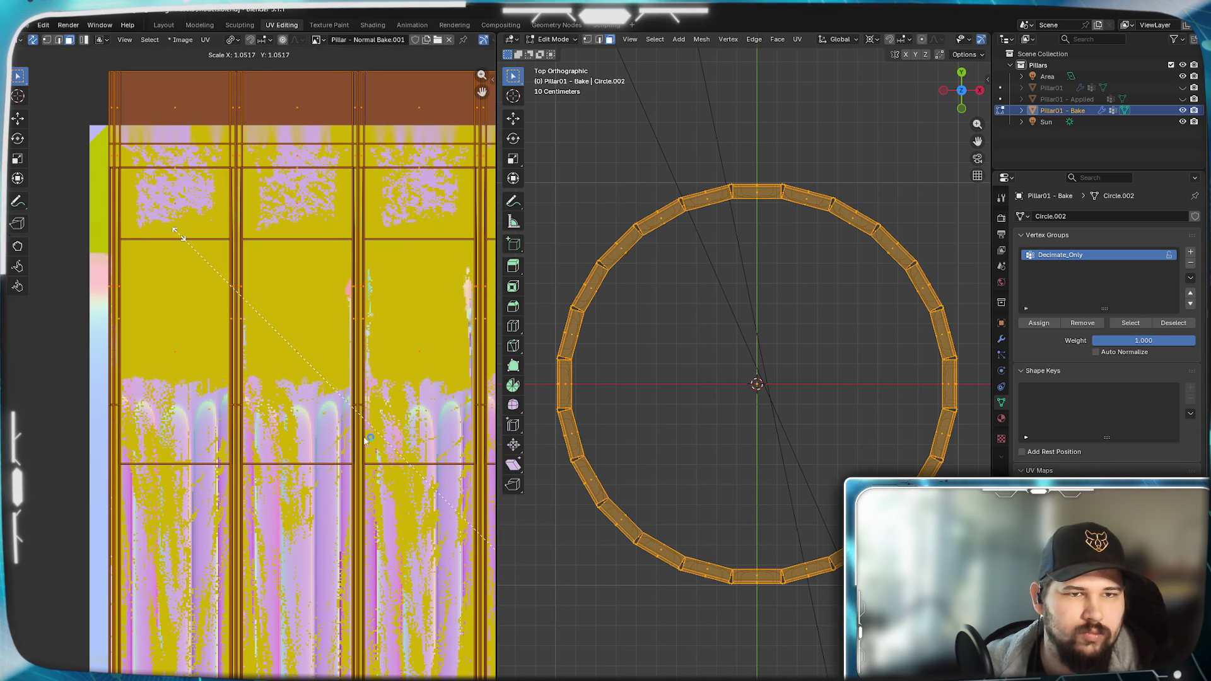
{"action": "left_click", "coordinate": [367, 441]}
- Set the scaling pivot to Median Point, shrink the UVs around it and check the flute strips against the texture
{"action": "left_click", "coordinate": [233, 41]}
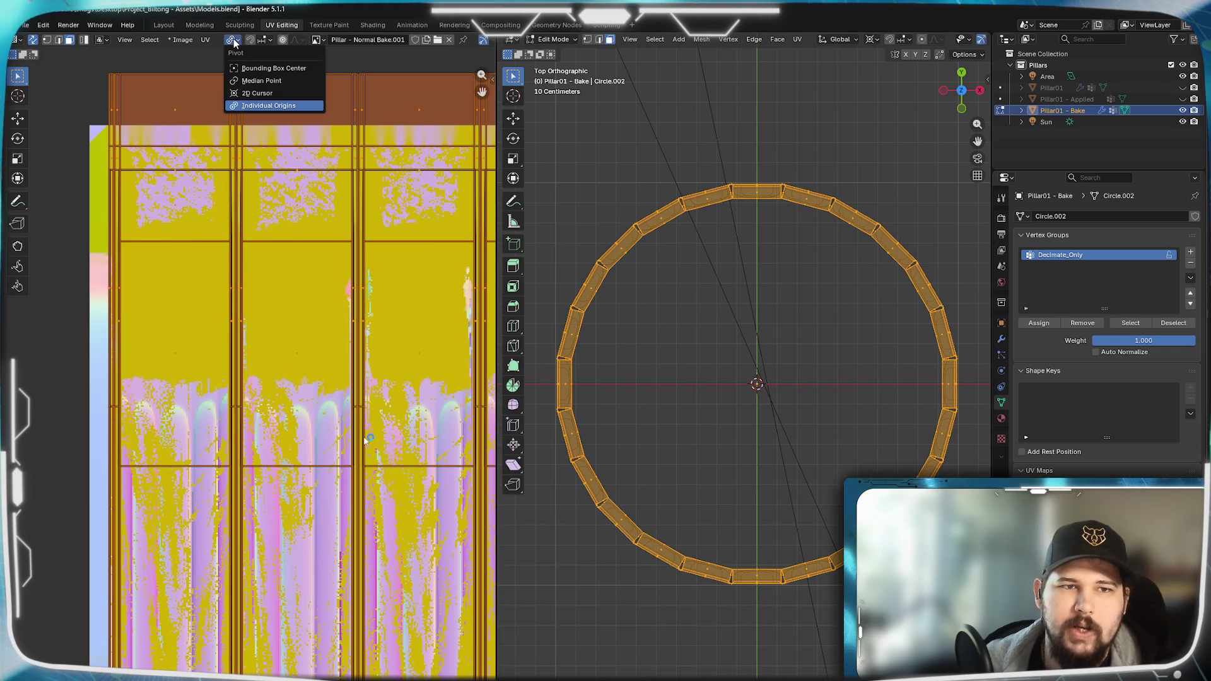
{"action": "left_click", "coordinate": [261, 80]}
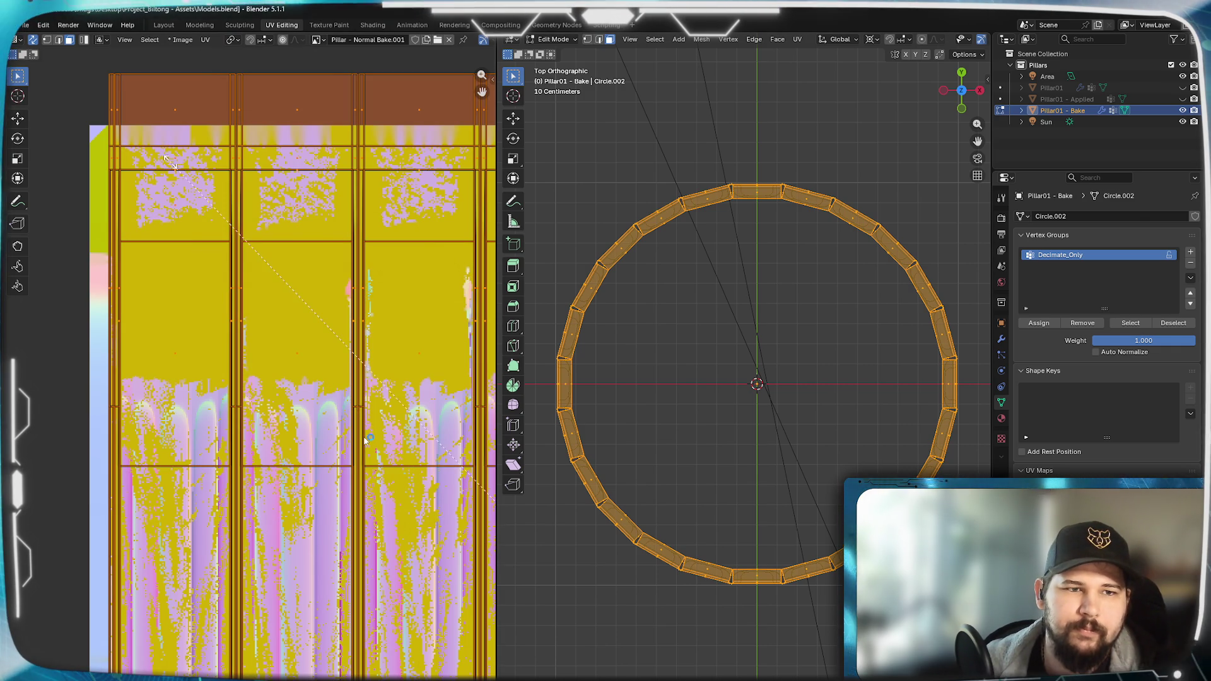
{"action": "key", "text": "s"}
{"action": "left_click", "coordinate": [219, 243]}
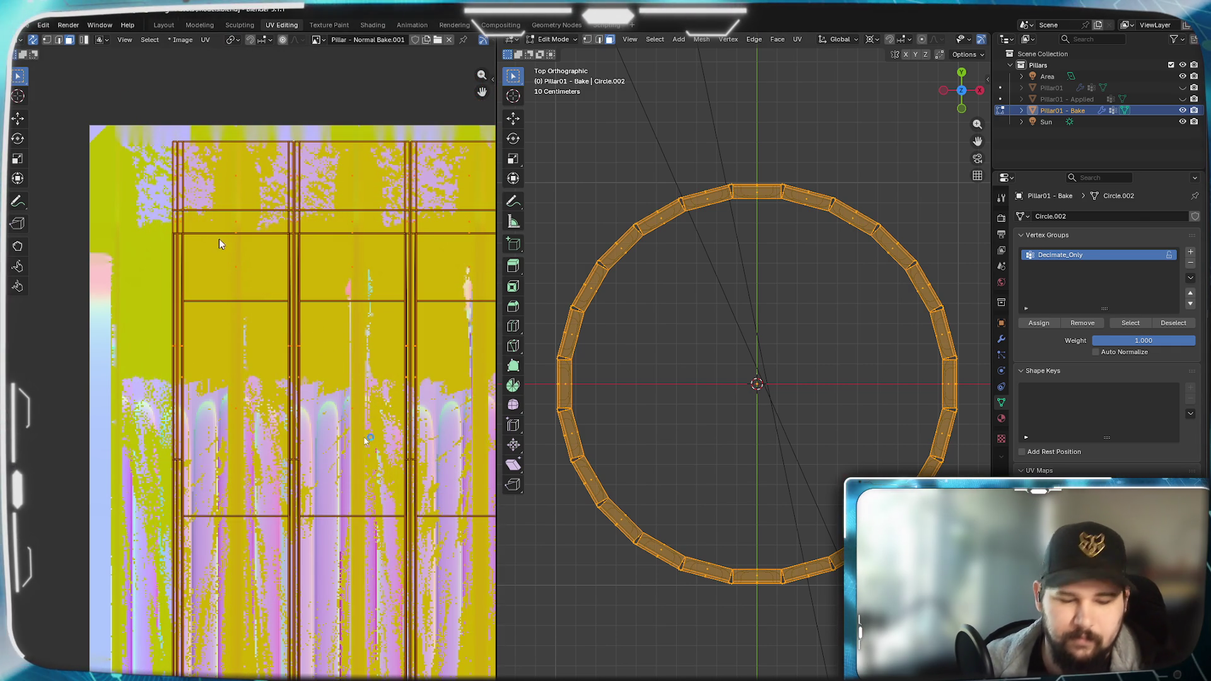
{"action": "scroll", "coordinate": [234, 321], "scroll_direction": "down", "scroll_amount": 4}
{"action": "middle_click_drag", "start_coordinate": [234, 379], "coordinate": [189, 398]}
{"action": "key", "text": "Home"}
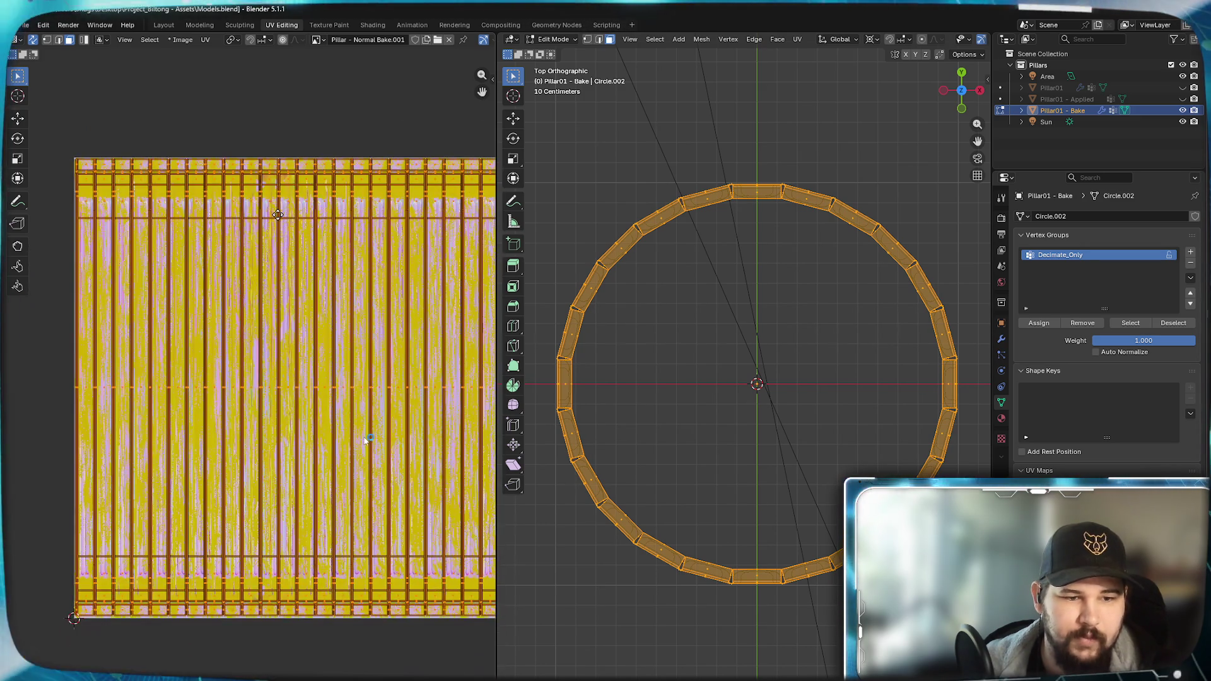
{"action": "scroll", "coordinate": [368, 440], "scroll_direction": "up", "scroll_amount": 3, "text": "ctrl"}
{"action": "scroll", "coordinate": [282, 347], "scroll_direction": "up", "scroll_amount": 2}
{"action": "scroll", "coordinate": [281, 347], "scroll_direction": "up", "scroll_amount": 2}
{"action": "middle_click_drag", "start_coordinate": [281, 347], "coordinate": [331, 360]}
{"action": "scroll", "coordinate": [190, 319], "scroll_direction": "up", "scroll_amount": 2}
{"action": "middle_click_drag", "start_coordinate": [190, 319], "coordinate": [285, 350]}
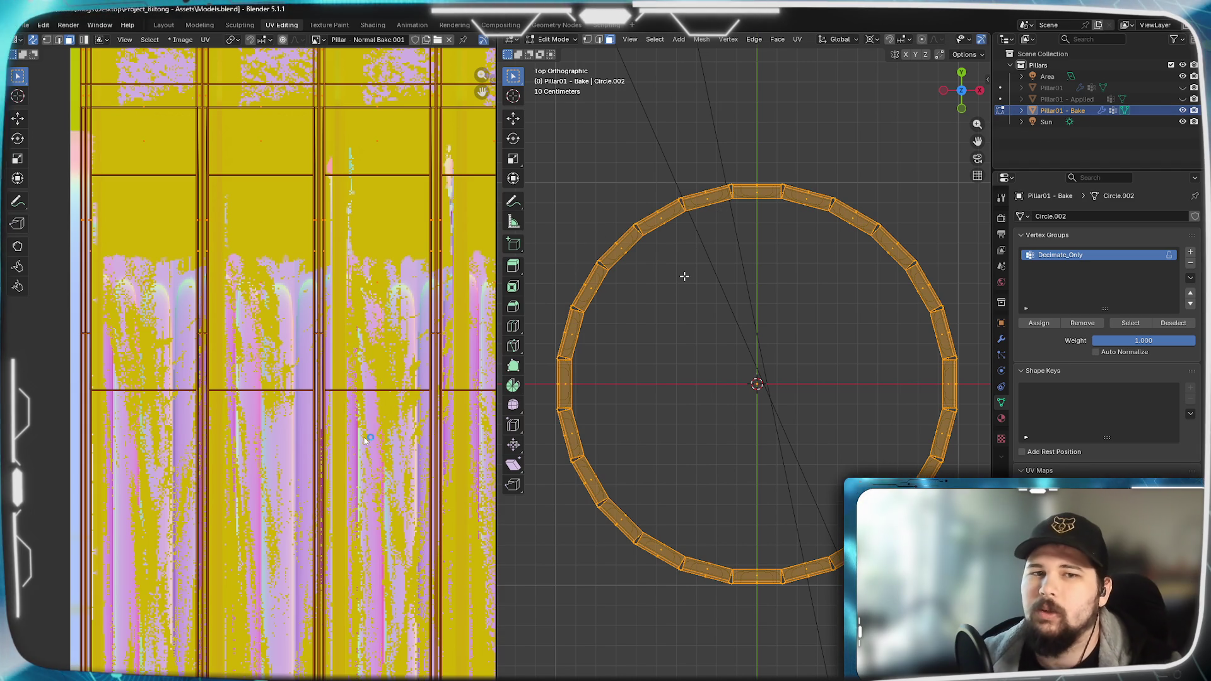
{"action": "left_click", "coordinate": [372, 25]}
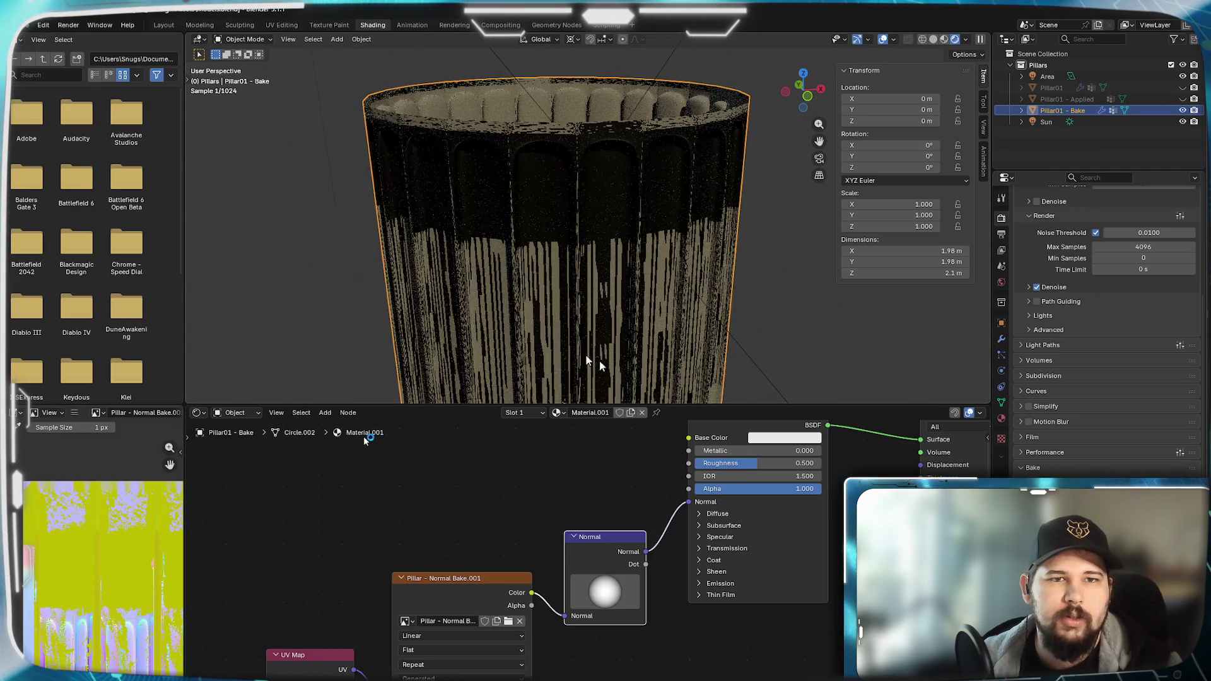
- Apply the Subdivision modifier on Pillar01 - Bake so it has no modifiers left
{"action": "left_click", "coordinate": [1003, 339]}
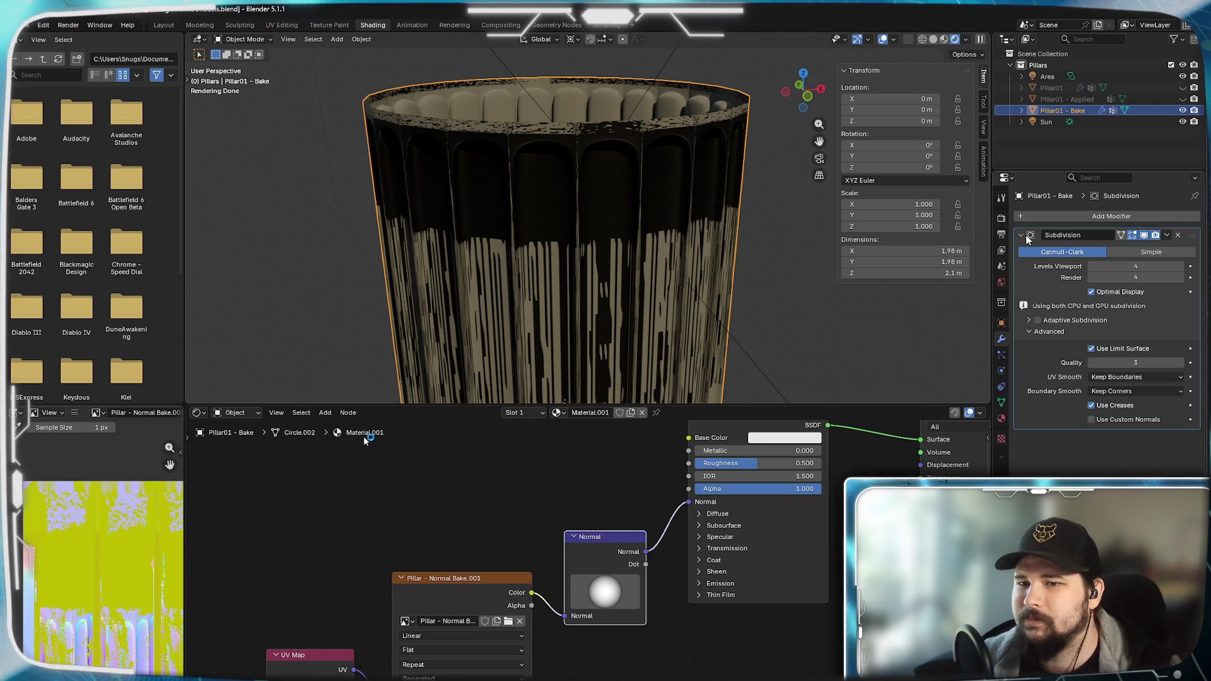
{"action": "left_click", "coordinate": [1167, 235]}
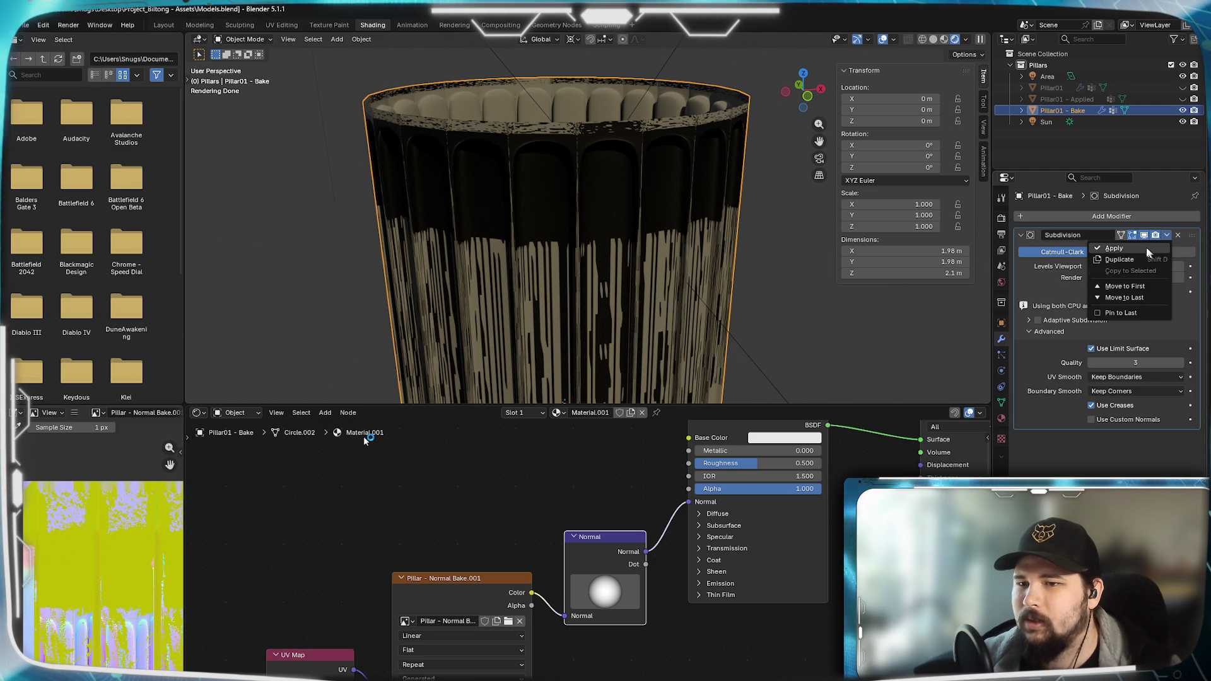
{"action": "left_click", "coordinate": [1141, 247]}
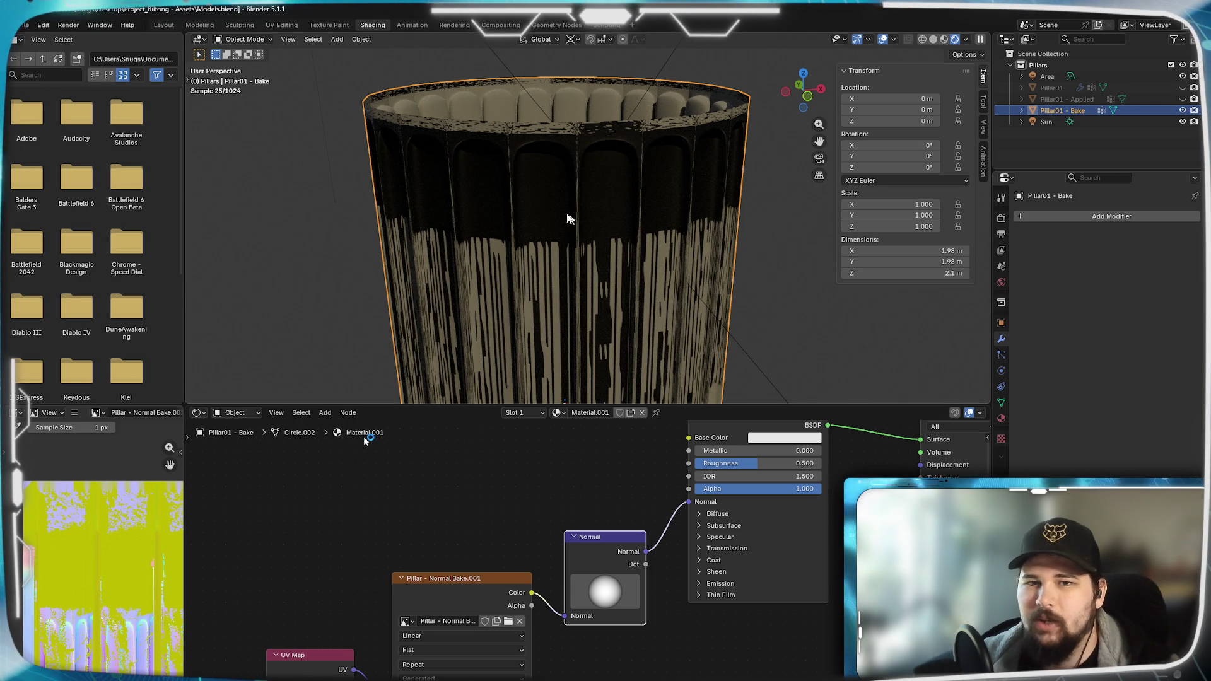
{"action": "scroll", "coordinate": [560, 128], "scroll_direction": "up", "scroll_amount": 3}
- Orbit to look down onto the rim and bring up the 1920×1080 output settings
{"action": "mouse_move", "coordinate": [528, 139]}
{"action": "middle_mouse_down"}
{"action": "mouse_move", "coordinate": [556, 249]}
{"action": "mouse_move", "coordinate": [534, 206]}
{"action": "mouse_move", "coordinate": [547, 222]}
{"action": "middle_mouse_up"}
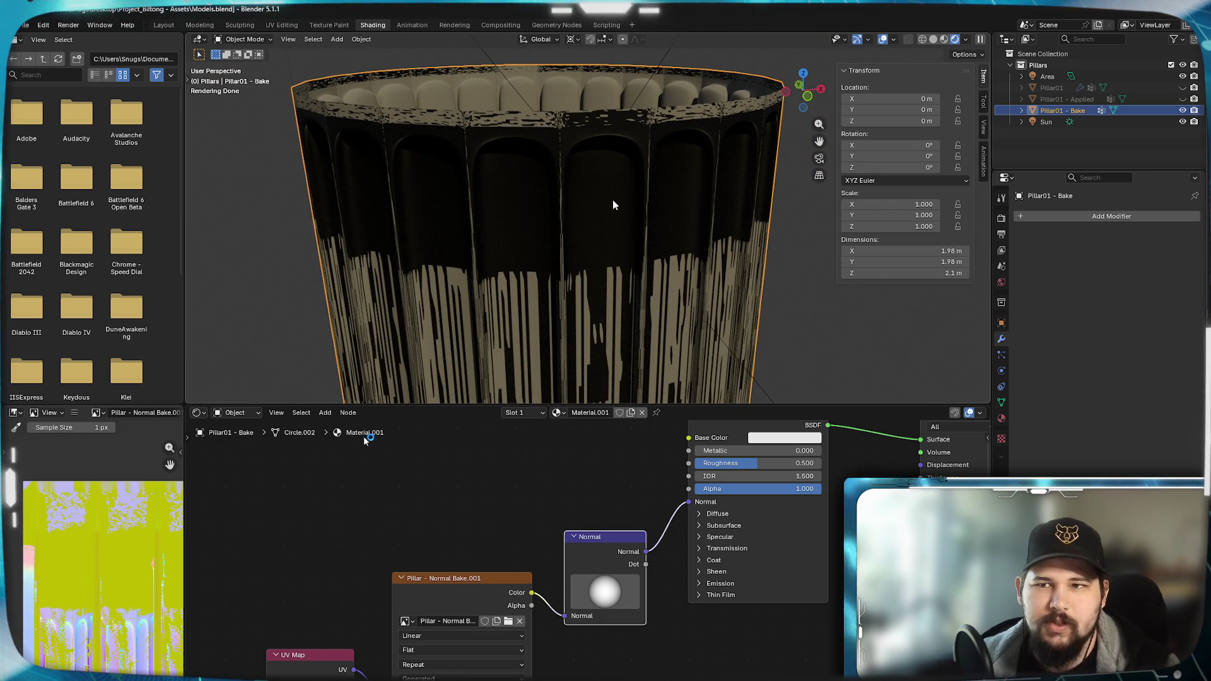
{"action": "left_click", "coordinate": [1087, 99]}
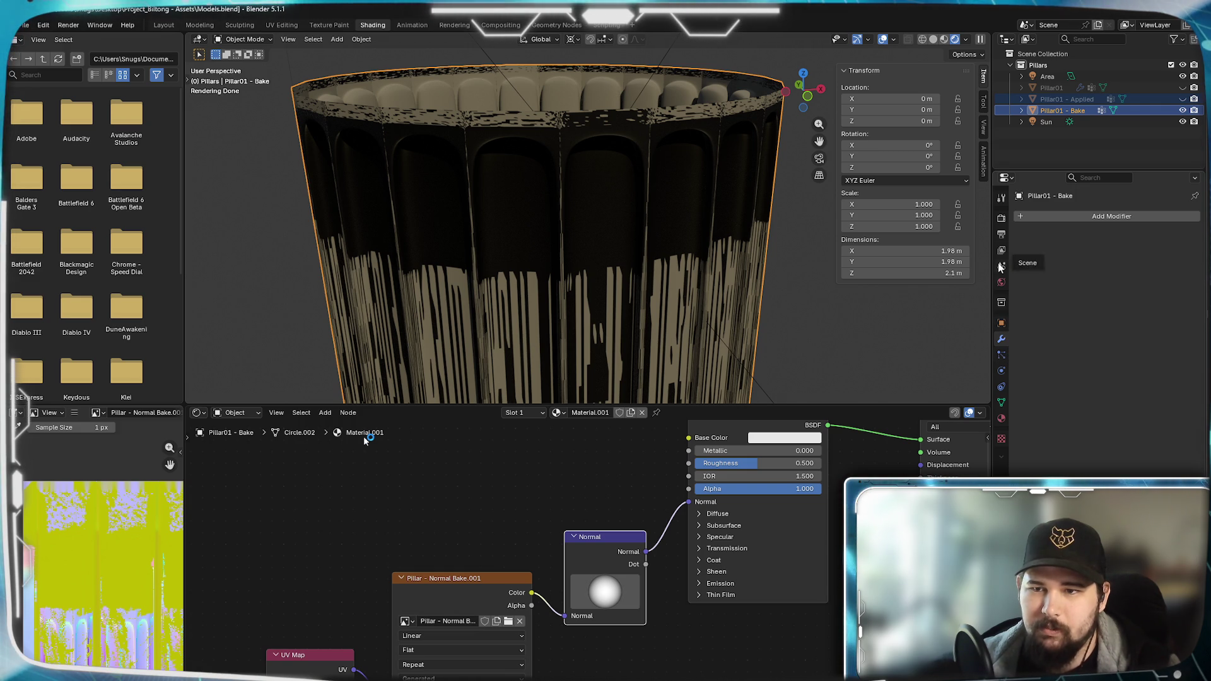
{"action": "left_click", "coordinate": [1001, 237]}
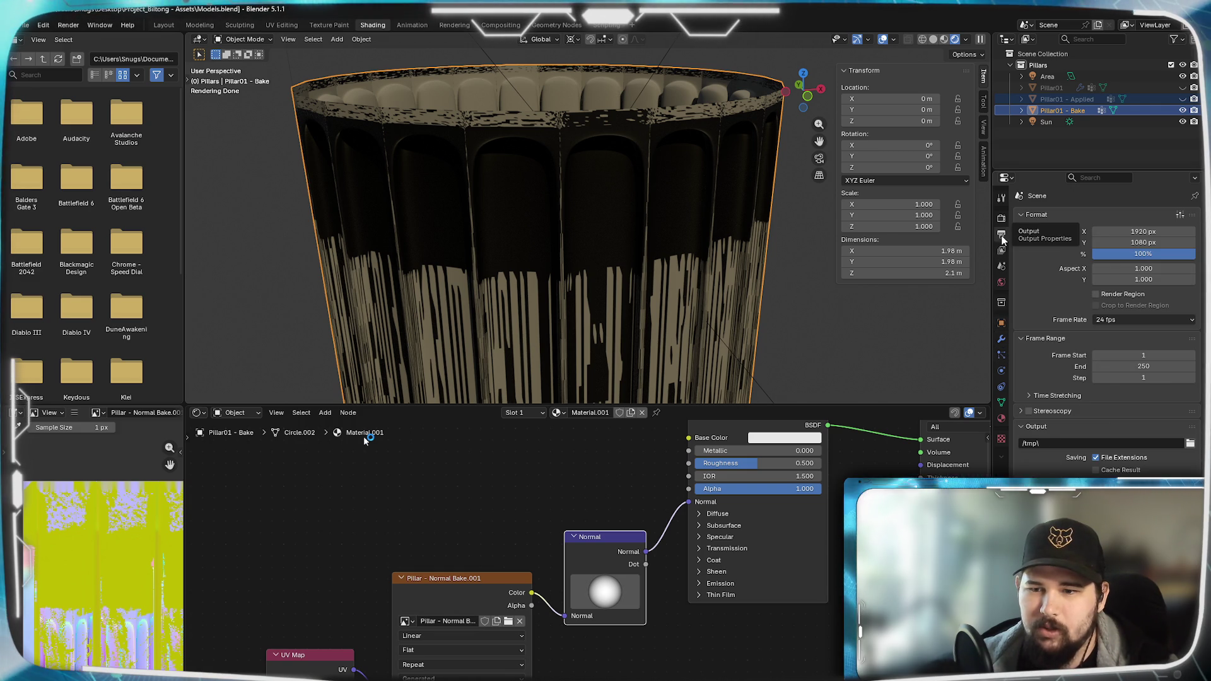
- Show the Cycles render and sampling settings, then alternate between Pillar01 - Applied and Pillar01 - Bake to compare
{"action": "left_click", "coordinate": [1002, 219]}
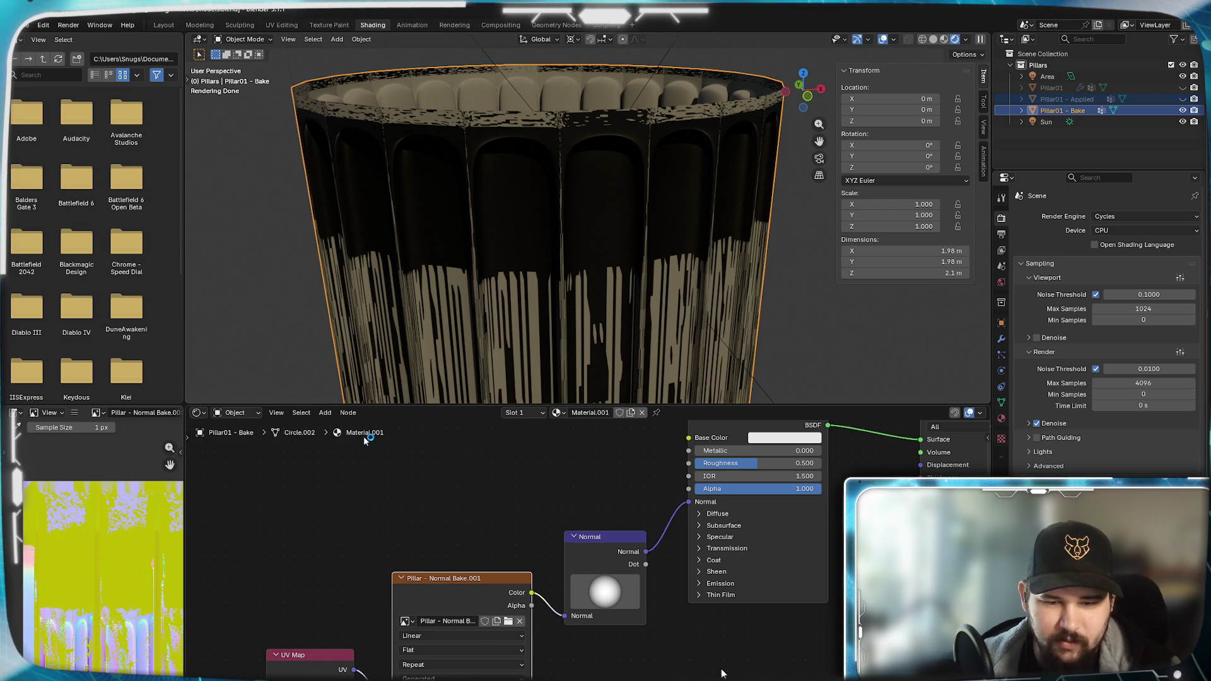
{"action": "left_click", "coordinate": [1081, 98]}
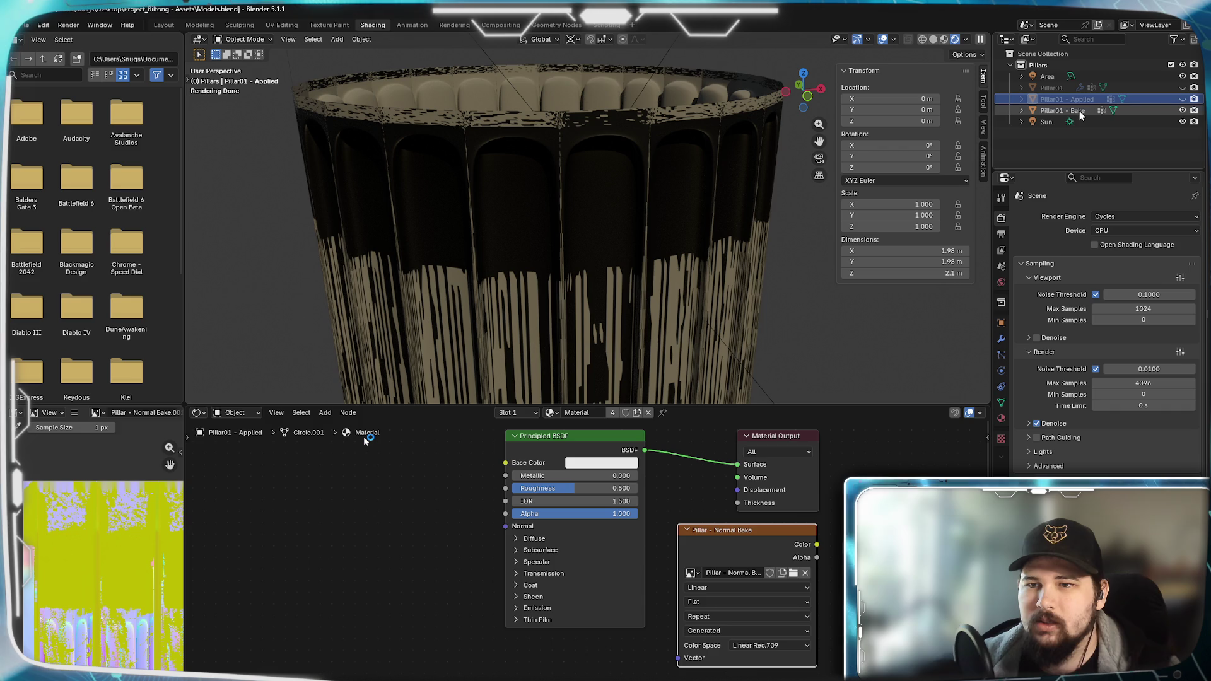
{"action": "left_click", "coordinate": [1077, 111]}
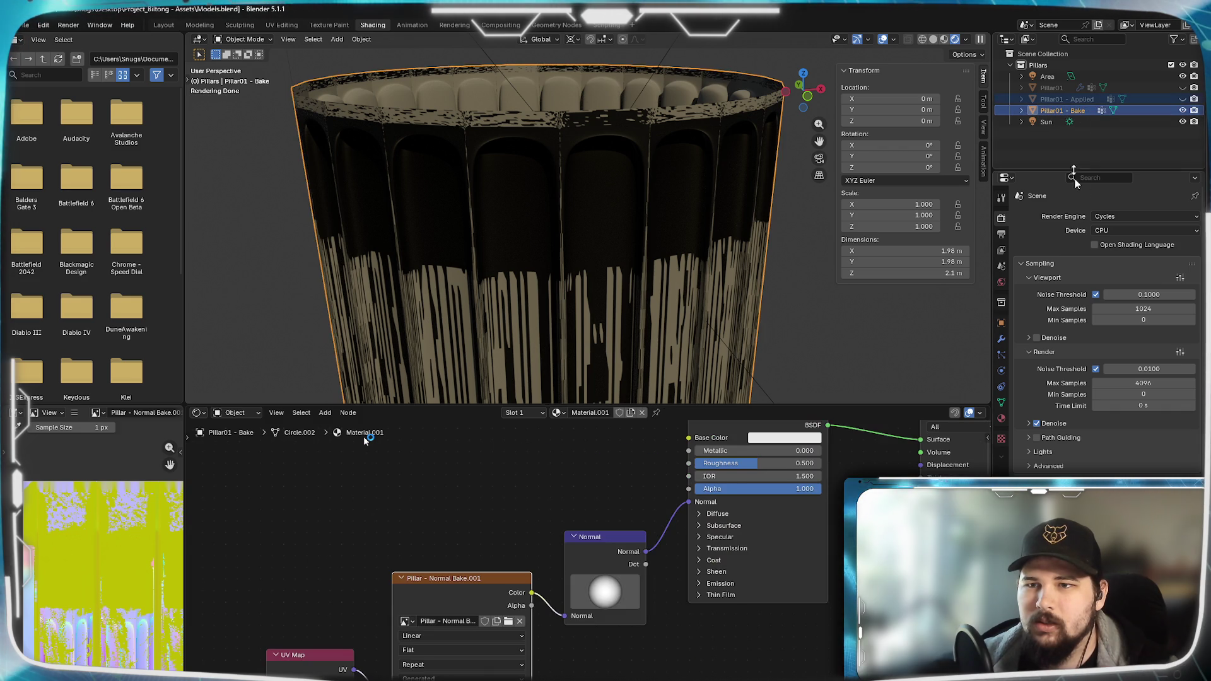
{"action": "left_click", "coordinate": [1078, 99]}
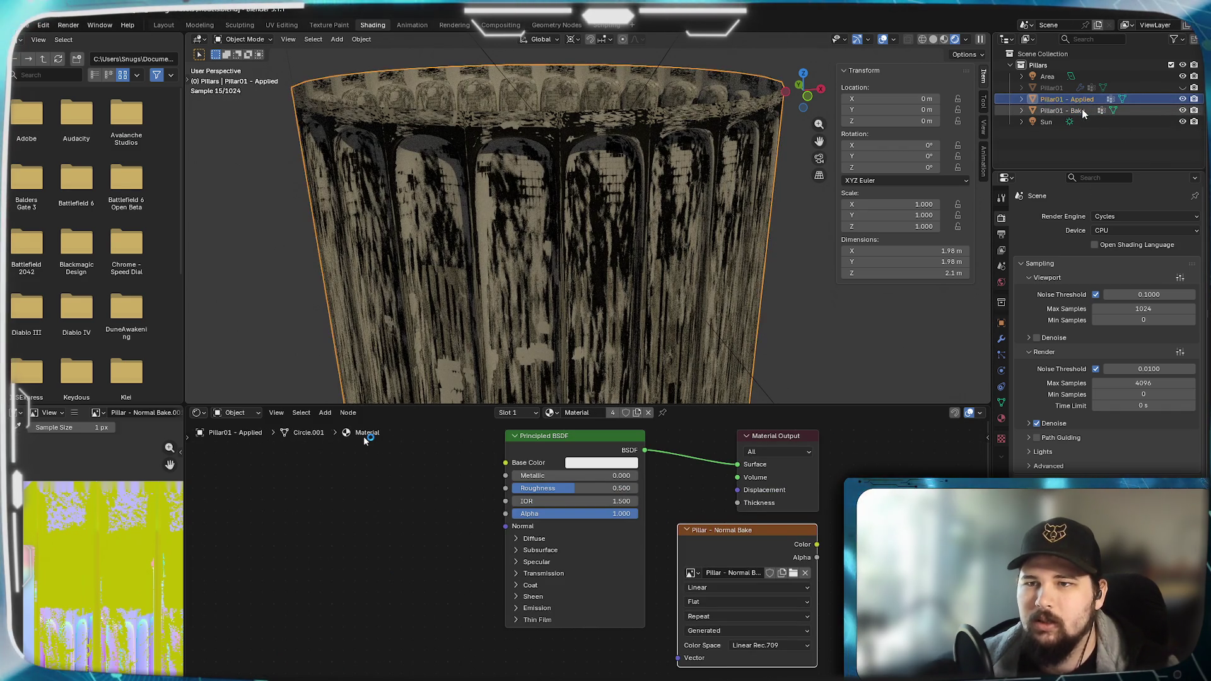
{"action": "left_click", "coordinate": [1082, 111]}
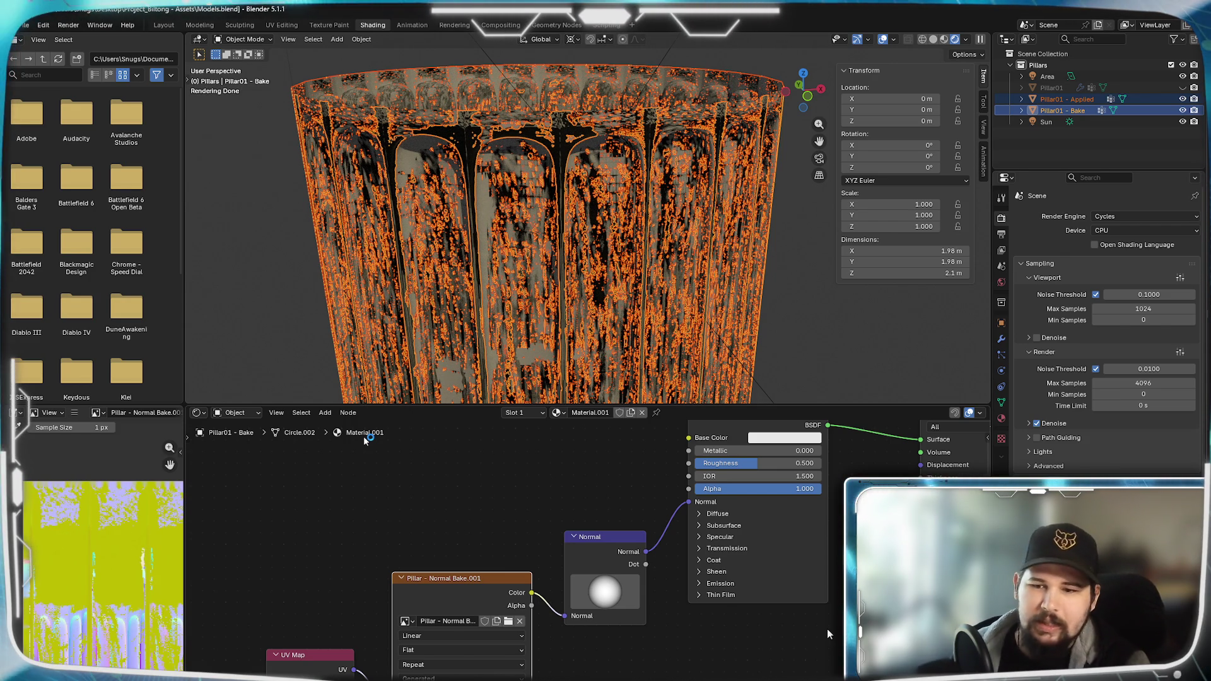
{"action": "scroll", "coordinate": [1097, 332], "scroll_direction": "down", "scroll_amount": 3}
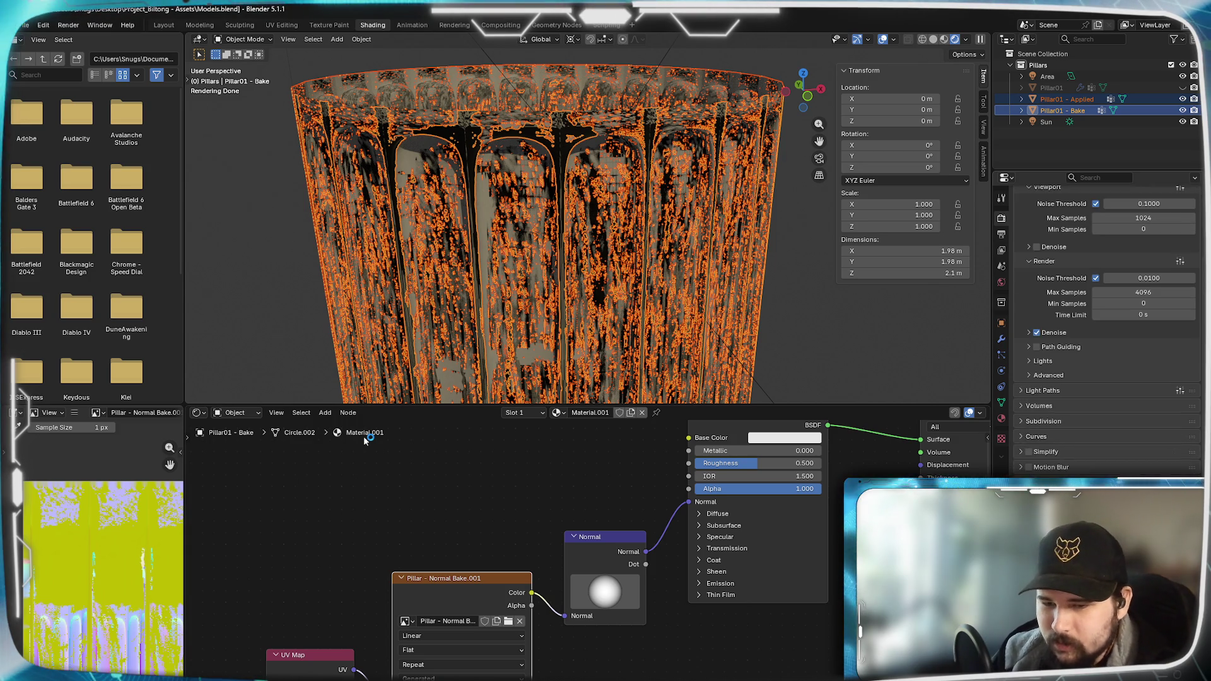
{"action": "scroll", "coordinate": [1098, 331], "scroll_direction": "down", "scroll_amount": 2}
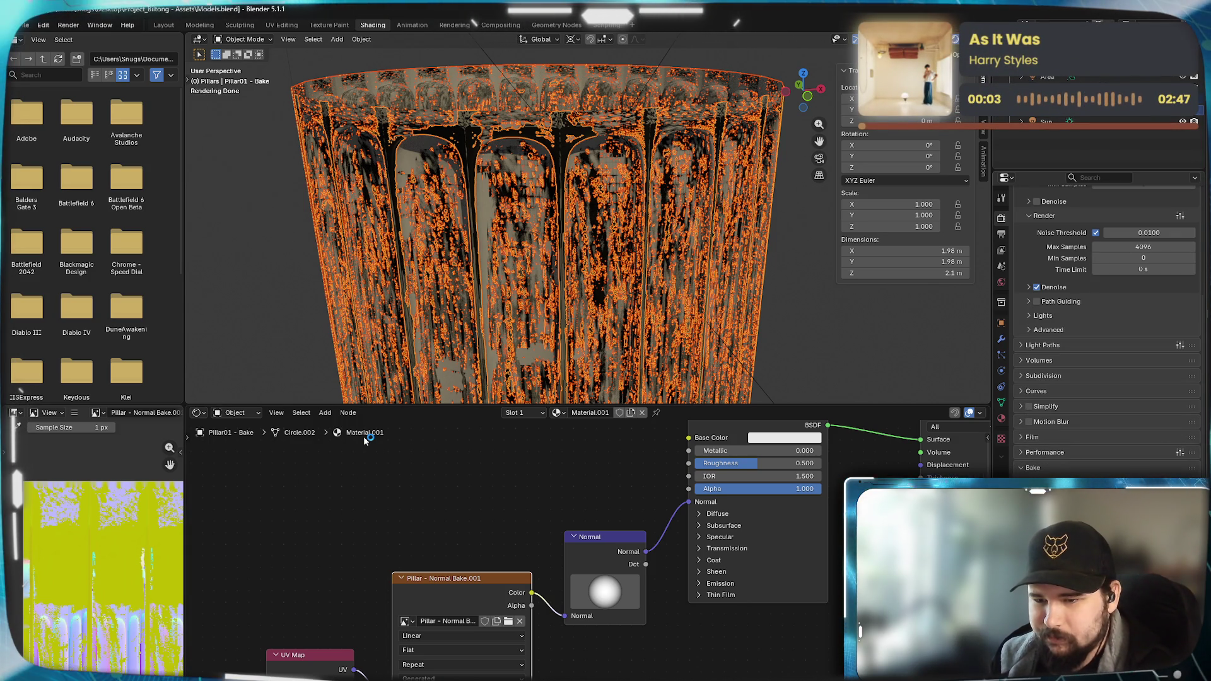
{"action": "scroll", "coordinate": [1097, 332], "scroll_direction": "down", "scroll_amount": 1}
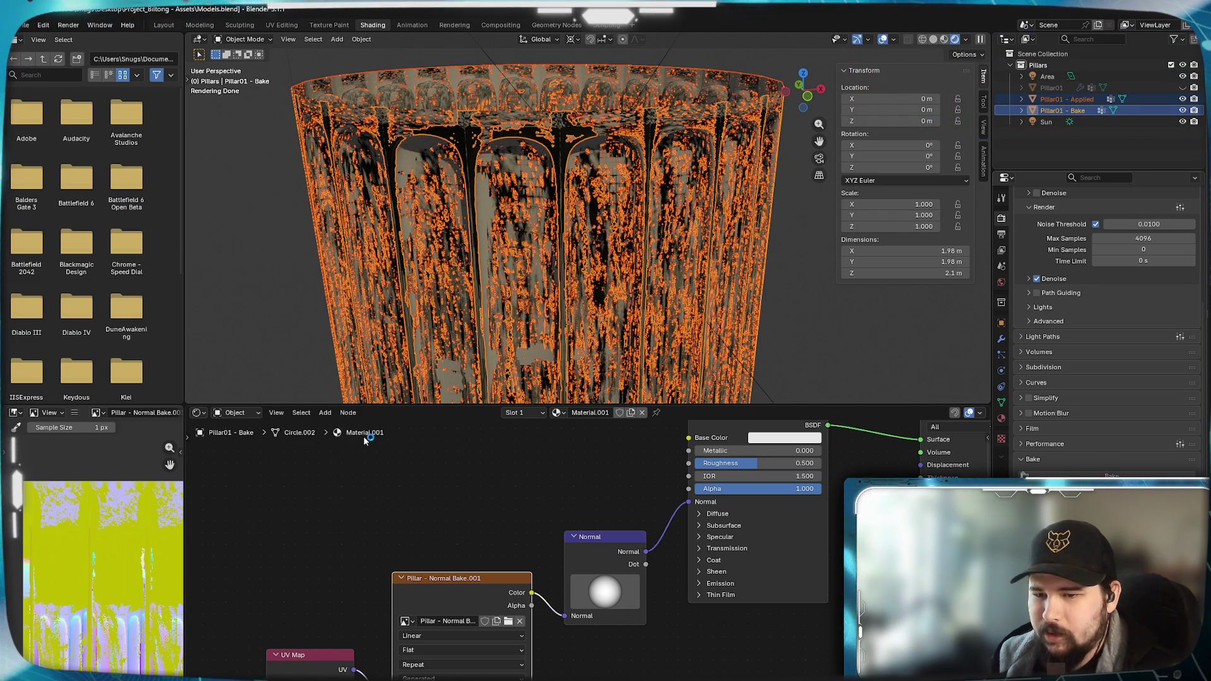
{"action": "scroll", "coordinate": [1098, 331], "scroll_direction": "up", "scroll_amount": 2}
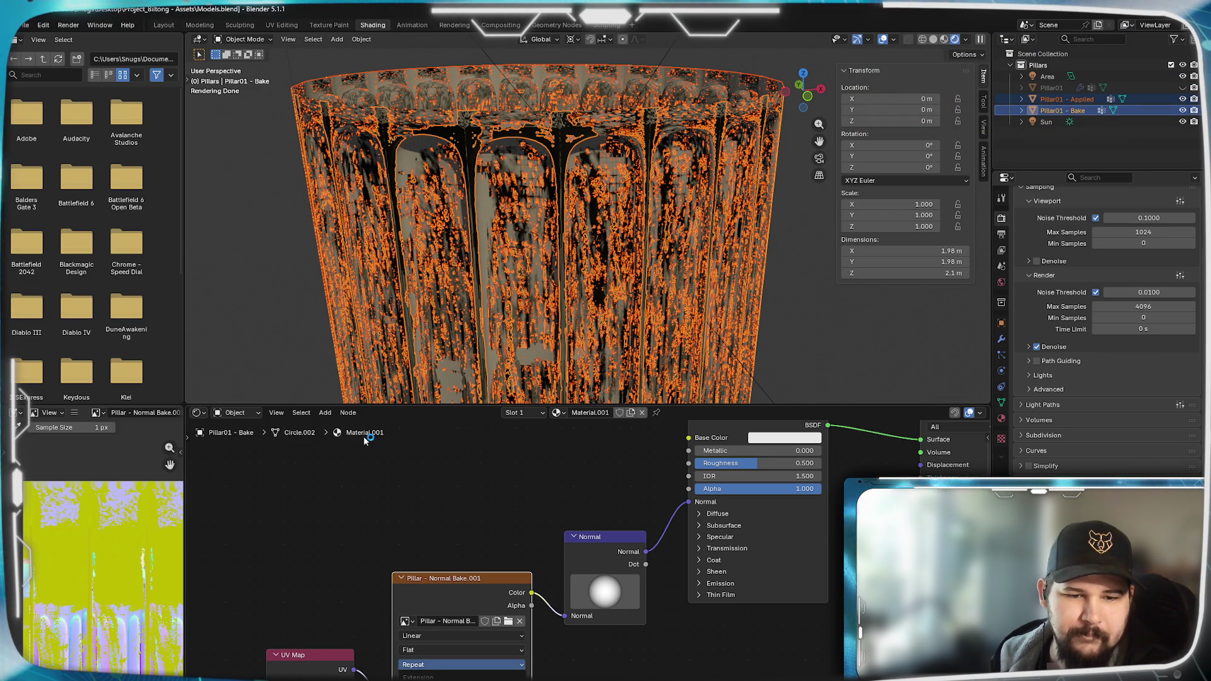
{"action": "scroll", "coordinate": [462, 665], "scroll_direction": "down", "scroll_amount": 1, "text": "ctrl"}
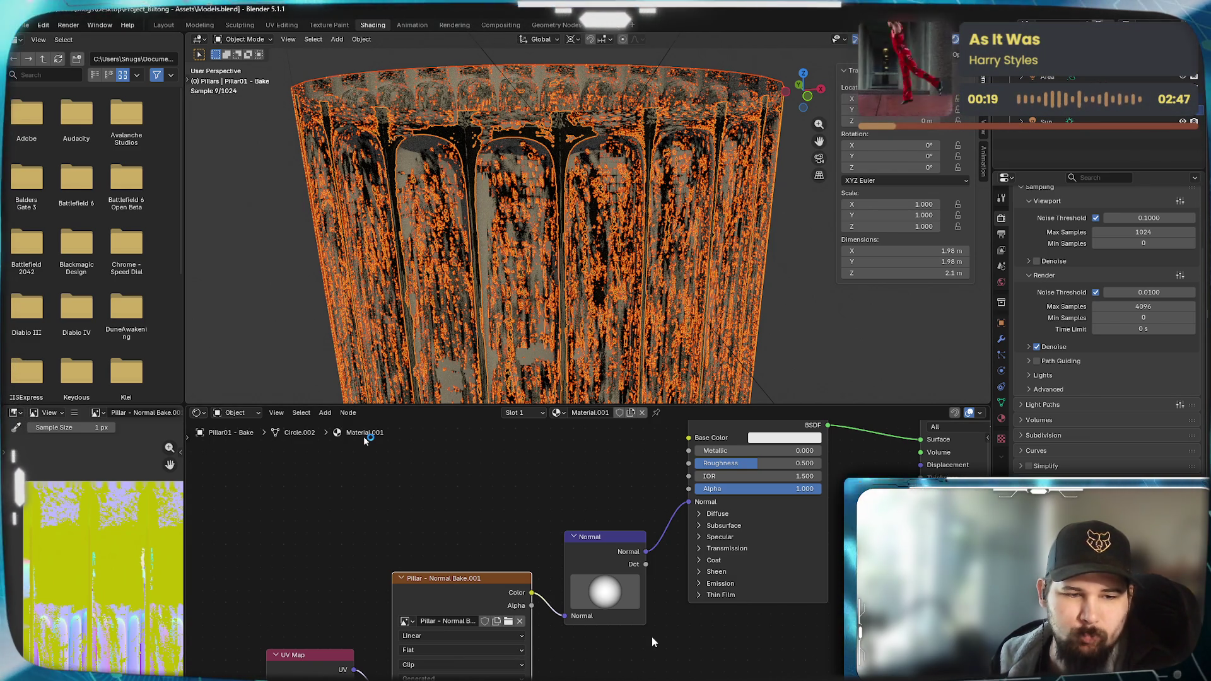
{"action": "scroll", "coordinate": [96, 599], "scroll_direction": "up", "scroll_amount": 2}
{"action": "scroll", "coordinate": [113, 592], "scroll_direction": "up", "scroll_amount": 3}
{"action": "scroll", "coordinate": [128, 588], "scroll_direction": "down", "scroll_amount": 2}
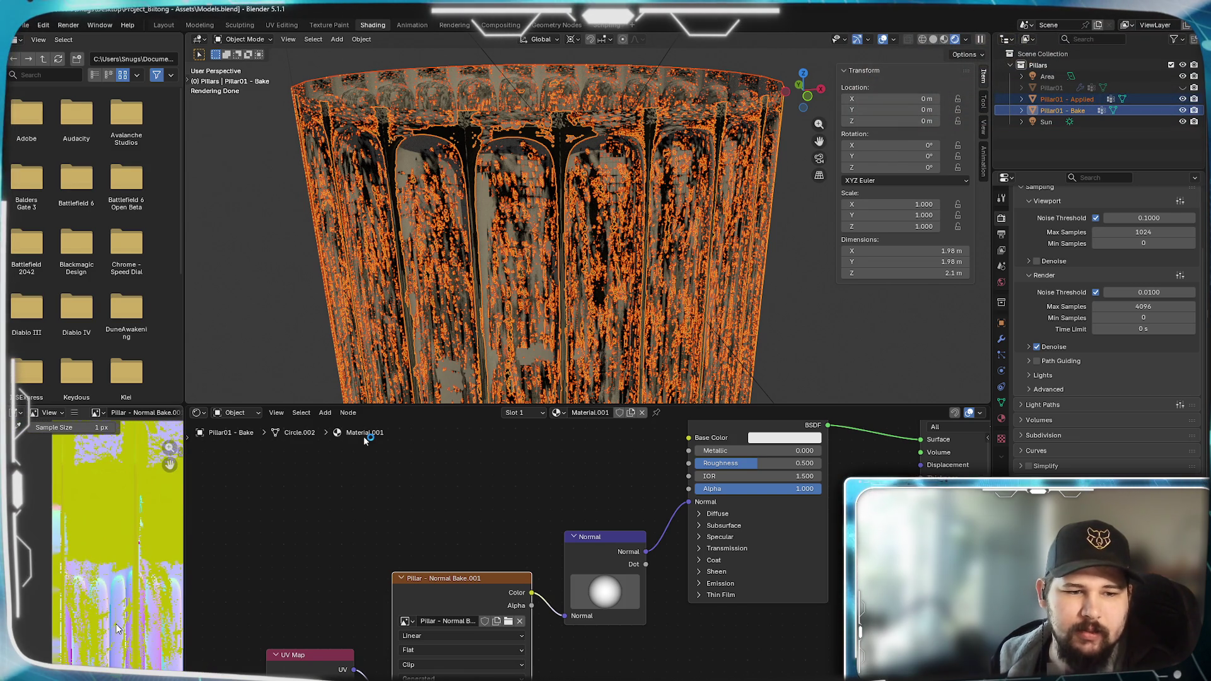
{"action": "scroll", "coordinate": [117, 628], "scroll_direction": "down", "scroll_amount": 2}
{"action": "scroll", "coordinate": [116, 628], "scroll_direction": "up", "scroll_amount": 2}
{"action": "scroll", "coordinate": [117, 628], "scroll_direction": "up", "scroll_amount": 2}
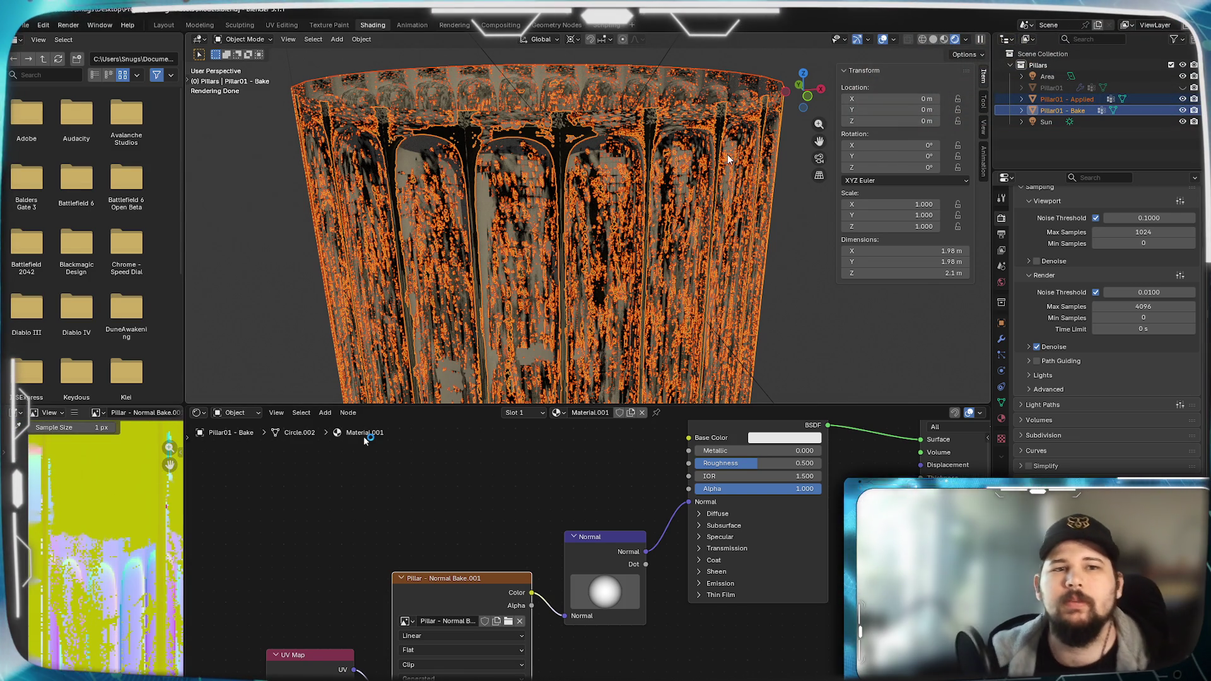
- Switch to the Sculpting workspace to view Pillar01 - Bake's dense fluted mesh
{"action": "left_click", "coordinate": [240, 26]}
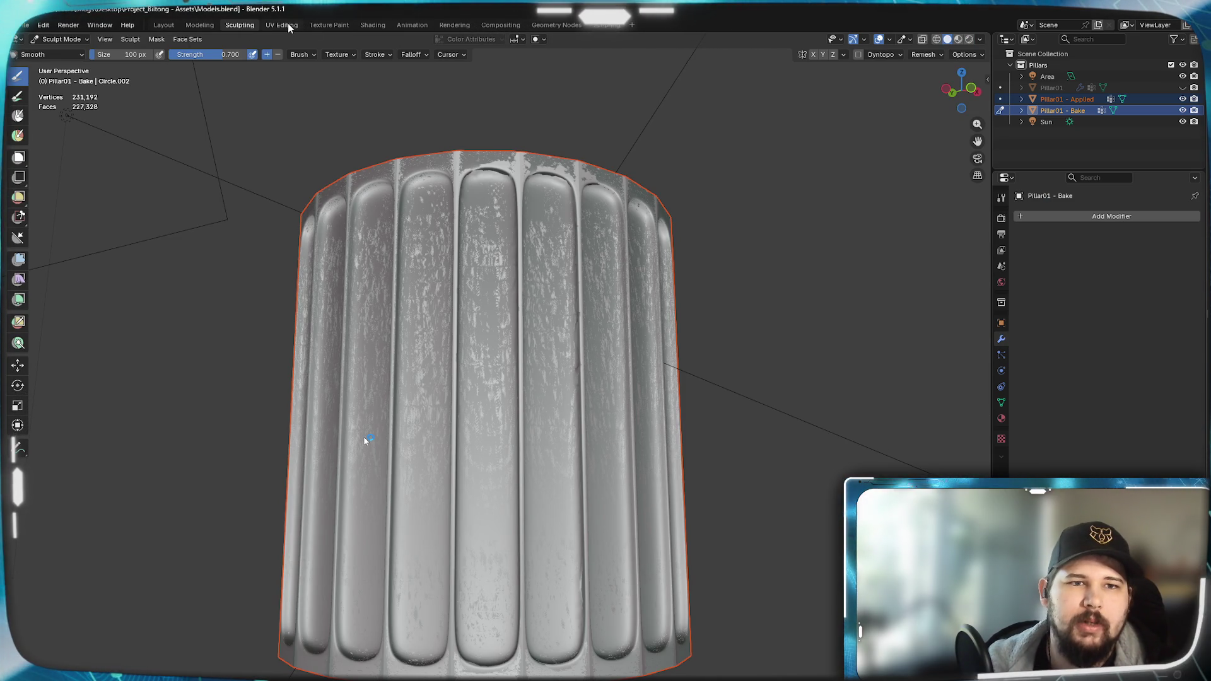
{"action": "left_click", "coordinate": [277, 26]}
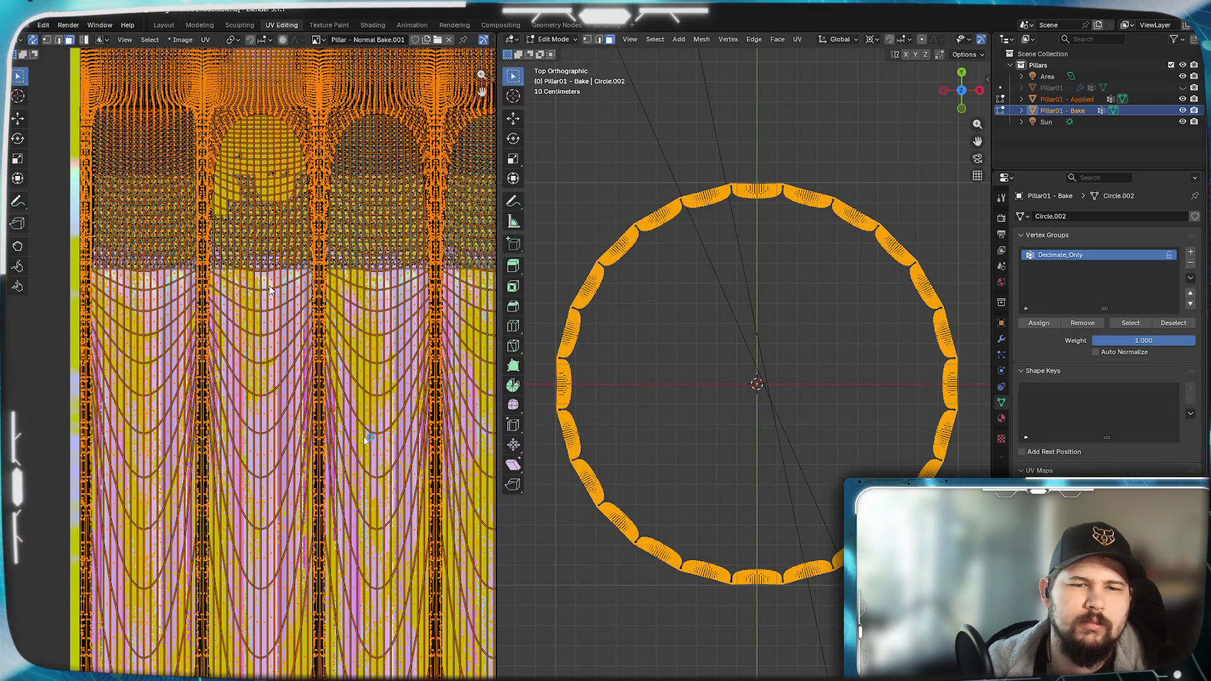
{"action": "scroll", "coordinate": [342, 345], "scroll_direction": "down", "scroll_amount": 2}
{"action": "scroll", "coordinate": [343, 346], "scroll_direction": "down", "scroll_amount": 2}
{"action": "scroll", "coordinate": [335, 378], "scroll_direction": "down", "scroll_amount": 2}
{"action": "middle_click_drag", "start_coordinate": [324, 412], "coordinate": [187, 386]}
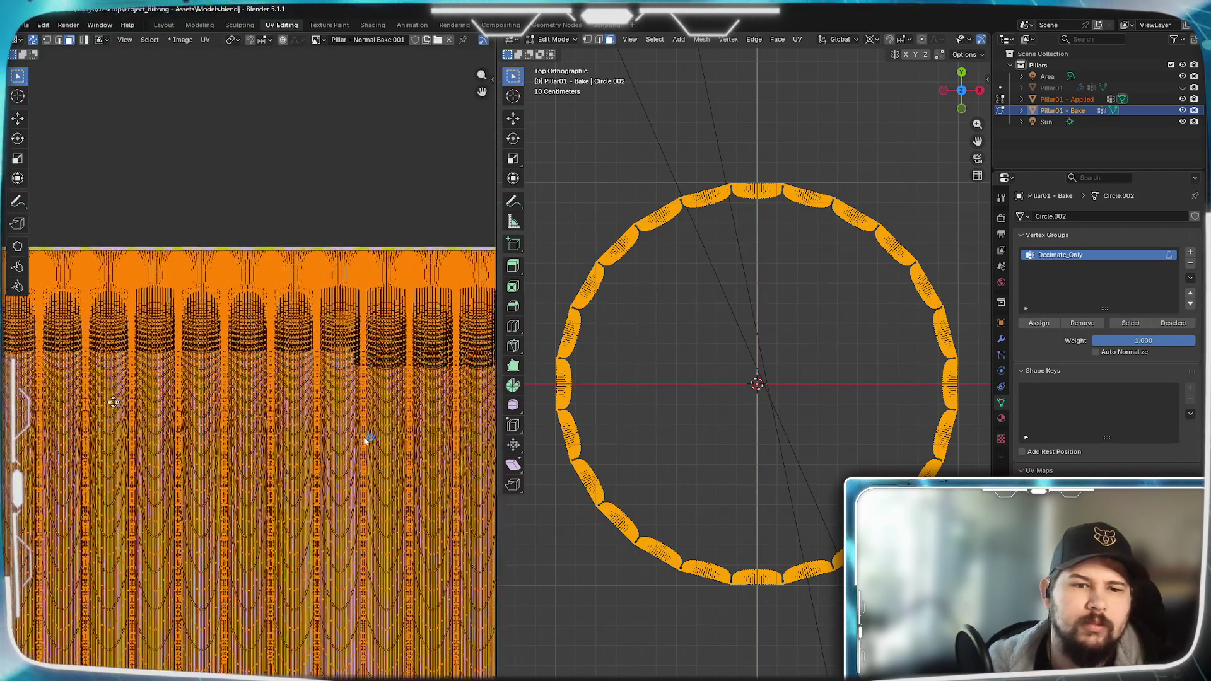
{"action": "scroll", "coordinate": [367, 440], "scroll_direction": "up", "scroll_amount": 2}
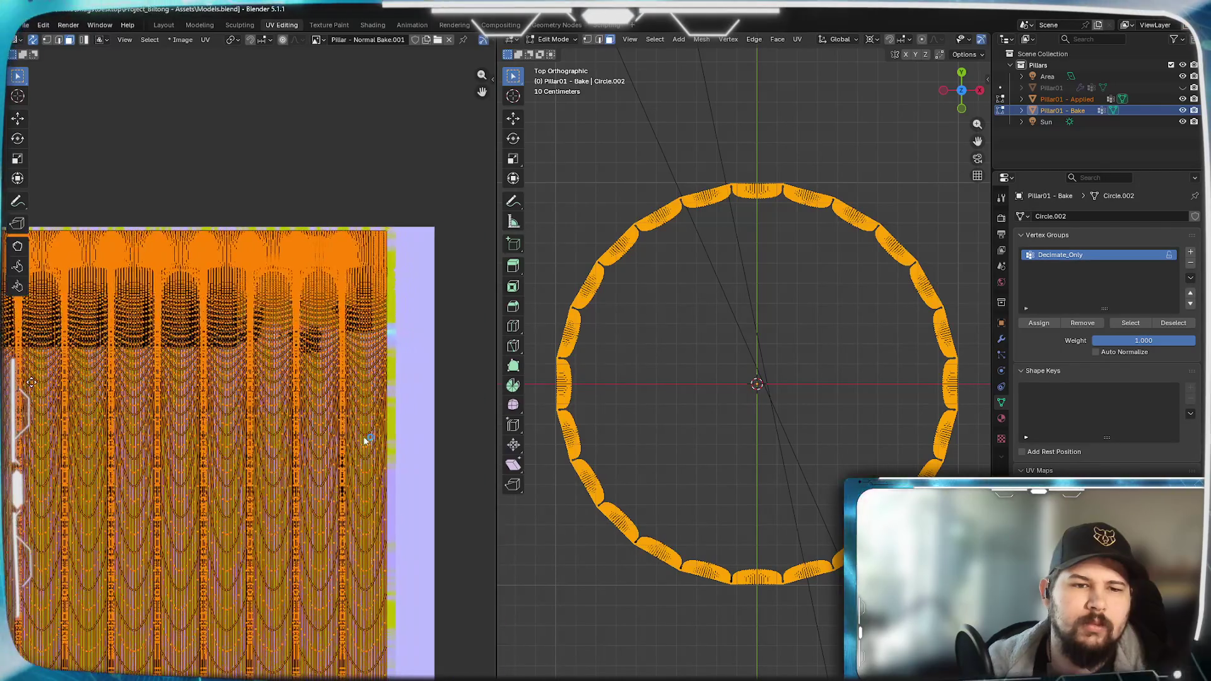
{"action": "scroll", "coordinate": [367, 440], "scroll_direction": "up", "scroll_amount": 3}
{"action": "scroll", "coordinate": [368, 440], "scroll_direction": "up", "scroll_amount": 2}
{"action": "scroll", "coordinate": [368, 440], "scroll_direction": "up", "scroll_amount": 2}
{"action": "scroll", "coordinate": [368, 441], "scroll_direction": "up", "scroll_amount": 1}
{"action": "scroll", "coordinate": [367, 440], "scroll_direction": "down", "scroll_amount": 3}
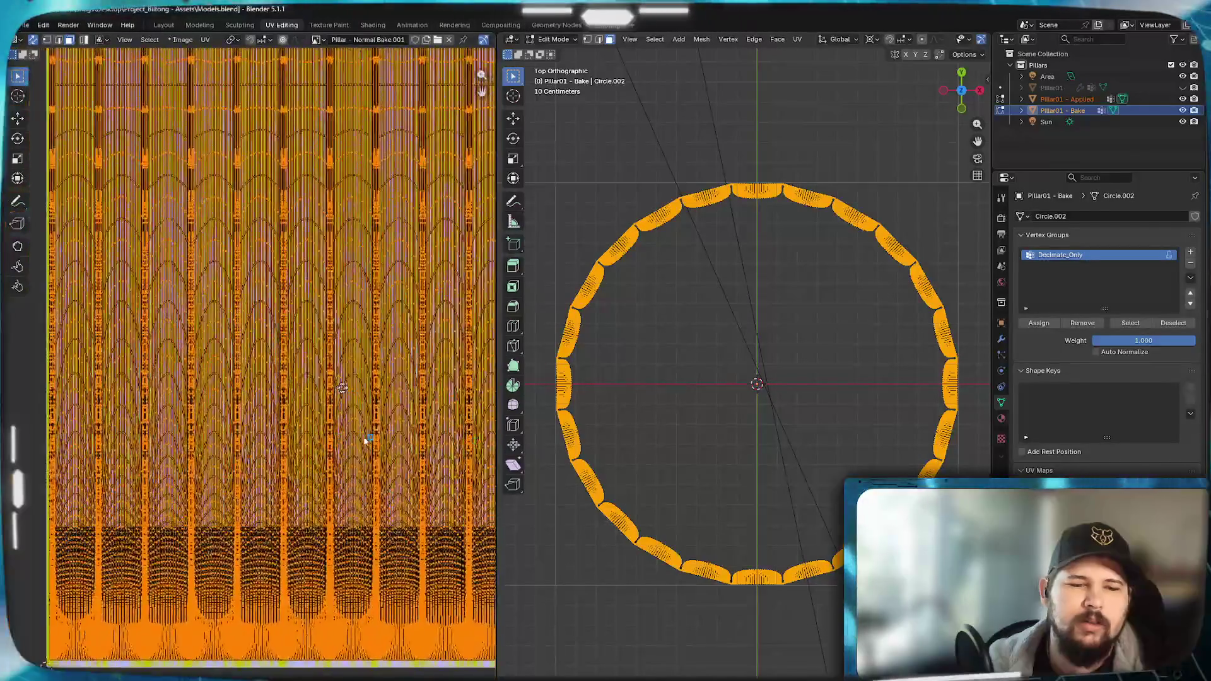
{"action": "scroll", "coordinate": [366, 440], "scroll_direction": "up", "scroll_amount": 4}
{"action": "scroll", "coordinate": [367, 440], "scroll_direction": "down", "scroll_amount": 3}
{"action": "scroll", "coordinate": [366, 440], "scroll_direction": "down", "scroll_amount": 2}
{"action": "scroll", "coordinate": [366, 439], "scroll_direction": "up", "scroll_amount": 4}
{"action": "middle_click_drag", "start_coordinate": [366, 285], "coordinate": [366, 441]}
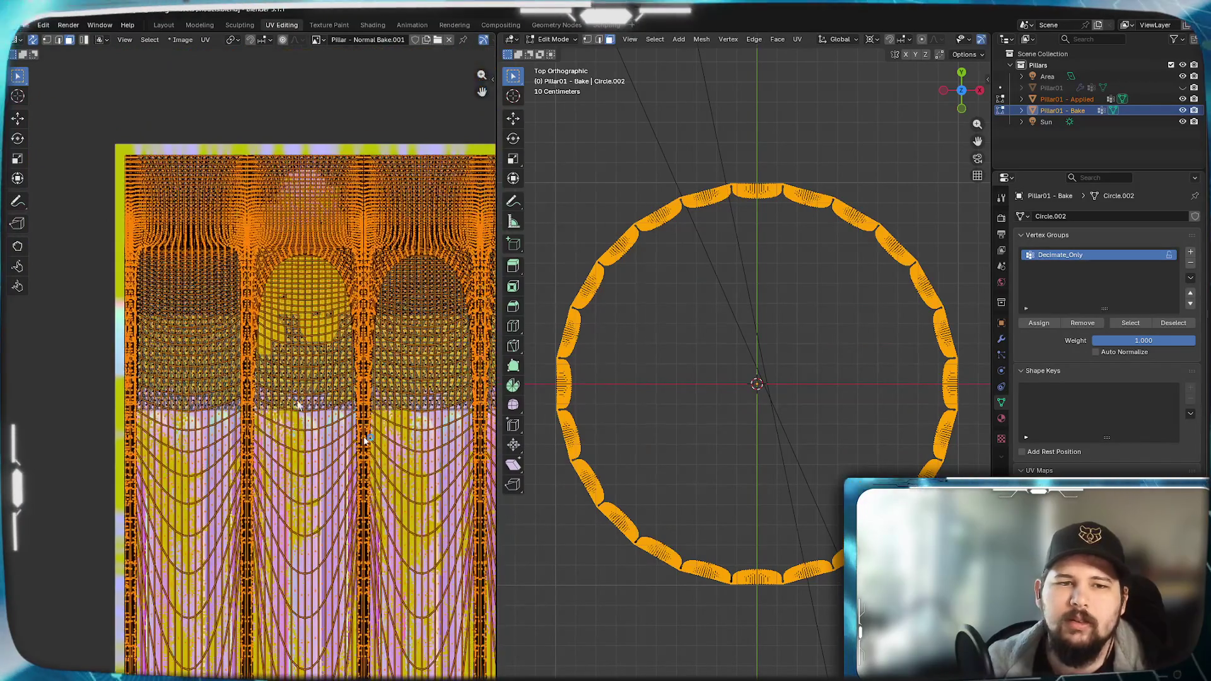
{"action": "middle_click_drag", "start_coordinate": [411, 313], "coordinate": [189, 317]}
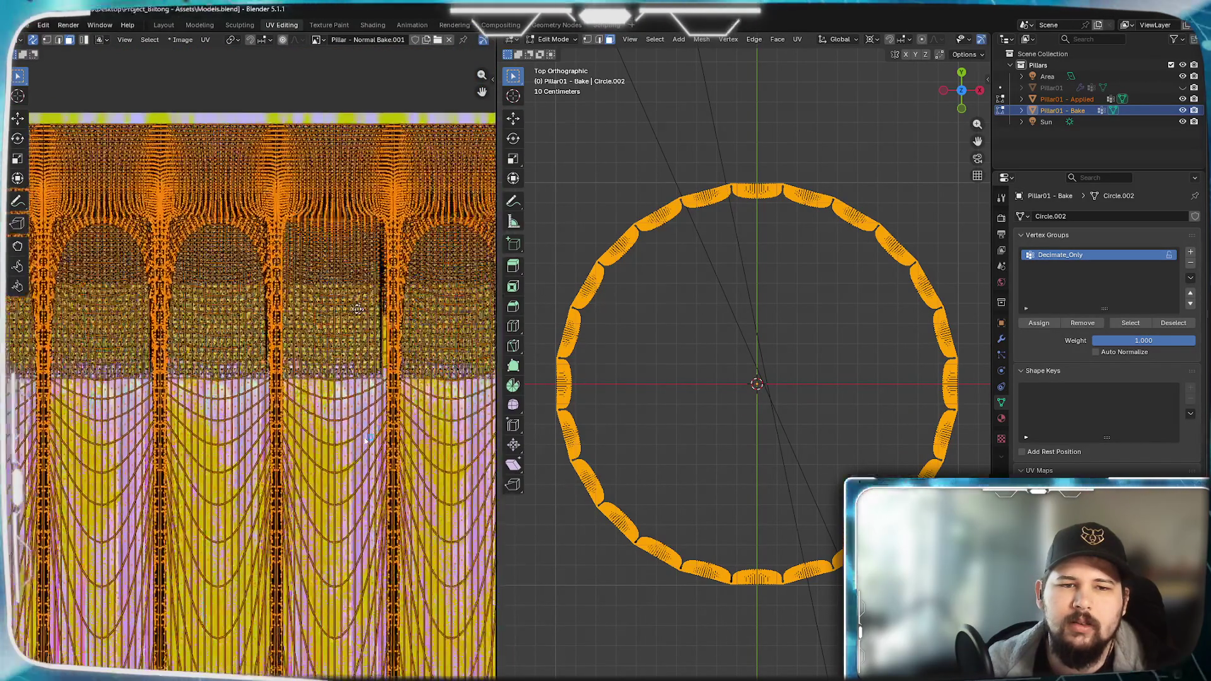
{"action": "scroll", "coordinate": [189, 317], "scroll_direction": "down", "scroll_amount": 1}
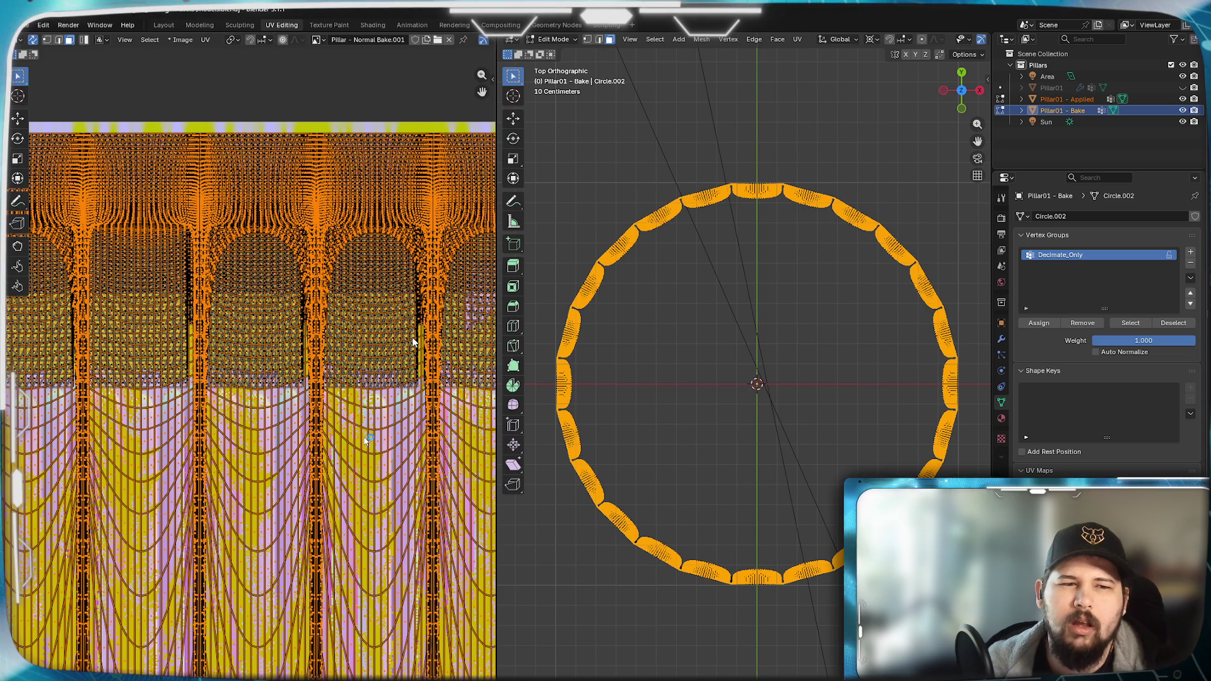
{"action": "middle_click_drag", "start_coordinate": [411, 337], "coordinate": [403, 340]}
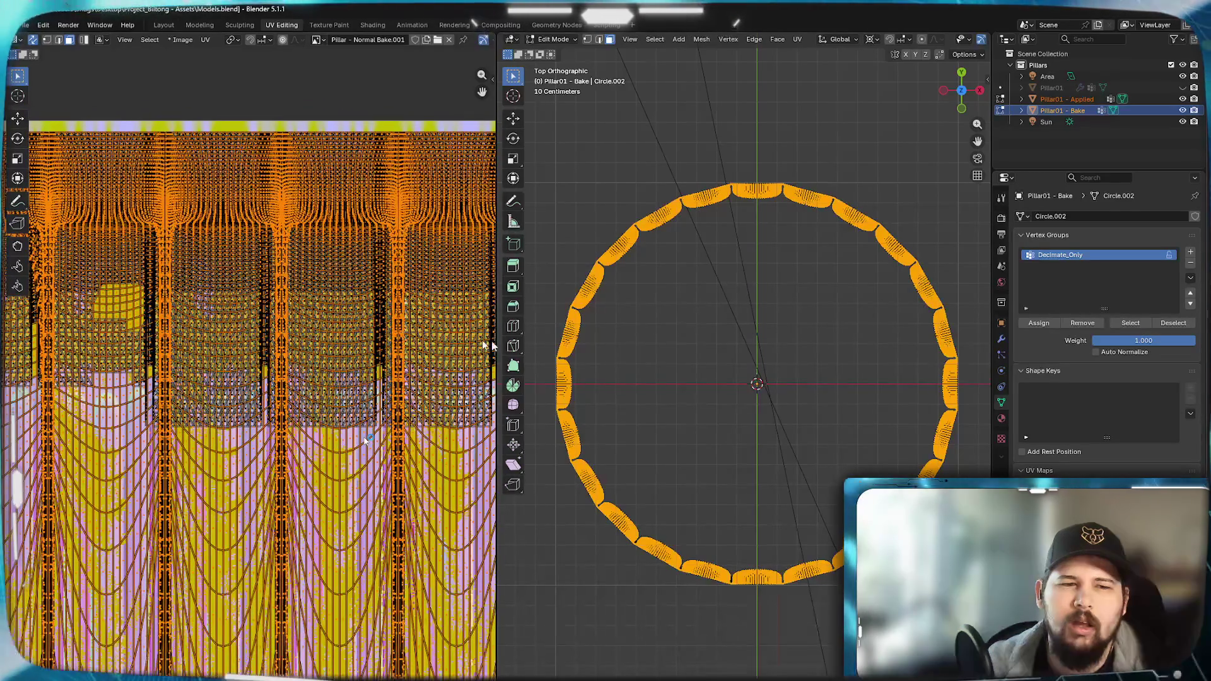
{"action": "scroll", "coordinate": [366, 442], "scroll_direction": "up", "scroll_amount": 2}
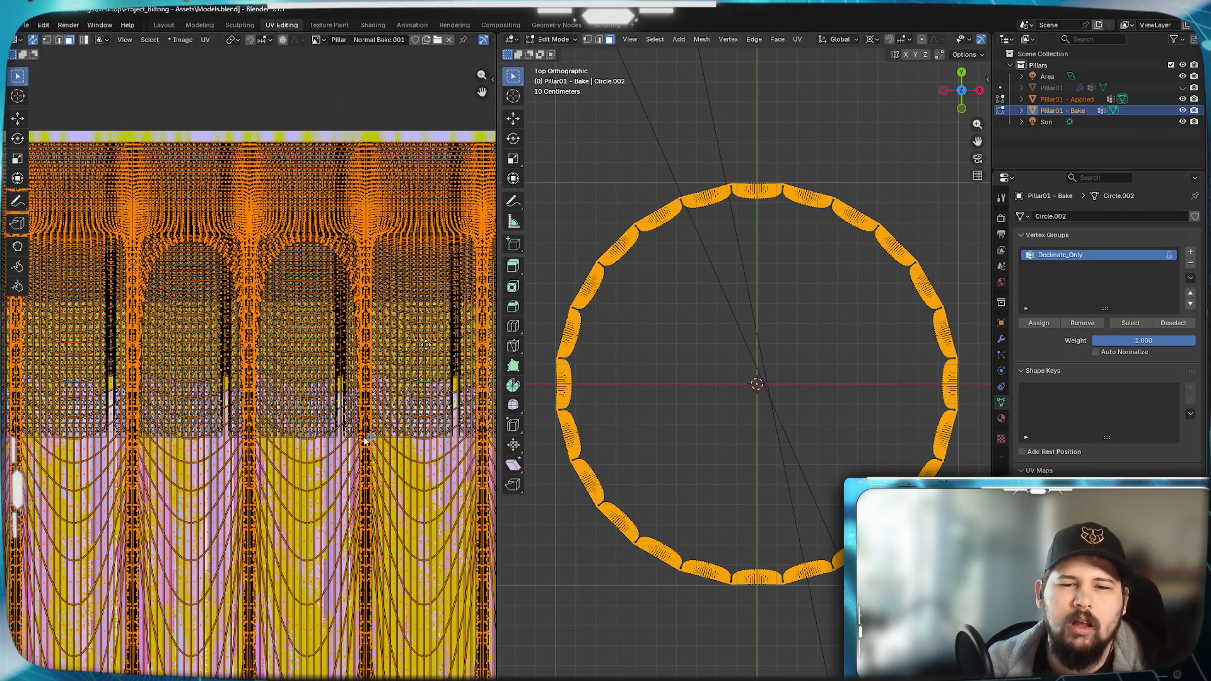
{"action": "scroll", "coordinate": [365, 442], "scroll_direction": "up", "scroll_amount": 2}
{"action": "scroll", "coordinate": [365, 441], "scroll_direction": "up", "scroll_amount": 1}
{"action": "mouse_move", "coordinate": [217, 399]}
{"action": "middle_mouse_down"}
{"action": "mouse_move", "coordinate": [313, 397]}
{"action": "mouse_move", "coordinate": [364, 342]}
{"action": "middle_mouse_up"}
{"action": "scroll", "coordinate": [342, 349], "scroll_direction": "up", "scroll_amount": 2}
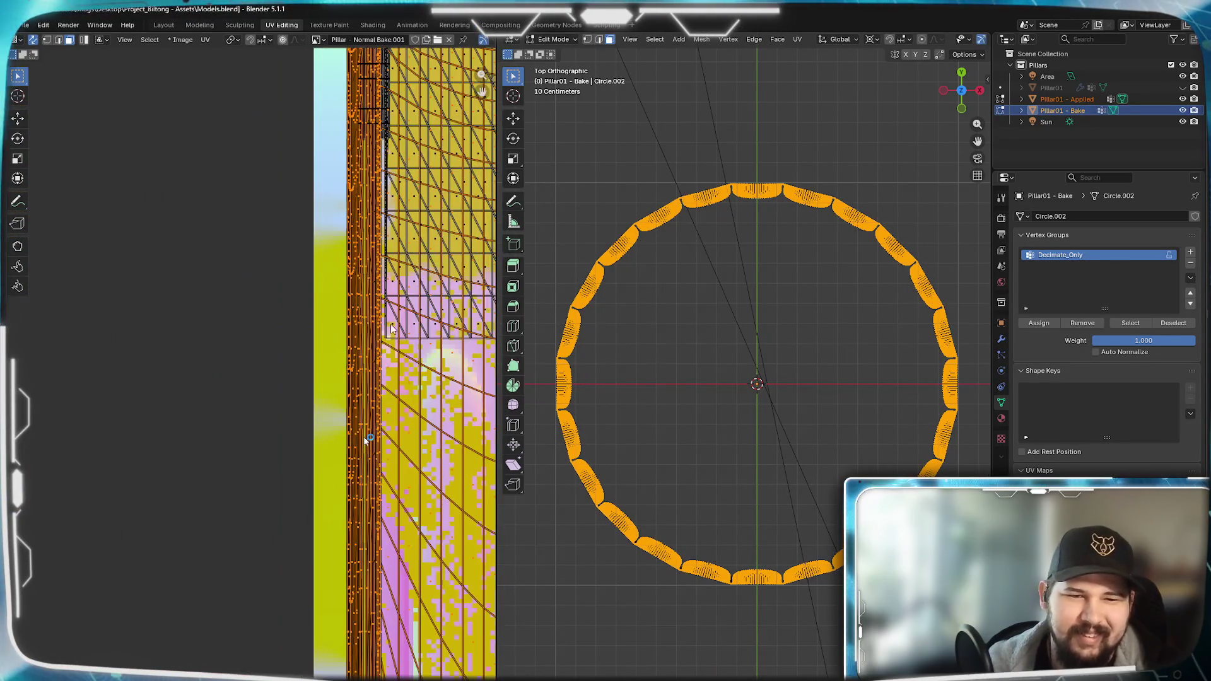
{"action": "scroll", "coordinate": [341, 349], "scroll_direction": "up", "scroll_amount": 3}
{"action": "scroll", "coordinate": [357, 285], "scroll_direction": "down", "scroll_amount": 3}
{"action": "scroll", "coordinate": [284, 425], "scroll_direction": "up", "scroll_amount": 2}
{"action": "scroll", "coordinate": [262, 453], "scroll_direction": "up", "scroll_amount": 1}
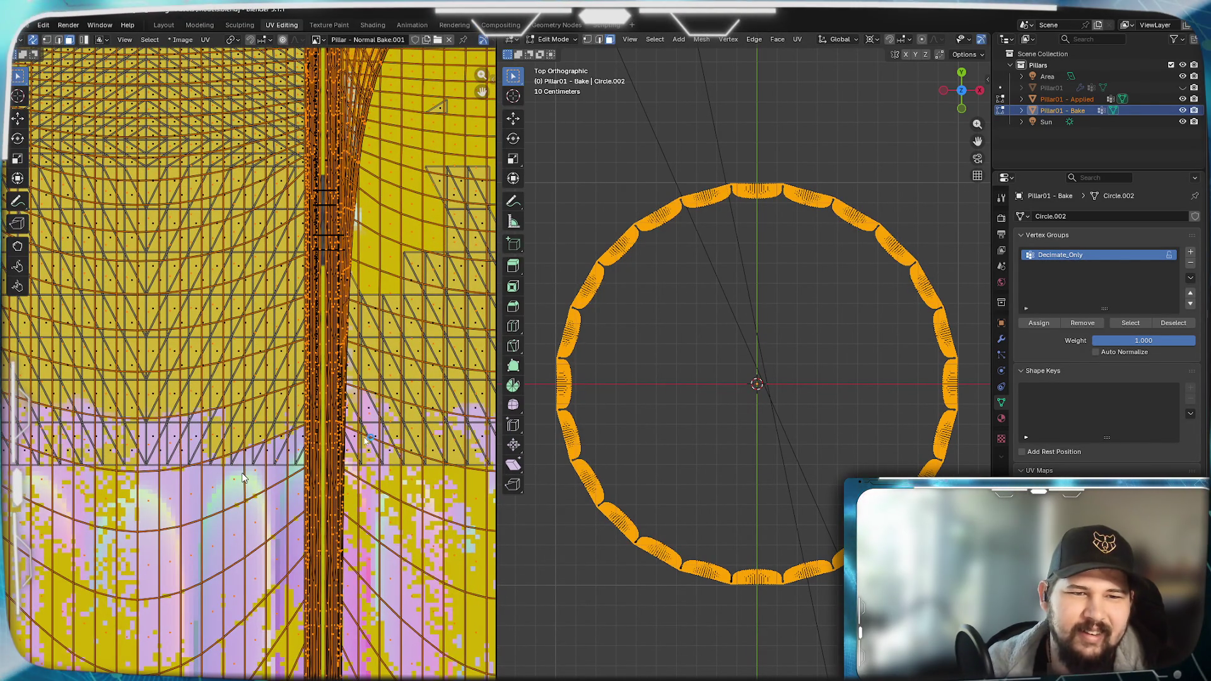
{"action": "scroll", "coordinate": [244, 478], "scroll_direction": "down", "scroll_amount": 3}
{"action": "scroll", "coordinate": [284, 482], "scroll_direction": "down", "scroll_amount": 2}
{"action": "scroll", "coordinate": [370, 441], "scroll_direction": "up", "scroll_amount": 1}
{"action": "scroll", "coordinate": [370, 440], "scroll_direction": "up", "scroll_amount": 1}
{"action": "scroll", "coordinate": [369, 441], "scroll_direction": "up", "scroll_amount": 1}
{"action": "scroll", "coordinate": [369, 440], "scroll_direction": "up", "scroll_amount": 2}
{"action": "scroll", "coordinate": [369, 441], "scroll_direction": "up", "scroll_amount": 2}
{"action": "scroll", "coordinate": [355, 430], "scroll_direction": "up", "scroll_amount": 2}
{"action": "scroll", "coordinate": [312, 431], "scroll_direction": "up", "scroll_amount": 1}
{"action": "scroll", "coordinate": [265, 426], "scroll_direction": "up", "scroll_amount": 2}
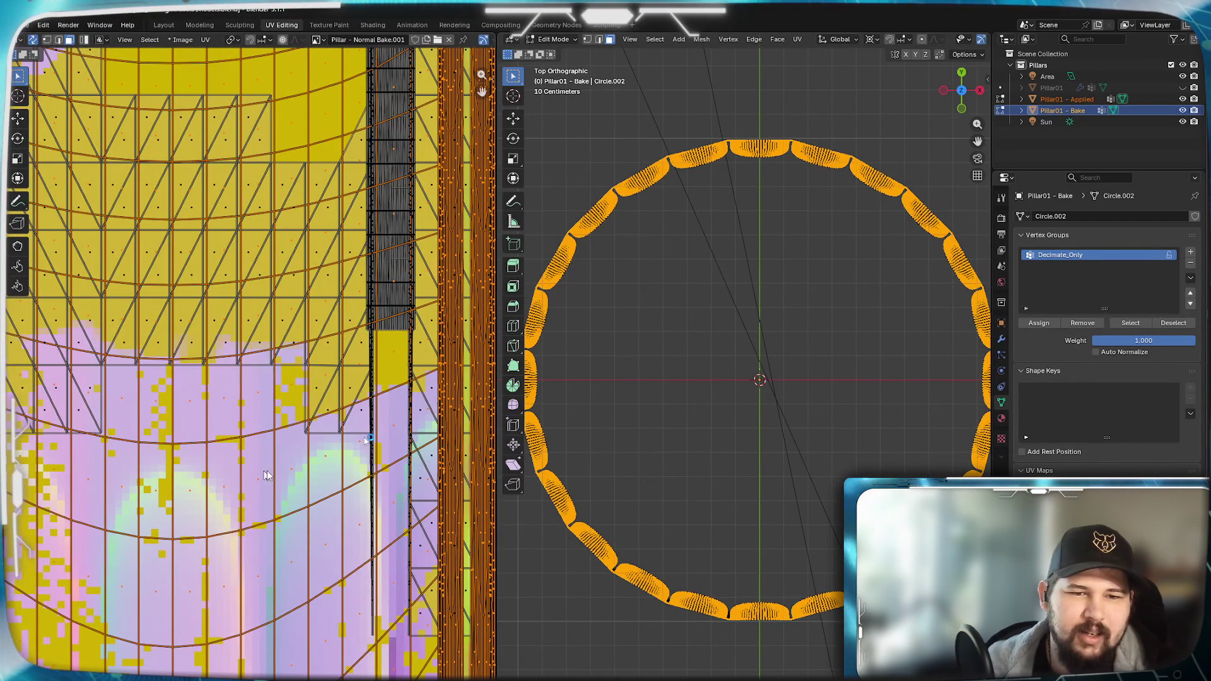
{"action": "scroll", "coordinate": [253, 468], "scroll_direction": "down", "scroll_amount": 3}
{"action": "scroll", "coordinate": [254, 469], "scroll_direction": "down", "scroll_amount": 2}
{"action": "scroll", "coordinate": [246, 469], "scroll_direction": "down", "scroll_amount": 1}
{"action": "middle_click_drag", "start_coordinate": [369, 440], "coordinate": [161, 544]}
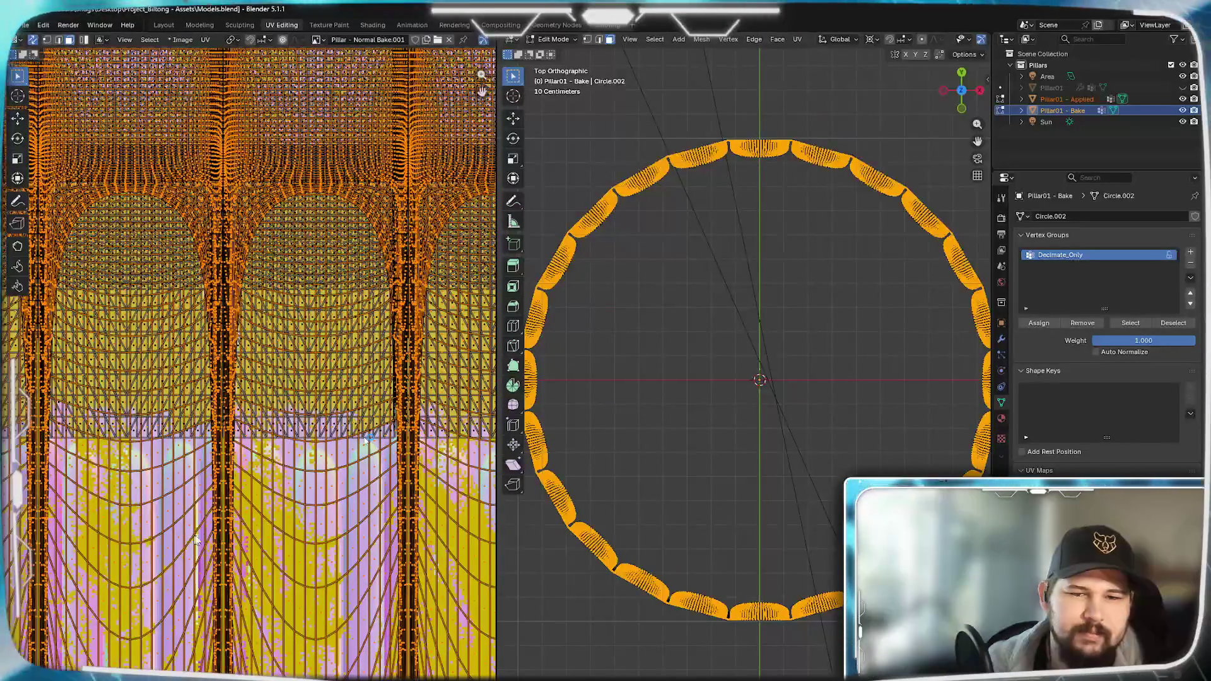
{"action": "scroll", "coordinate": [370, 440], "scroll_direction": "down", "scroll_amount": 3}
{"action": "scroll", "coordinate": [370, 439], "scroll_direction": "down", "scroll_amount": 2}
{"action": "scroll", "coordinate": [368, 440], "scroll_direction": "up", "scroll_amount": 2}
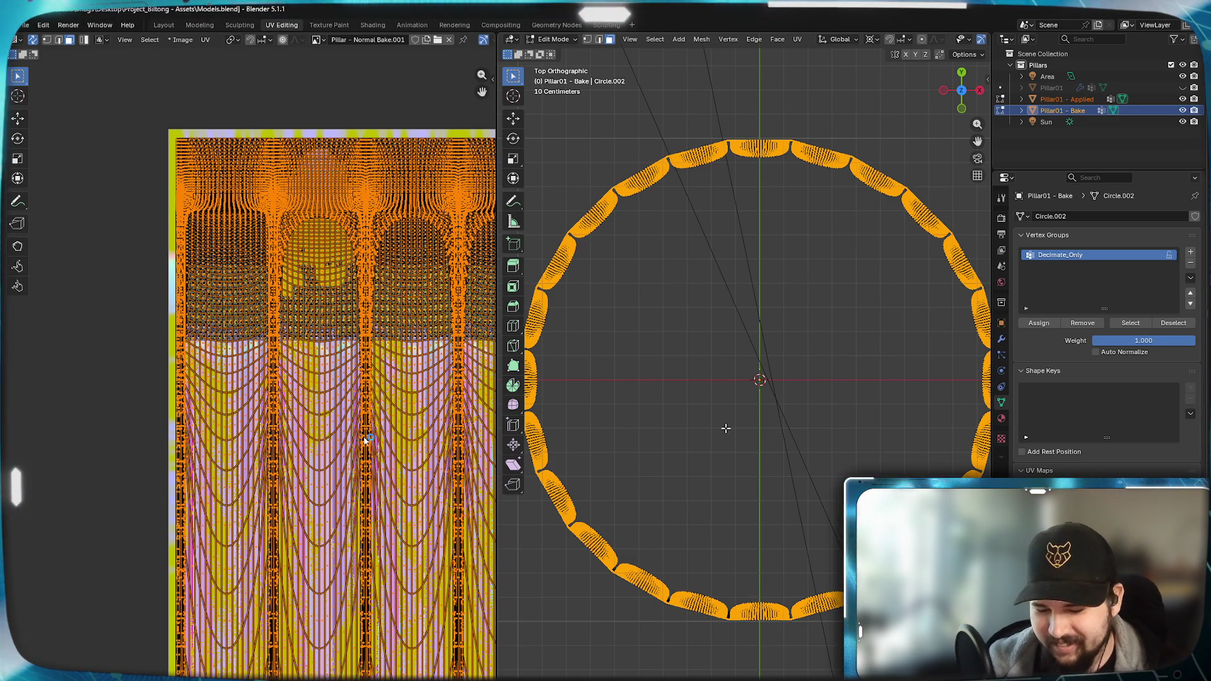
- From front view, select the whole pillar mesh and unwrap it with Cylinder Projection
{"action": "key", "text": "KP_1"}
{"action": "scroll", "coordinate": [726, 428], "scroll_direction": "down", "scroll_amount": 3}
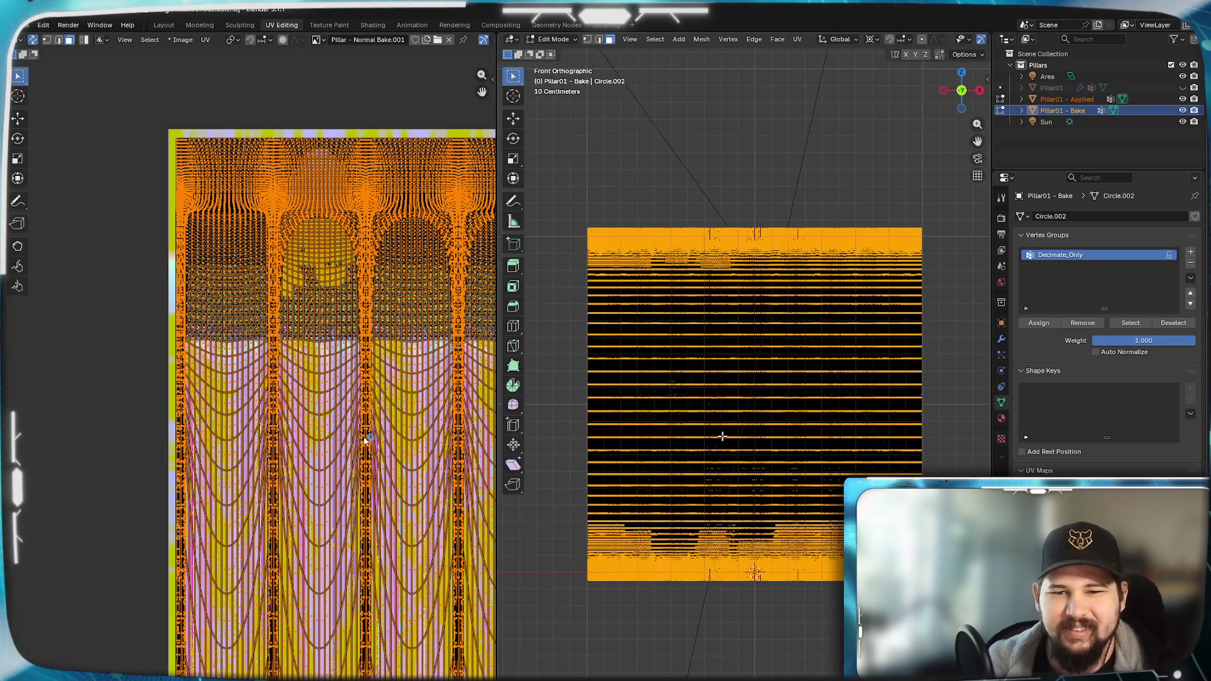
{"action": "scroll", "coordinate": [723, 436], "scroll_direction": "up", "scroll_amount": 1}
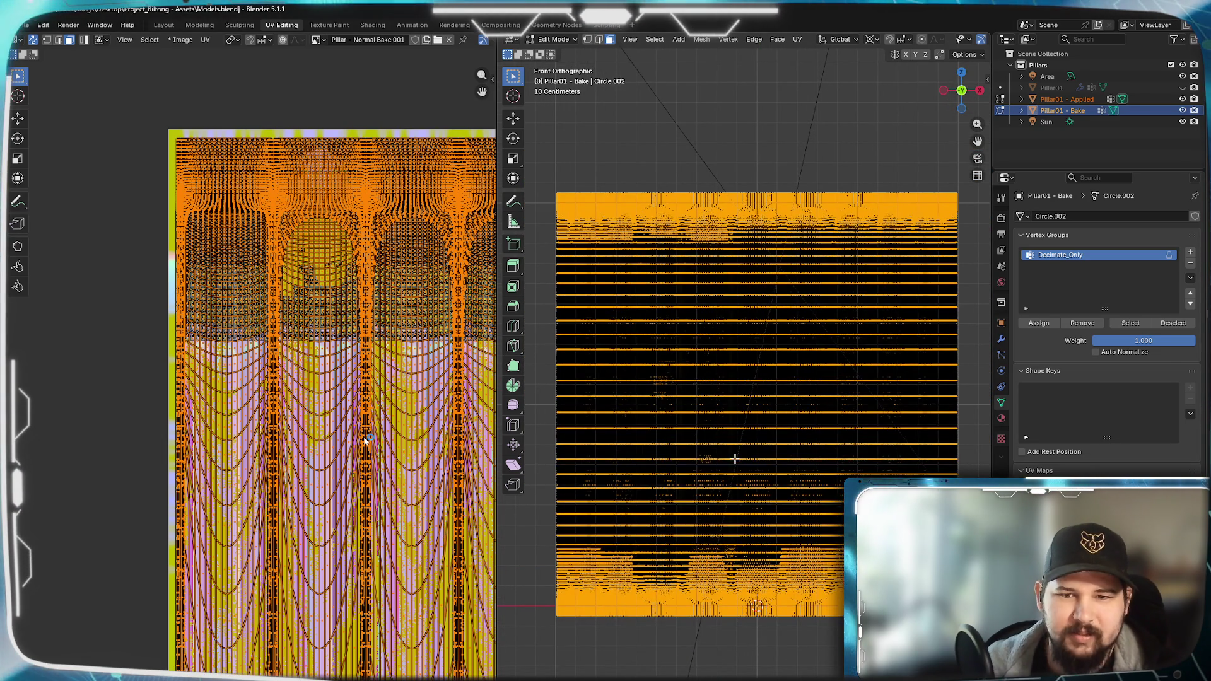
{"action": "key", "text": "a"}
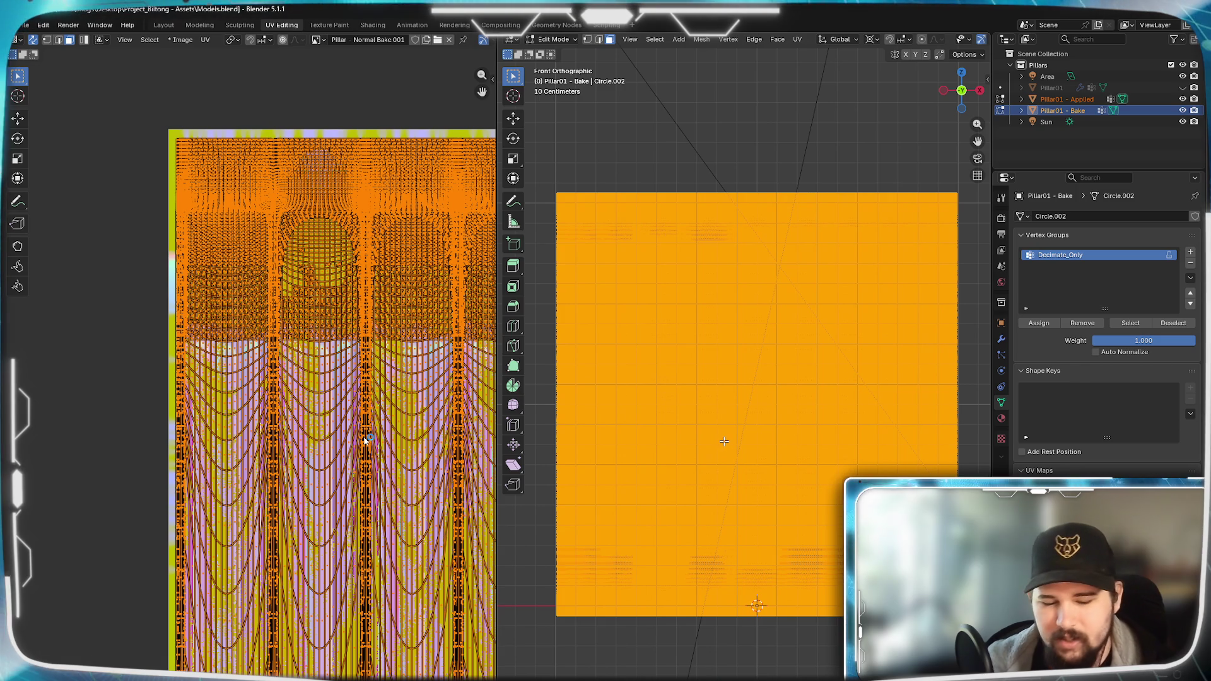
{"action": "key", "text": "u"}
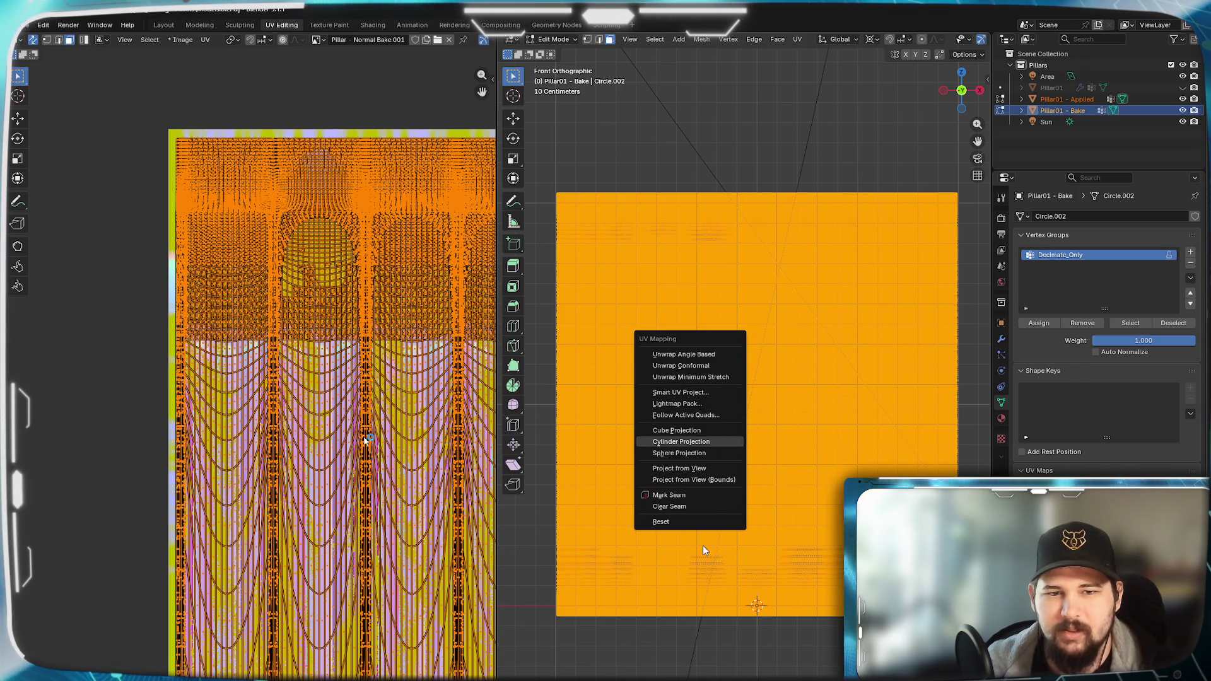
{"action": "key", "text": "Return"}
{"action": "scroll", "coordinate": [320, 512], "scroll_direction": "down", "scroll_amount": 2}
{"action": "scroll", "coordinate": [367, 441], "scroll_direction": "down", "scroll_amount": 2}
{"action": "scroll", "coordinate": [367, 440], "scroll_direction": "up", "scroll_amount": 2}
{"action": "scroll", "coordinate": [367, 484], "scroll_direction": "up", "scroll_amount": 2}
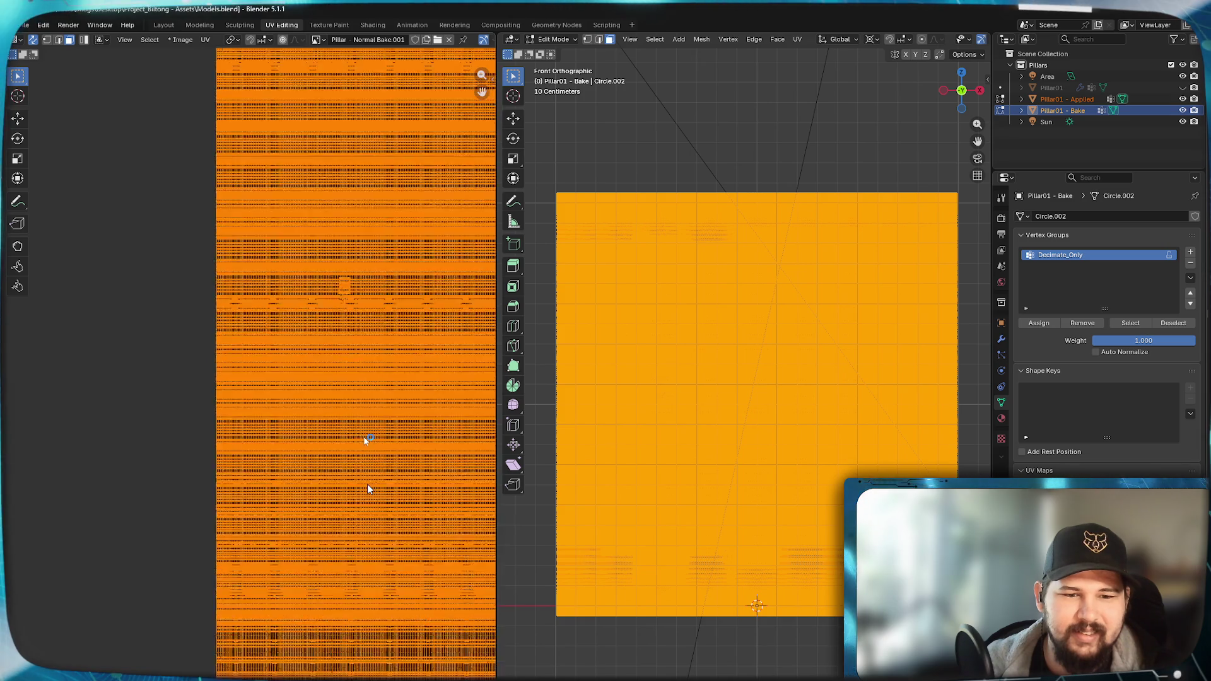
{"action": "scroll", "coordinate": [368, 484], "scroll_direction": "up", "scroll_amount": 2}
{"action": "scroll", "coordinate": [367, 484], "scroll_direction": "up", "scroll_amount": 2}
{"action": "scroll", "coordinate": [368, 484], "scroll_direction": "up", "scroll_amount": 1}
{"action": "scroll", "coordinate": [367, 484], "scroll_direction": "down", "scroll_amount": 2}
{"action": "scroll", "coordinate": [367, 484], "scroll_direction": "down", "scroll_amount": 2}
{"action": "scroll", "coordinate": [367, 484], "scroll_direction": "down", "scroll_amount": 2}
{"action": "scroll", "coordinate": [367, 484], "scroll_direction": "up", "scroll_amount": 2}
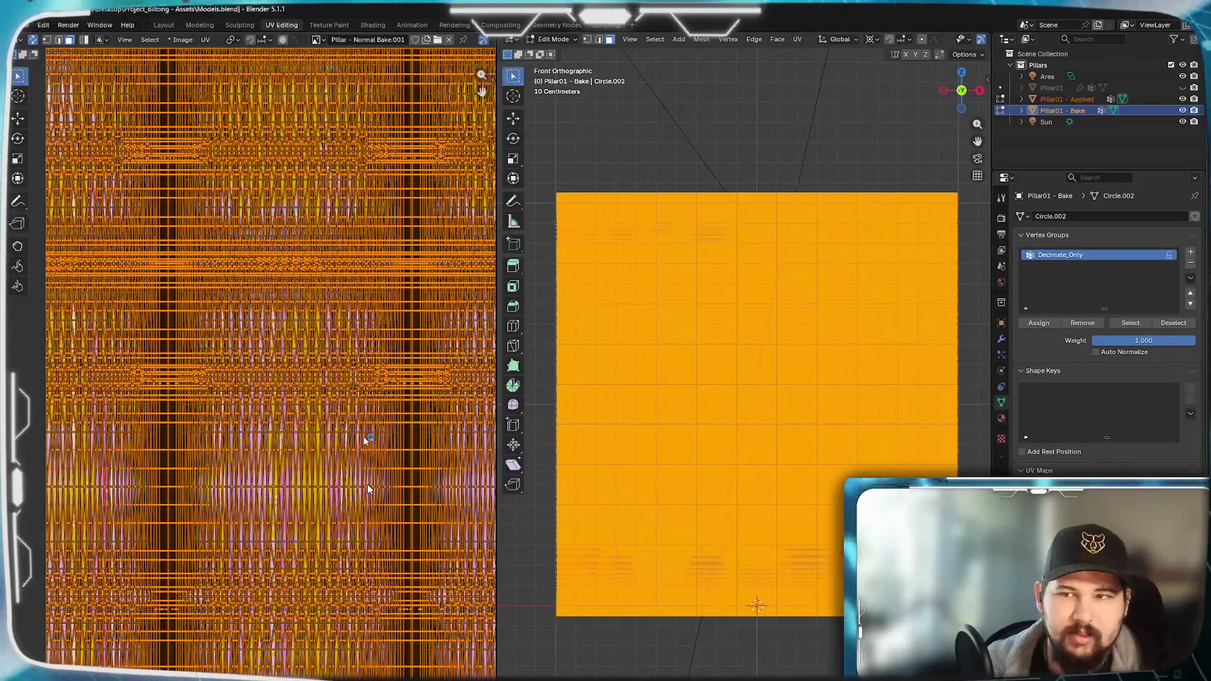
{"action": "scroll", "coordinate": [368, 483], "scroll_direction": "up", "scroll_amount": 2}
{"action": "scroll", "coordinate": [367, 484], "scroll_direction": "down", "scroll_amount": 2}
{"action": "scroll", "coordinate": [367, 483], "scroll_direction": "down", "scroll_amount": 3}
{"action": "scroll", "coordinate": [368, 484], "scroll_direction": "down", "scroll_amount": 2}
{"action": "scroll", "coordinate": [367, 488], "scroll_direction": "down", "scroll_amount": 3}
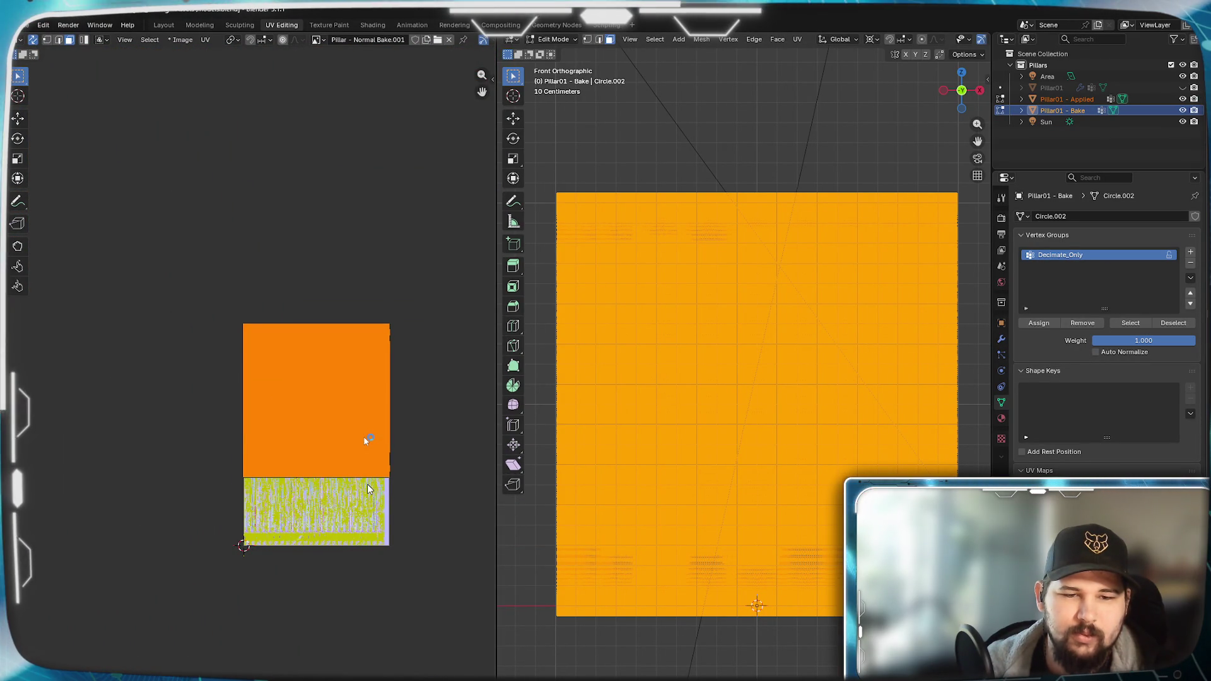
{"action": "scroll", "coordinate": [369, 488], "scroll_direction": "up", "scroll_amount": 2}
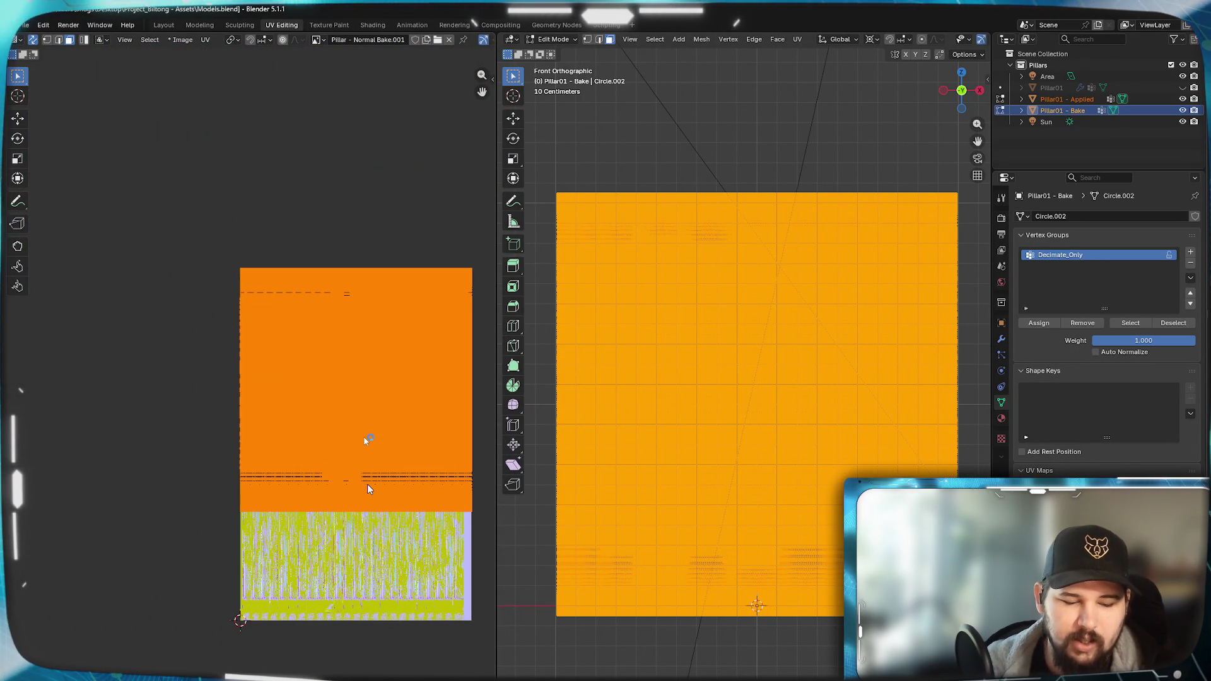
{"action": "scroll", "coordinate": [210, 526], "scroll_direction": "up", "scroll_amount": 4}
- Scale the UV island down slightly and shift it lower over the baked normal texture
{"action": "key", "text": "s"}
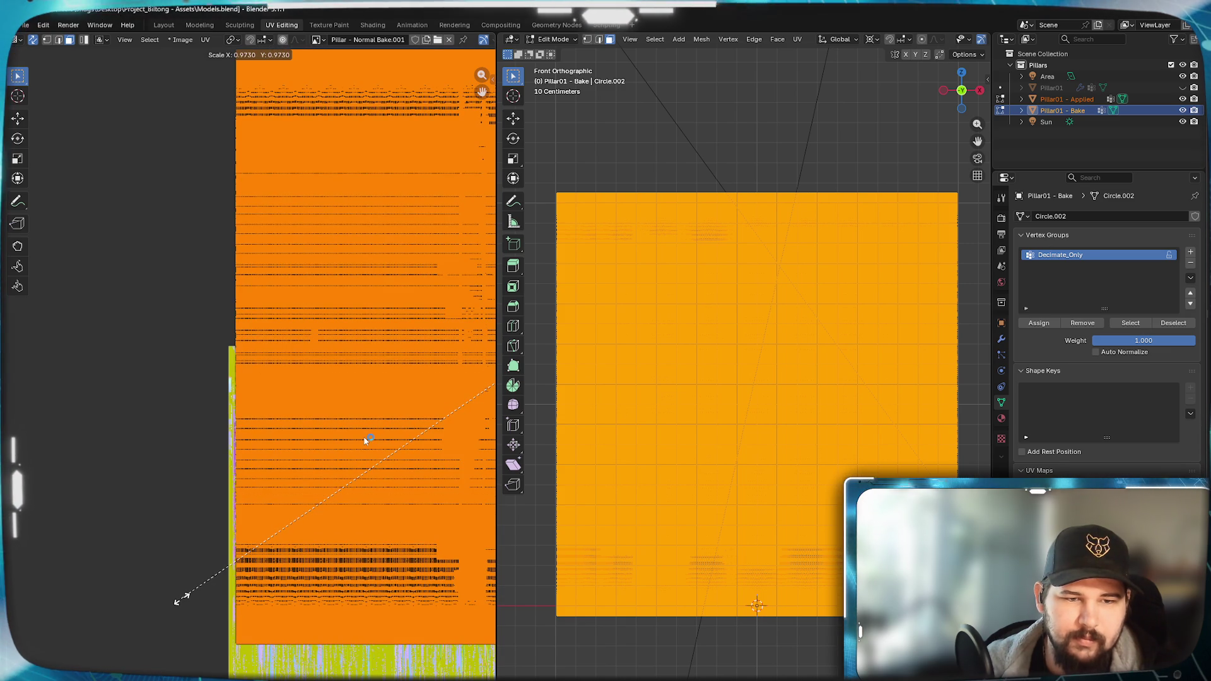
{"action": "left_click", "coordinate": [190, 606]}
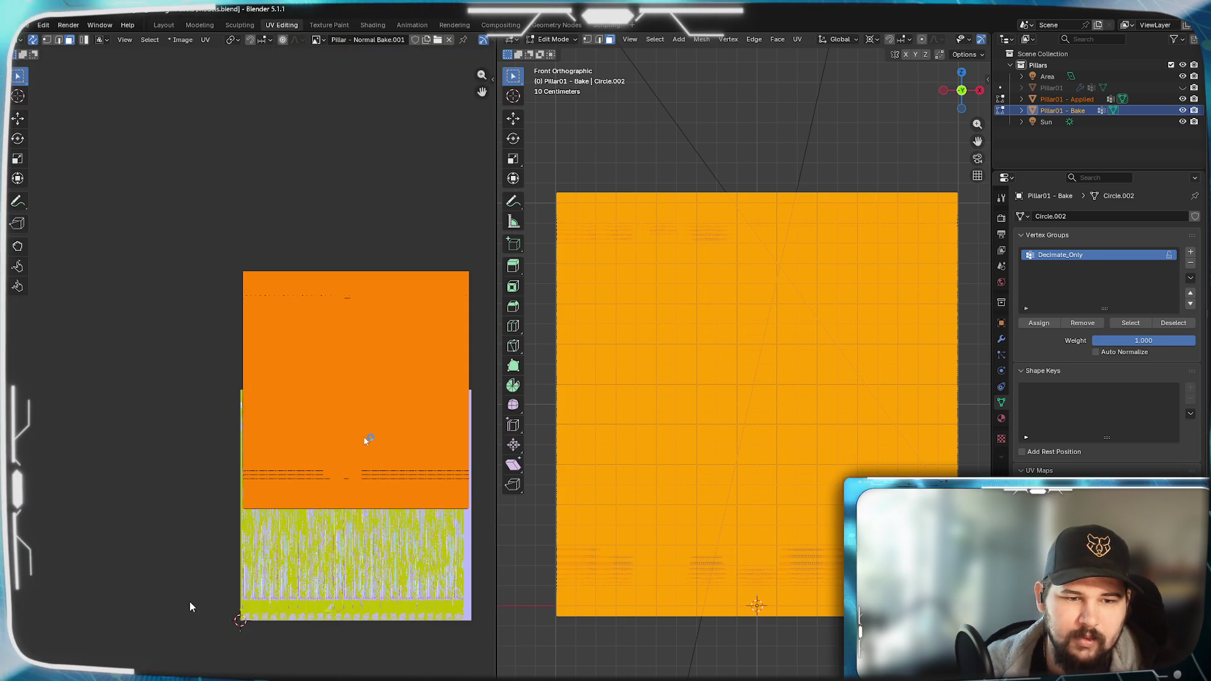
{"action": "scroll", "coordinate": [358, 574], "scroll_direction": "up", "scroll_amount": 1}
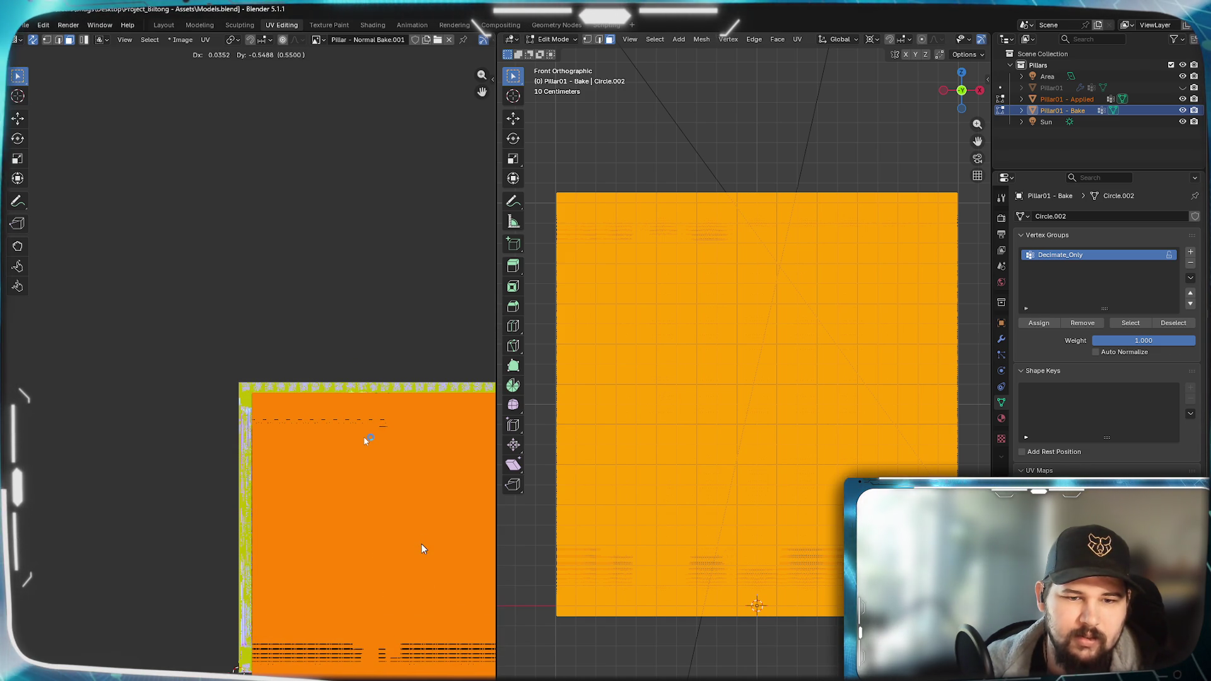
{"action": "left_click", "coordinate": [289, 423]}
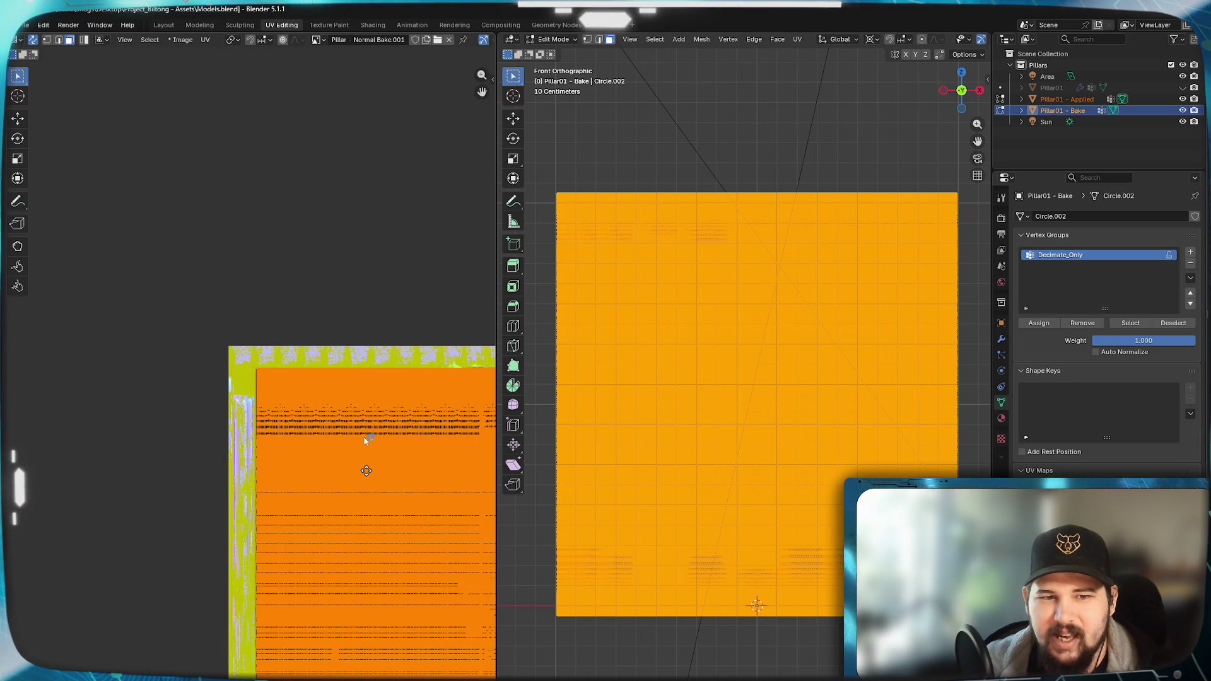
{"action": "key", "text": "g"}
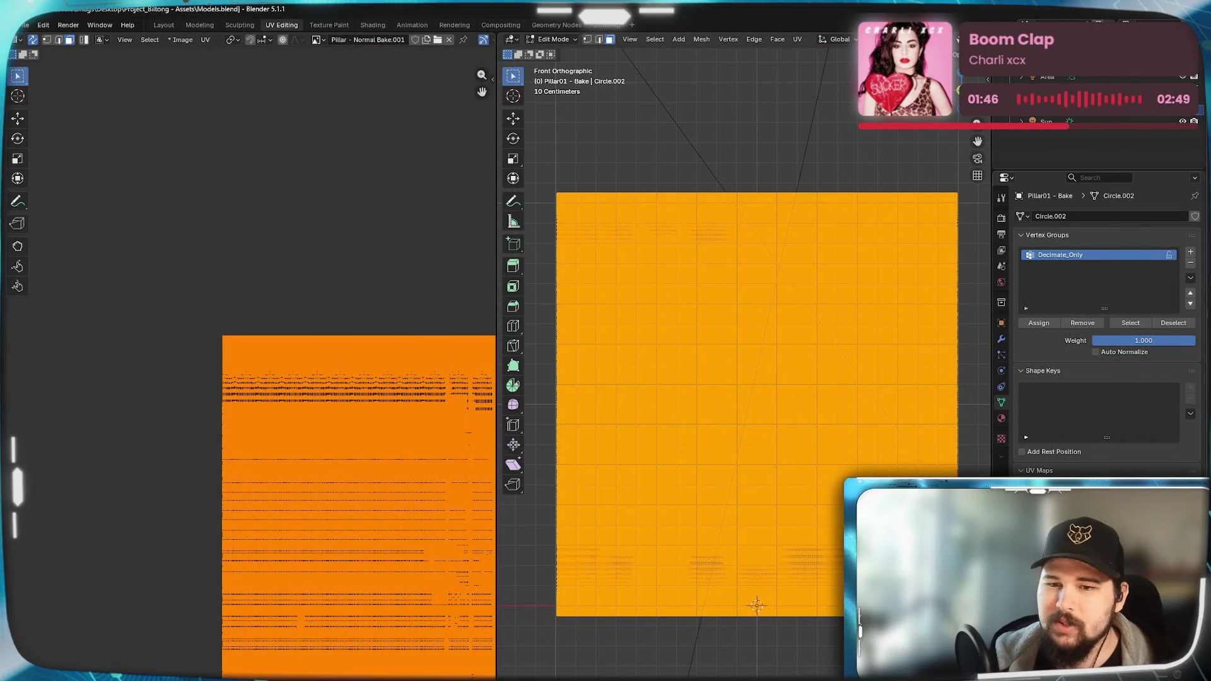
{"action": "middle_click_drag", "start_coordinate": [758, 604], "coordinate": [757, 478]}
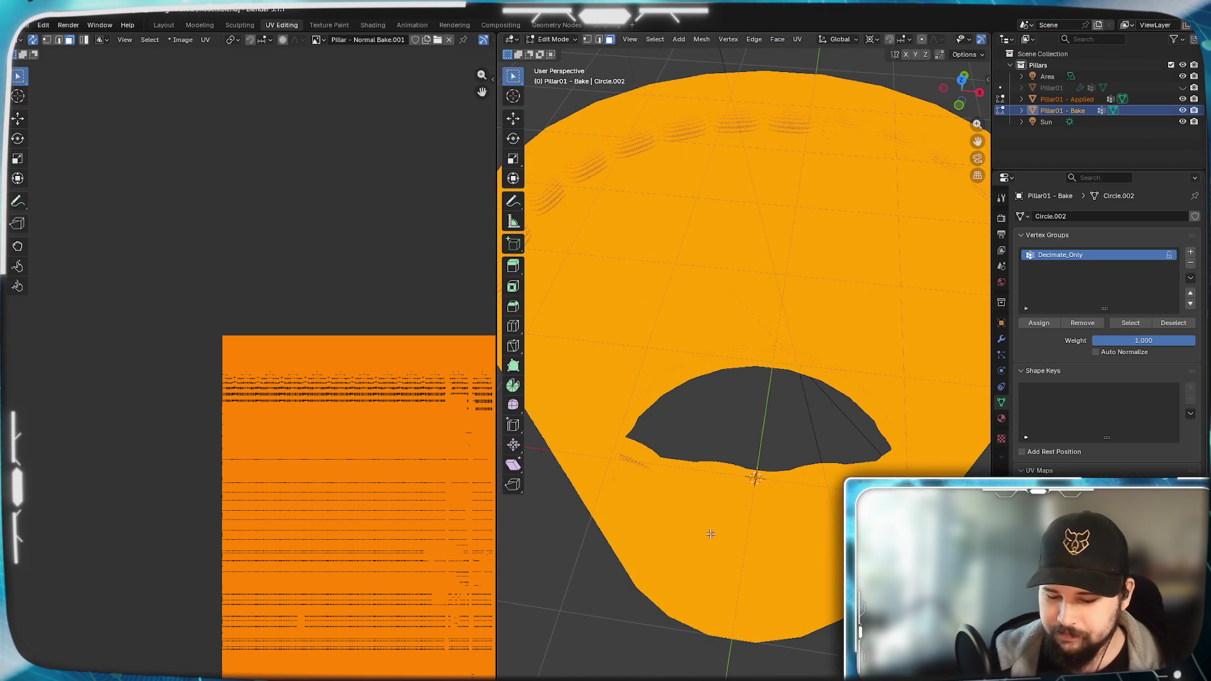
- From front view, shrink the UV island slightly, move it down over the texture, then return to the Shading workspace
{"action": "key", "text": "KP_1"}
{"action": "scroll", "coordinate": [360, 511], "scroll_direction": "up", "scroll_amount": 1}
{"action": "scroll", "coordinate": [361, 511], "scroll_direction": "down", "scroll_amount": 2}
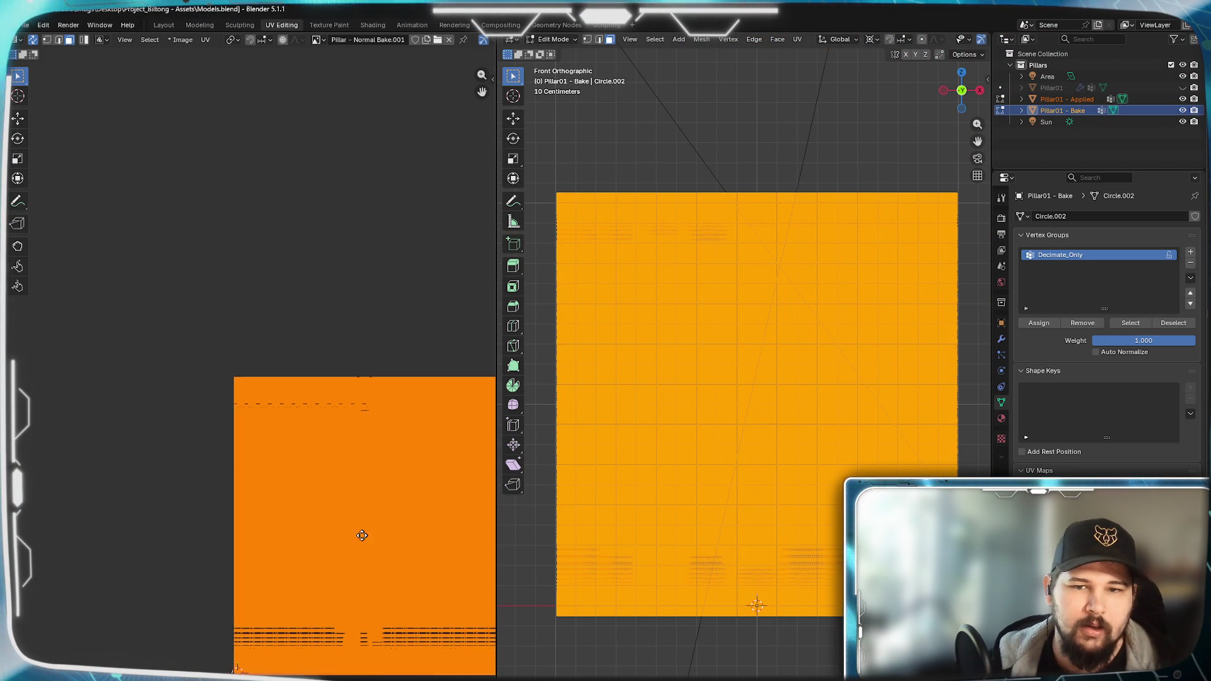
{"action": "middle_click_drag", "start_coordinate": [361, 511], "coordinate": [281, 498]}
{"action": "scroll", "coordinate": [281, 498], "scroll_direction": "up", "scroll_amount": 2}
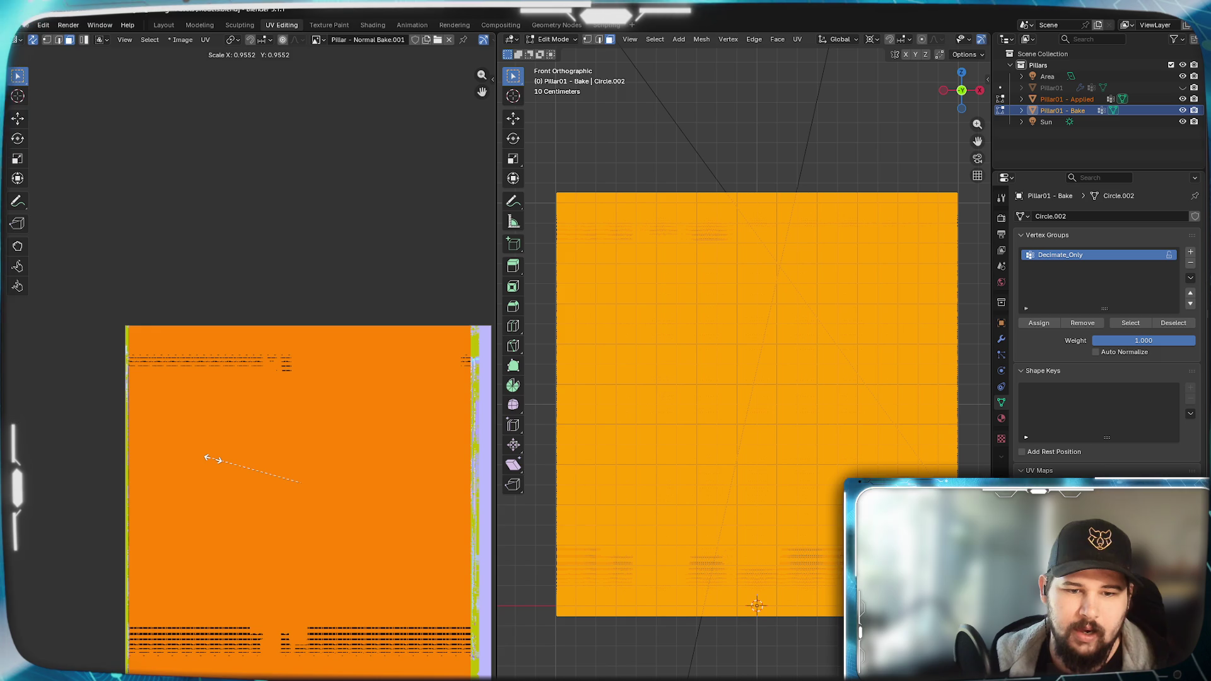
{"action": "mouse_move", "coordinate": [214, 459]}
{"action": "middle_mouse_down"}
{"action": "mouse_move", "coordinate": [145, 350]}
{"action": "mouse_move", "coordinate": [339, 466]}
{"action": "mouse_move", "coordinate": [284, 455]}
{"action": "middle_mouse_up"}
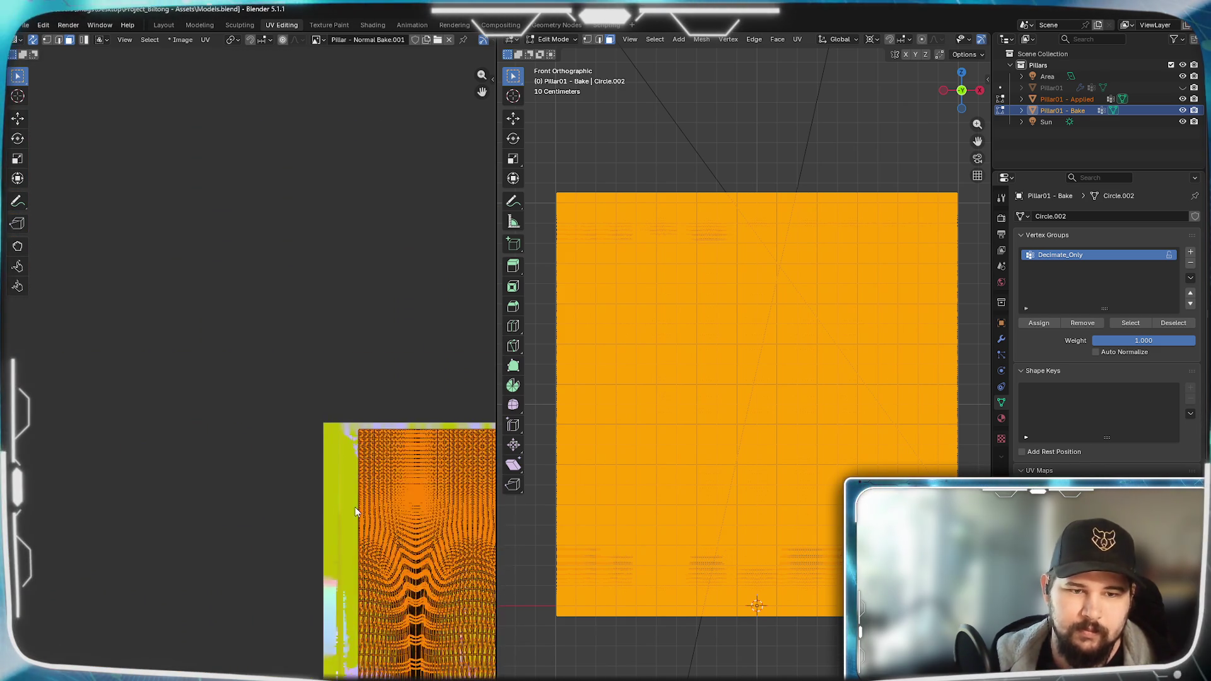
{"action": "scroll", "coordinate": [255, 463], "scroll_direction": "up", "scroll_amount": 2}
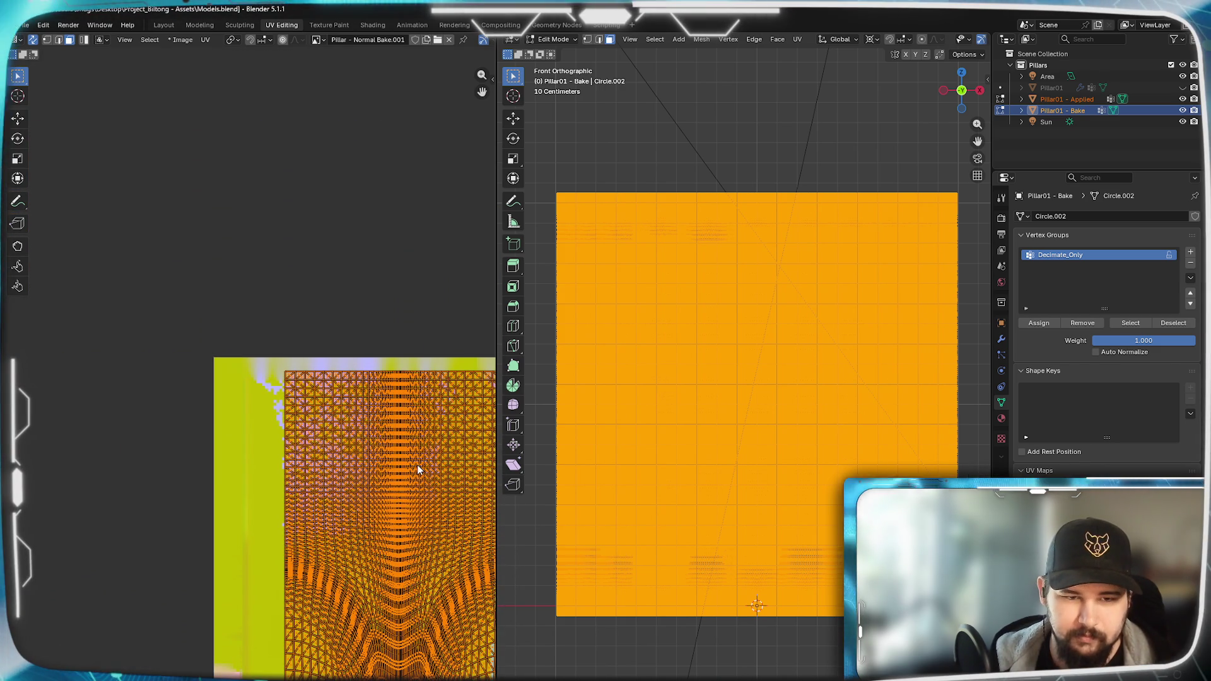
{"action": "key", "text": "g"}
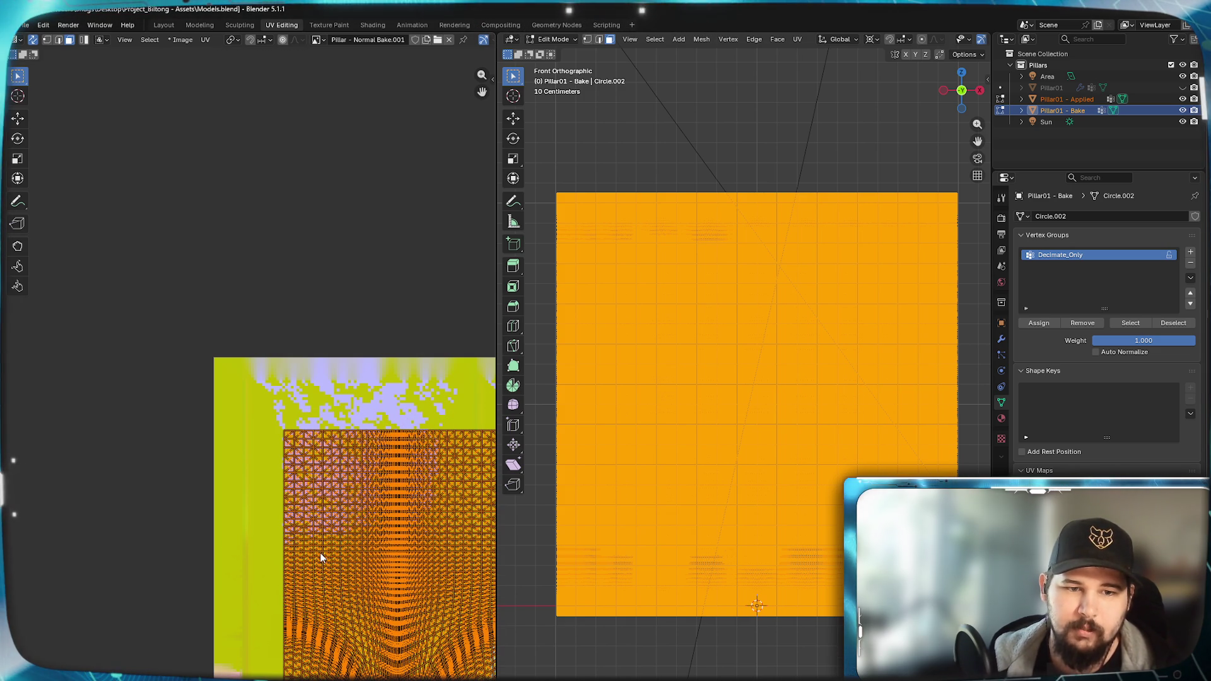
{"action": "left_click", "coordinate": [201, 550]}
{"action": "scroll", "coordinate": [394, 537], "scroll_direction": "down", "scroll_amount": 2}
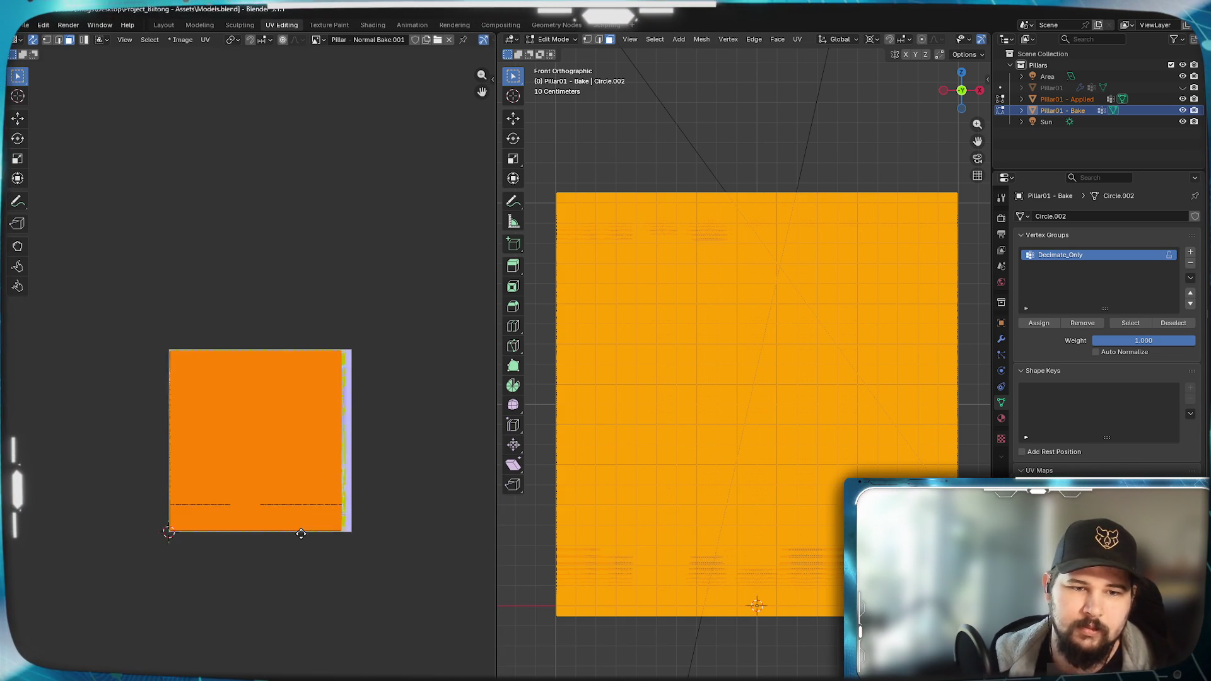
{"action": "scroll", "coordinate": [386, 579], "scroll_direction": "up", "scroll_amount": 2}
{"action": "middle_click_drag", "start_coordinate": [341, 493], "coordinate": [284, 580]}
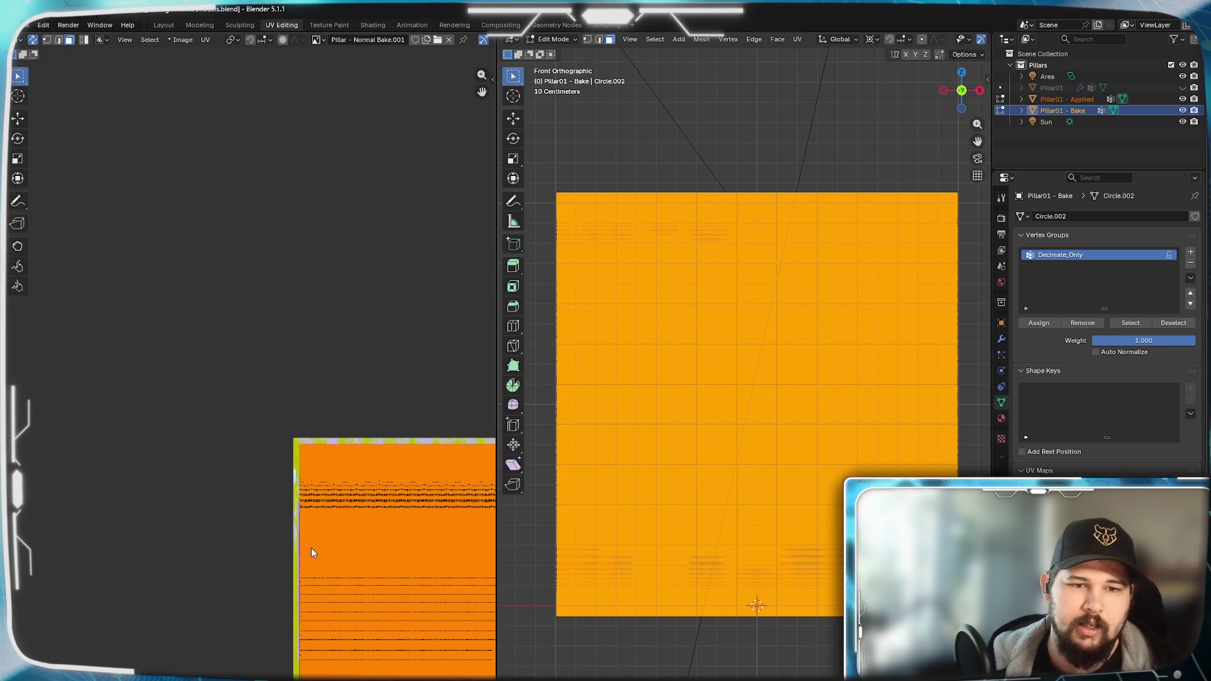
{"action": "scroll", "coordinate": [306, 550], "scroll_direction": "up", "scroll_amount": 2}
{"action": "scroll", "coordinate": [311, 547], "scroll_direction": "up", "scroll_amount": 2}
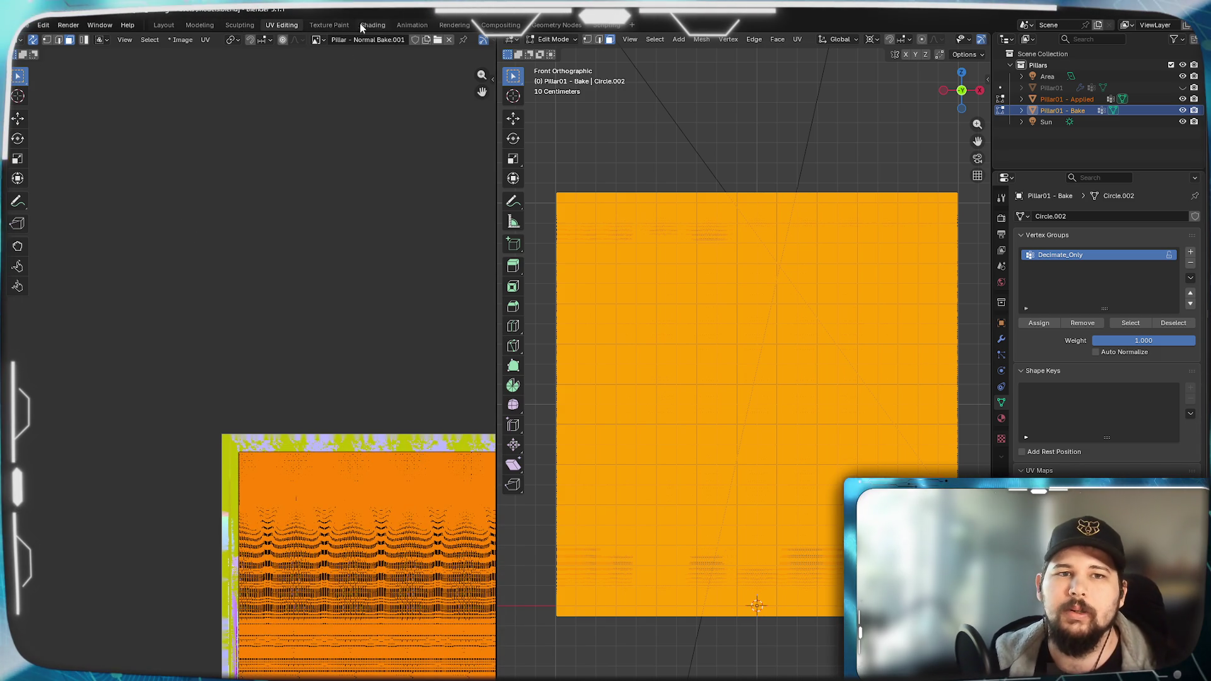
{"action": "key", "text": "ctrl+Page_Down"}
{"action": "key", "text": "ctrl+Page_Down"}
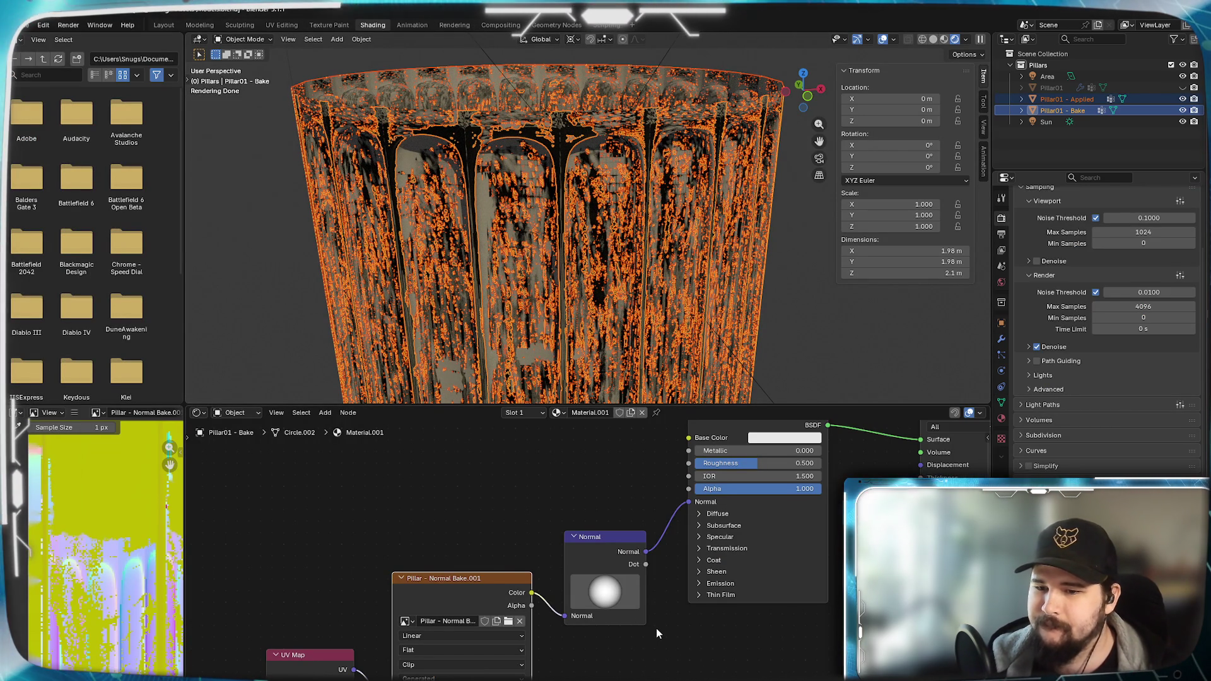
{"action": "scroll", "coordinate": [142, 616], "scroll_direction": "down", "scroll_amount": 2}
{"action": "scroll", "coordinate": [141, 617], "scroll_direction": "down", "scroll_amount": 2}
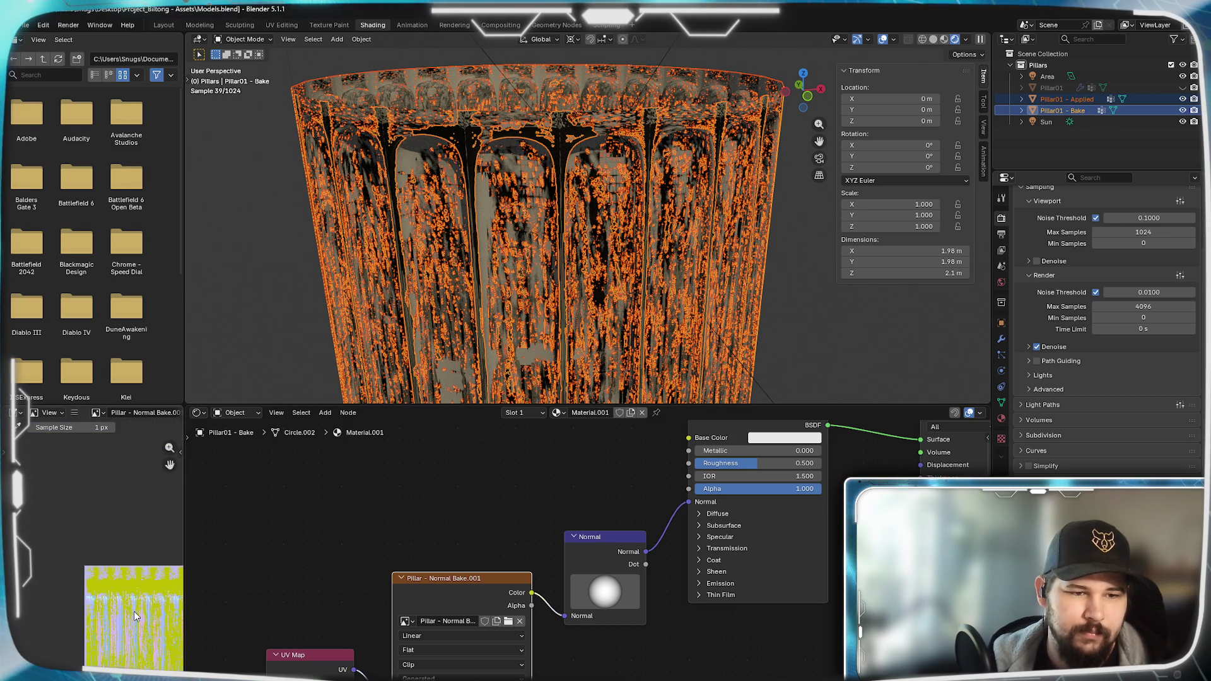
{"action": "scroll", "coordinate": [134, 611], "scroll_direction": "up", "scroll_amount": 3}
- Pan the Normal Bake image preview in the image editor to inspect it beside the rendered pillar
{"action": "middle_click_drag", "start_coordinate": [133, 606], "coordinate": [129, 476]}
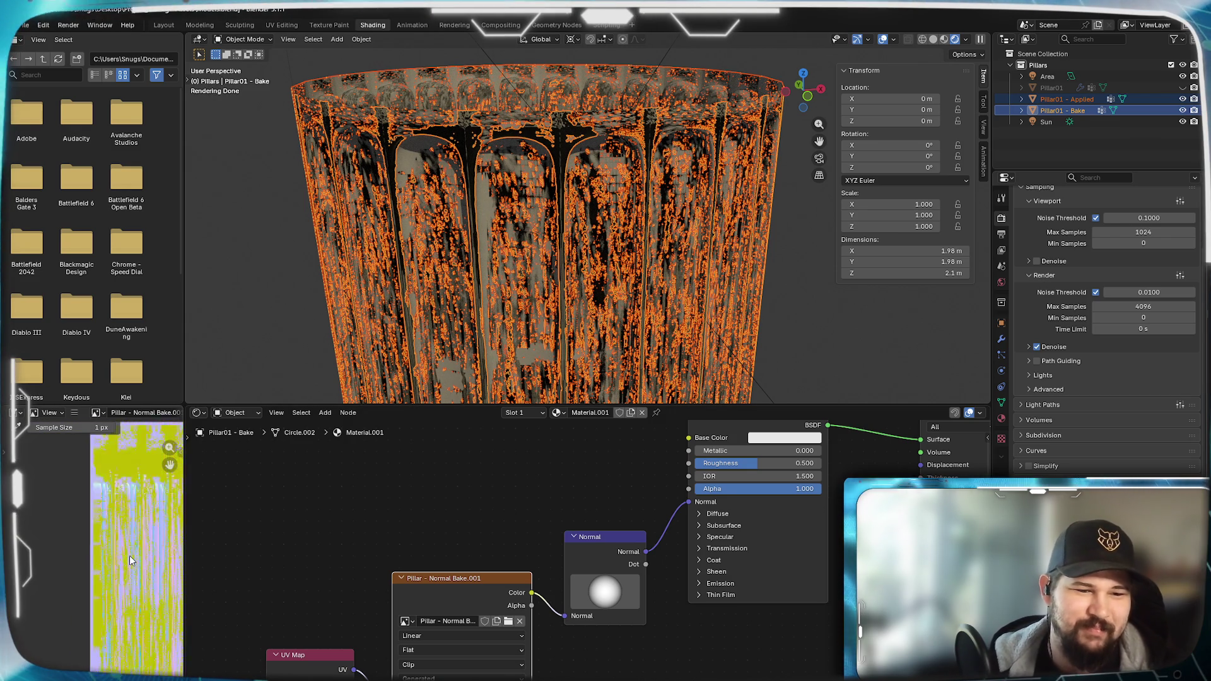
{"action": "scroll", "coordinate": [130, 555], "scroll_direction": "up", "scroll_amount": 2}
{"action": "scroll", "coordinate": [130, 555], "scroll_direction": "up", "scroll_amount": 3}
{"action": "scroll", "coordinate": [130, 555], "scroll_direction": "up", "scroll_amount": 2}
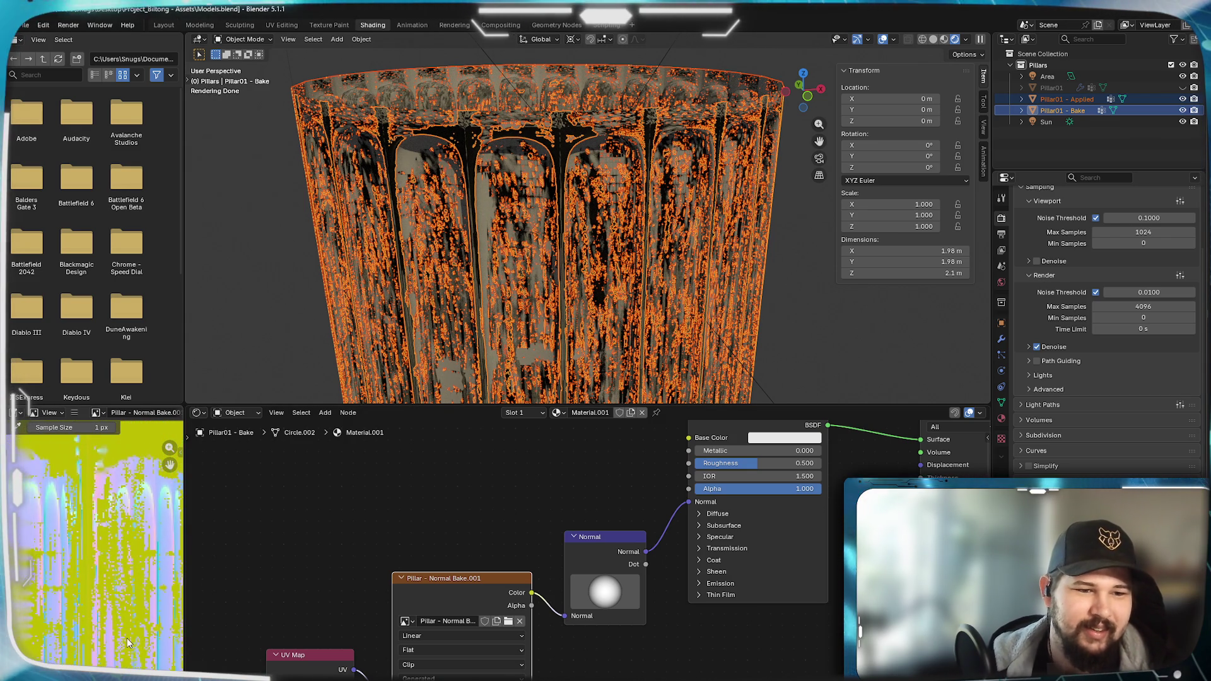
{"action": "middle_click_drag", "start_coordinate": [120, 602], "coordinate": [30, 577]}
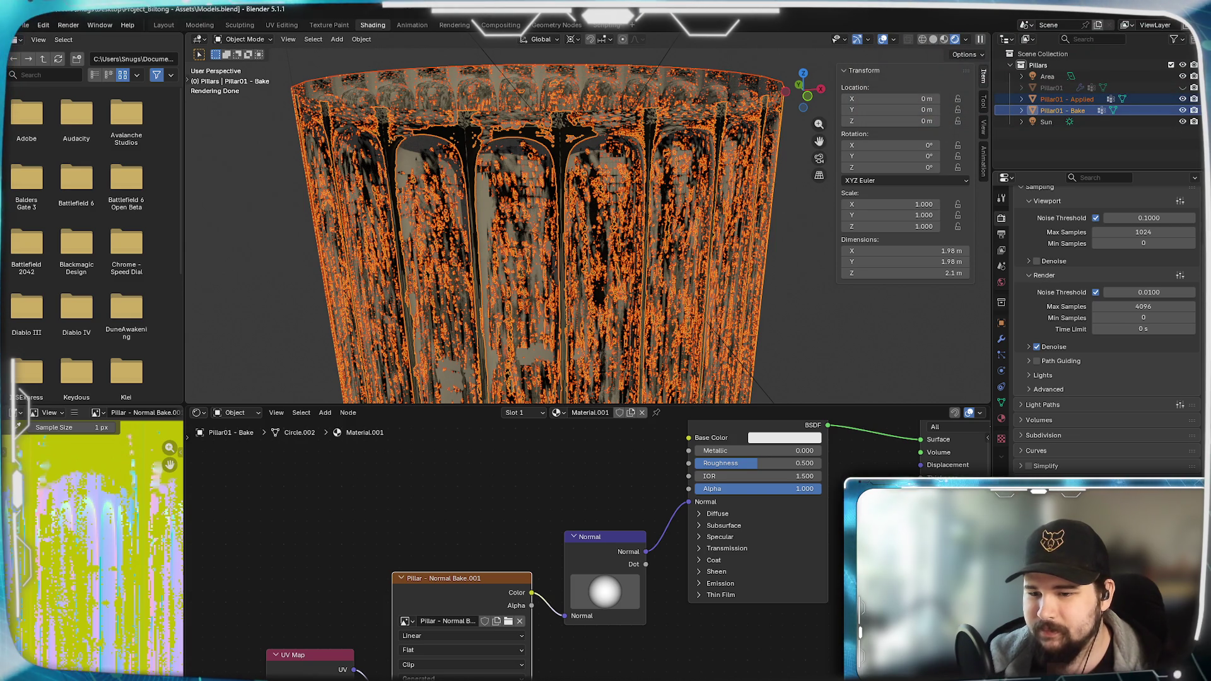
{"action": "scroll", "coordinate": [1098, 285], "scroll_direction": "down", "scroll_amount": 3}
{"action": "scroll", "coordinate": [1097, 285], "scroll_direction": "up", "scroll_amount": 3}
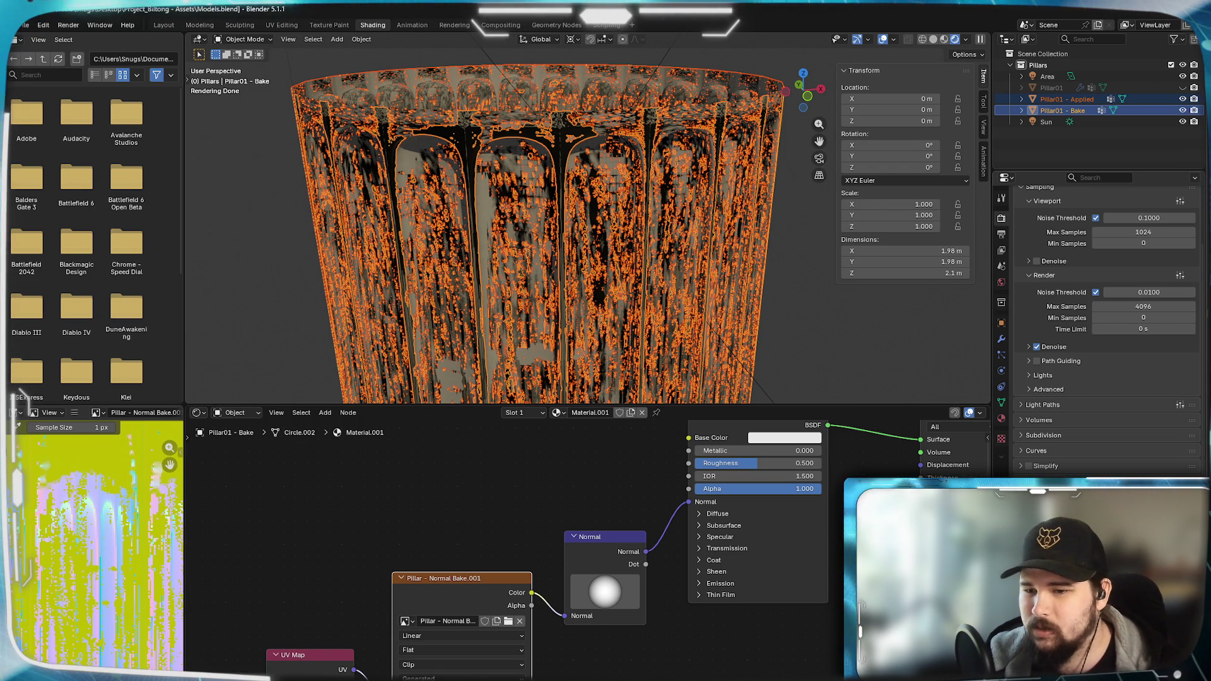
{"action": "scroll", "coordinate": [1098, 312], "scroll_direction": "down", "scroll_amount": 3}
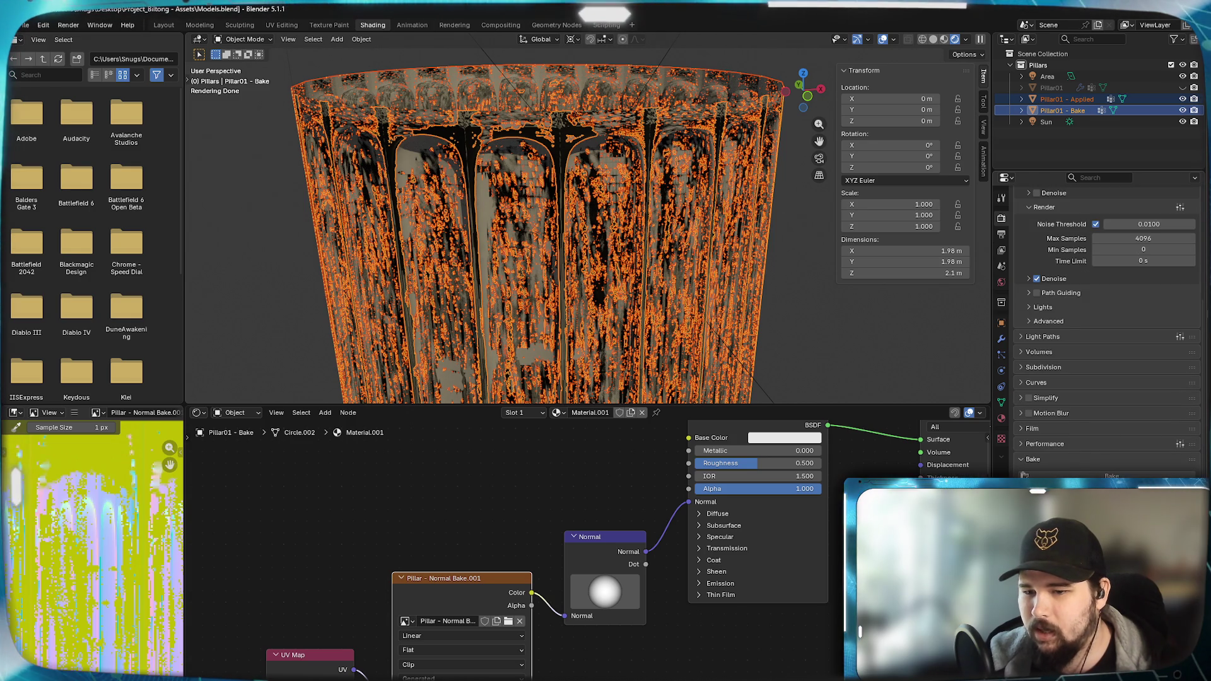